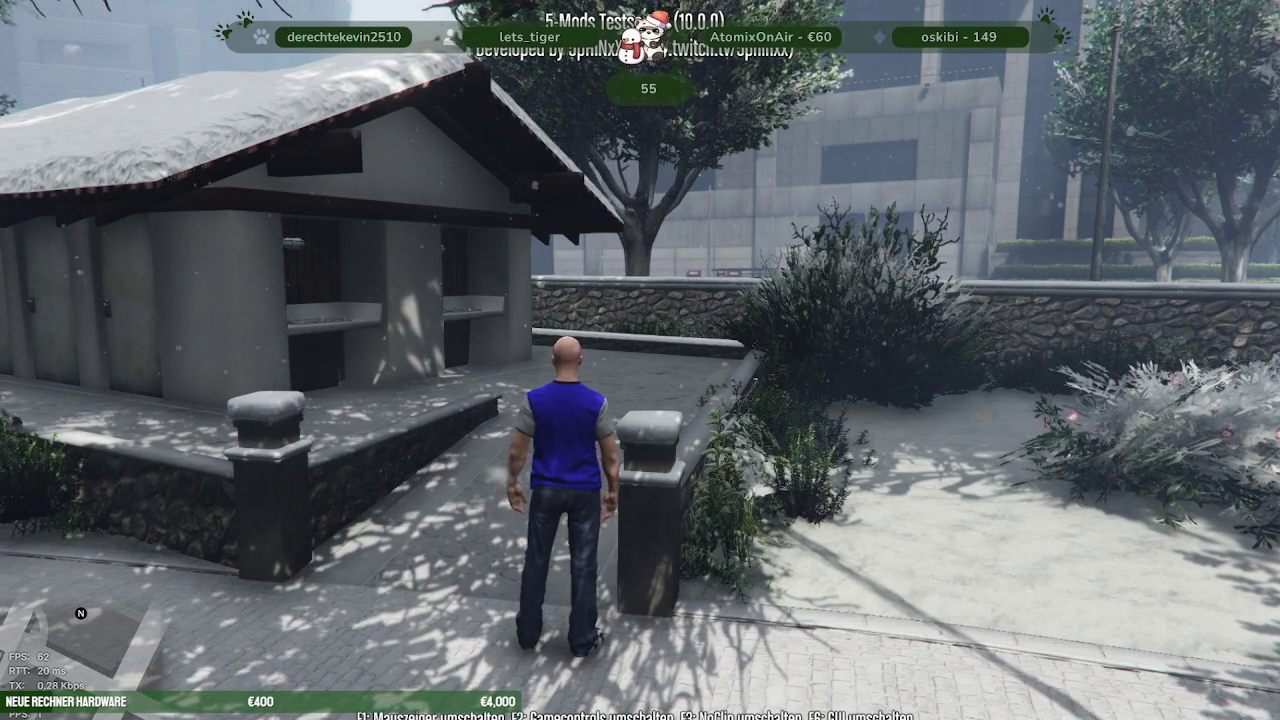
Run down the park path, set the time to night (1 o'clock) via Zeit Menü, then bring up the alt:V server console
key("w")
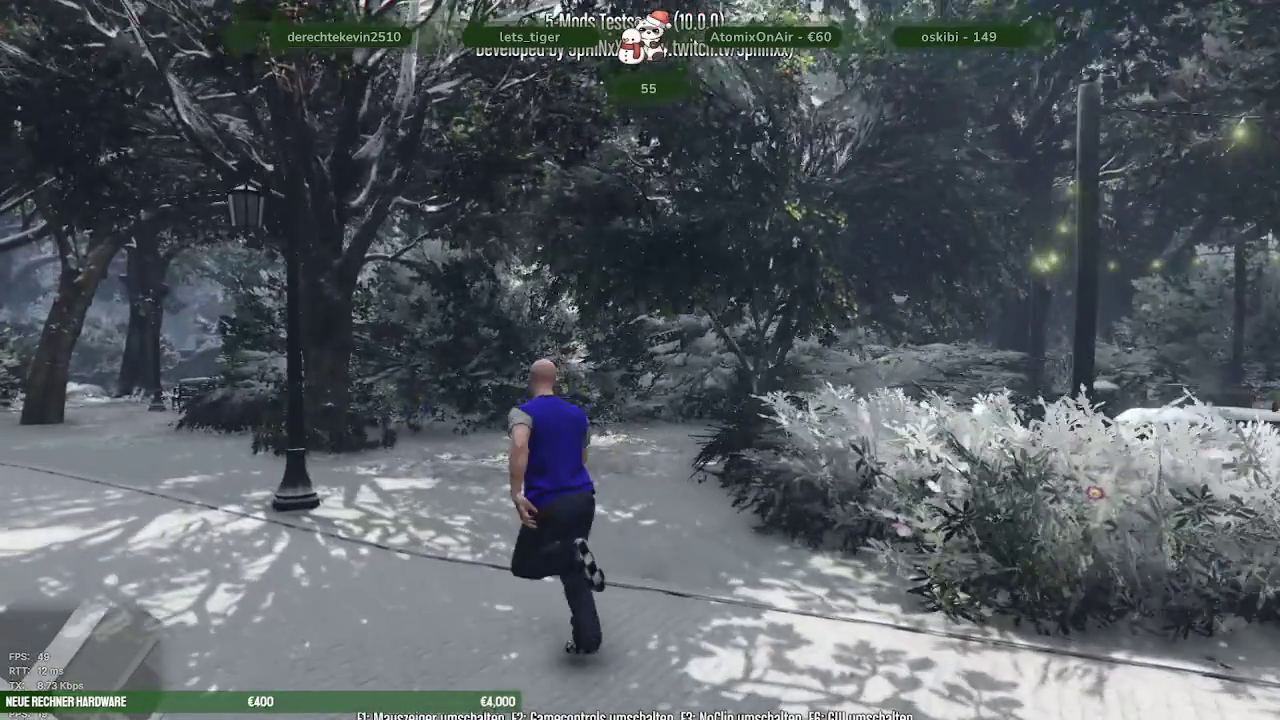
key("F4")
key("Down")
key("Down")
key("Down")
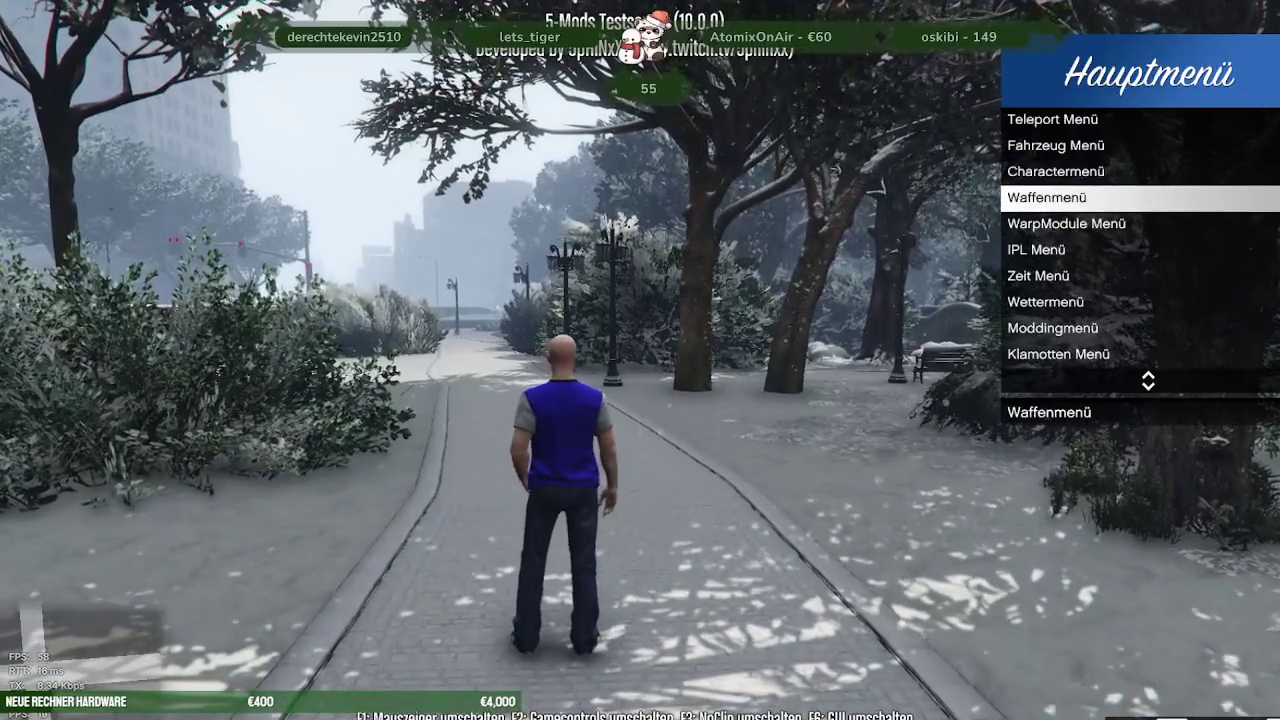
key("Down")
key("Down")
key("Down")
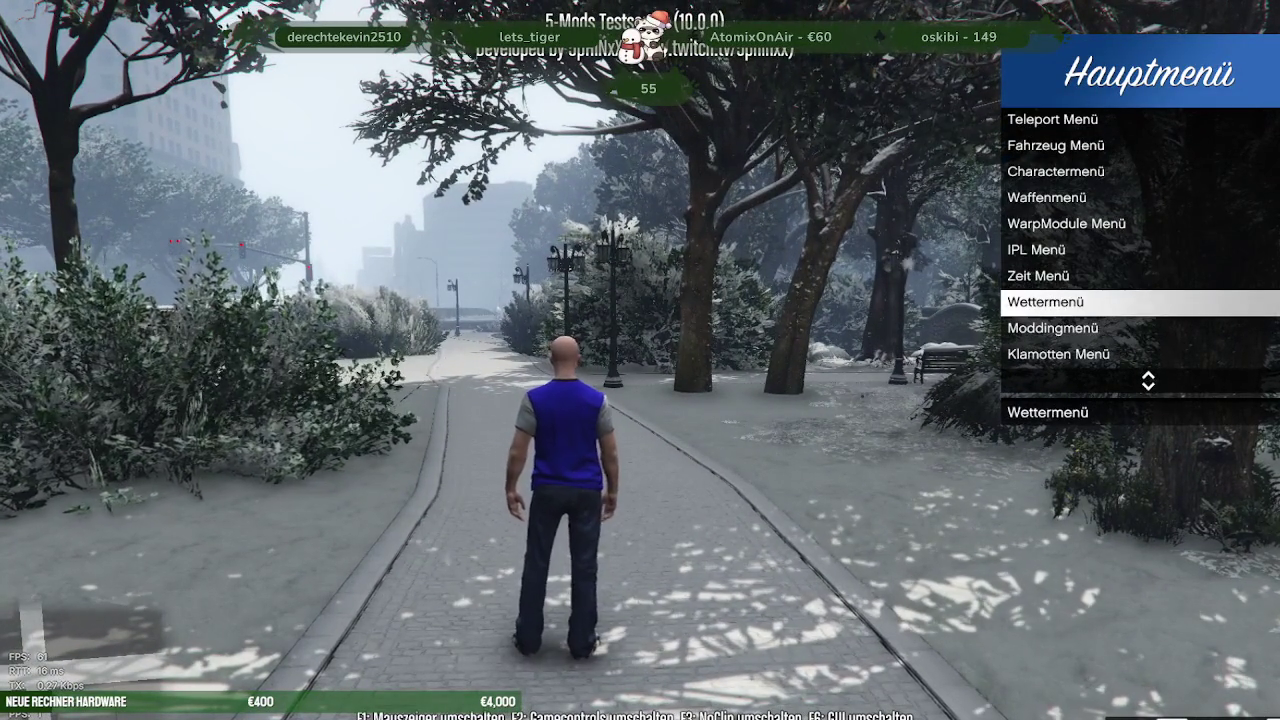
key("Return")
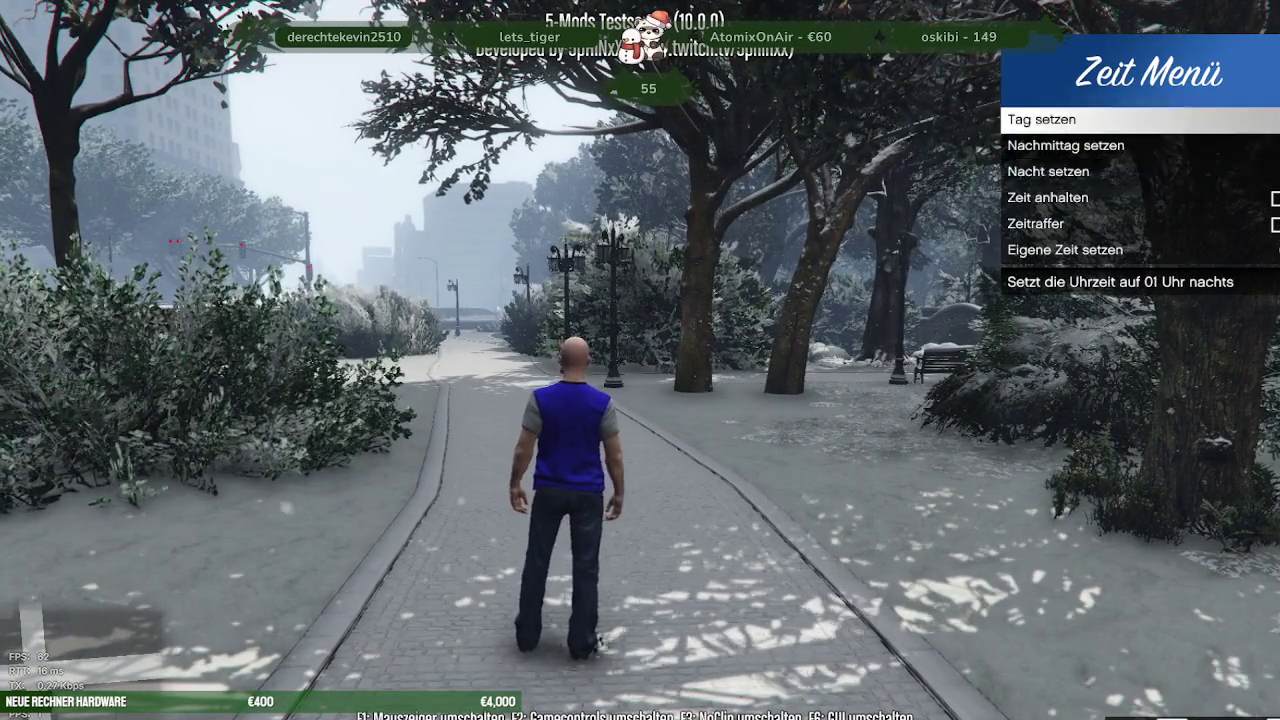
key("Return")
key("F4")
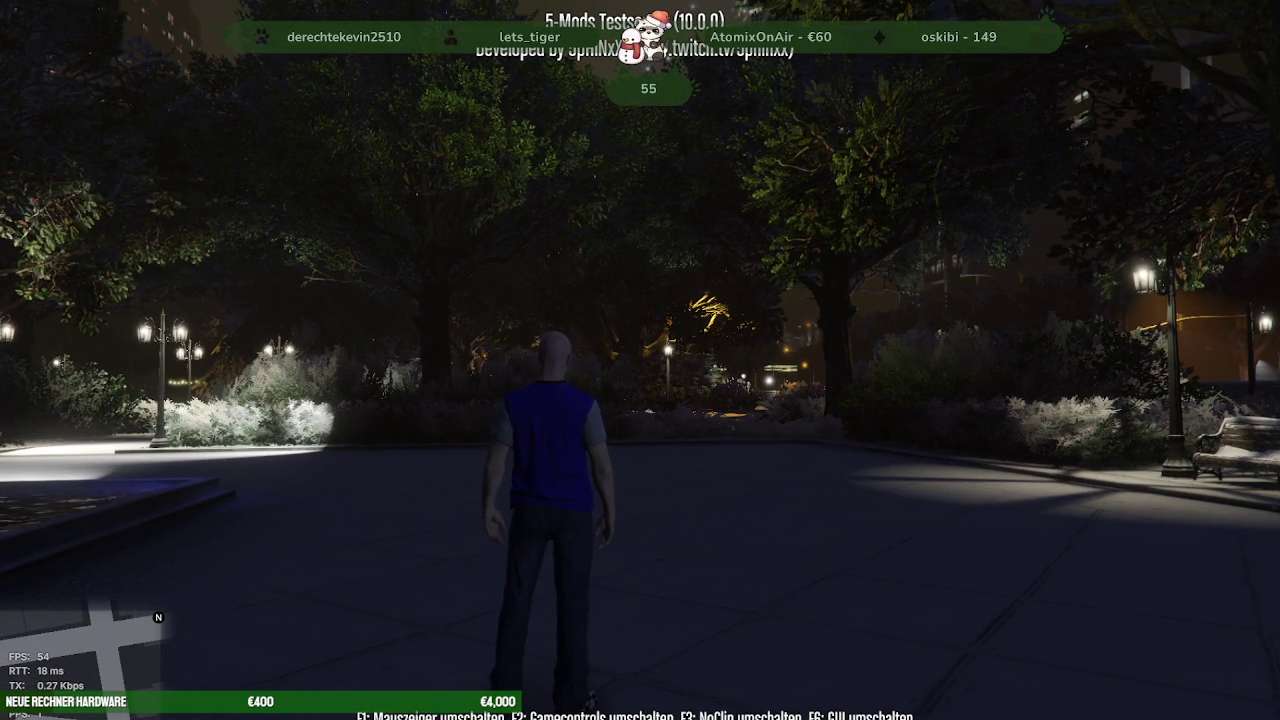
key("alt+Tab")
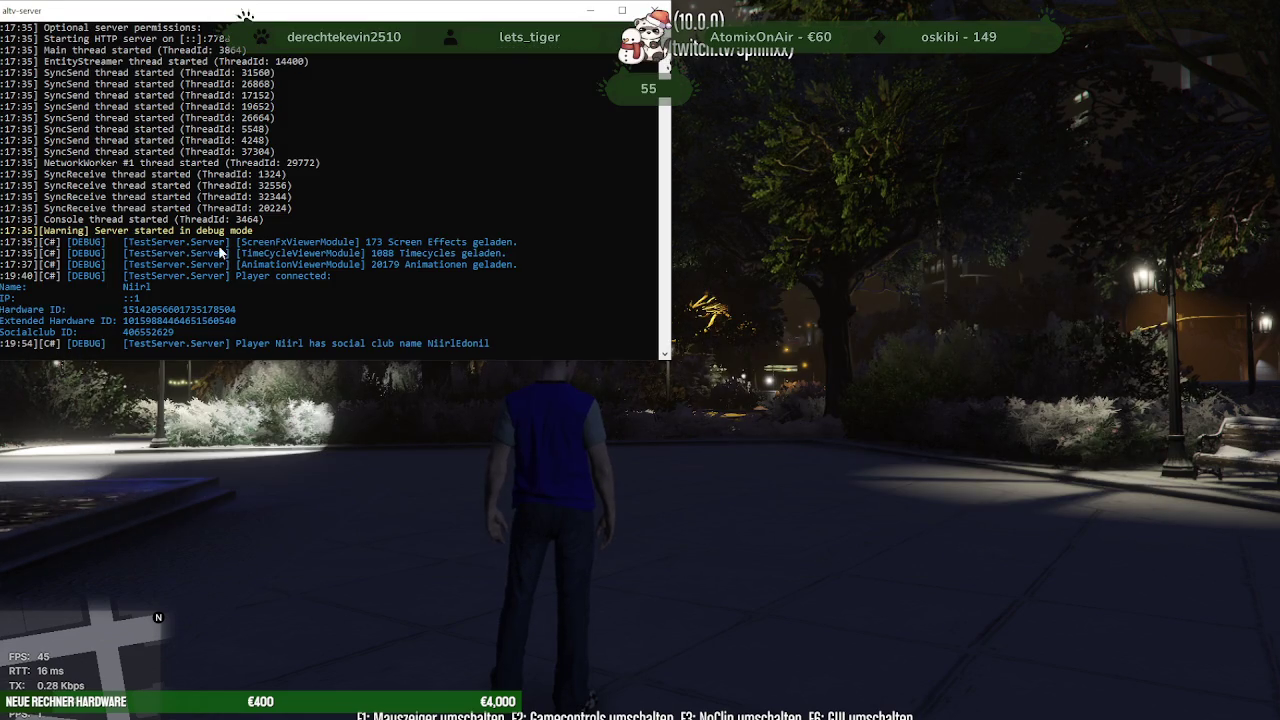
scroll("up", 3)
scroll("up", 3)
scroll("up", 3)
scroll("up", 3)
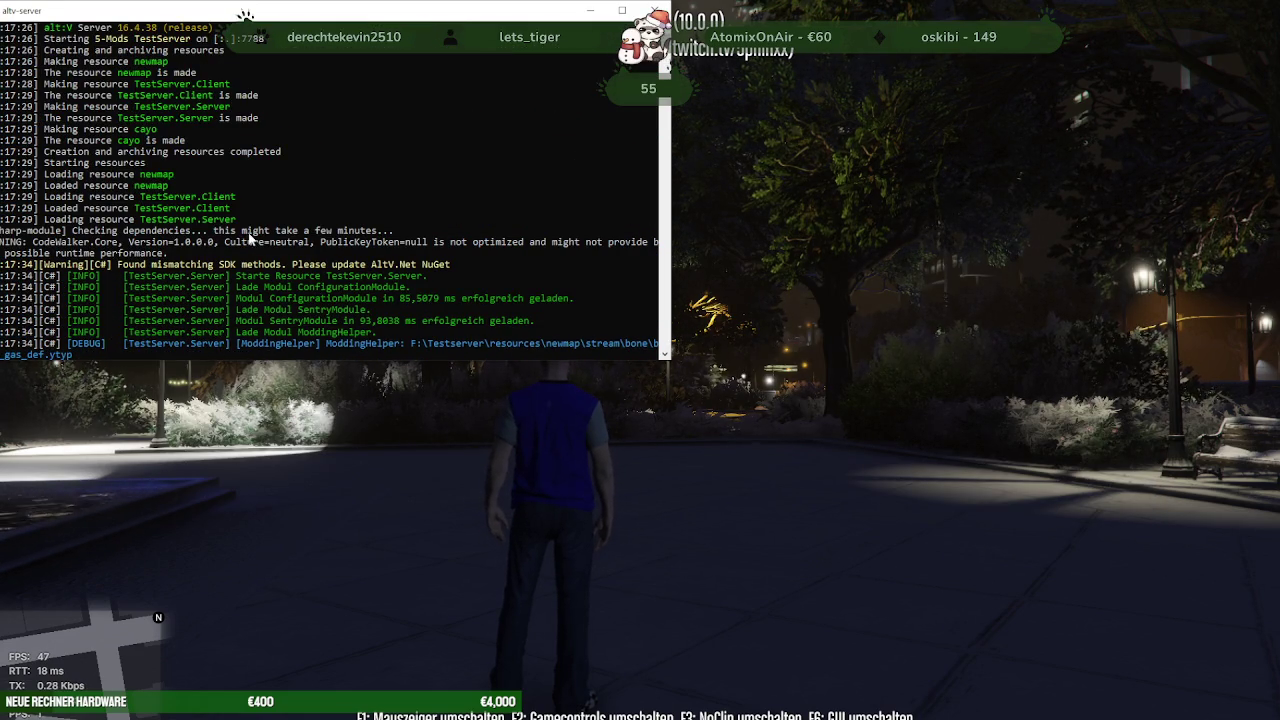
scroll("down", 3)
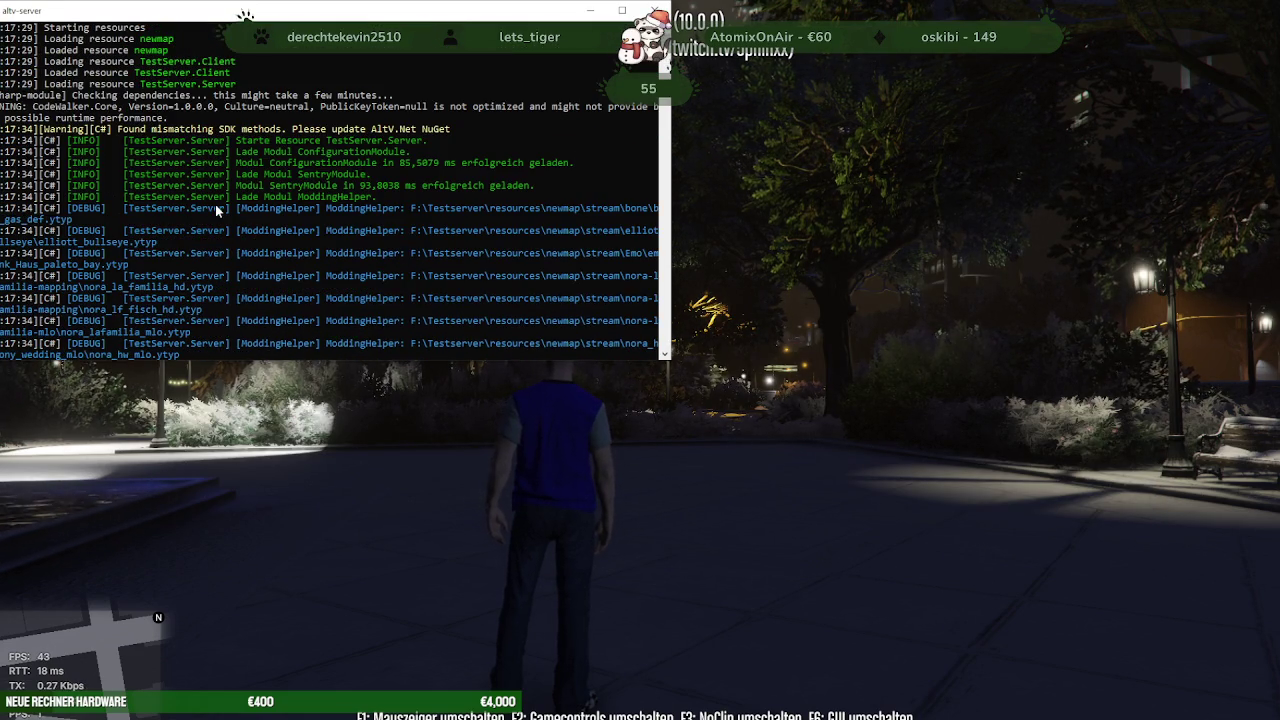
scroll("down", 3)
scroll("down", 3)
scroll("down", 3)
scroll("down", 3)
scroll("down", 3)
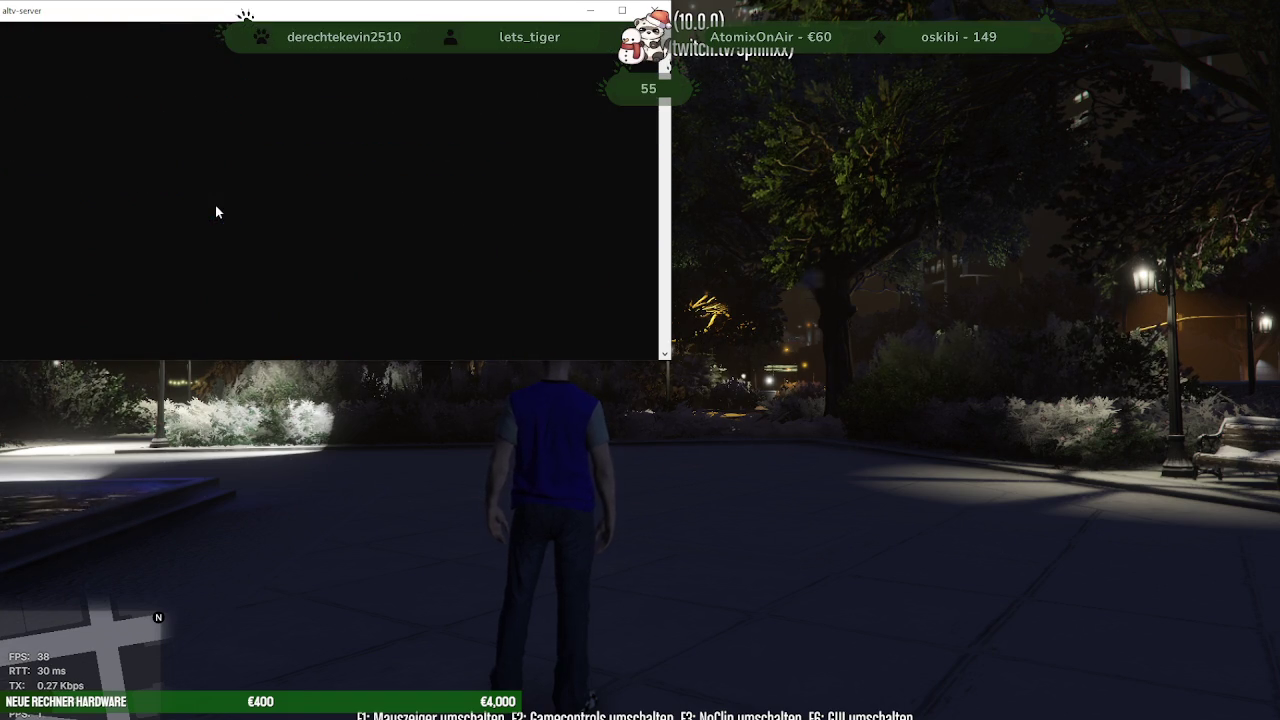
scroll("up", 3)
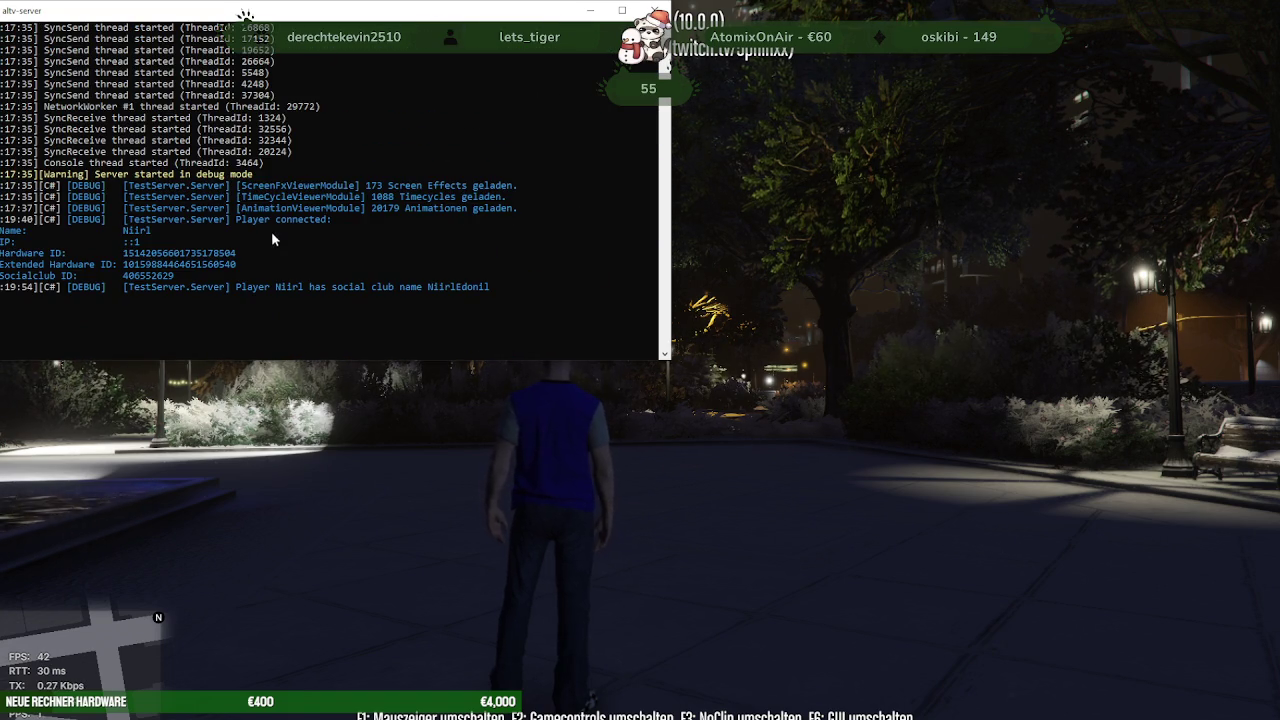
scroll("up", 3)
scroll("up", 3)
left_click(899, 461)
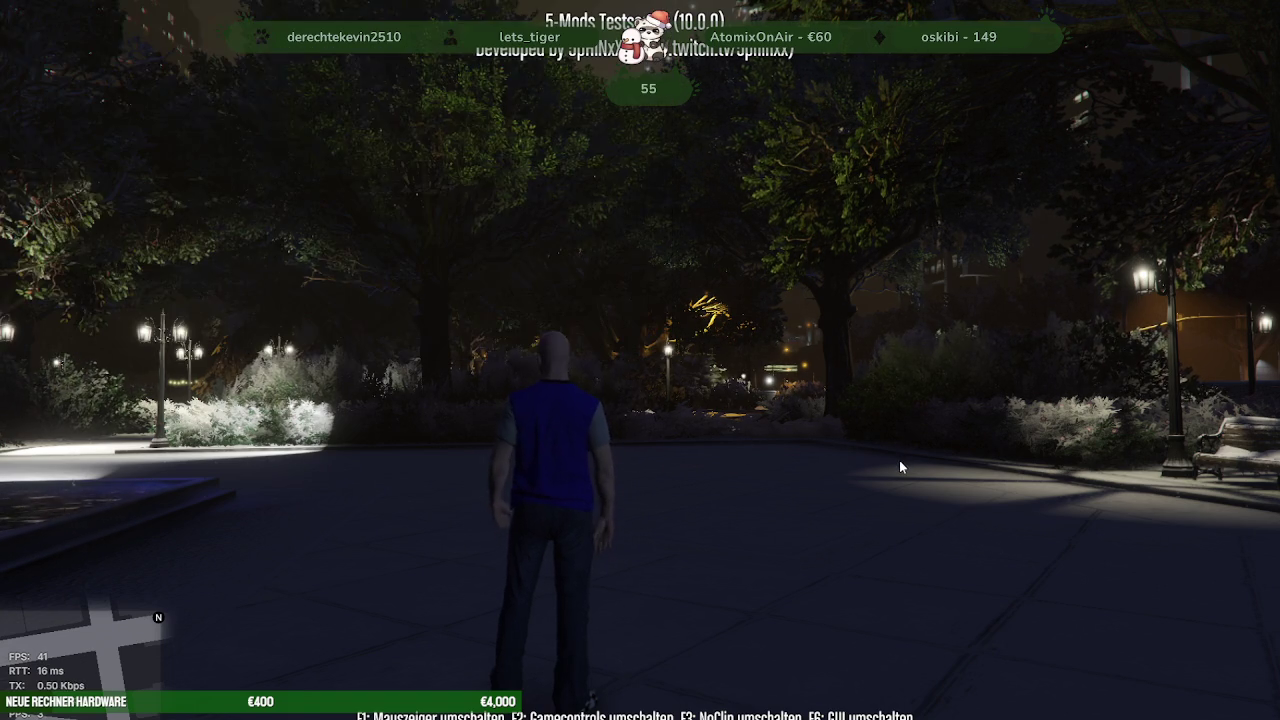
Run toward the lit sculpture and set the in-game time to afternoon (Nachmittag setzen)
key("w")
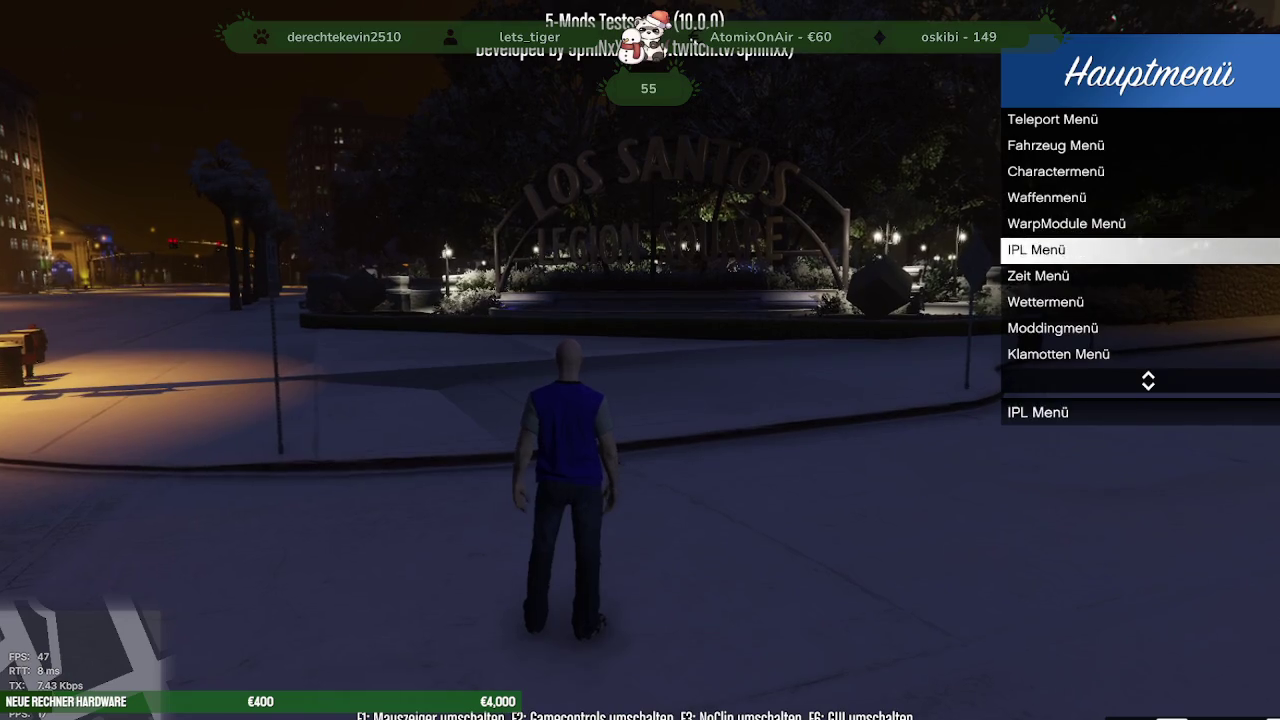
key("Return")
key("w")
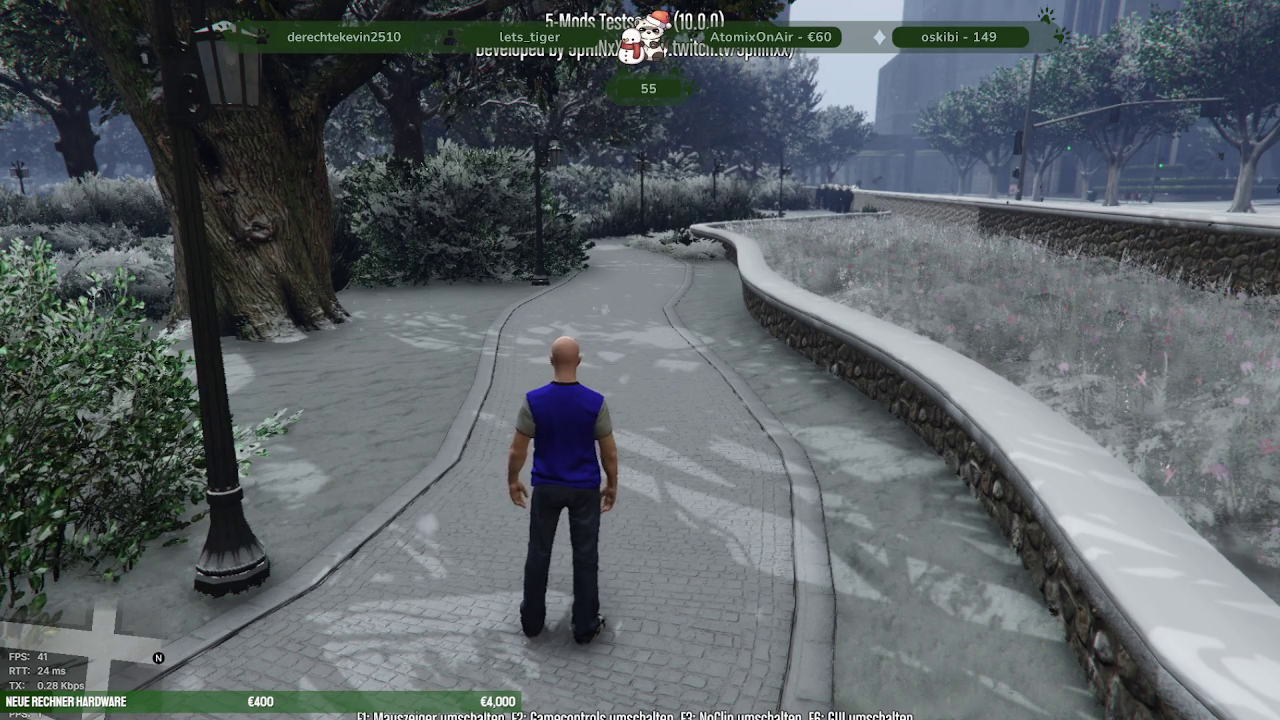
Open the F8 console log, then select the mauer.003 wall in Blender
key("F8")
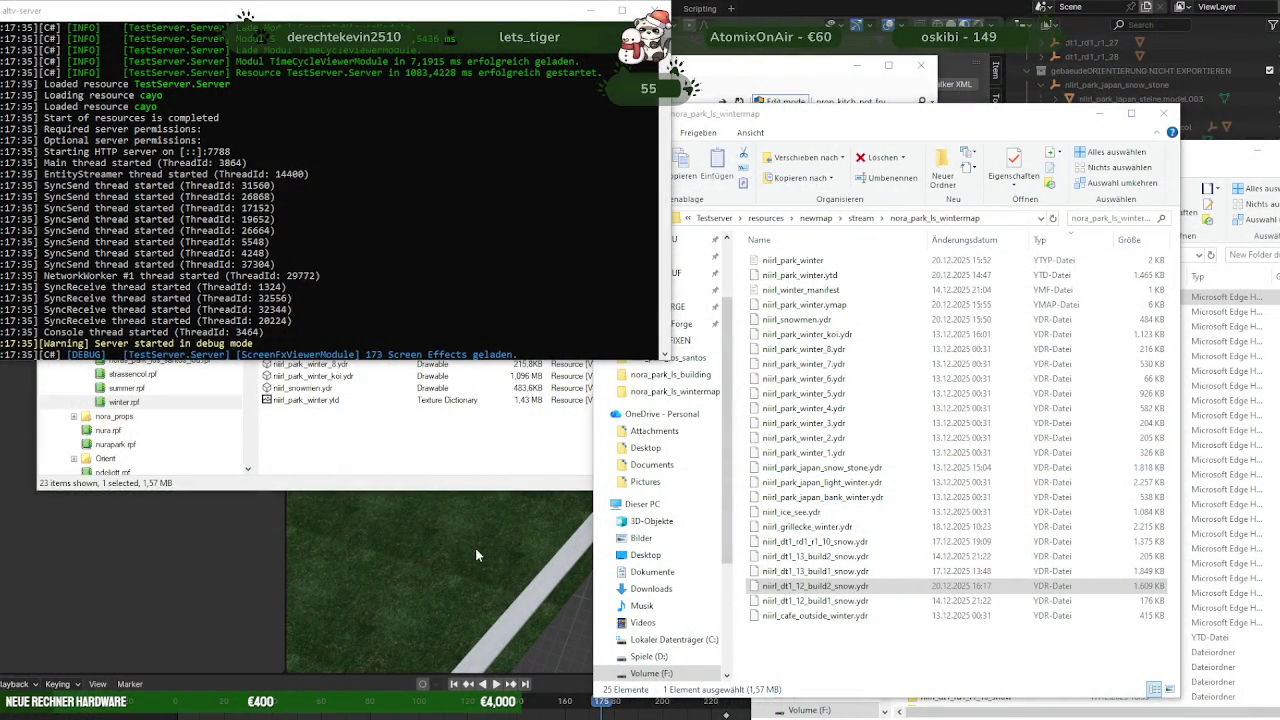
left_click(607, 421)
scroll("up", 3)
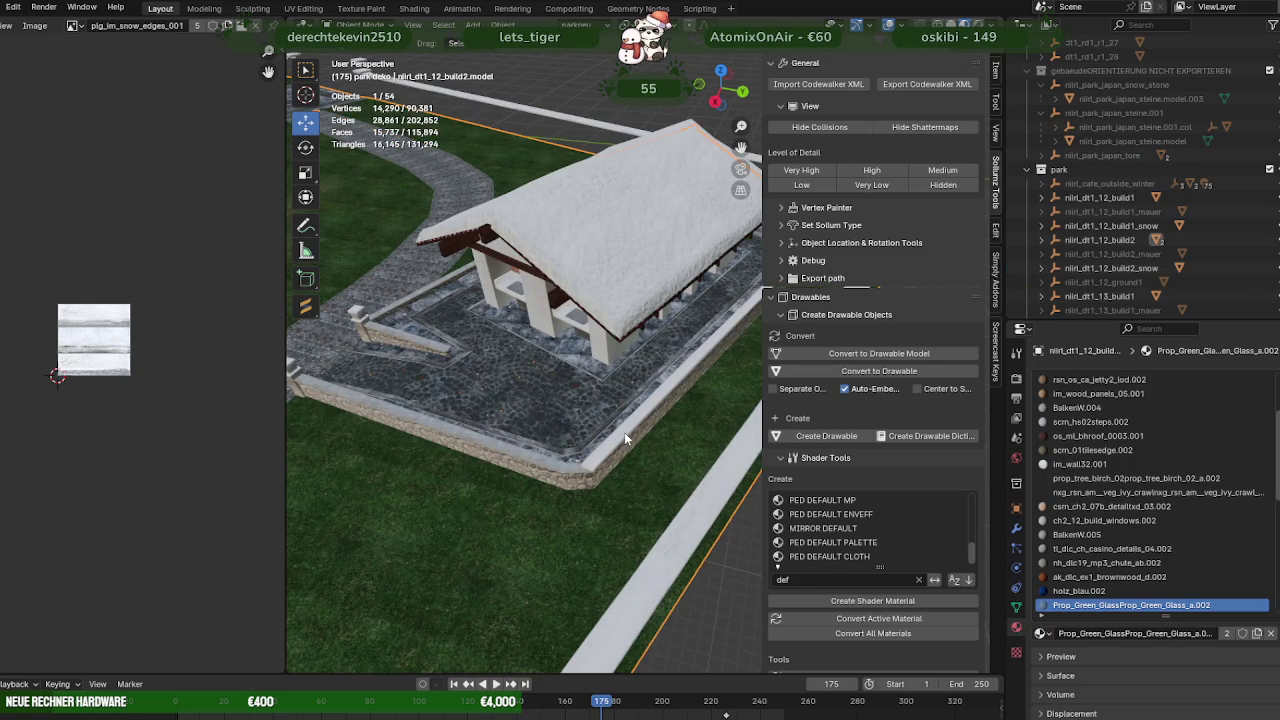
In Edit Mode, select the faces using the plg_im_snow_ground_006.002 material
scroll("up", 3)
key("Tab")
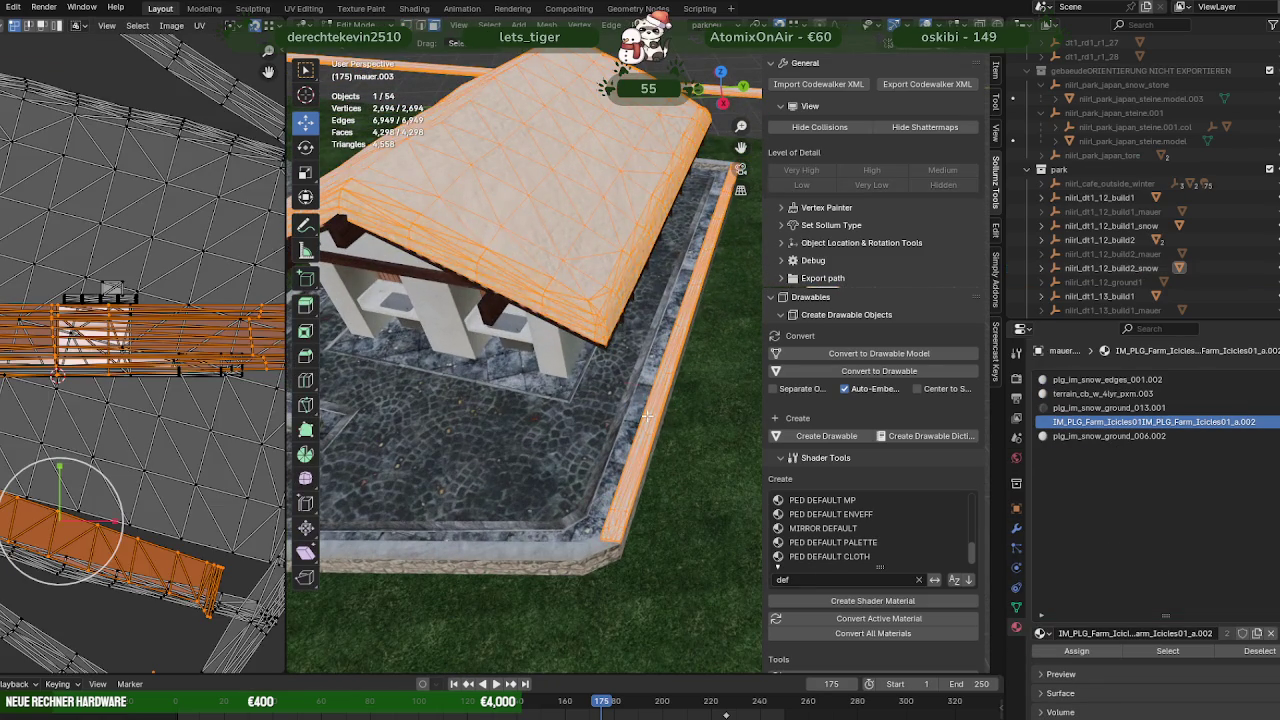
key("alt+a")
left_click(1108, 436)
left_click(1167, 650)
Duplicate the snow faces and move the copy to the building's left wall edge
scroll("down", 3)
left_click_drag(585, 384, 522, 383)
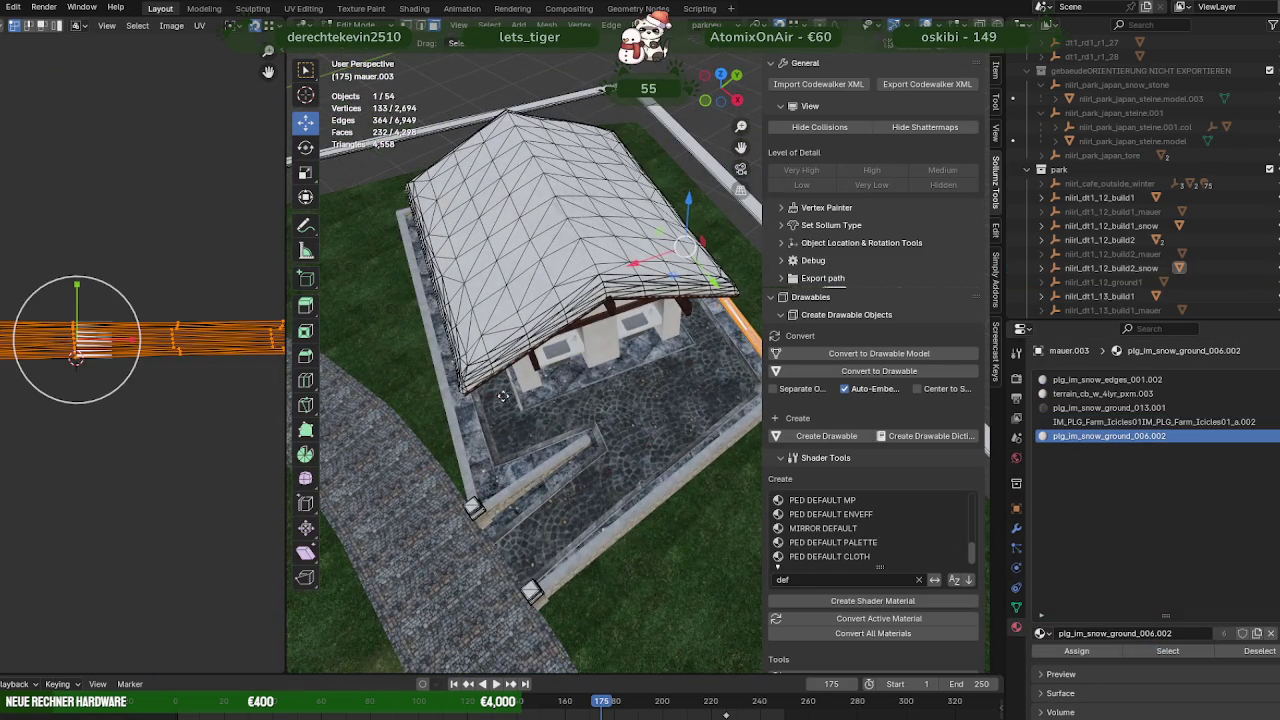
key("shift+d")
right_click(516, 392)
left_click_drag(675, 288, 413, 371)
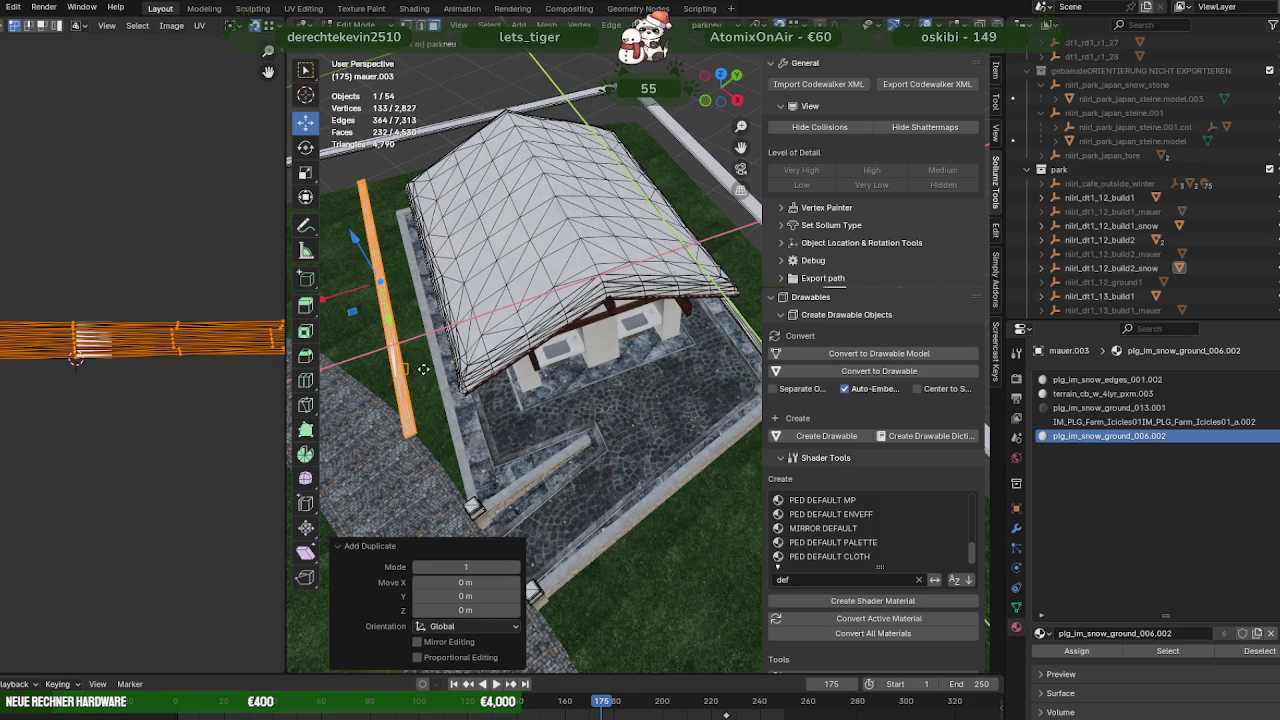
left_click(421, 366)
Check the strip in wireframe and settle it about 3.27 m along X
scroll("up", 3)
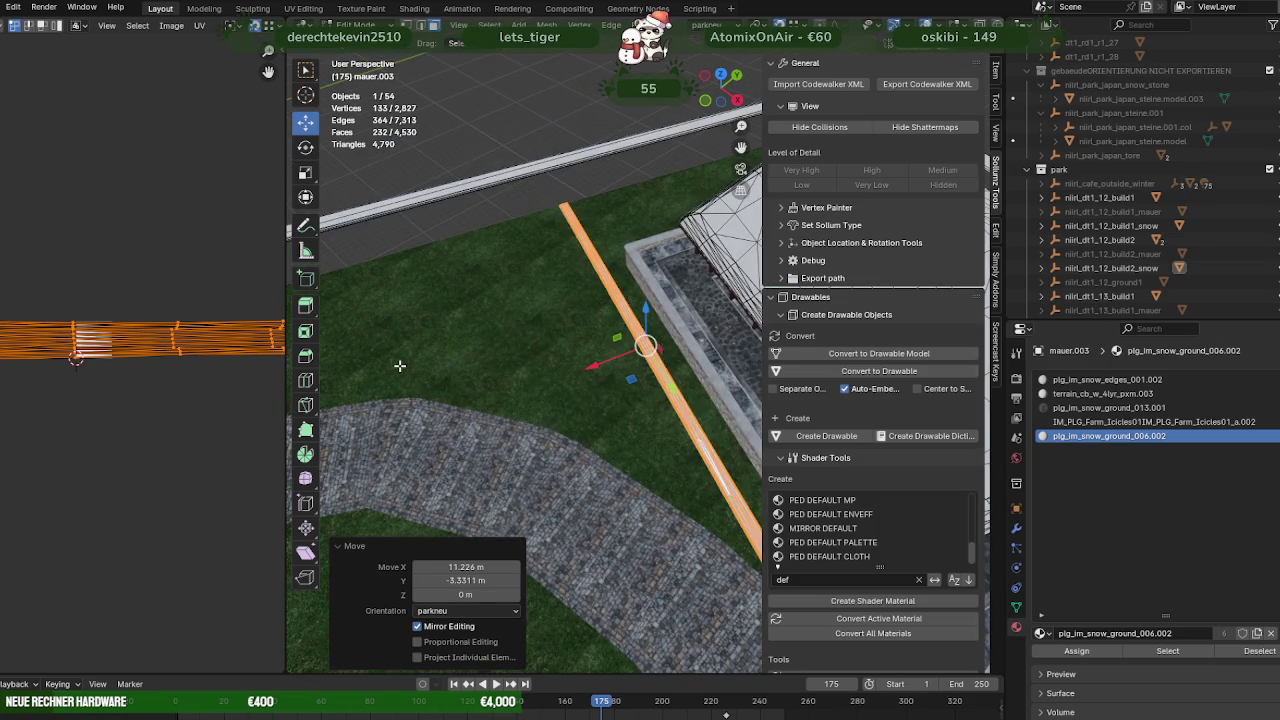
left_click_drag(398, 366, 457, 309)
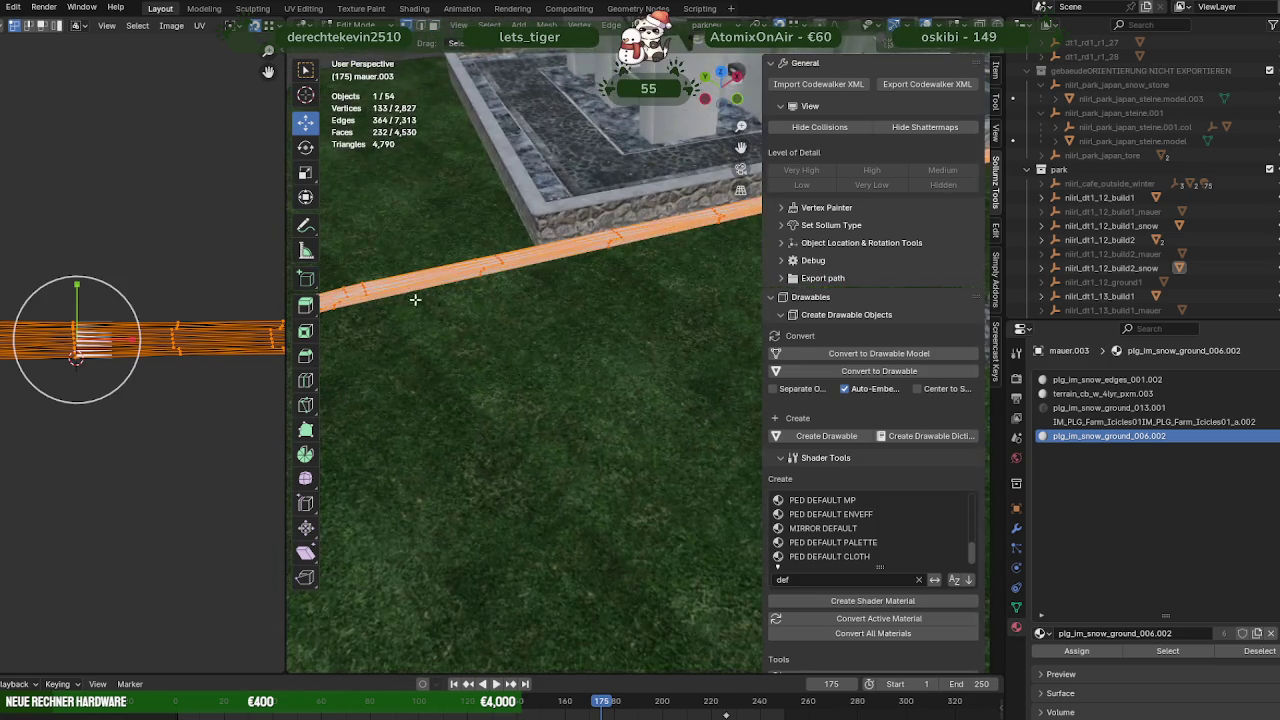
scroll("up", 3)
scroll("up", 3)
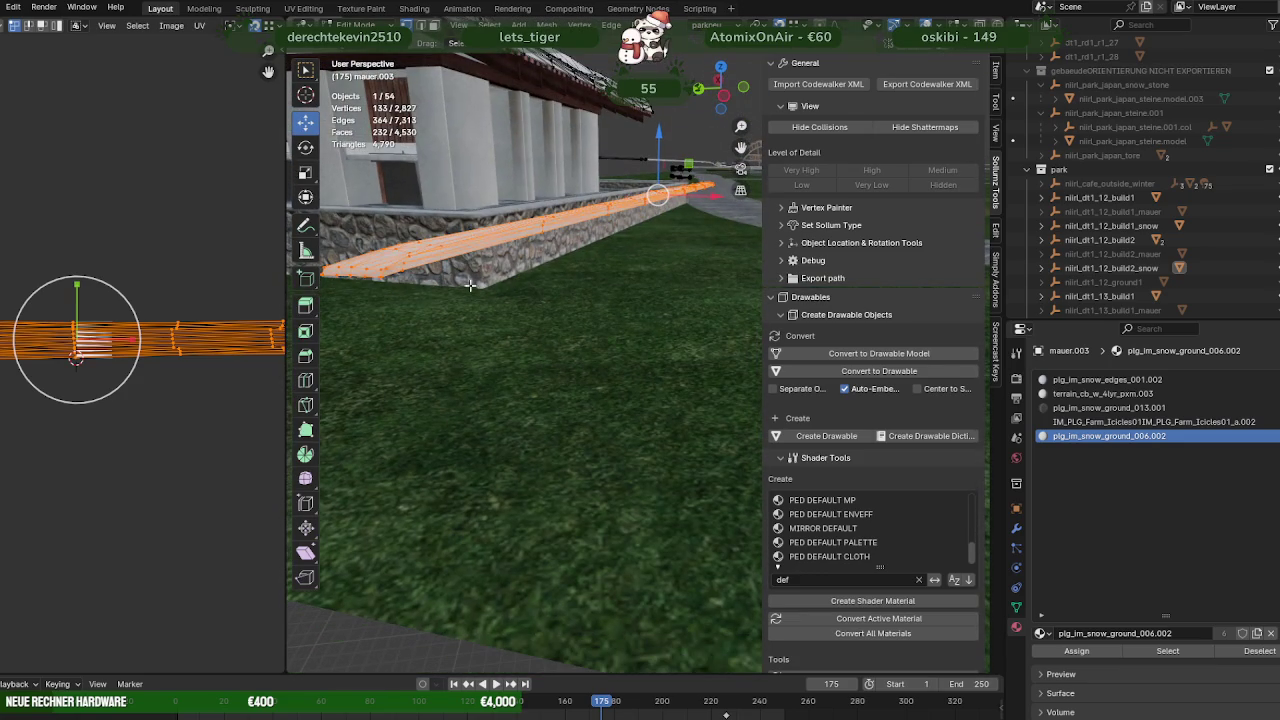
left_click_drag(417, 298, 482, 318)
key("shift+z")
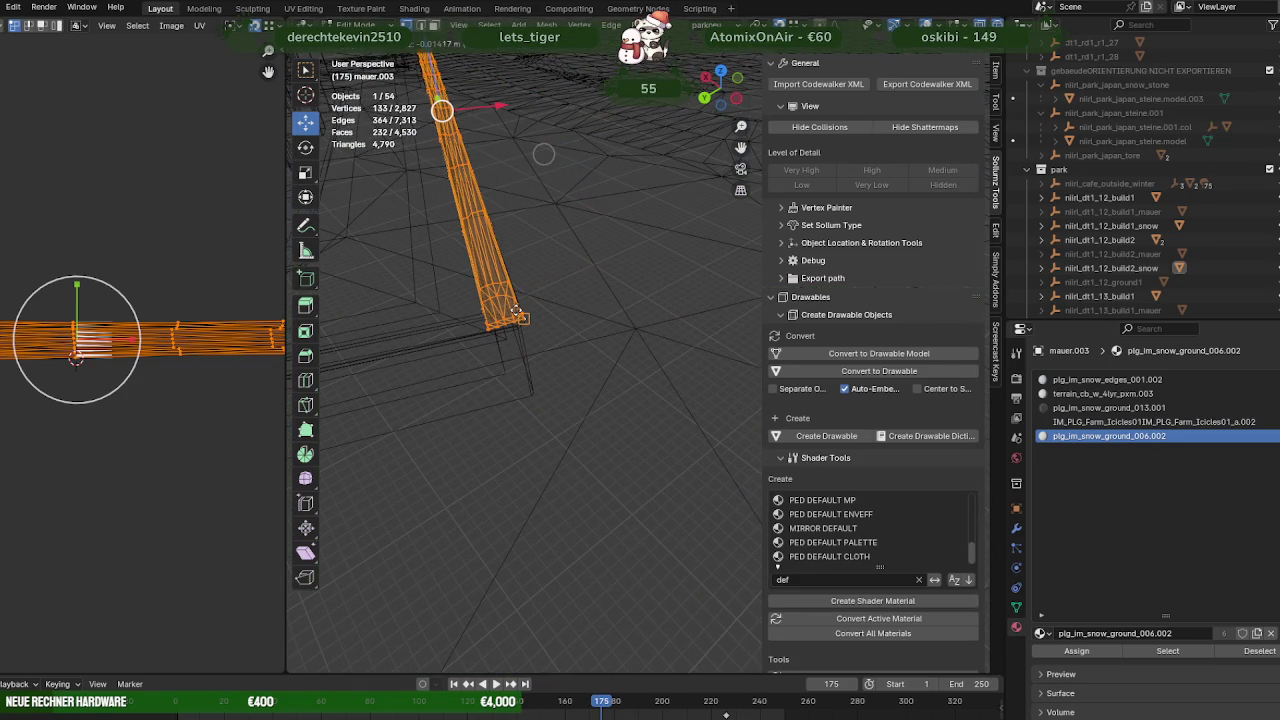
left_click_drag(517, 308, 520, 312)
Lay the copied snow strip along the stone wall edge, offset 3.2703 m in X, and zoom out
left_click_drag(520, 312, 481, 397)
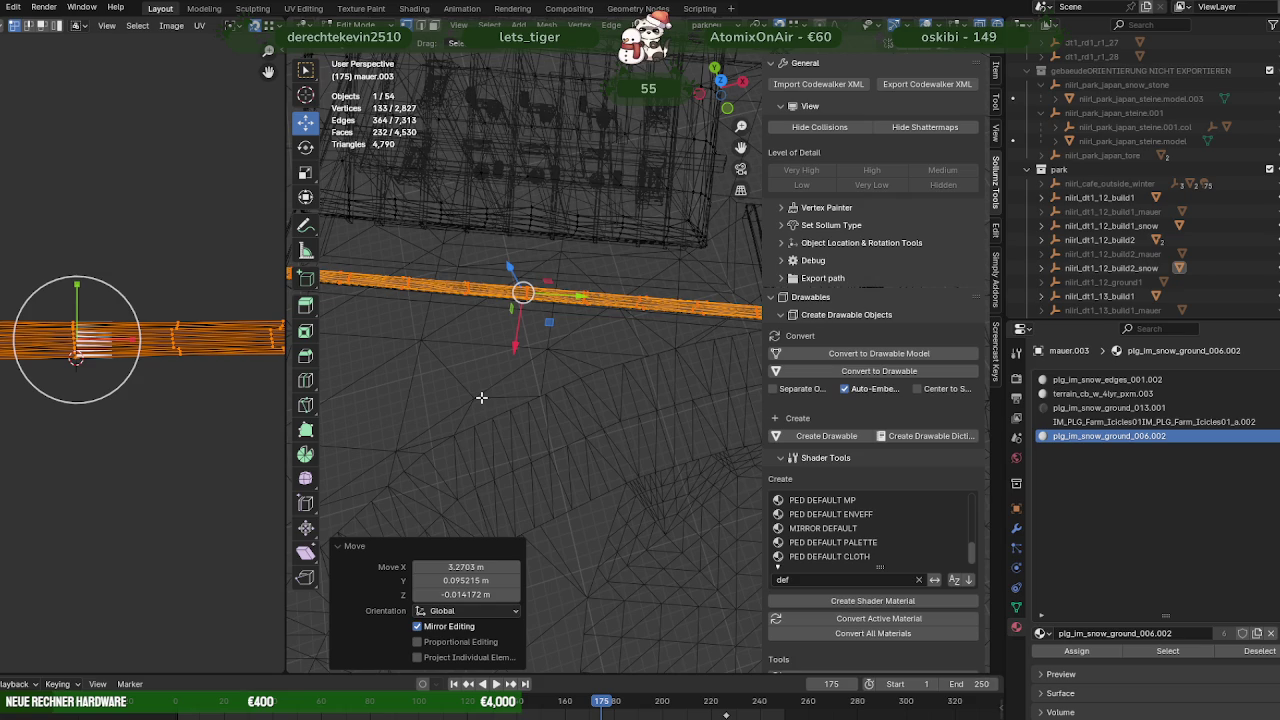
scroll("down", 3)
scroll("down", 3)
scroll("down", 3)
scroll("down", 3)
left_click_drag(627, 347, 553, 351)
right_click(503, 658)
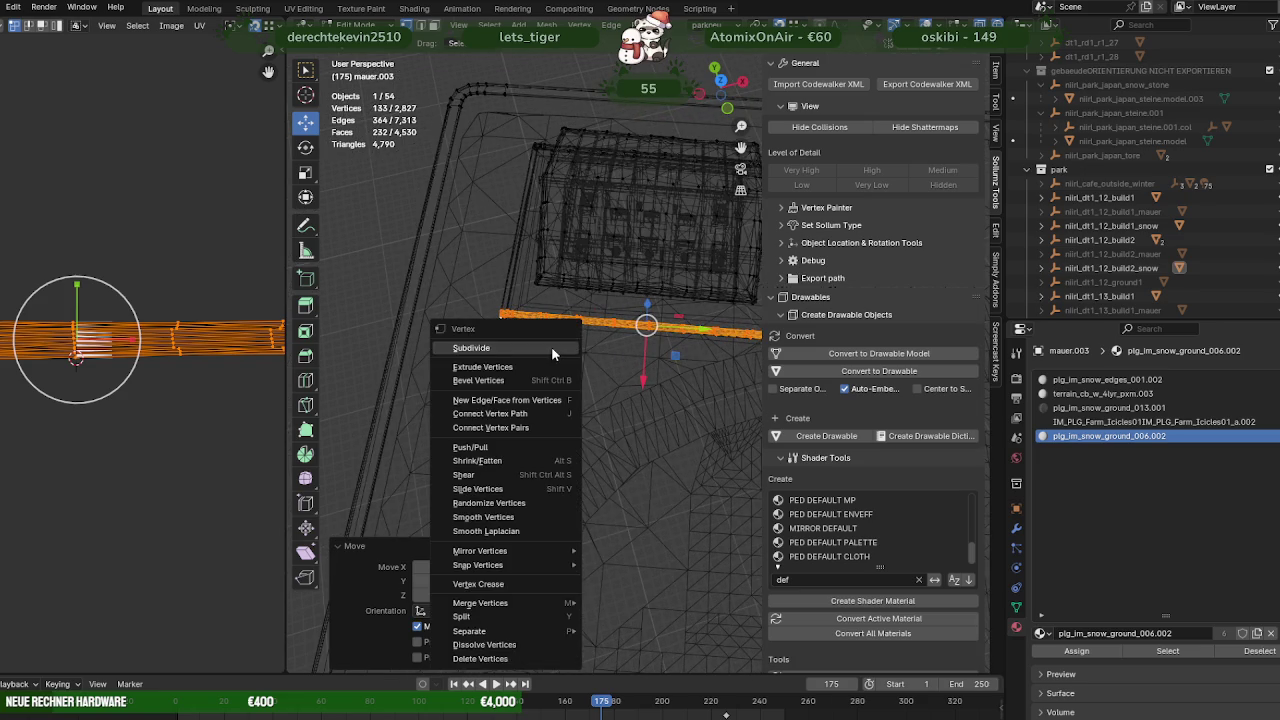
Separate the strip into its own object, mauer.011, and edit its mesh
mouse_move(469, 631)
left_click(614, 633)
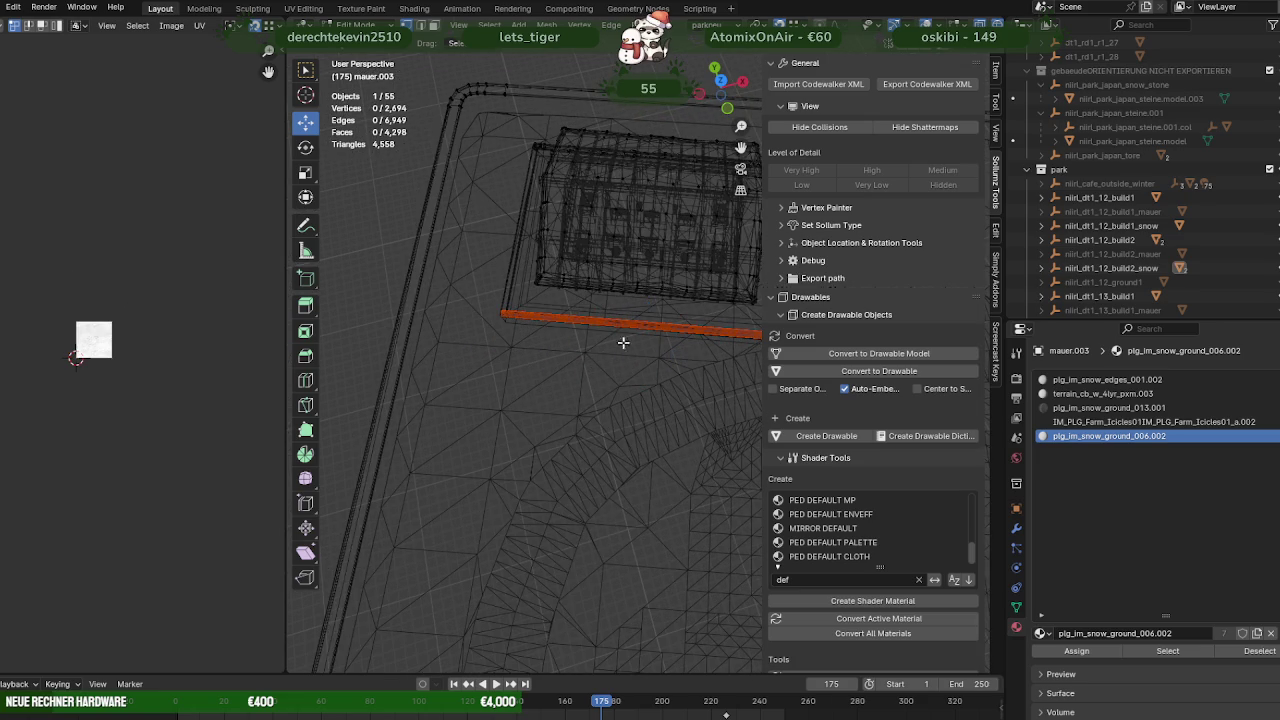
key("Tab")
left_click(604, 323)
key("Tab")
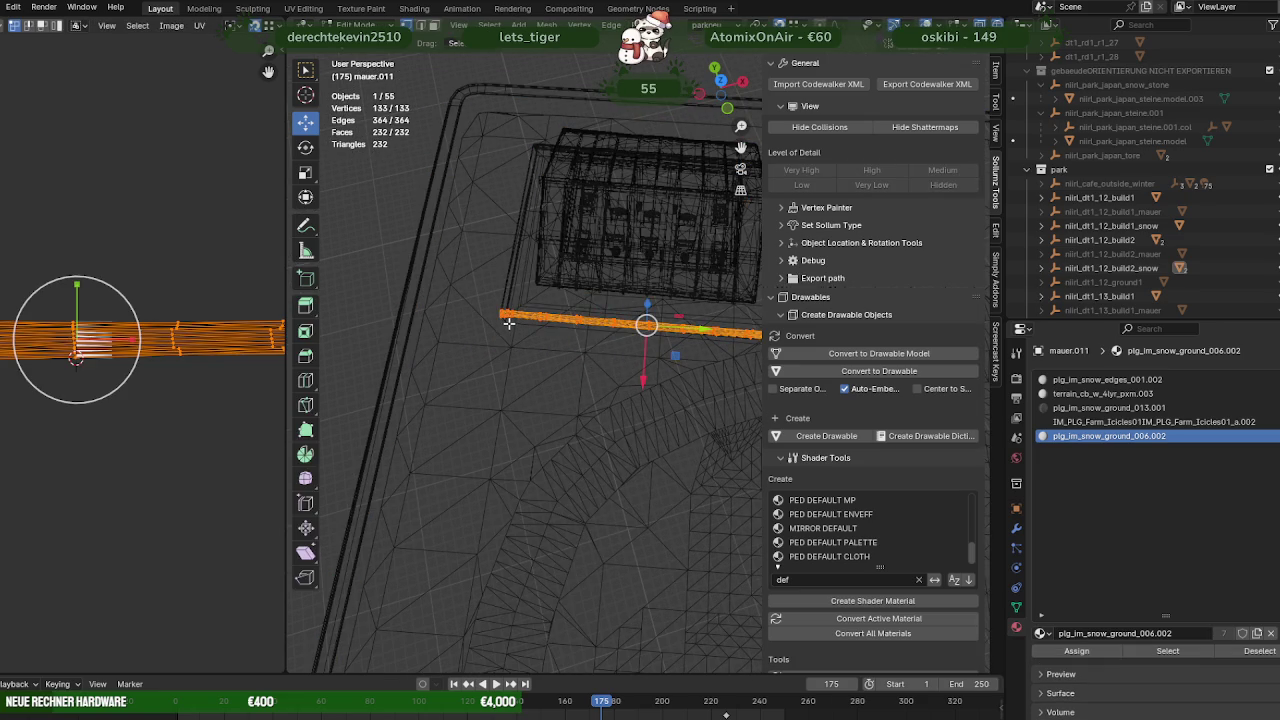
Frame the view on a strip vertex, then select and move a group of nine vertices
left_click(503, 316)
key("KP_Decimal")
left_click_drag(503, 316, 445, 299)
left_click_drag(434, 129, 710, 438)
left_click_drag(512, 362, 549, 566)
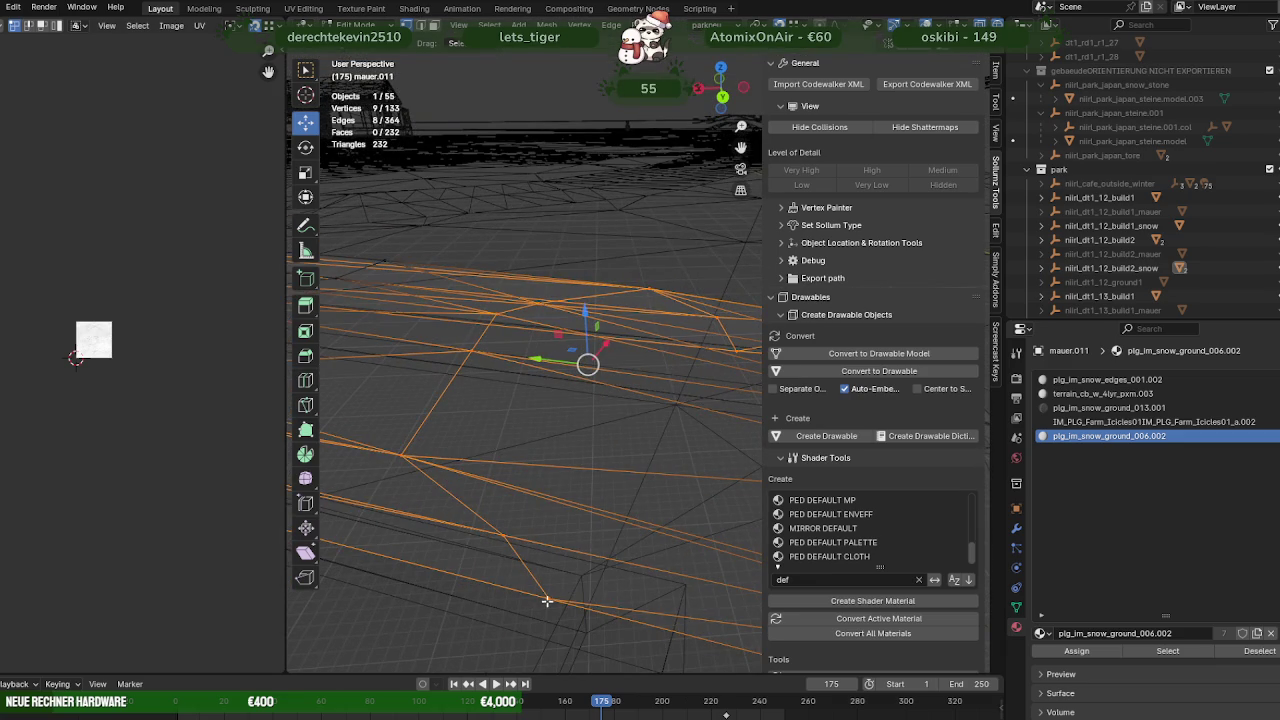
key("g")
left_click(587, 580)
left_click_drag(600, 529, 537, 461)
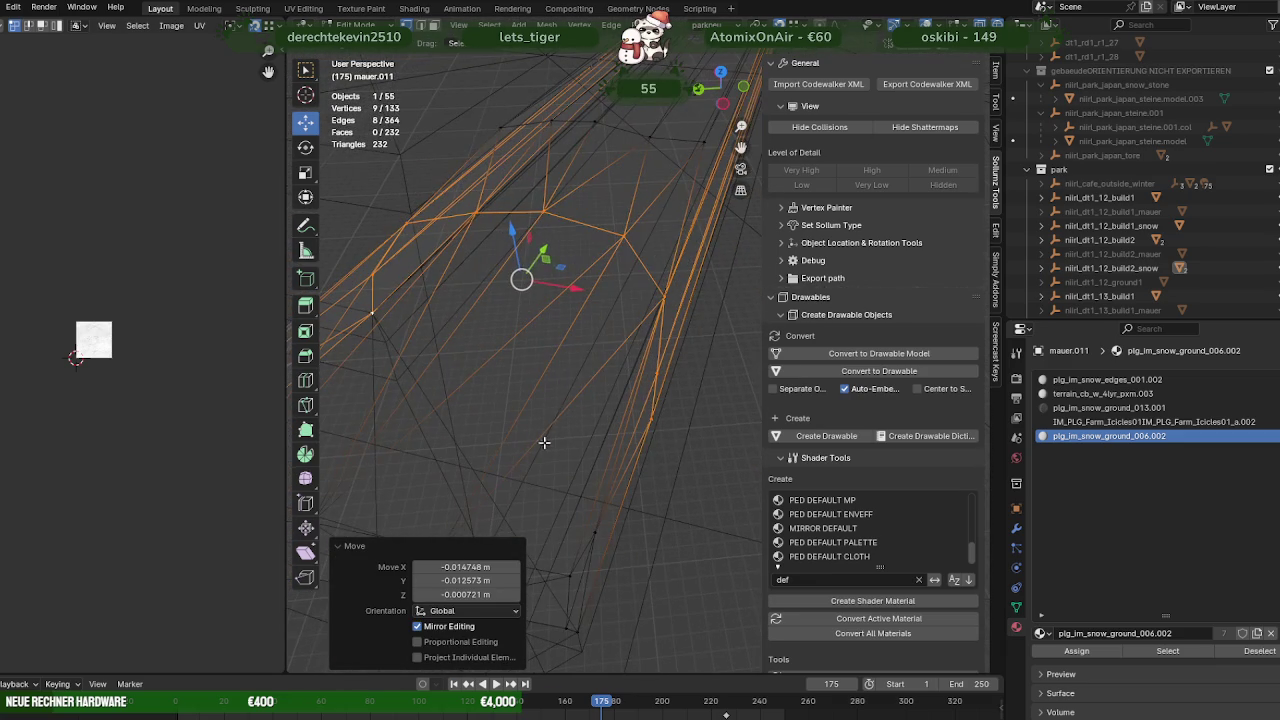
With vertex snapping, pull five edge vertices about 0.089 m down onto the wall corner
left_click_drag(525, 203, 686, 457)
left_click_drag(686, 457, 735, 258)
key("ctrl+v")
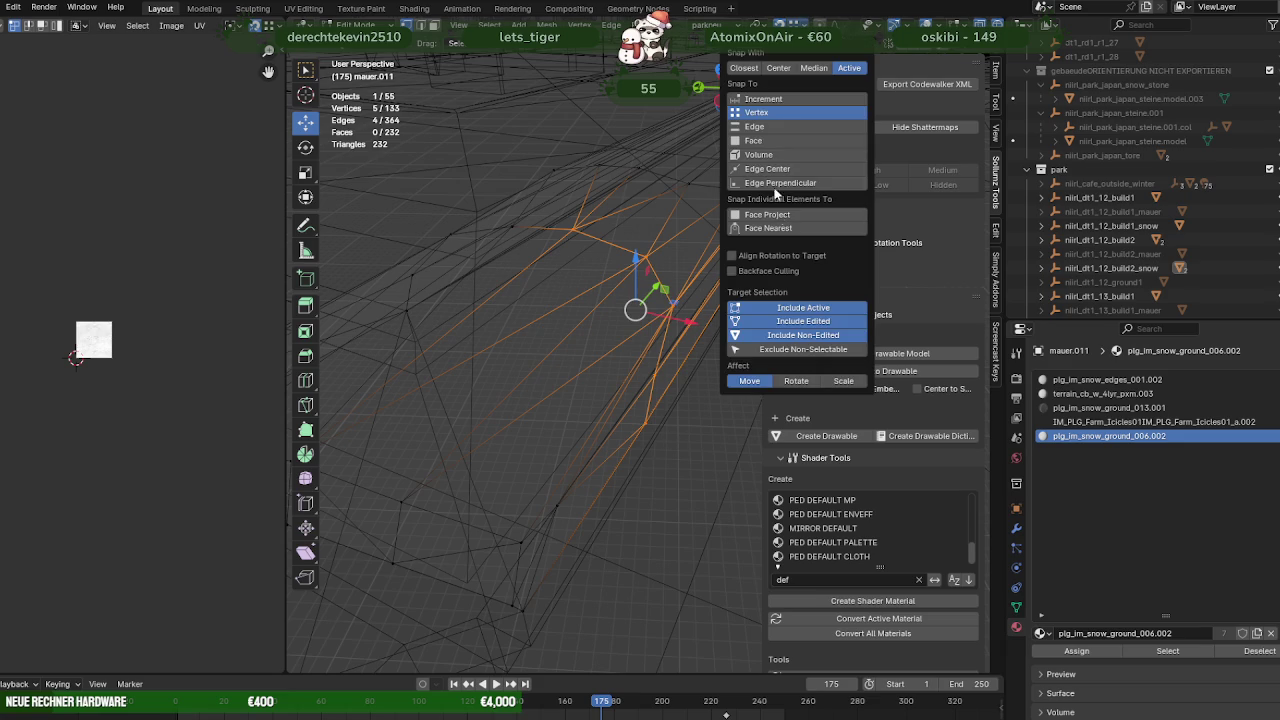
key("Escape")
left_click_drag(643, 316, 651, 406)
key("shift+z")
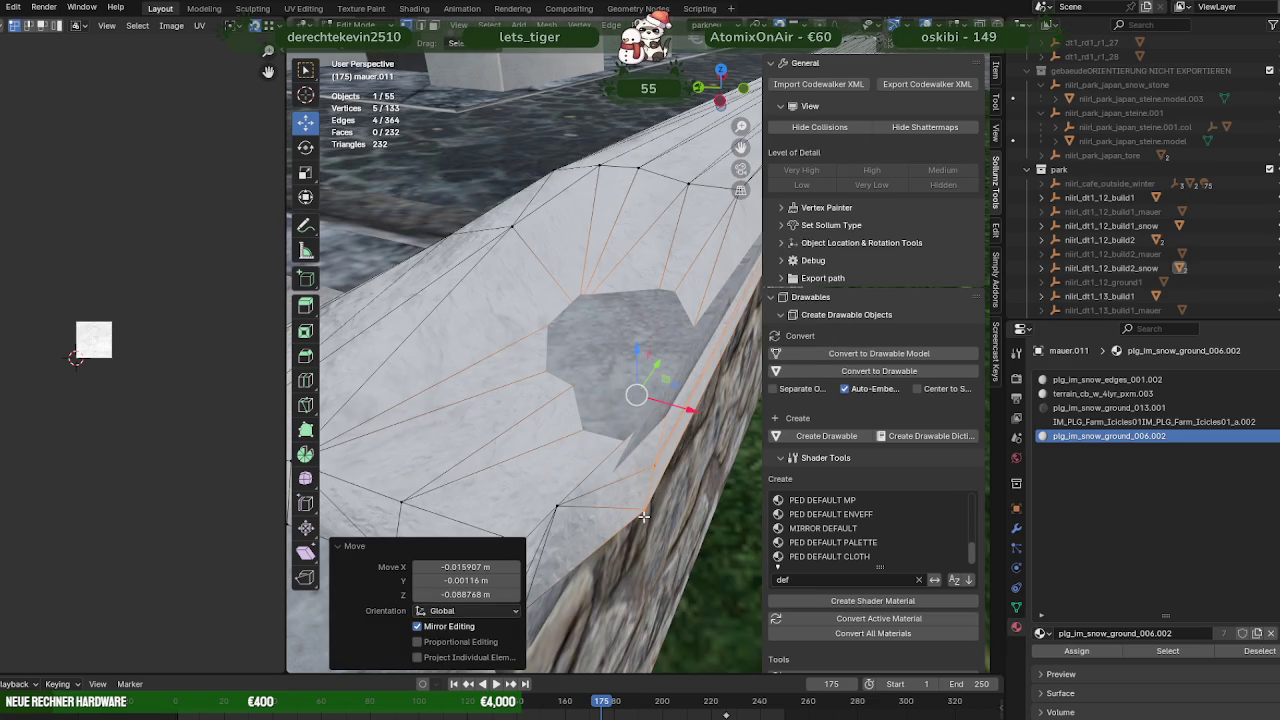
left_click_drag(645, 490, 650, 397)
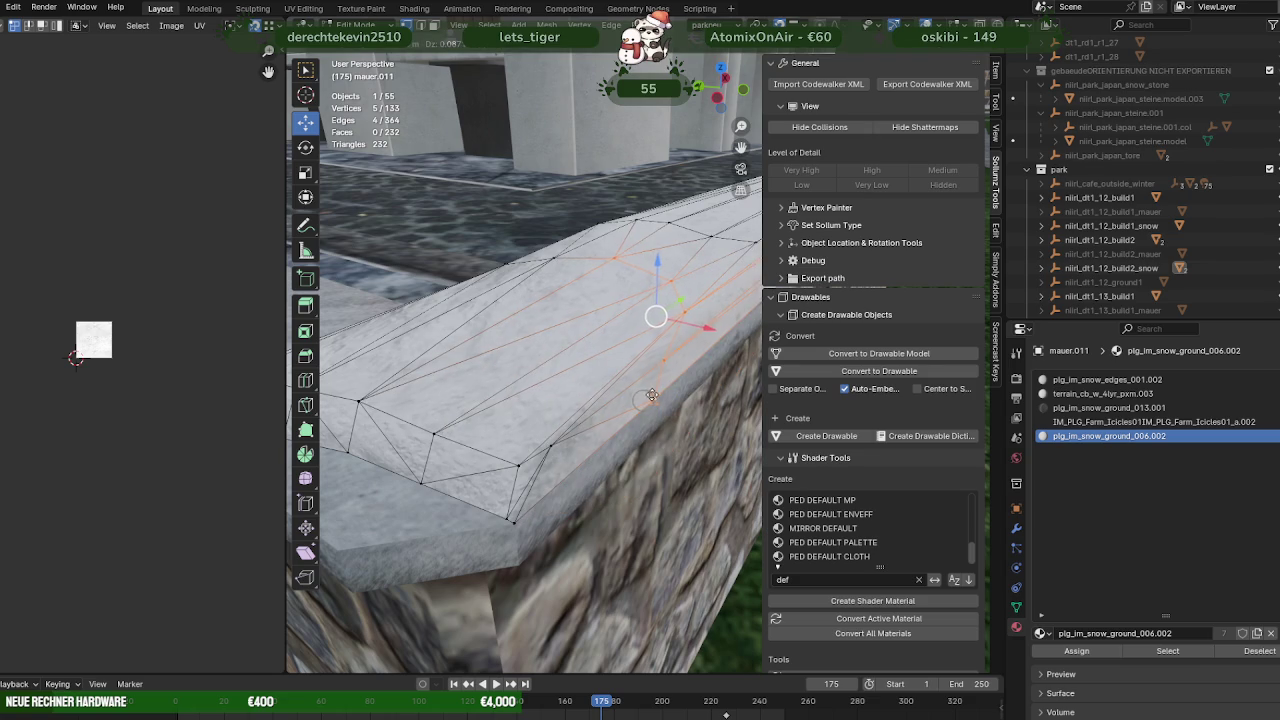
Drop the selected snow vertices onto the wall edge and zoom in on the wall top
left_click_drag(651, 396, 655, 400)
scroll("down", 3)
left_click_drag(549, 352, 463, 366)
scroll("up", 3)
scroll("up", 3)
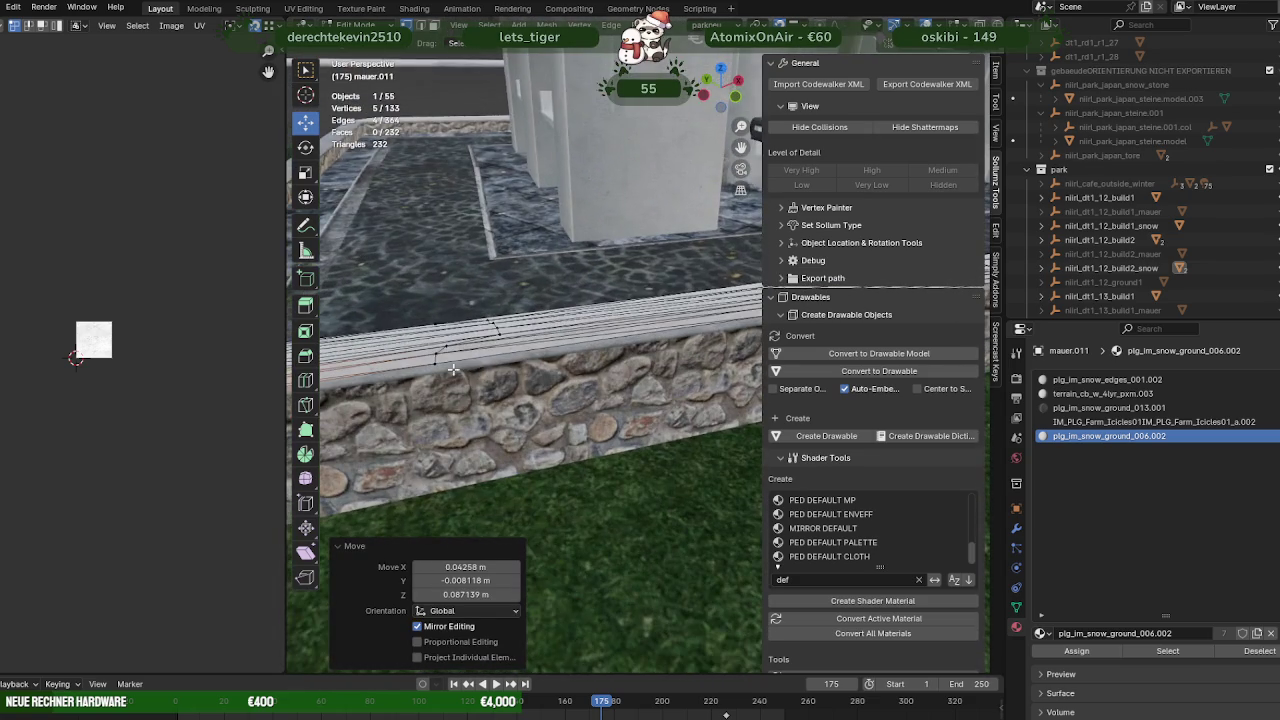
scroll("down", 3)
Box-select more snow edge vertices along the wall and move them down
key("shift+z")
left_click_drag(415, 262, 509, 320)
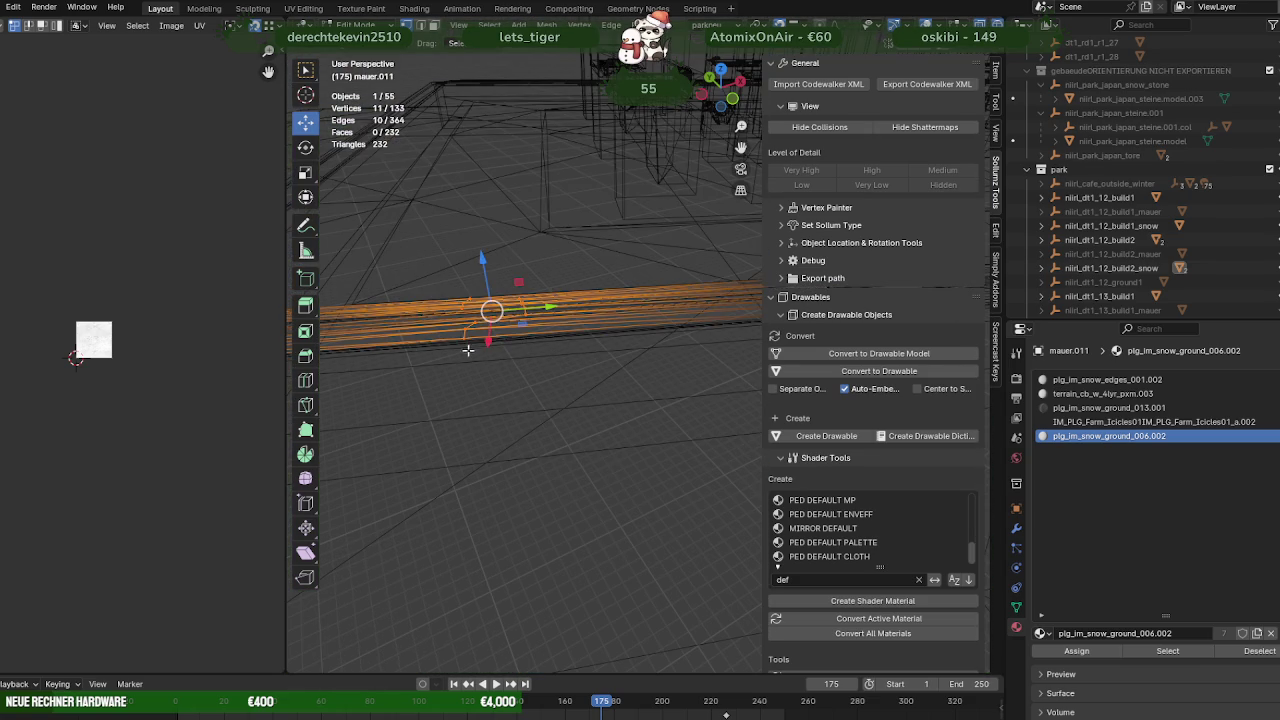
scroll("up", 3)
key("shift+z")
scroll("up", 3)
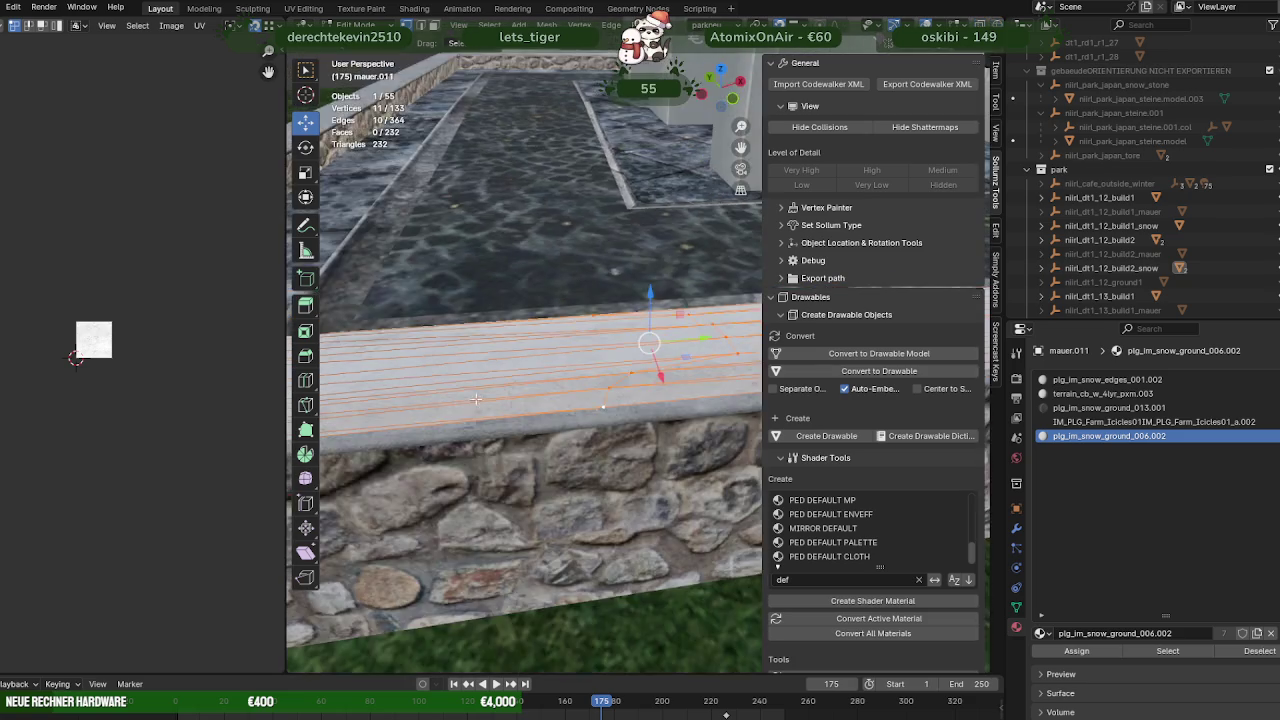
left_click_drag(474, 396, 642, 234)
key("g")
left_click(644, 452)
Nudge a narrower set of edge vertices onto the wall top
key("shift+z")
left_click_drag(642, 234, 740, 288)
left_click_drag(740, 288, 626, 340)
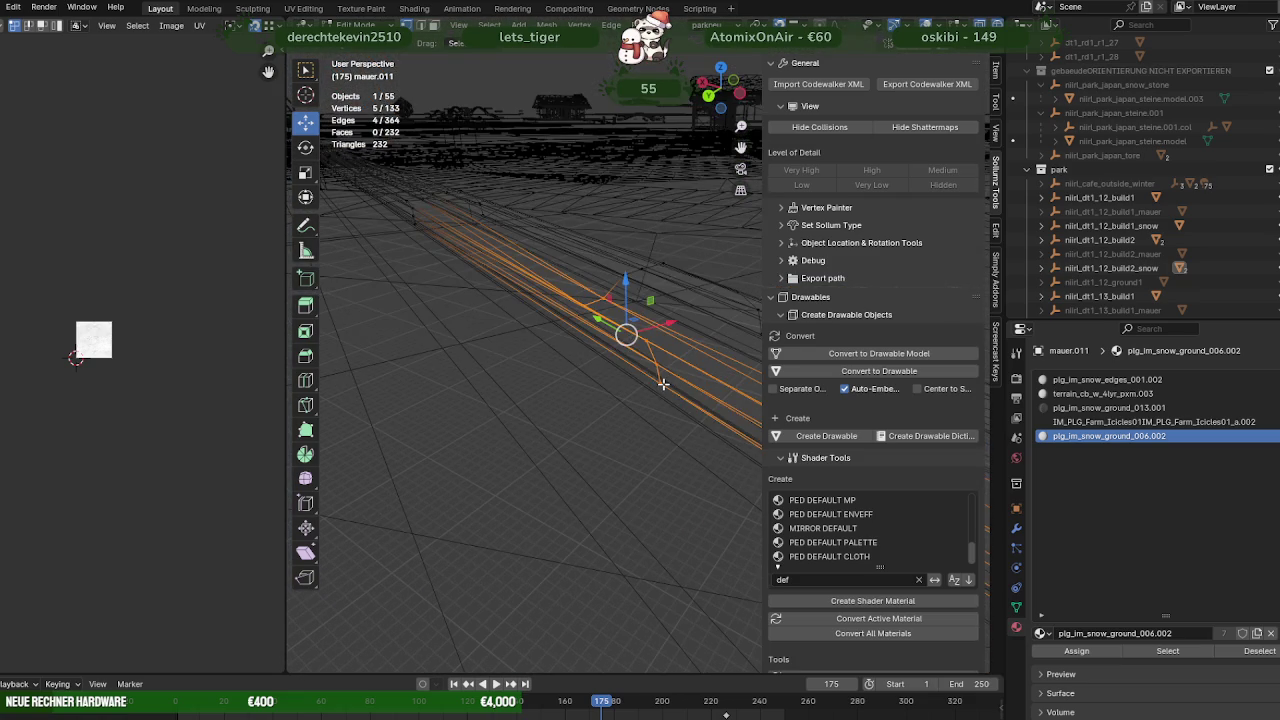
key("shift+z")
left_click_drag(625, 335, 612, 308)
left_click_drag(612, 308, 483, 333)
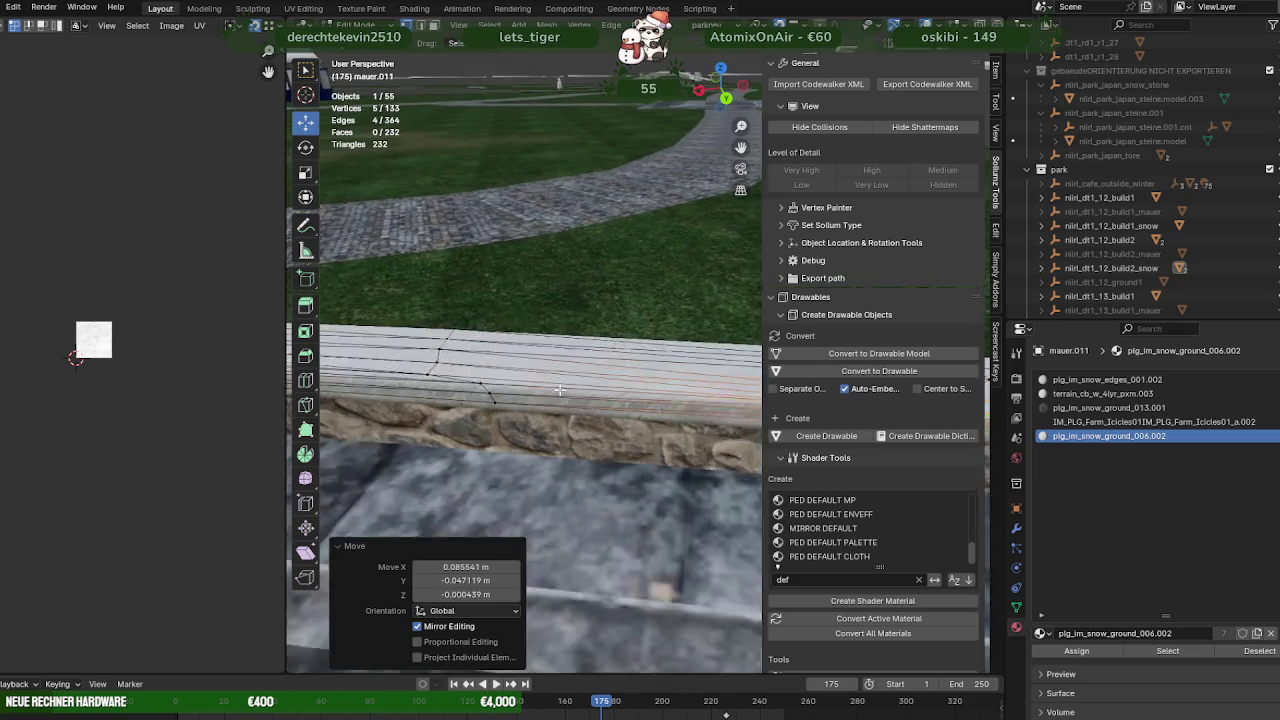
Lower the wall-top snow edge vertically (G, Z) onto the coping
key("shift+z")
left_click_drag(425, 268, 583, 433)
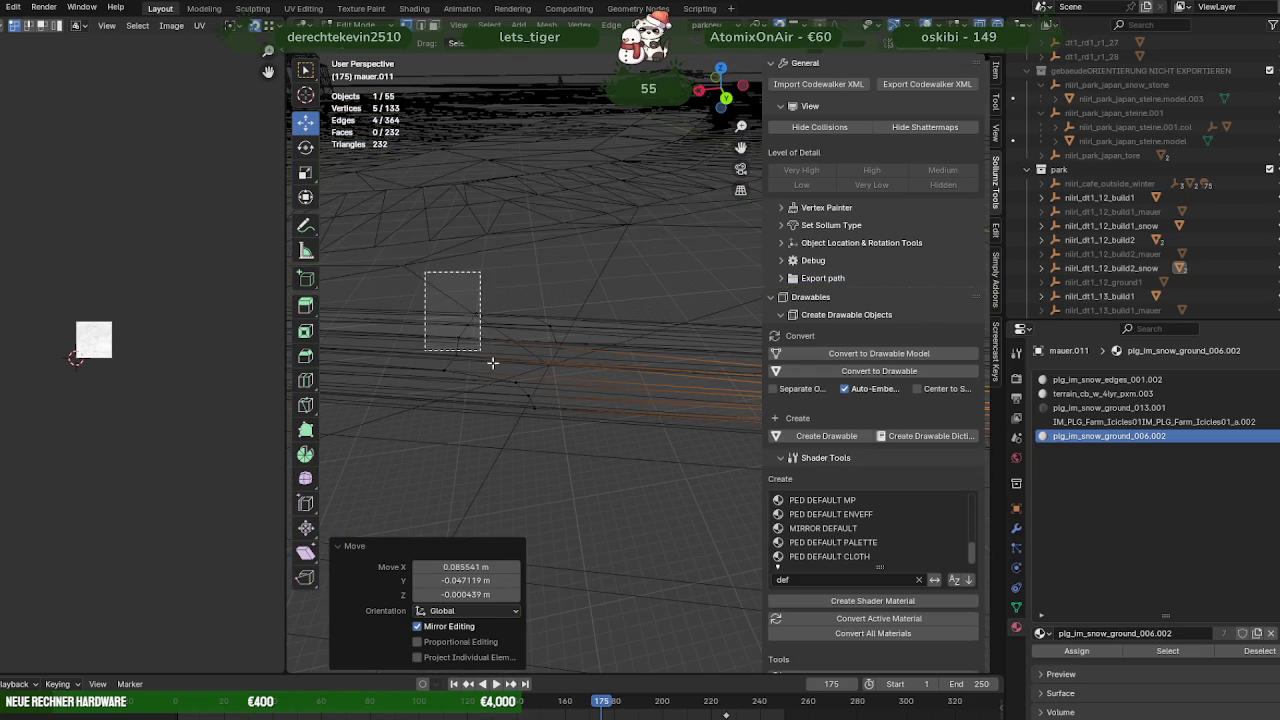
key("shift+z")
key("g")
key("z")
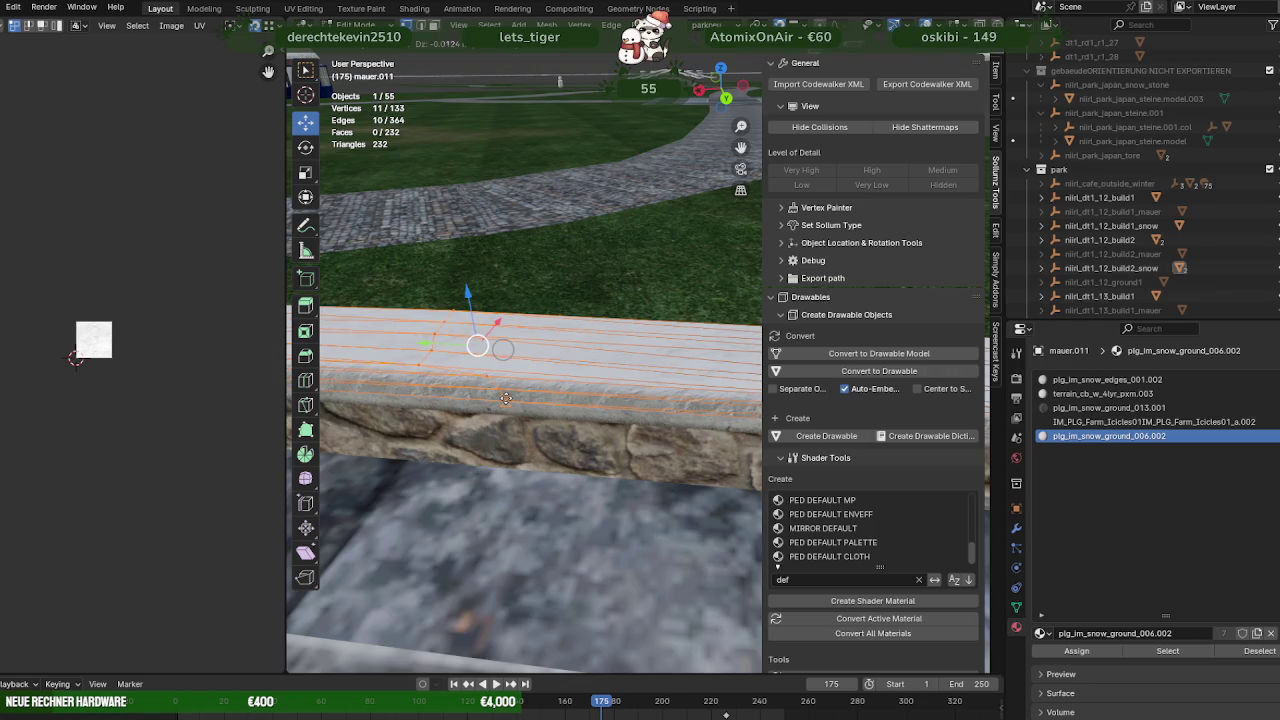
left_click(507, 390)
left_click_drag(586, 400, 573, 437)
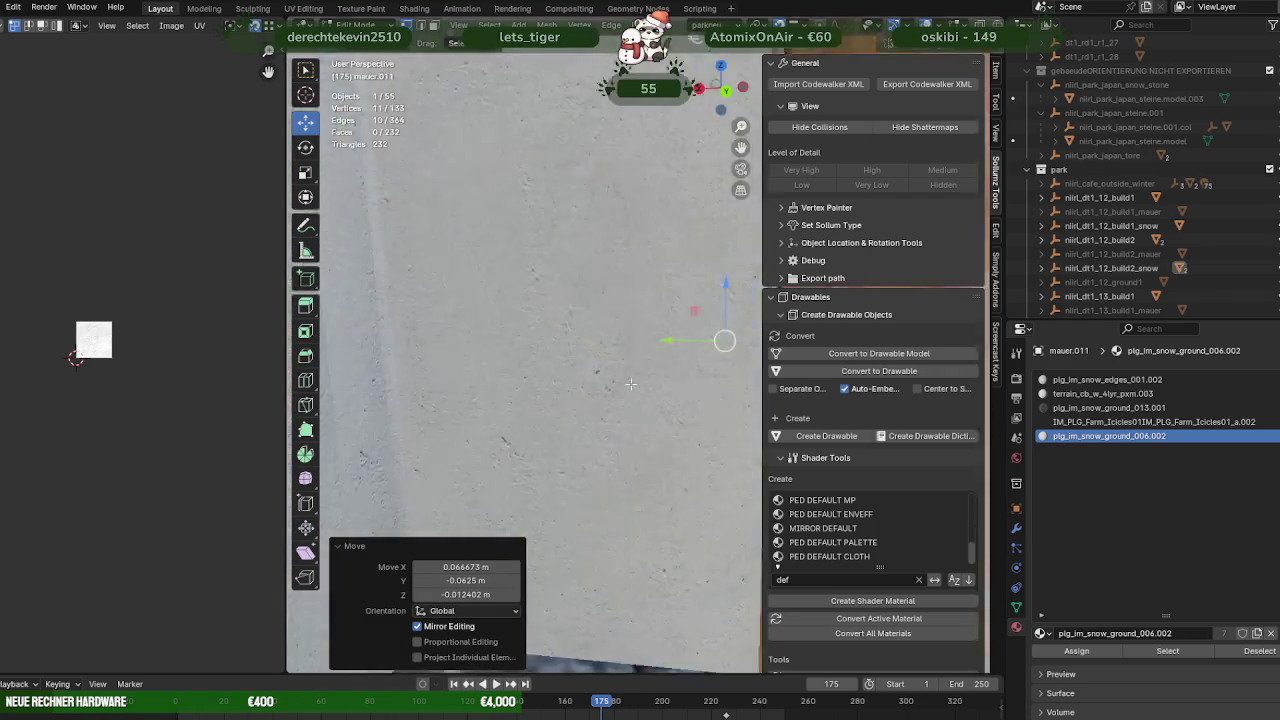
Select the next wall-top snow edges and shift them into place
key("shift+z")
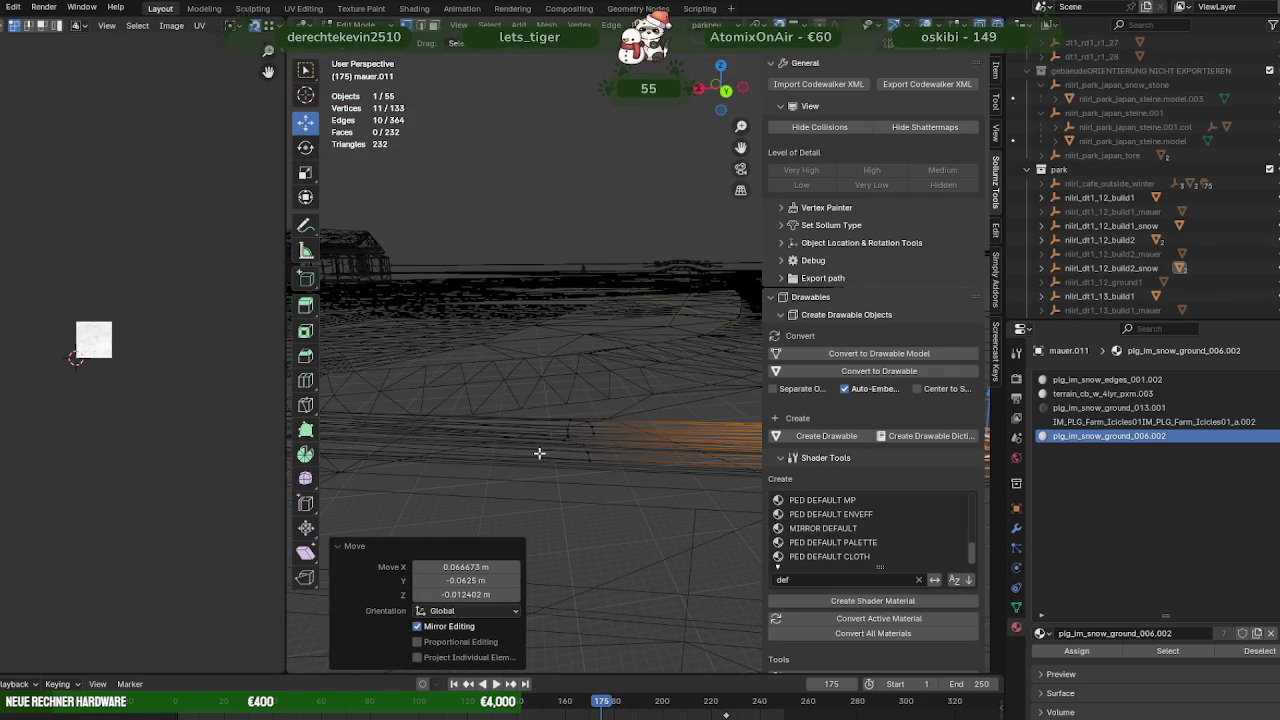
left_click_drag(622, 484, 596, 470)
key("shift+z")
key("g")
left_click(587, 460)
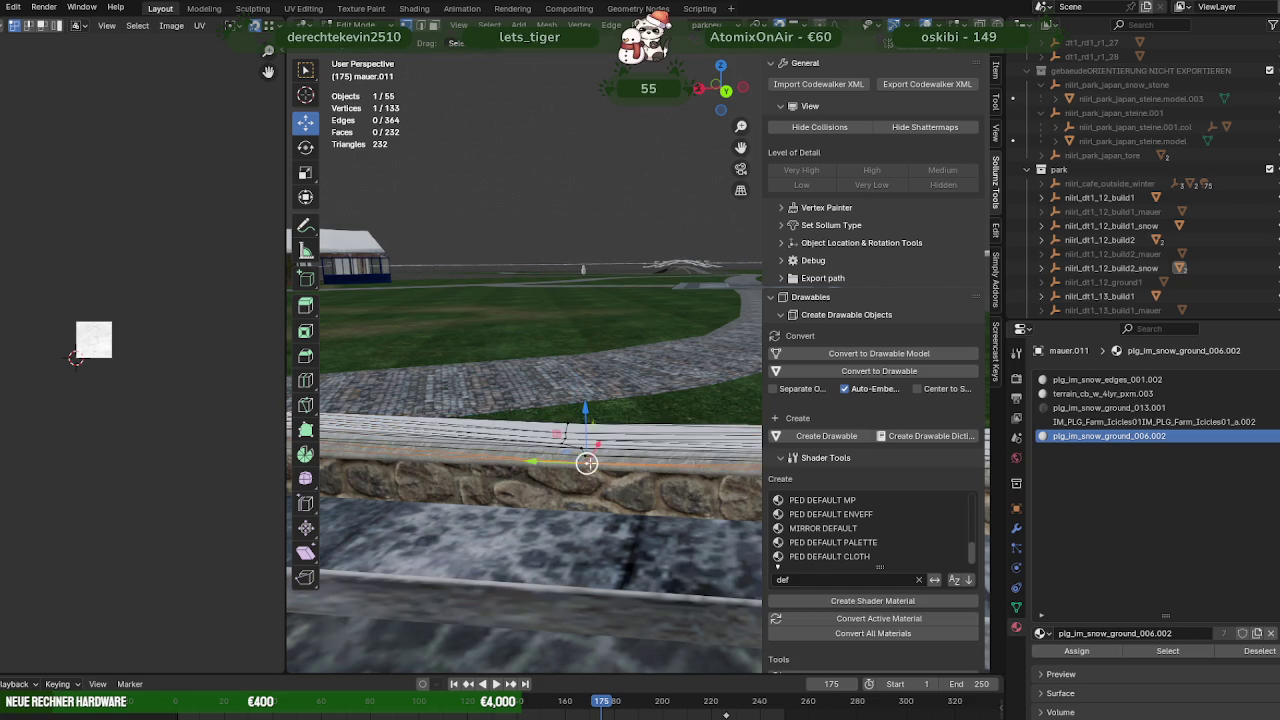
left_click_drag(580, 450, 502, 414)
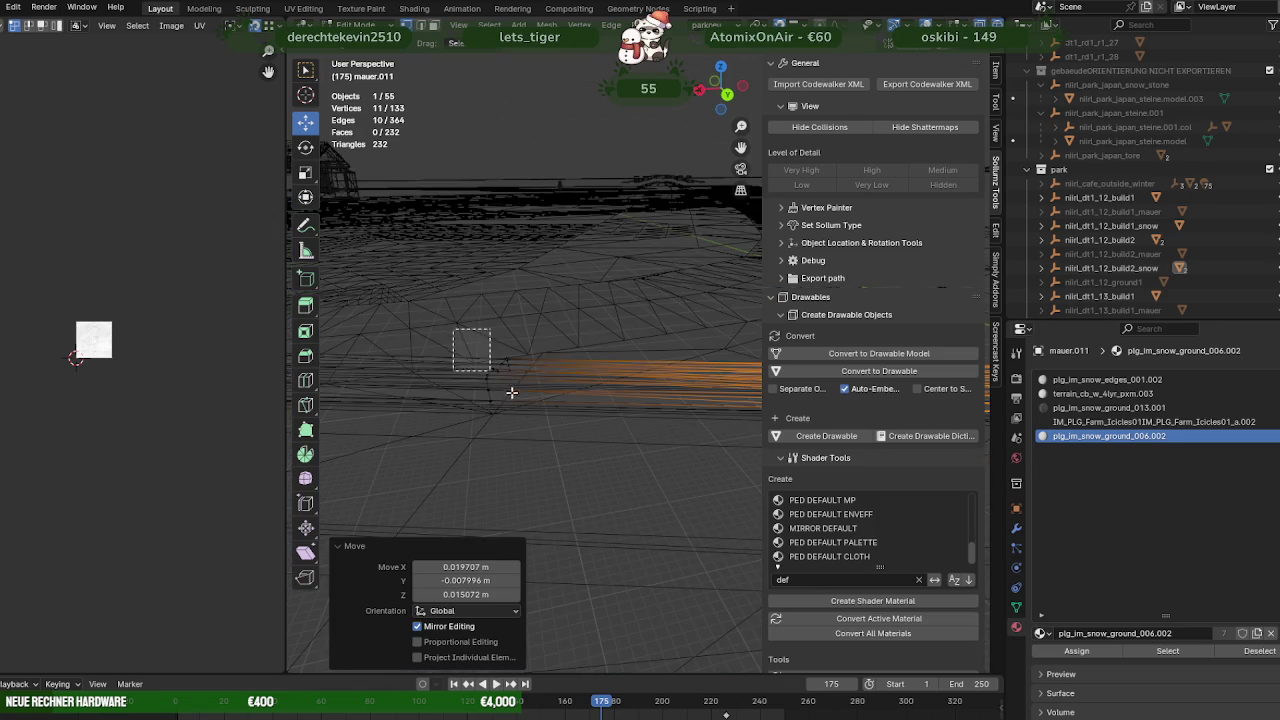
left_click_drag(493, 383, 494, 371)
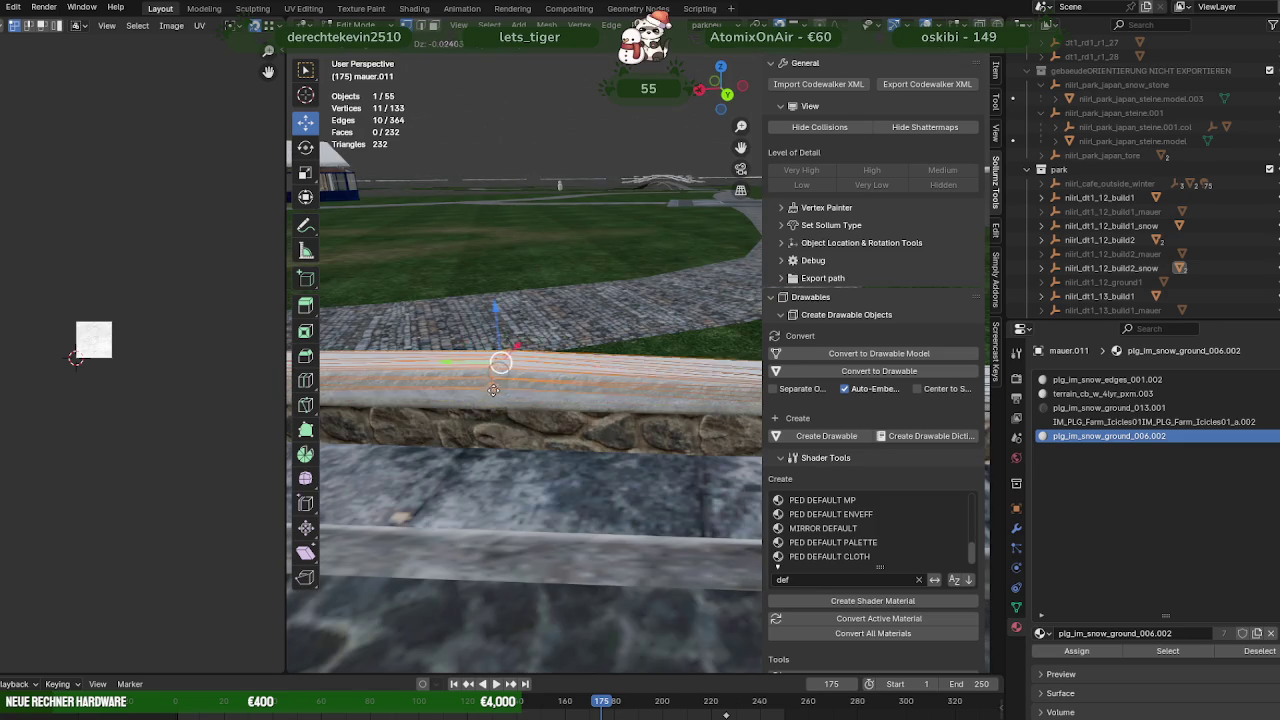
Pan along the wall and nudge the following stretch of wall-top edges
left_click_drag(494, 371, 423, 237)
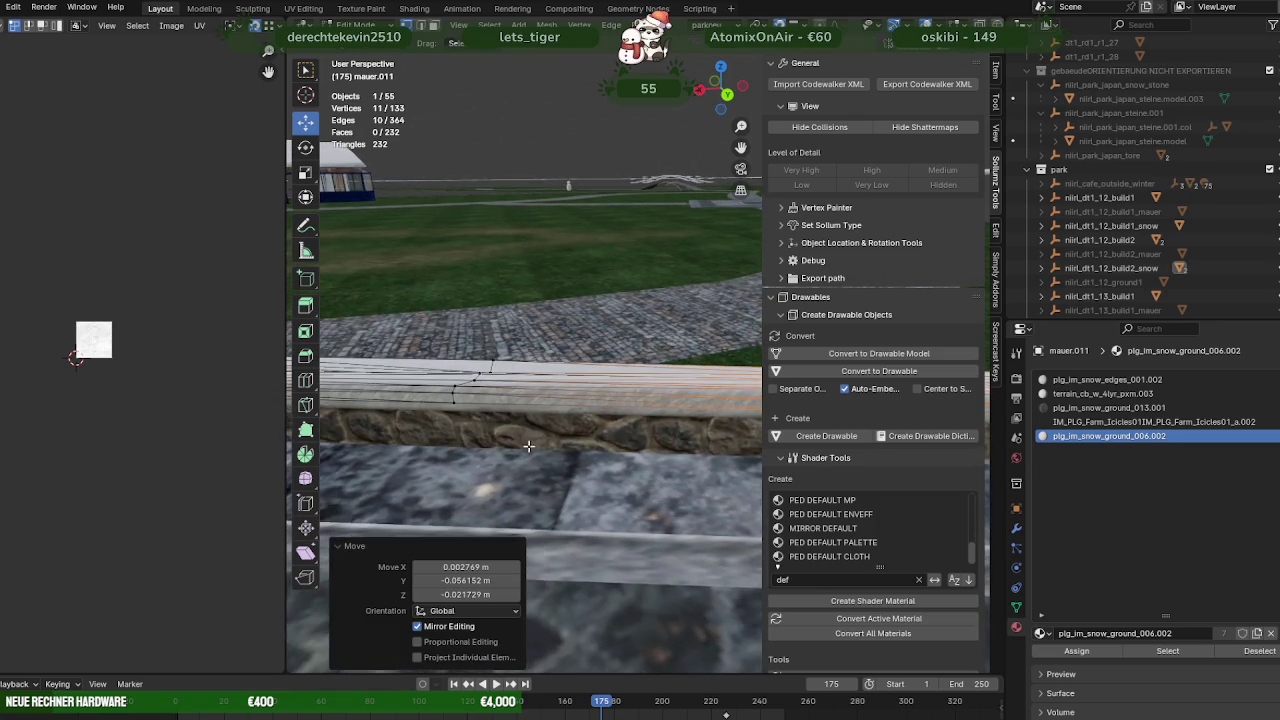
left_click_drag(420, 312, 571, 443)
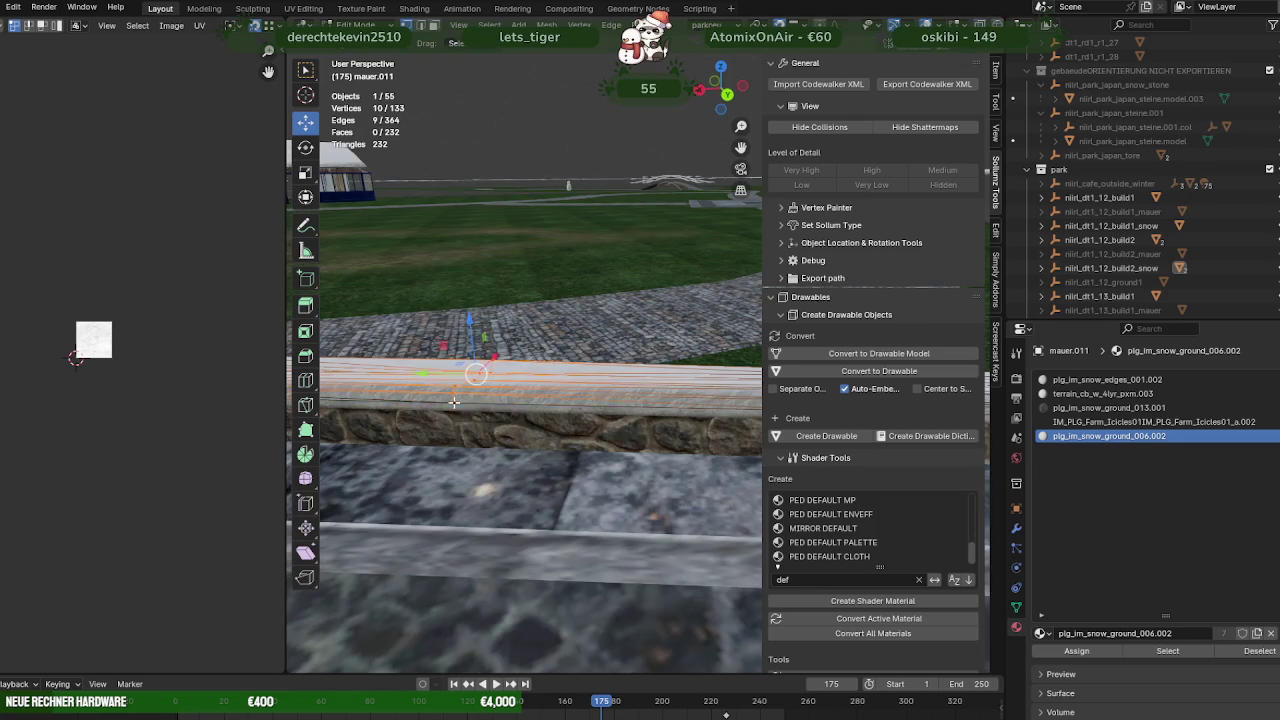
left_click_drag(474, 376, 489, 376)
left_click_drag(392, 402, 437, 309)
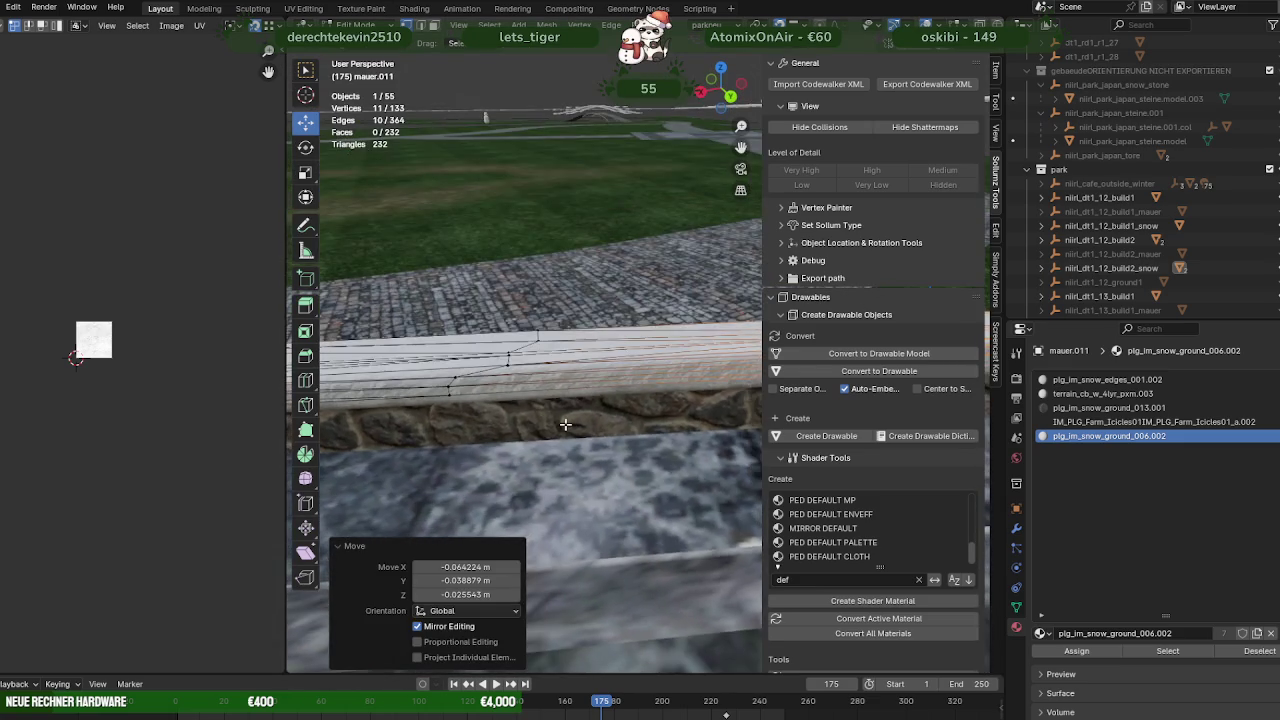
Using X-ray, select wall-top snow edges and nudge them onto the wall
key("alt+z")
left_click_drag(408, 286, 580, 428)
key("alt+z")
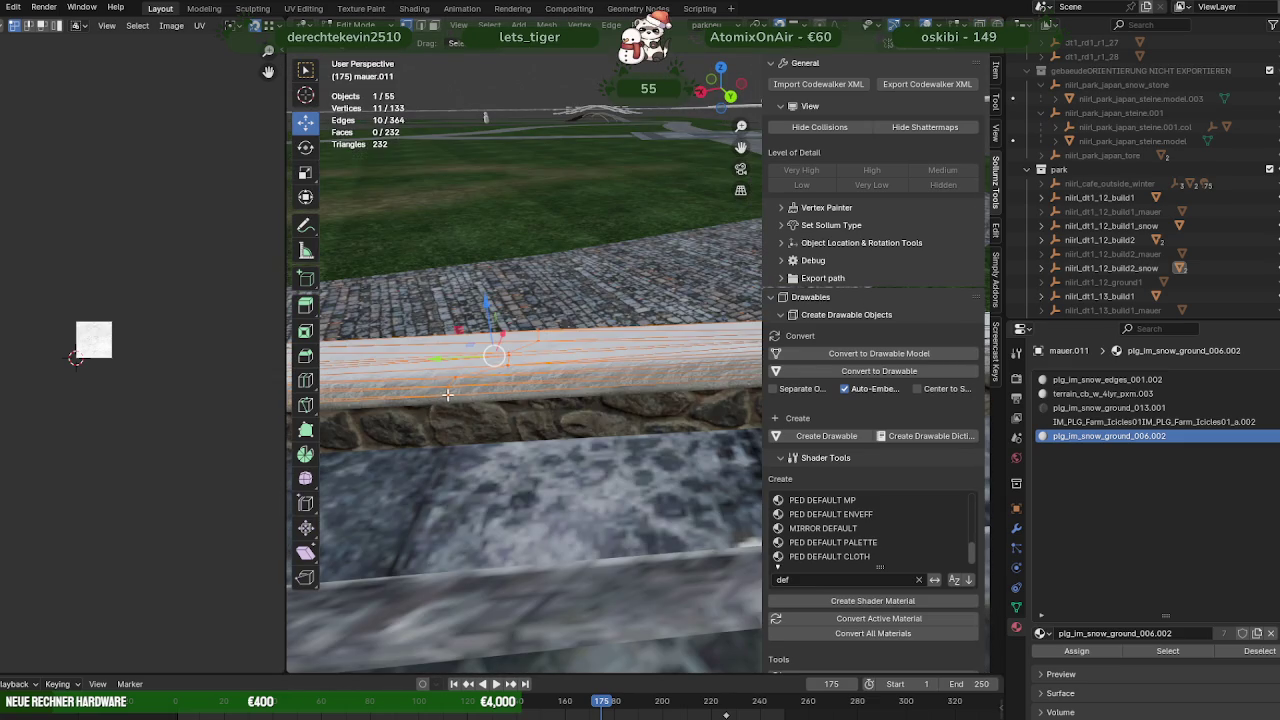
left_click_drag(494, 356, 520, 354)
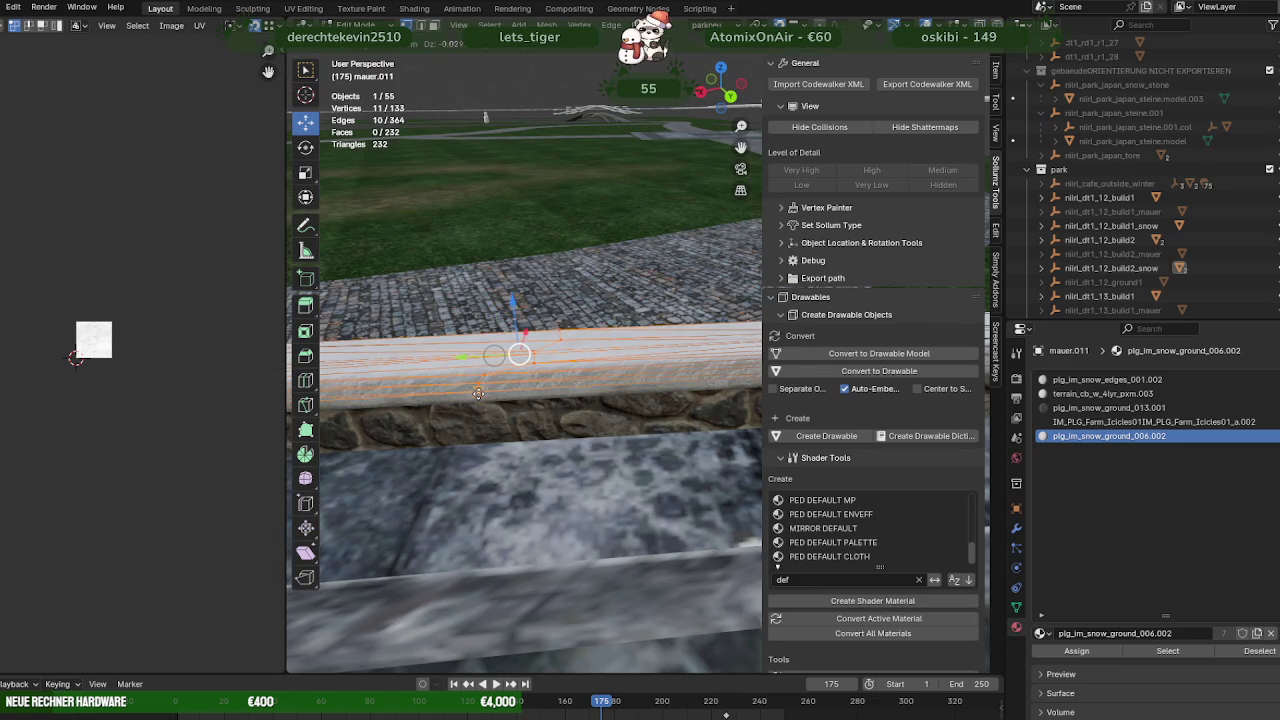
left_click_drag(520, 354, 560, 377)
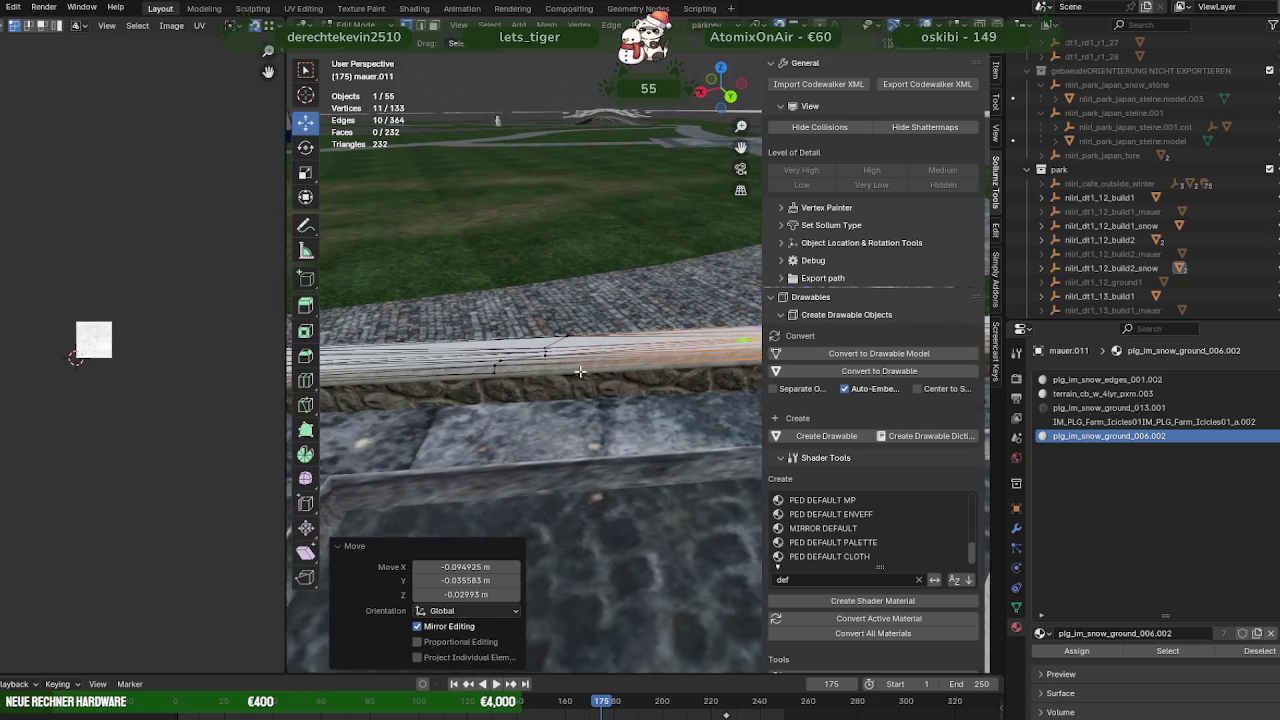
Select another X-ray batch of wall-top edges and confirm their move
key("alt+z")
left_click_drag(400, 286, 586, 423)
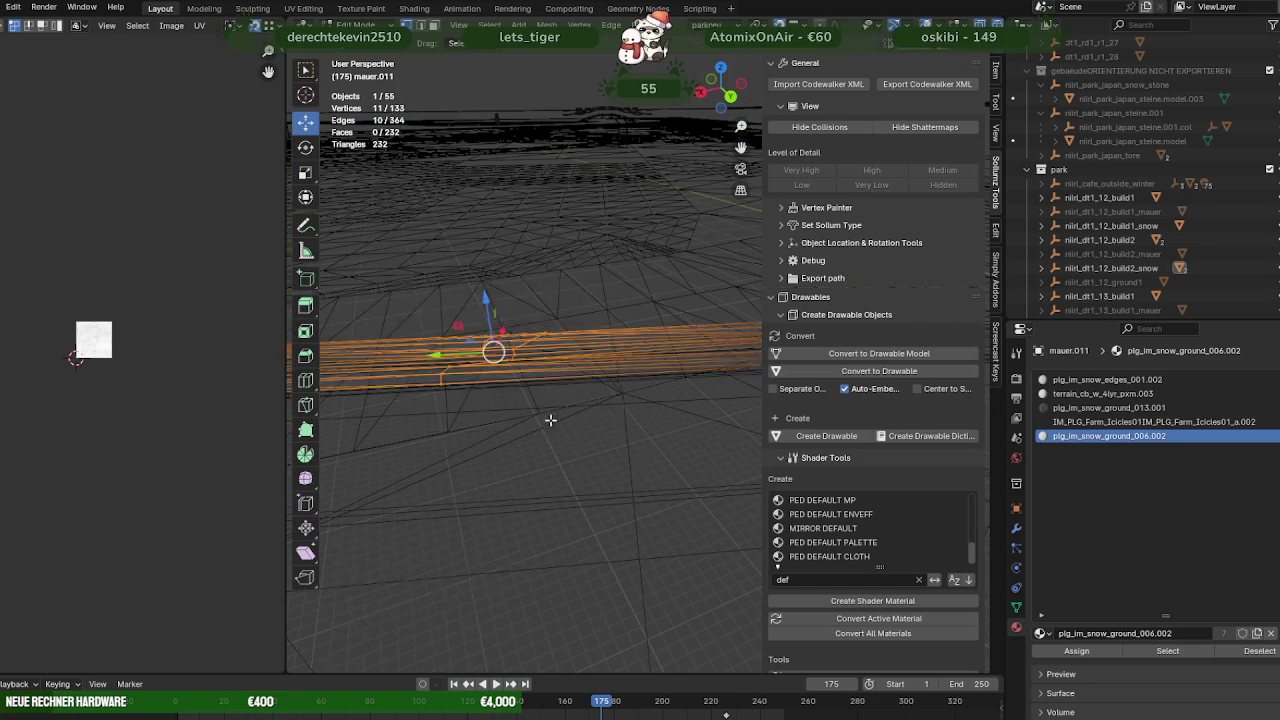
key("alt+z")
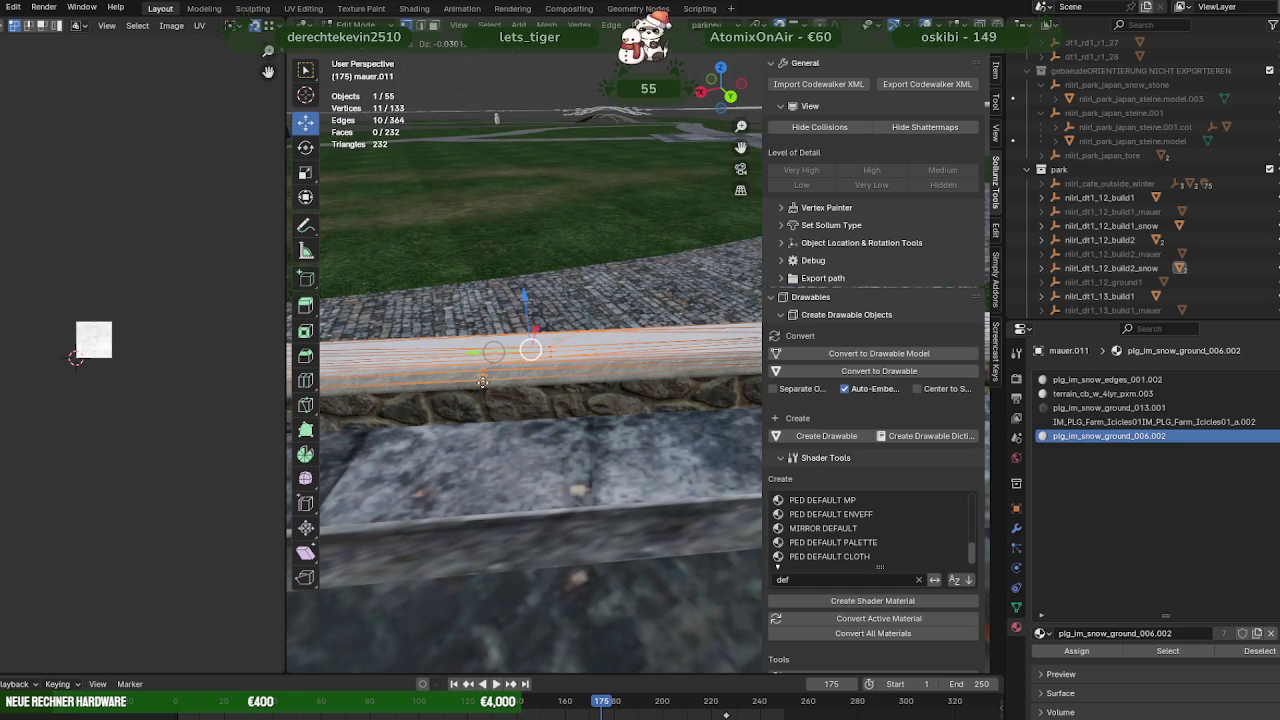
left_click(483, 382)
left_click_drag(483, 382, 521, 368)
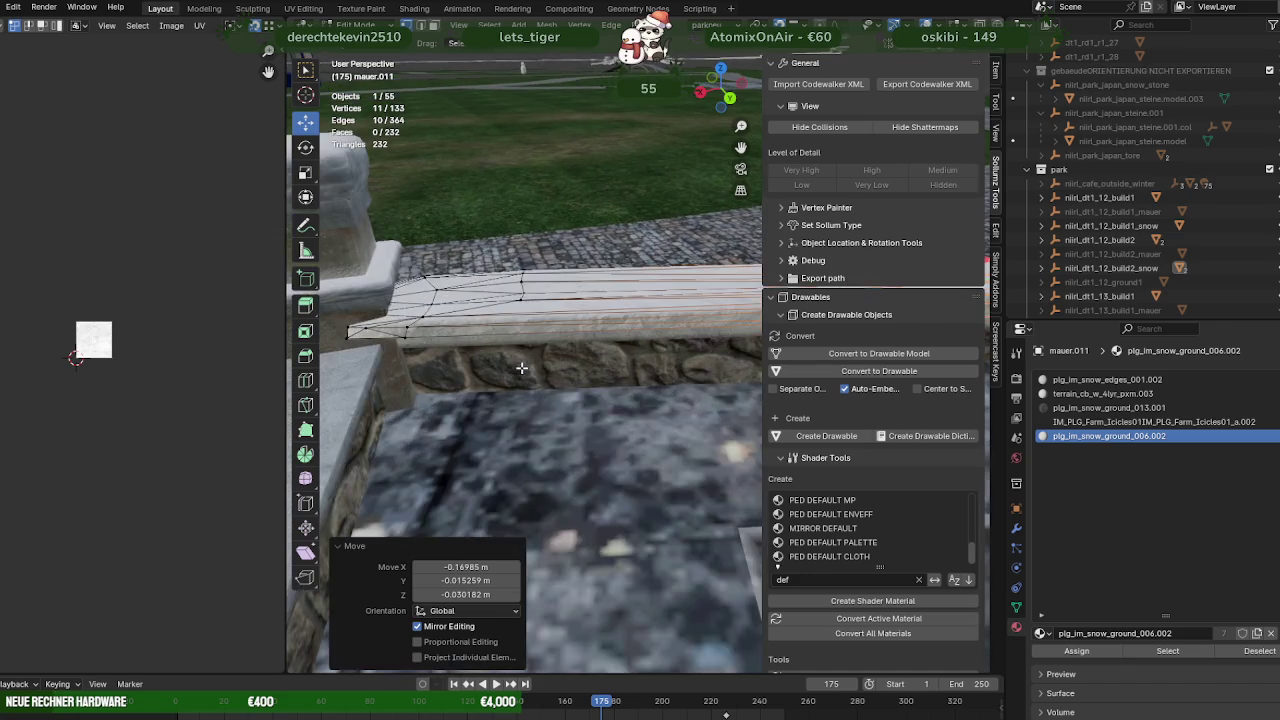
Lower the snow section near the pillar vertically onto the wall
key("shift+z")
scroll("down", 3)
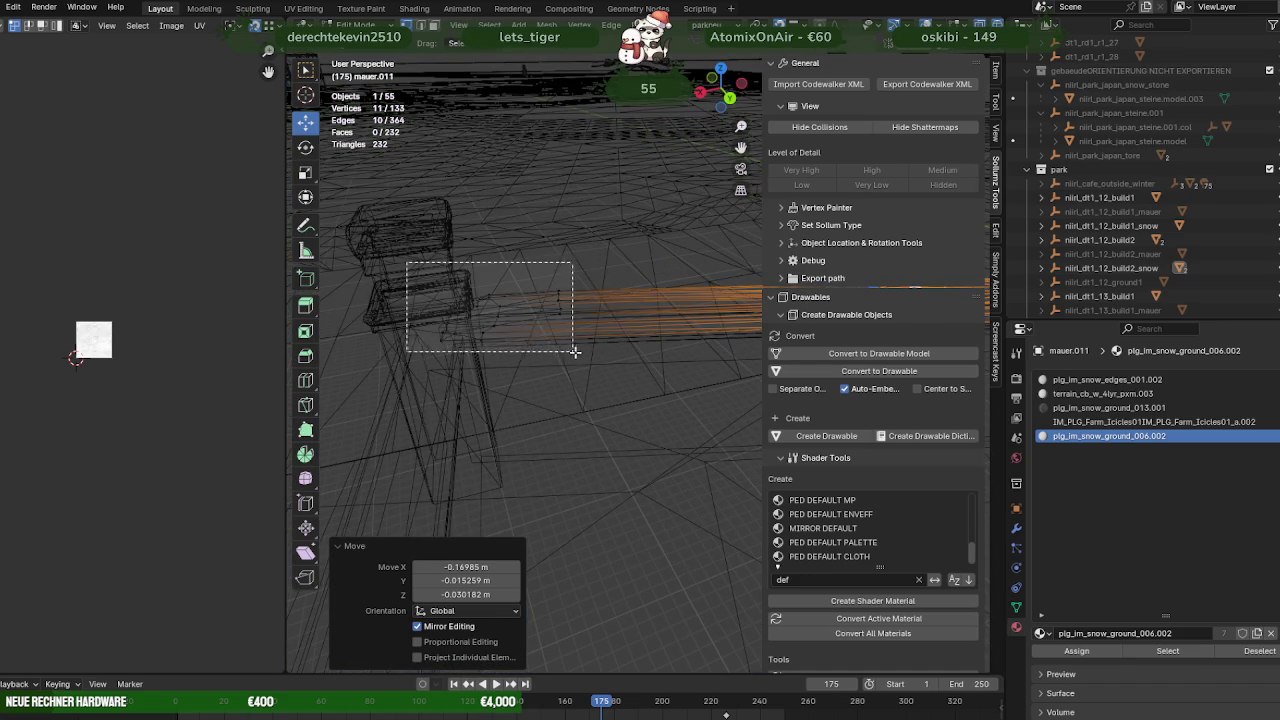
left_click_drag(571, 351, 573, 352)
left_click_drag(586, 357, 491, 380)
key("shift+z")
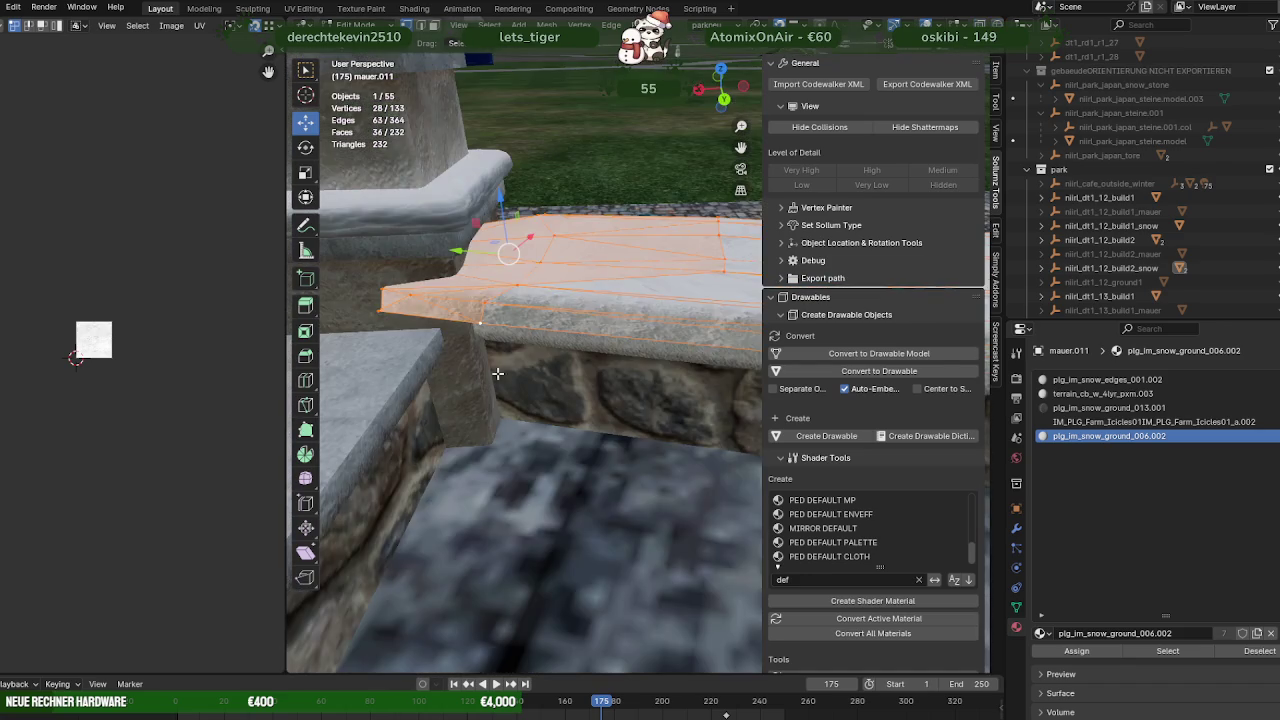
key("g")
key("z")
left_click(502, 310)
left_click_drag(502, 310, 601, 402)
Shift a smaller part of the pillar snow slightly sideways (about 0.053 m X, 0.086 m Y)
key("shift+z")
left_click(530, 360)
key("shift+z")
left_click_drag(667, 411, 649, 403)
left_click_drag(649, 403, 668, 487)
scroll("up", 3)
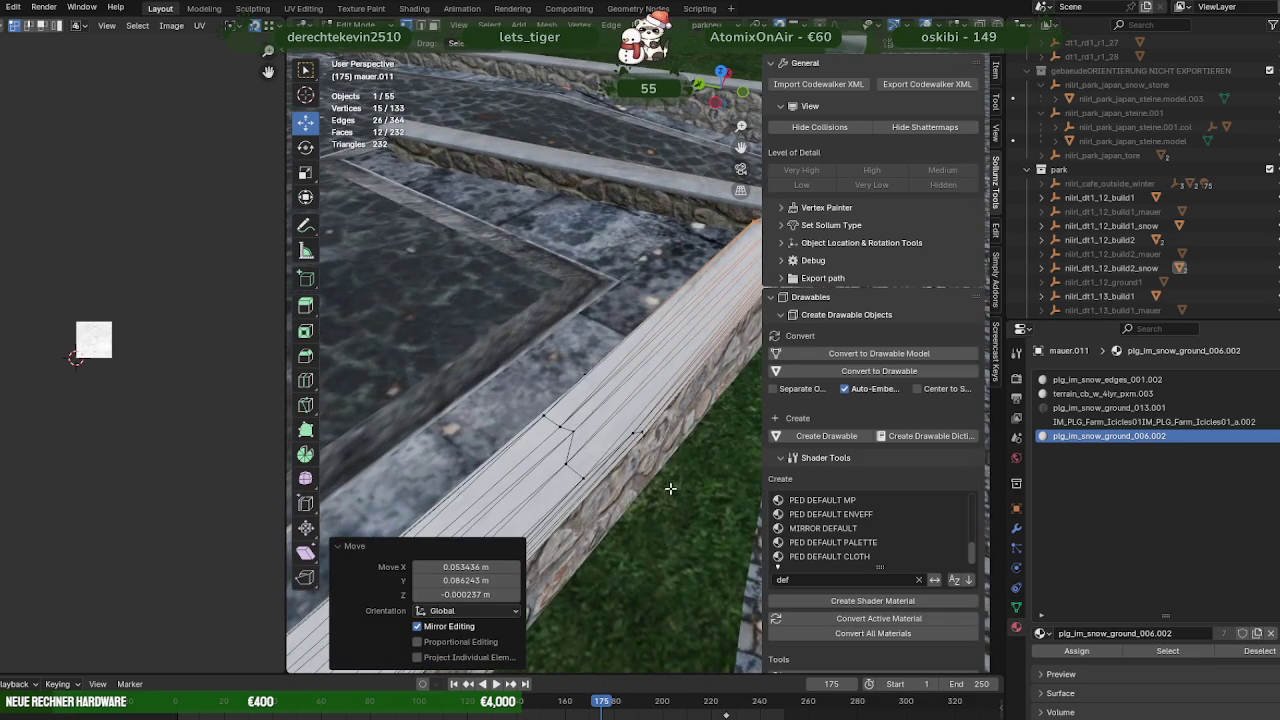
Box-select the wall-top snow edge vertices in wireframe and move them down onto the stone wall
key("shift+z")
left_click_drag(677, 501, 560, 424)
key("shift+z")
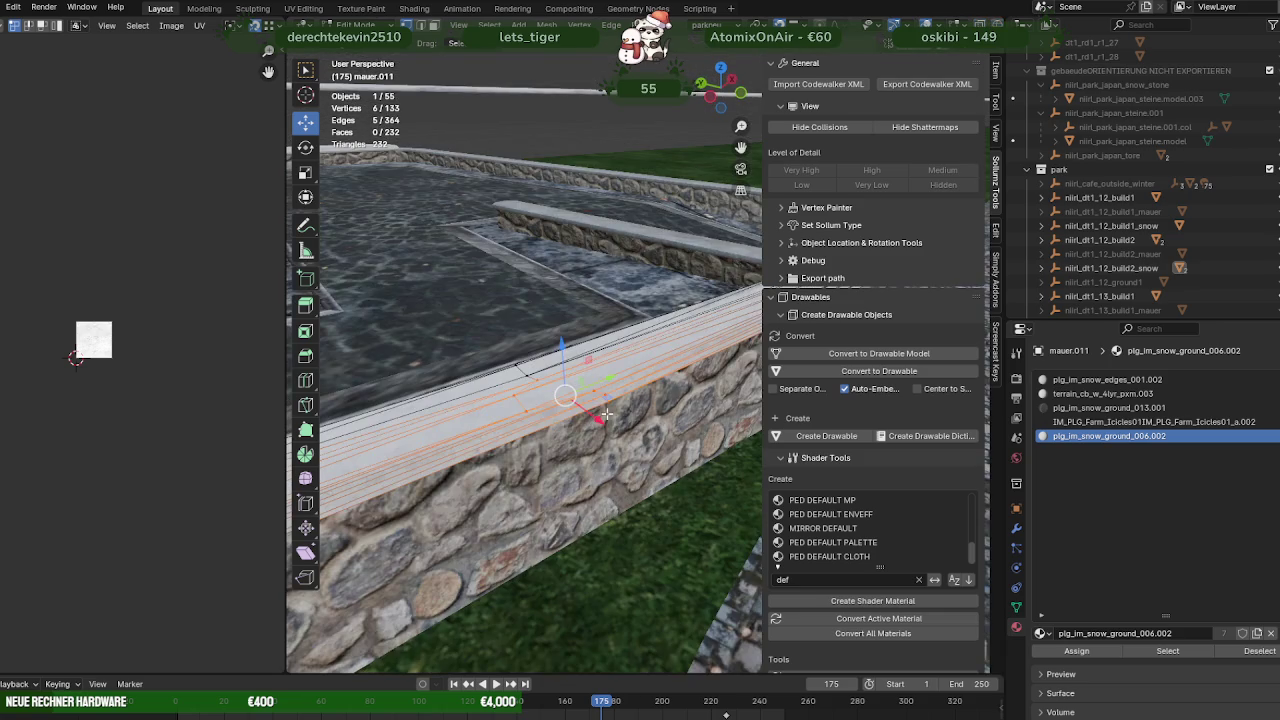
key("g")
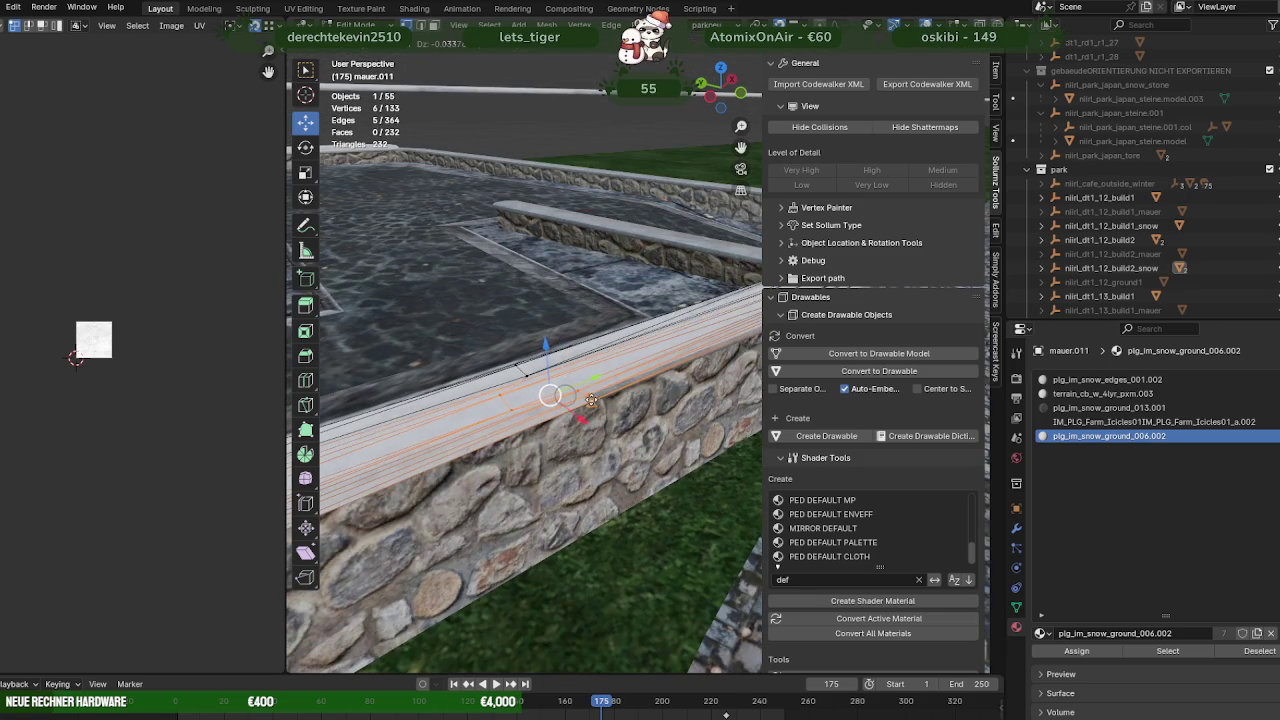
left_click(597, 393)
left_click_drag(597, 393, 571, 401)
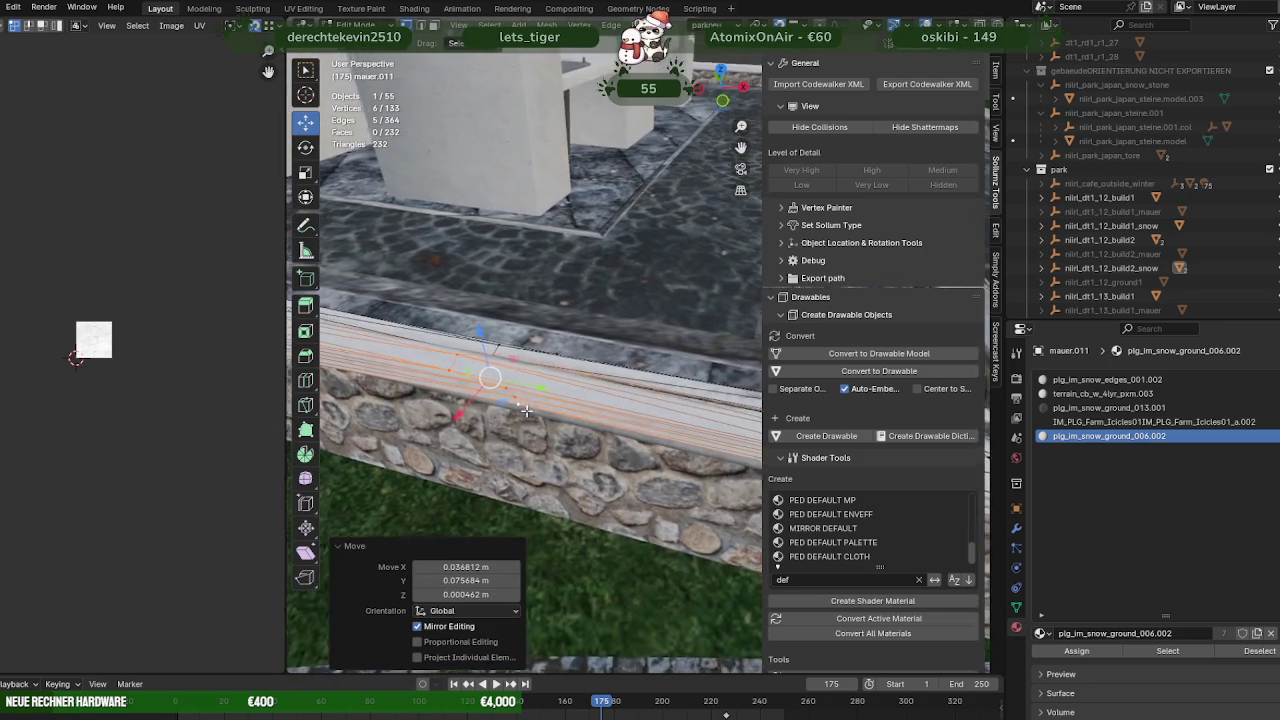
scroll("up", 3)
scroll("up", 3)
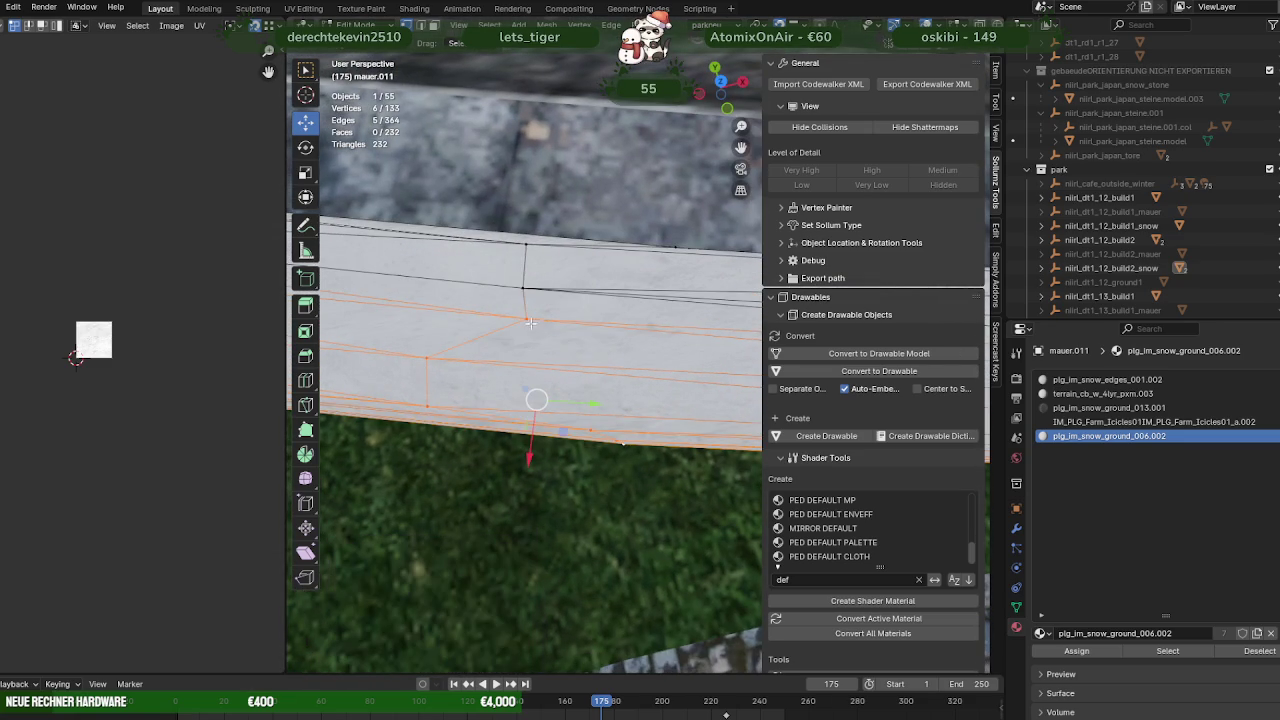
left_click_drag(585, 416, 621, 424)
left_click(533, 420)
Slide and lower individual snow-cap vertices onto the wall top
left_click(621, 424)
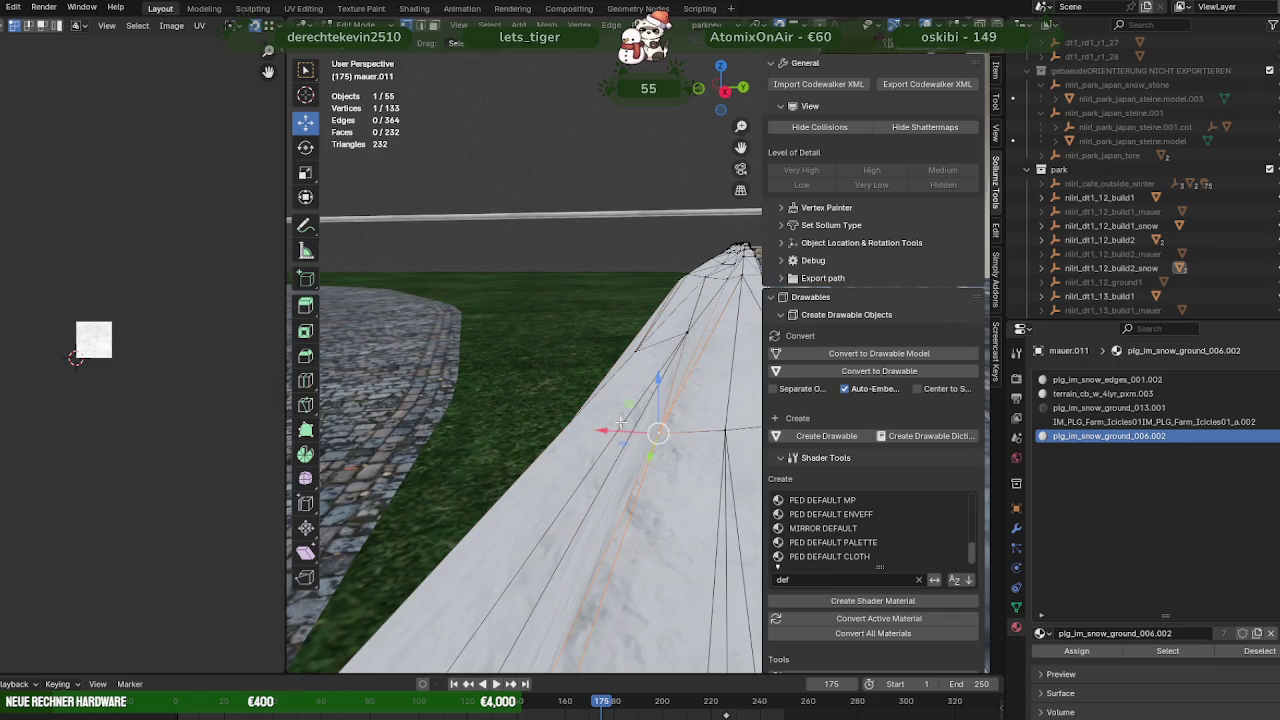
left_click_drag(658, 432, 617, 412)
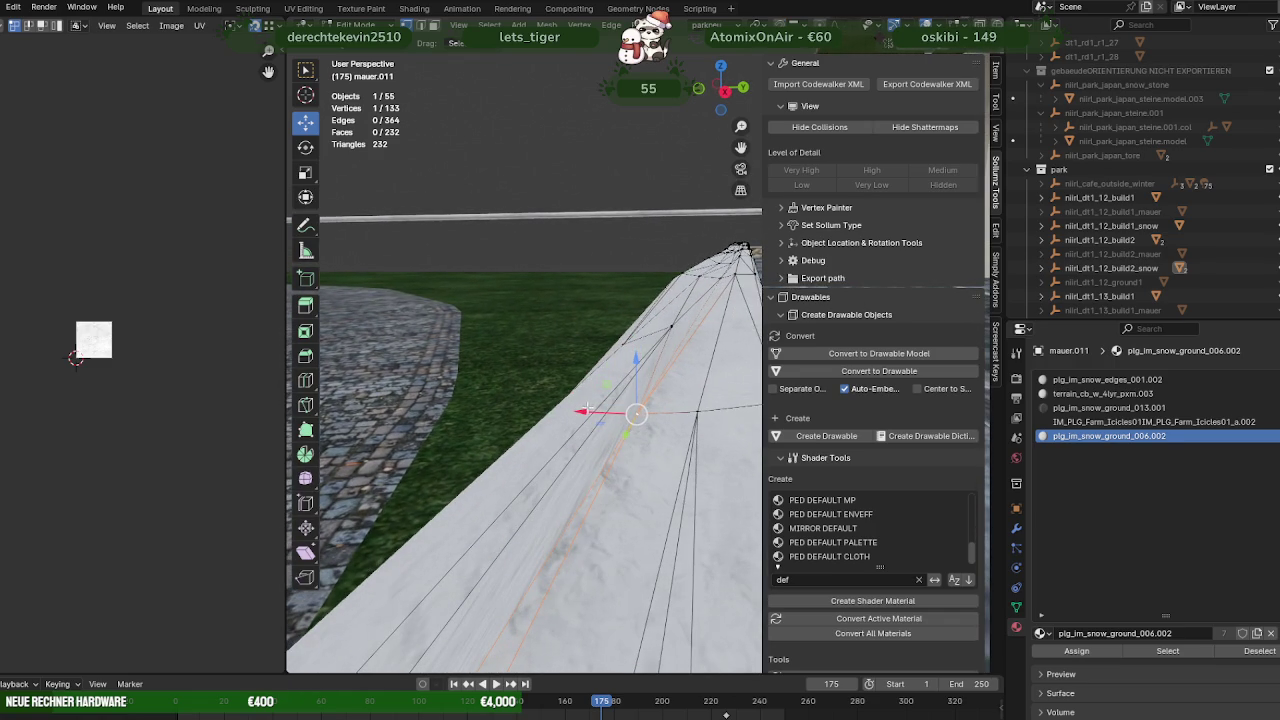
left_click_drag(586, 410, 662, 398)
left_click_drag(661, 414, 671, 325)
left_click(671, 325)
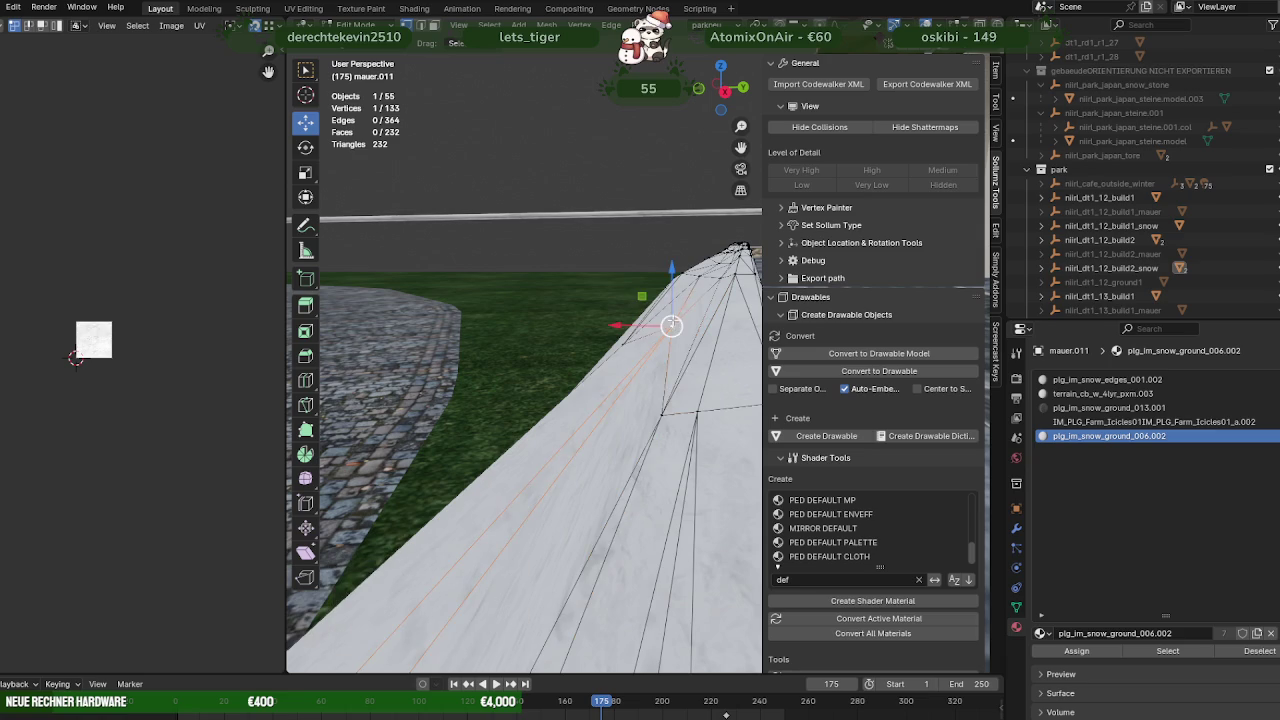
left_click_drag(669, 326, 669, 330)
left_click_drag(669, 330, 570, 440)
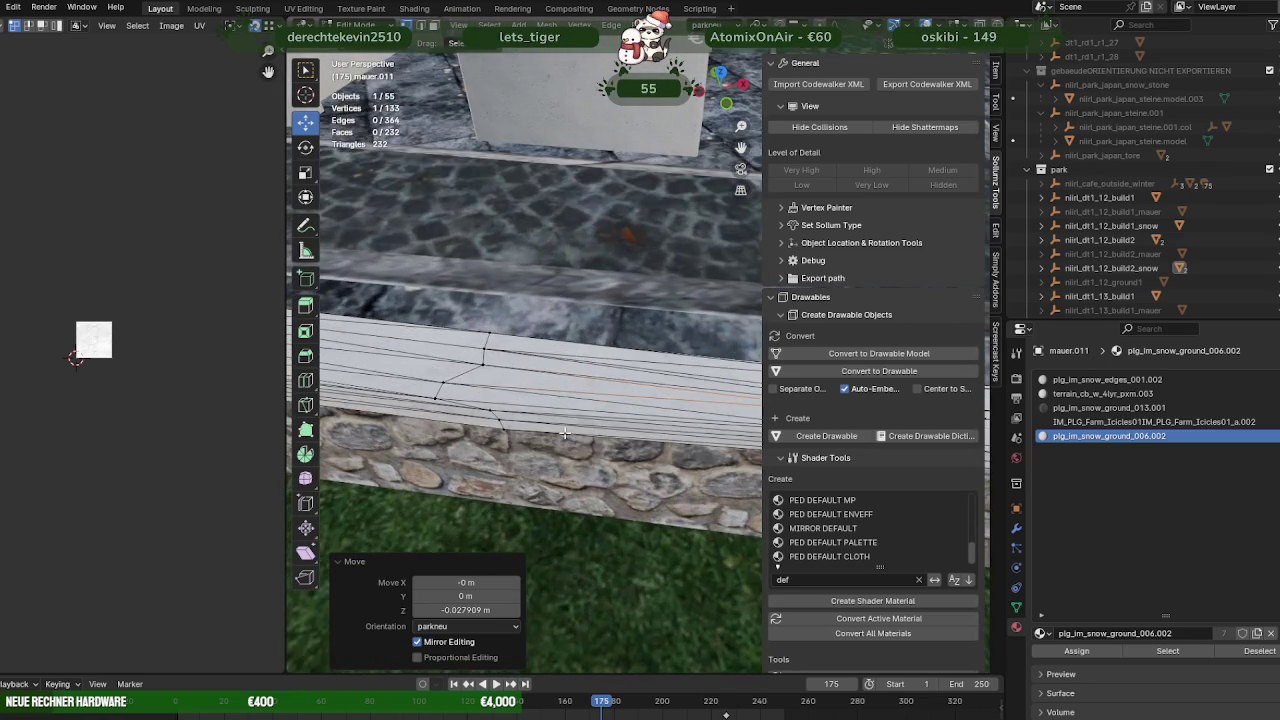
Select another run of snow-edge vertices and nudge them slightly onto the wall
key("shift+z")
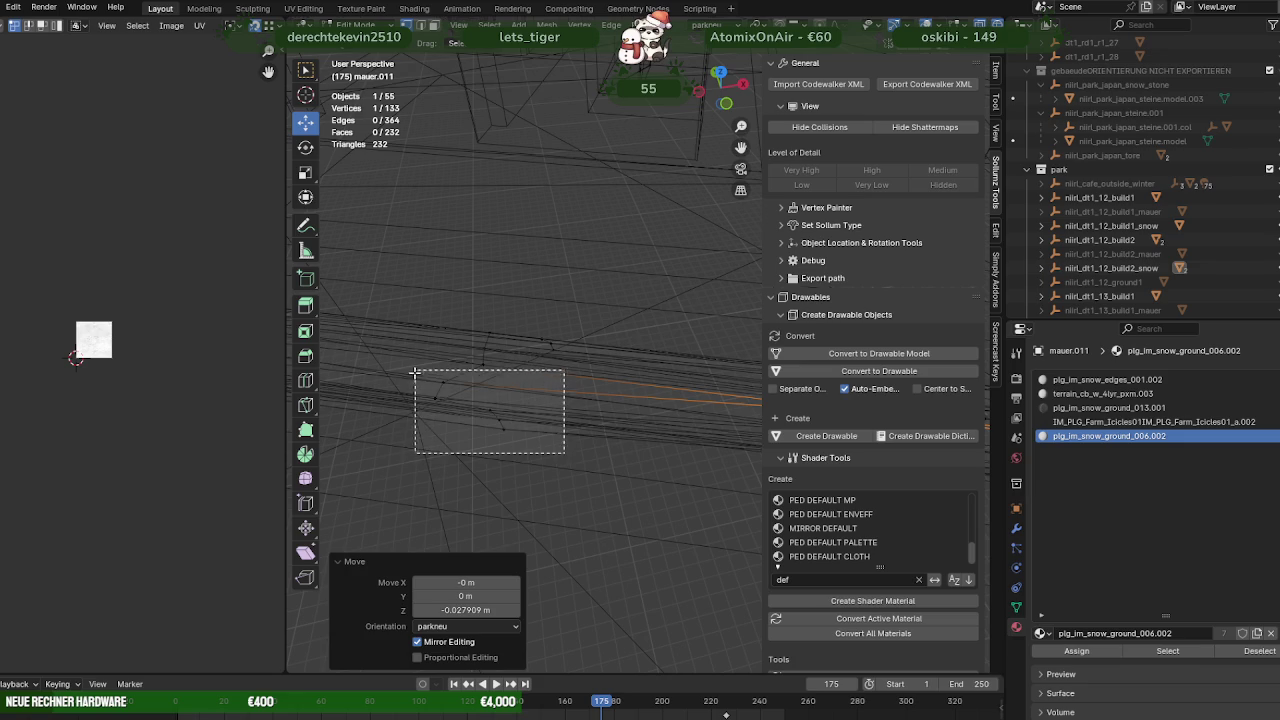
left_click_drag(416, 369, 414, 371)
left_click_drag(414, 371, 492, 389)
key("shift+z")
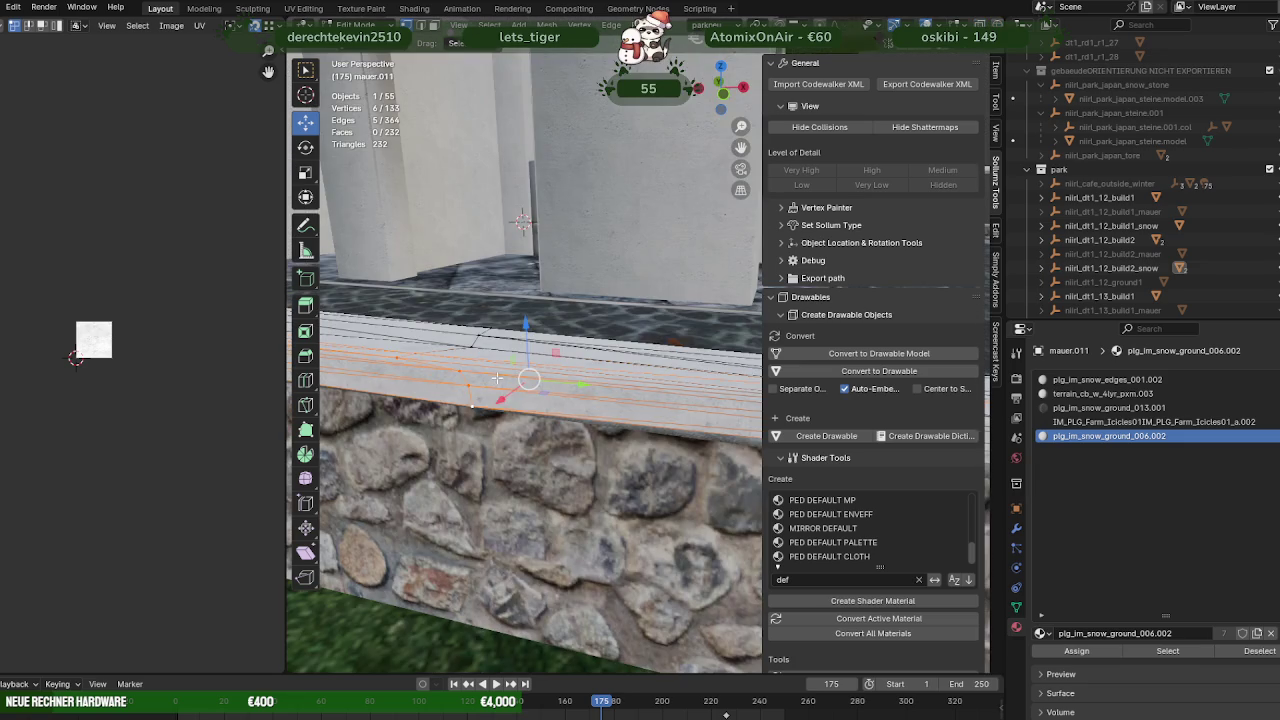
left_click_drag(529, 379, 535, 376)
left_click_drag(535, 376, 648, 362)
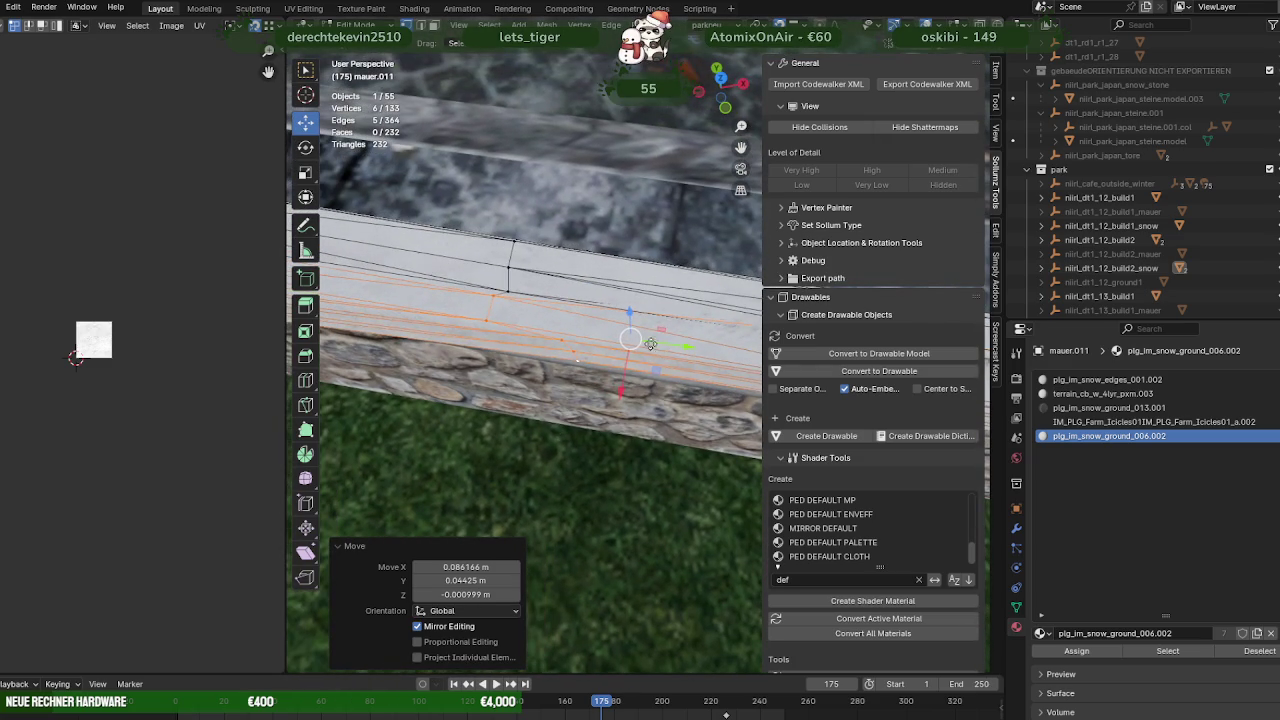
left_click_drag(511, 343, 632, 275)
left_click(632, 272)
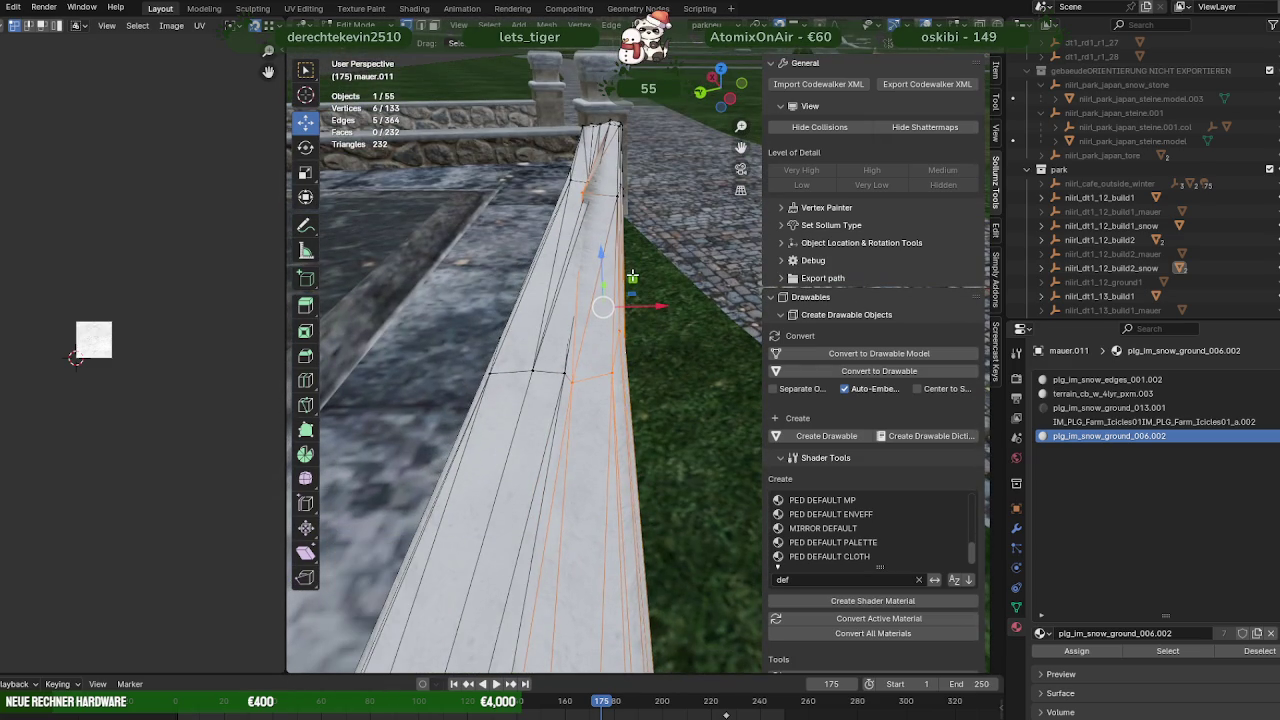
Refine the edge selection and move the wall-top snow edges down onto the wall
left_click_drag(612, 223, 583, 177)
left_click_drag(583, 177, 587, 375)
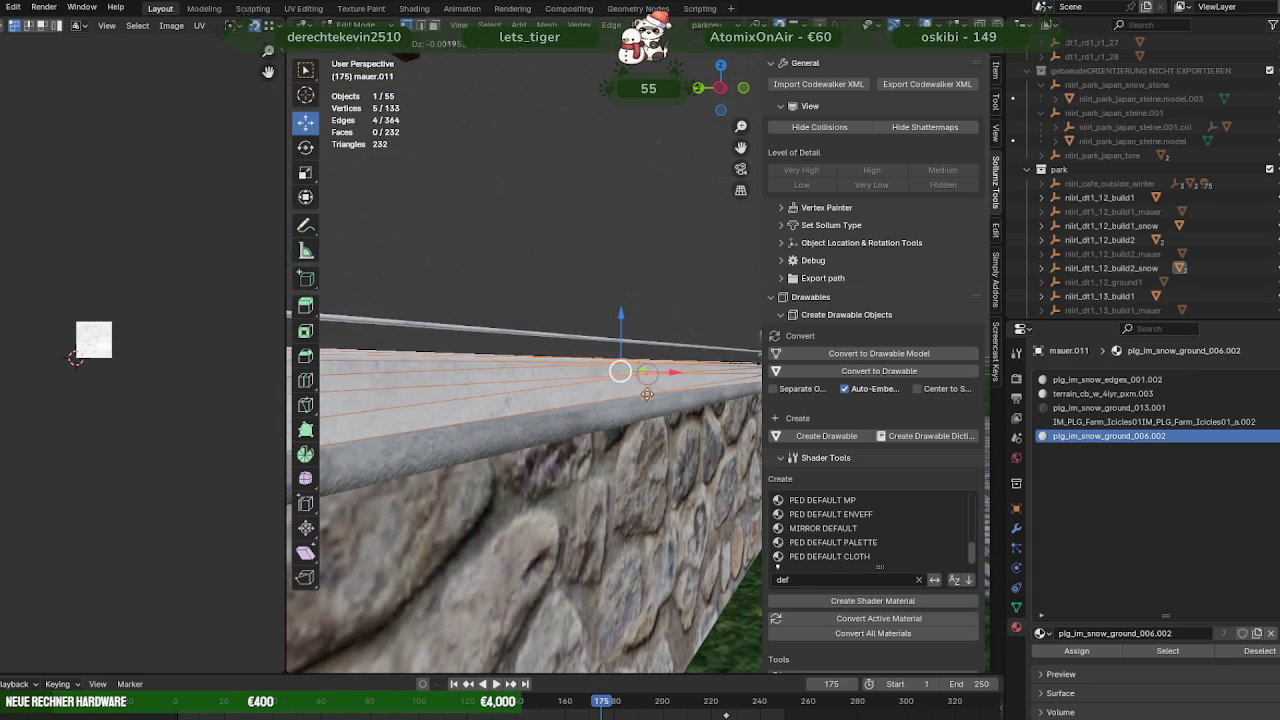
left_click(648, 399)
left_click_drag(648, 399, 594, 425)
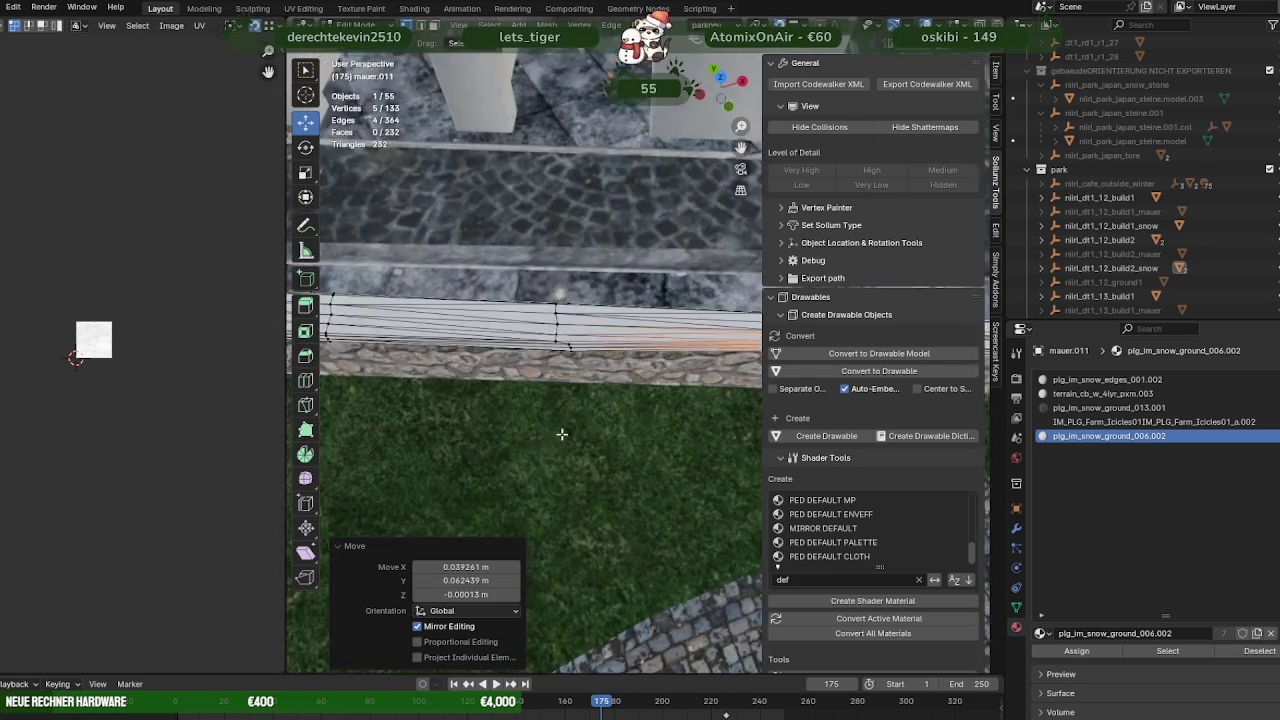
key("shift+z")
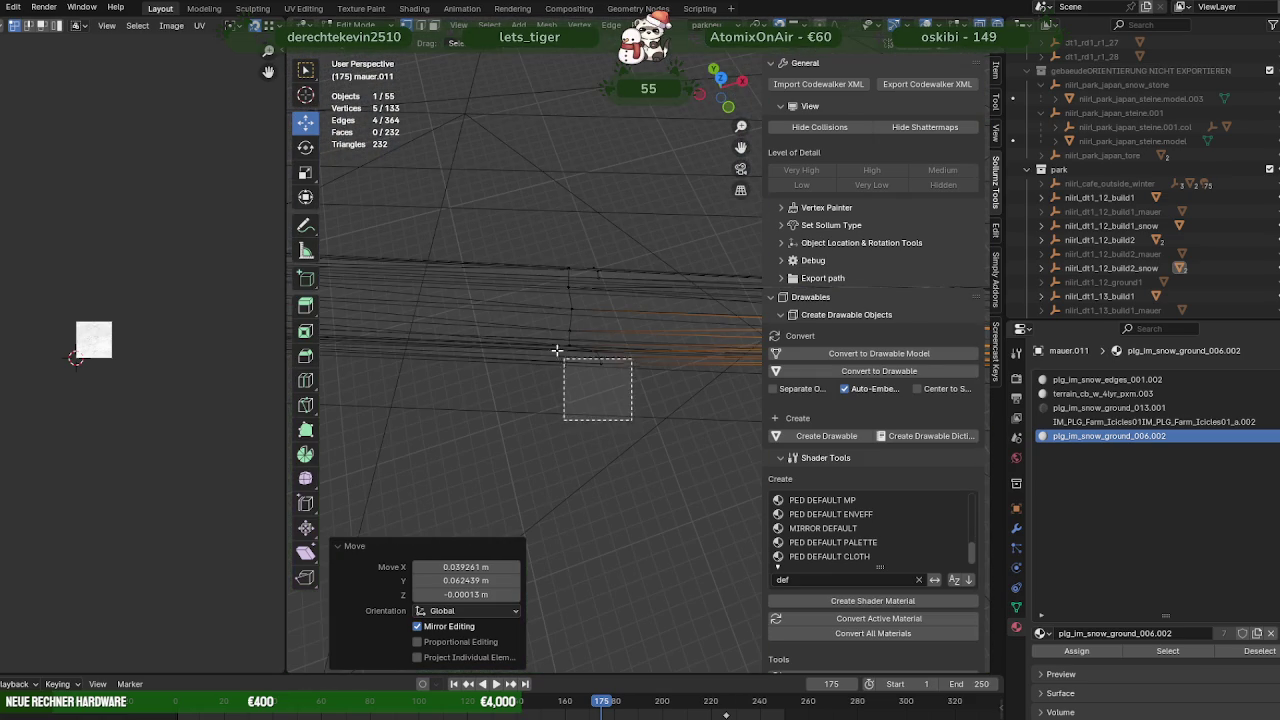
left_click_drag(550, 320, 578, 374)
left_click_drag(579, 414, 705, 295)
key("shift+z")
key("g")
left_click(566, 356)
Lower a single snow-cap vertex, undoing the first attempt and using a smaller drop
left_click(632, 339)
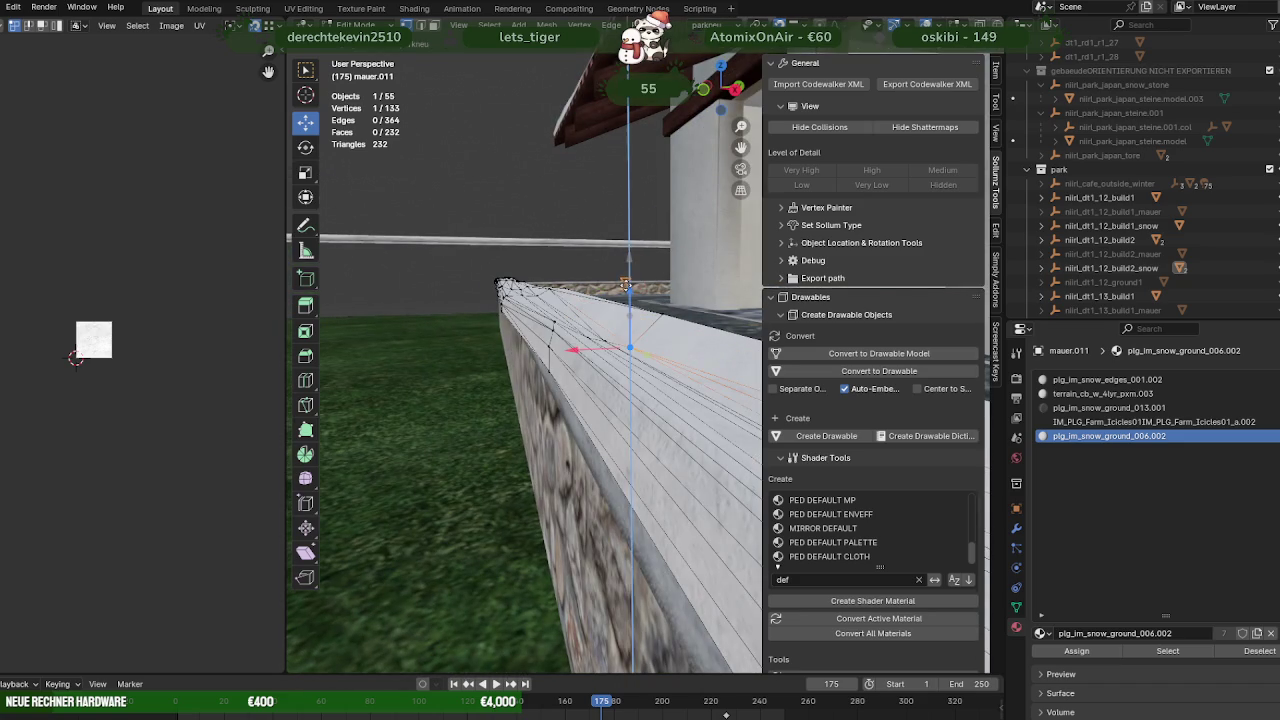
key("Return")
key("ctrl+z")
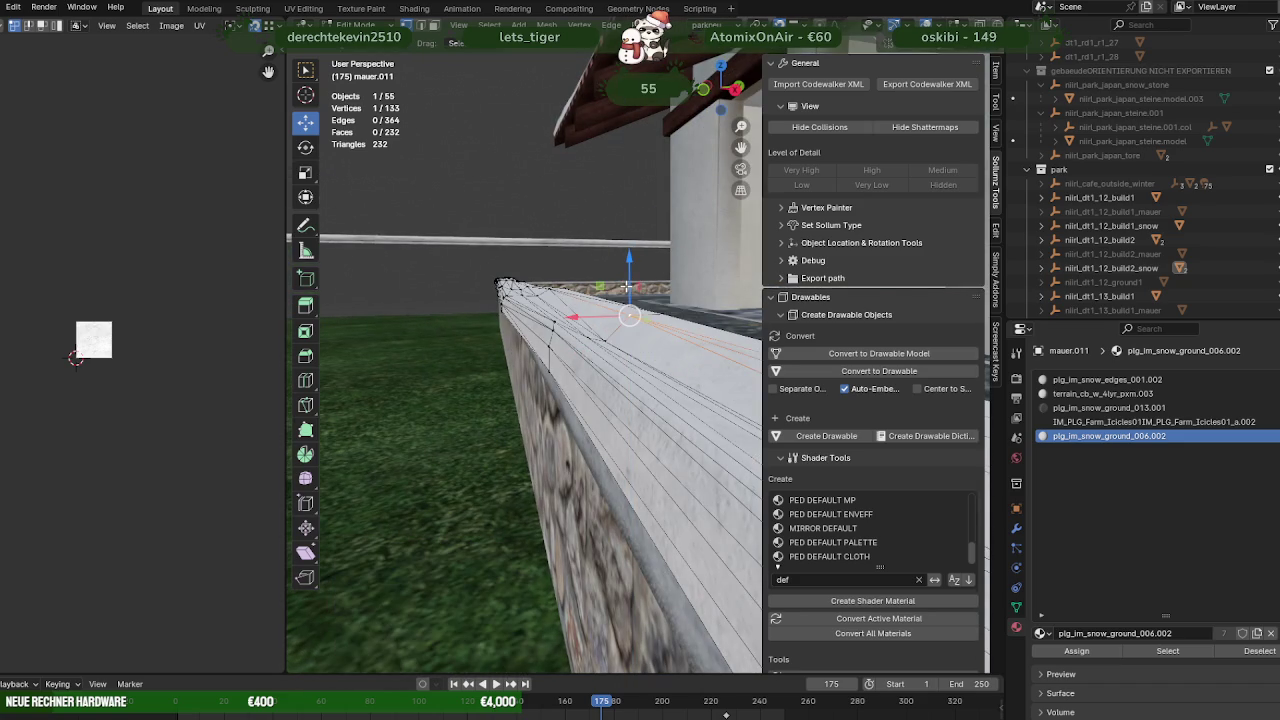
left_click(626, 282)
left_click_drag(626, 282, 592, 370)
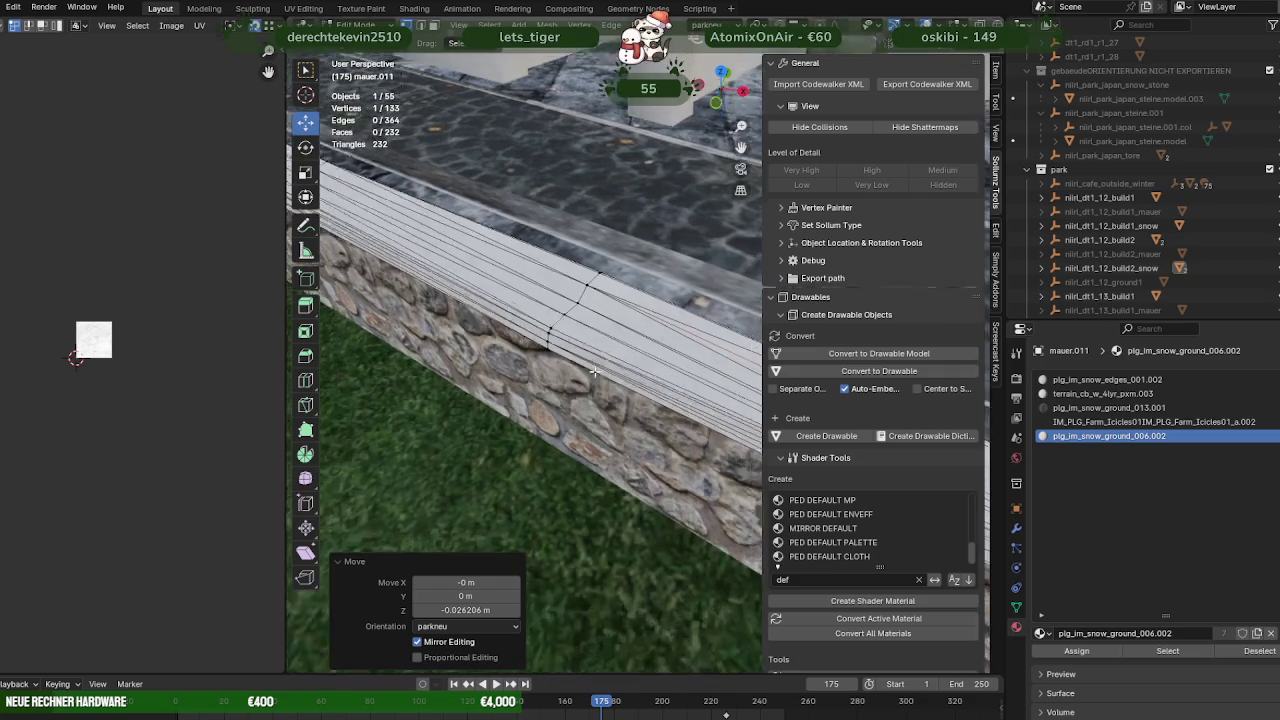
Select the next run of snow-edge vertices and raise them slightly
key("shift+z")
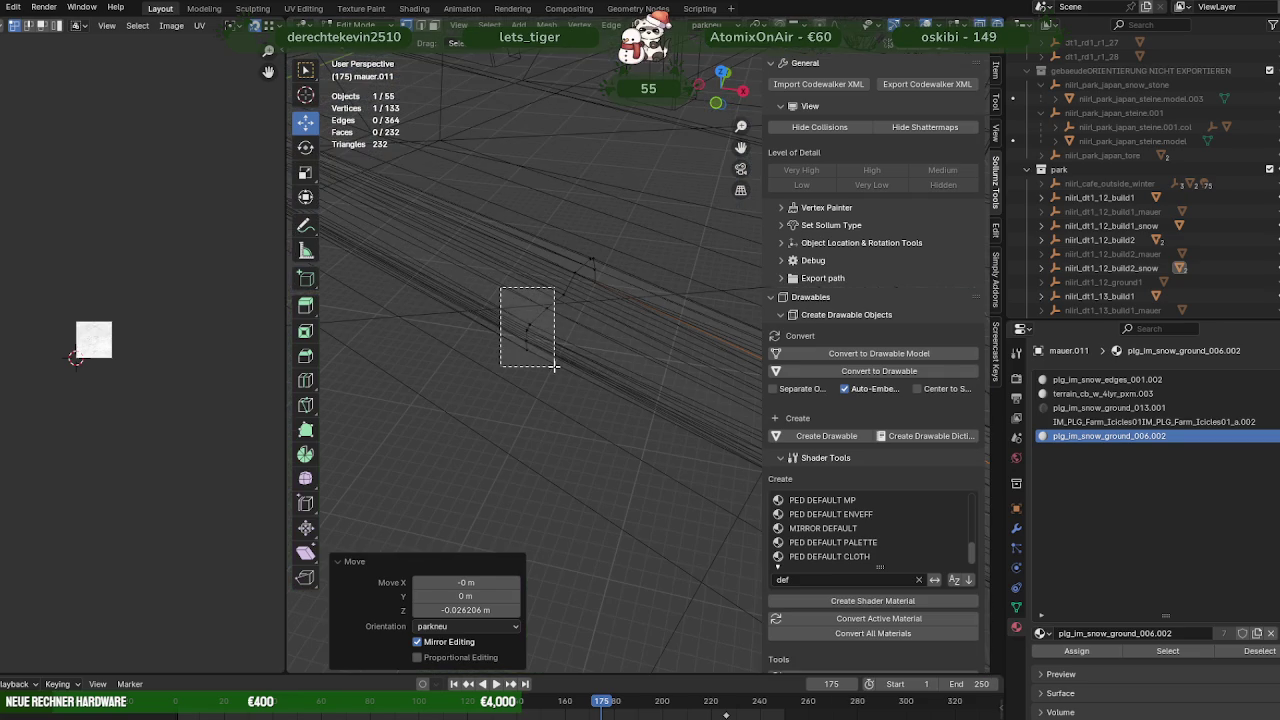
left_click_drag(501, 288, 555, 366)
key("shift+z")
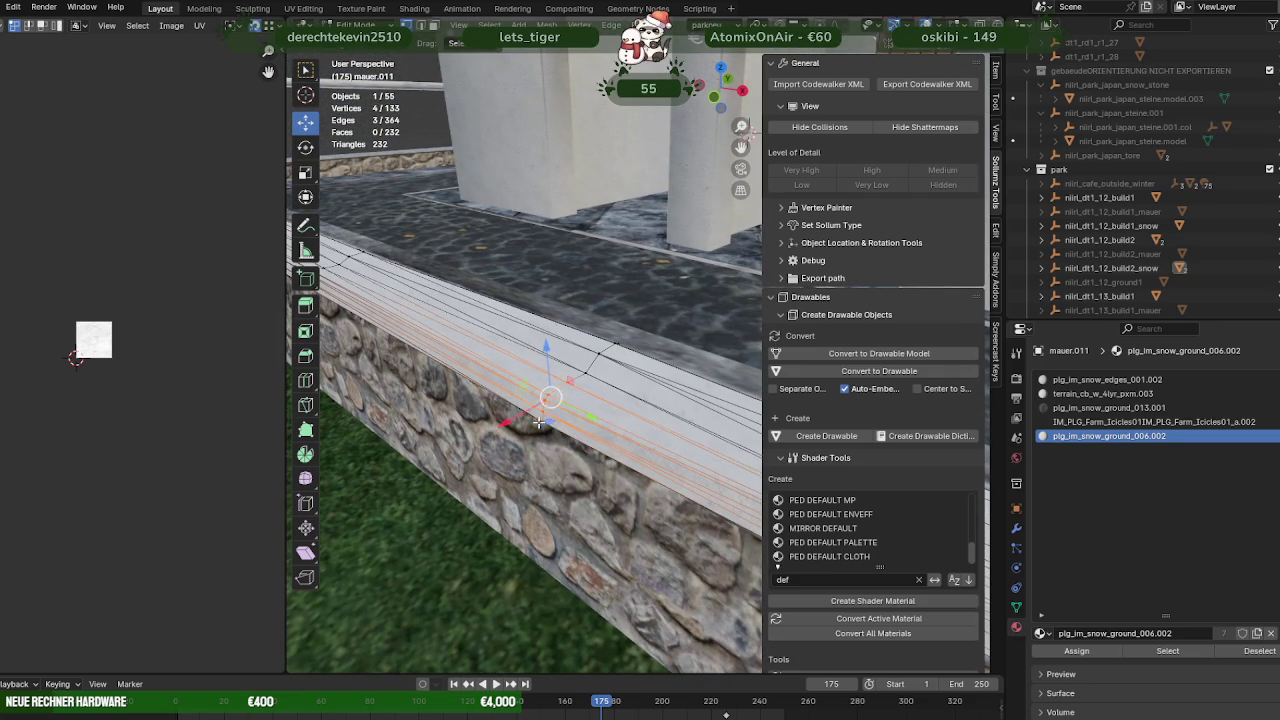
left_click_drag(549, 402, 549, 408)
left_click_drag(549, 408, 618, 395)
Select the snow edges near the roofed building and move them onto the wall top
key("shift+z")
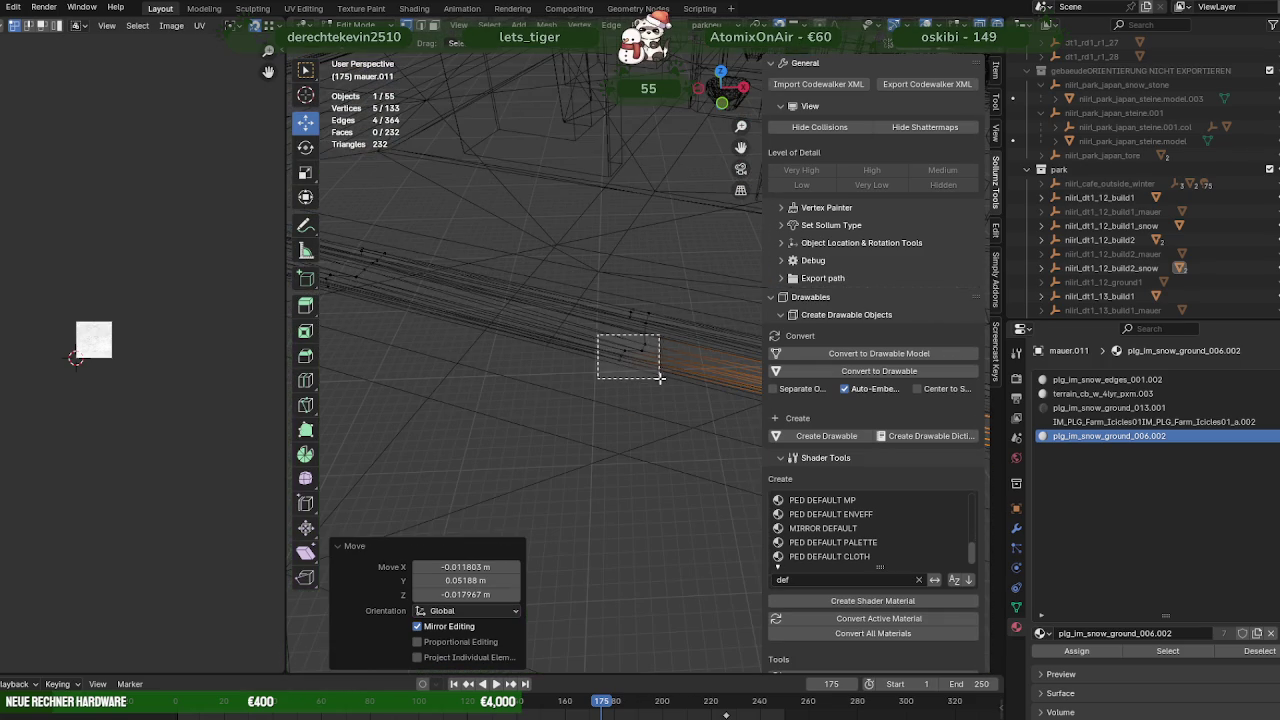
left_click_drag(658, 378, 658, 378)
scroll("up", 3)
left_click_drag(640, 365, 615, 360)
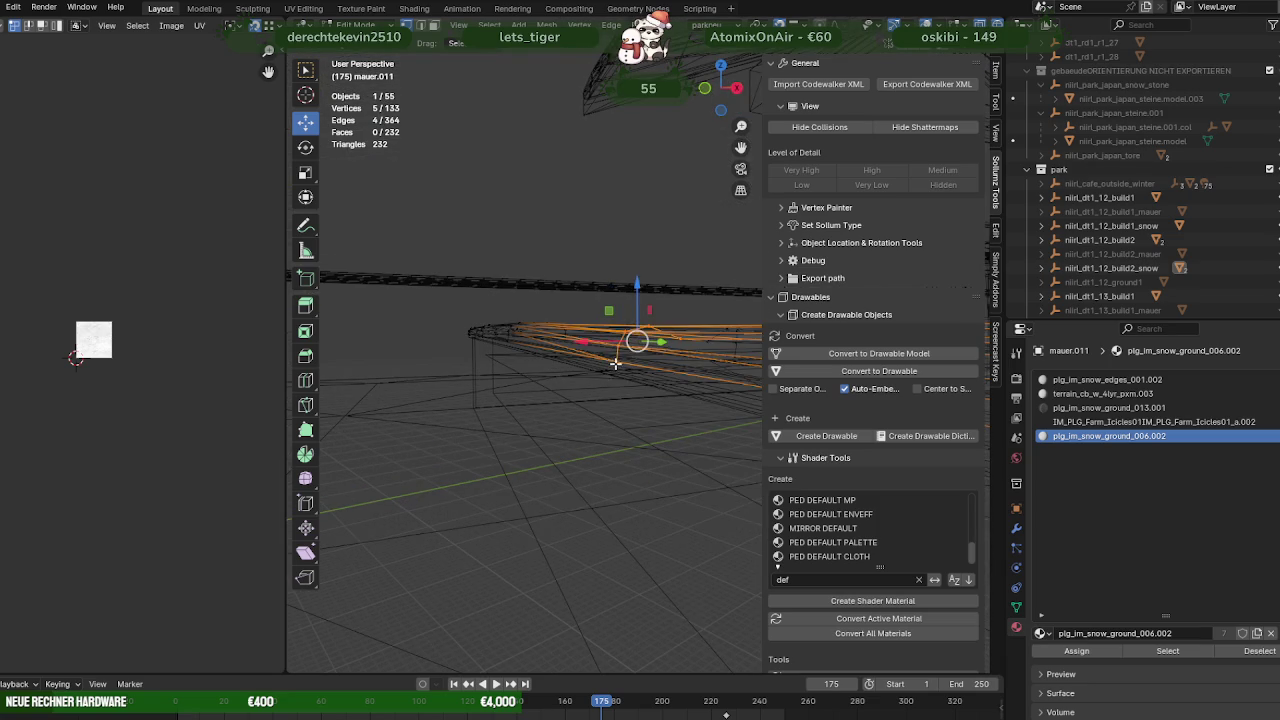
key("shift+z")
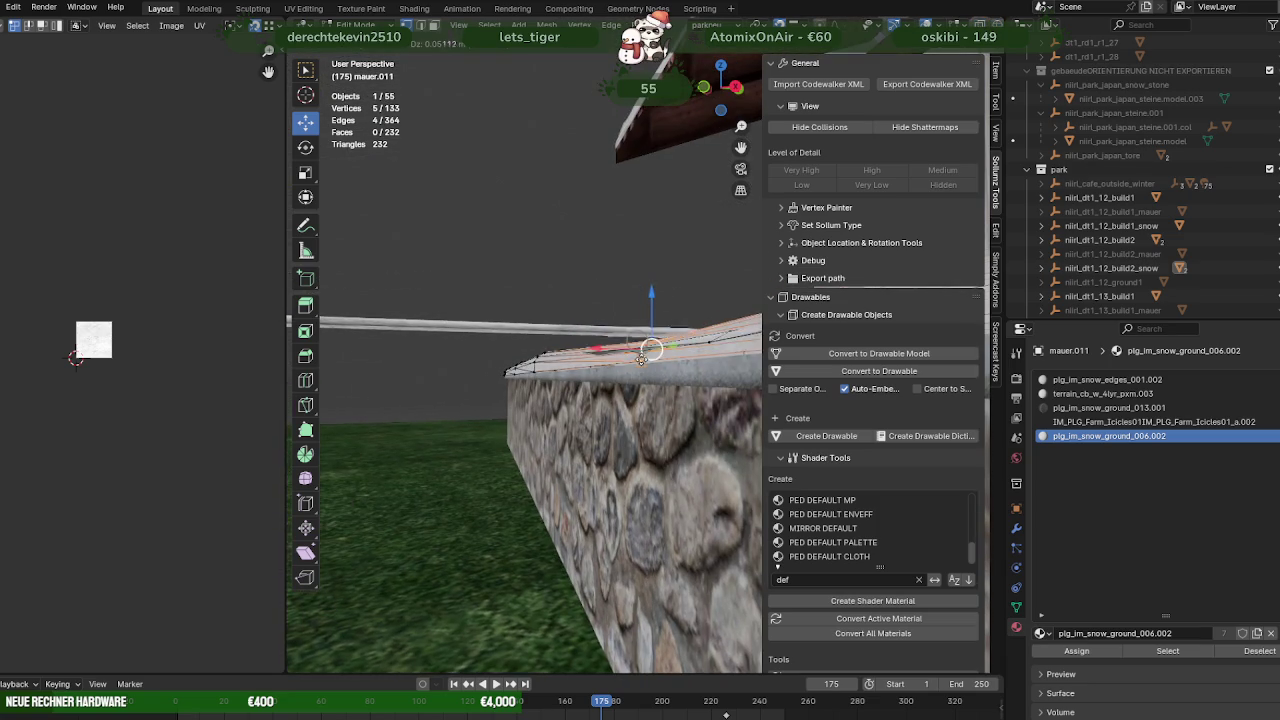
left_click(640, 367)
left_click_drag(640, 367, 714, 443)
scroll("up", 3)
scroll("up", 3)
scroll("up", 3)
Select another stretch of snow edges and adjust their position on the wall
key("shift+z")
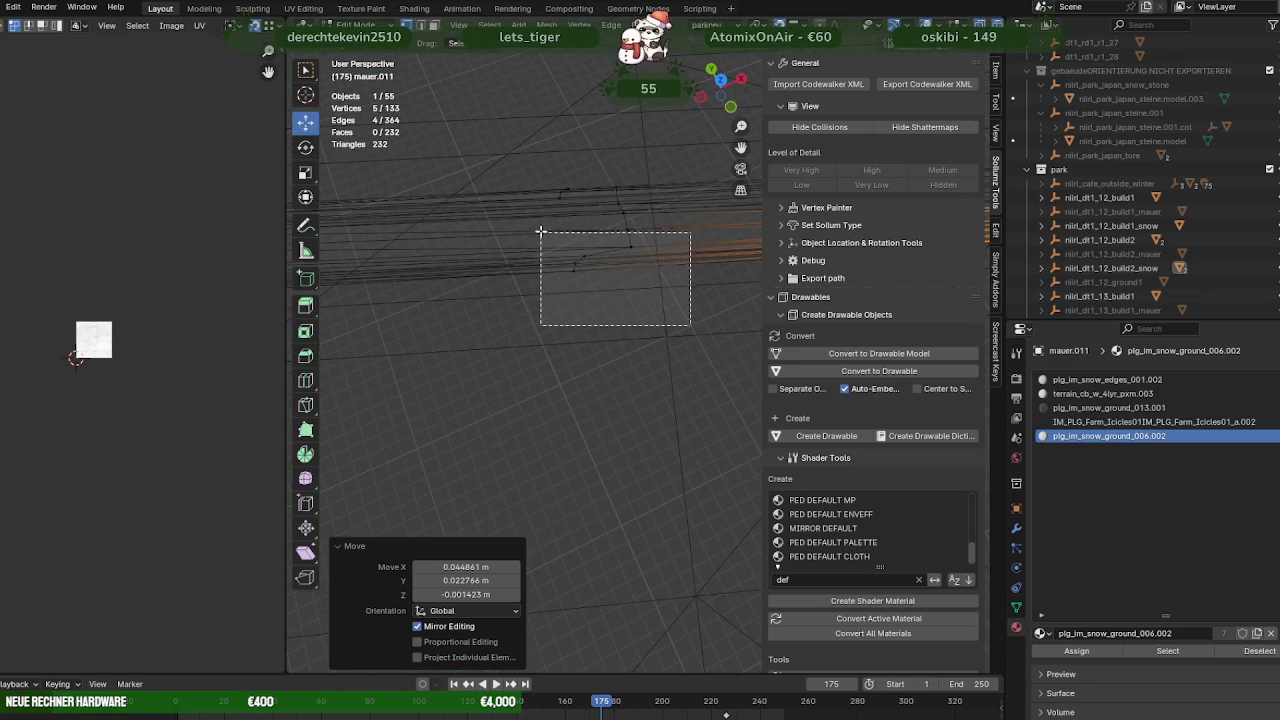
left_click_drag(540, 233, 553, 249)
key("shift+z")
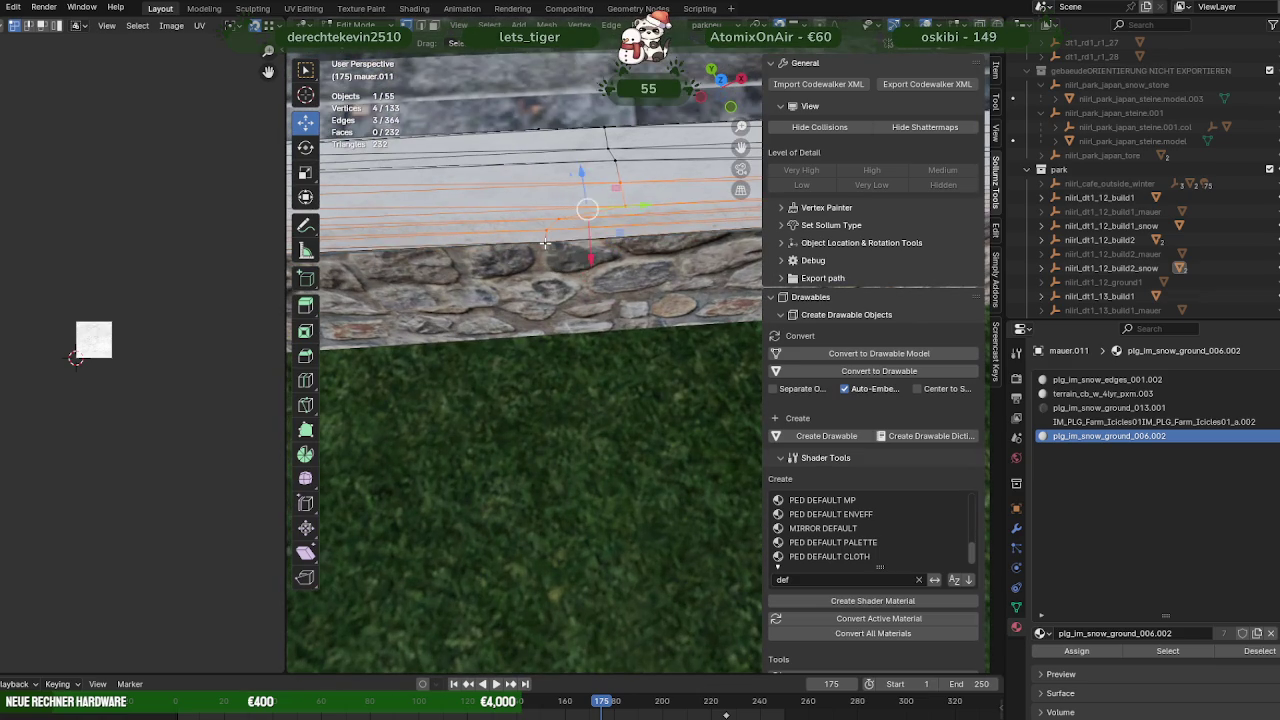
left_click_drag(545, 242, 548, 354)
left_click_drag(546, 352, 548, 354)
left_click_drag(548, 354, 543, 381)
scroll("up", 3)
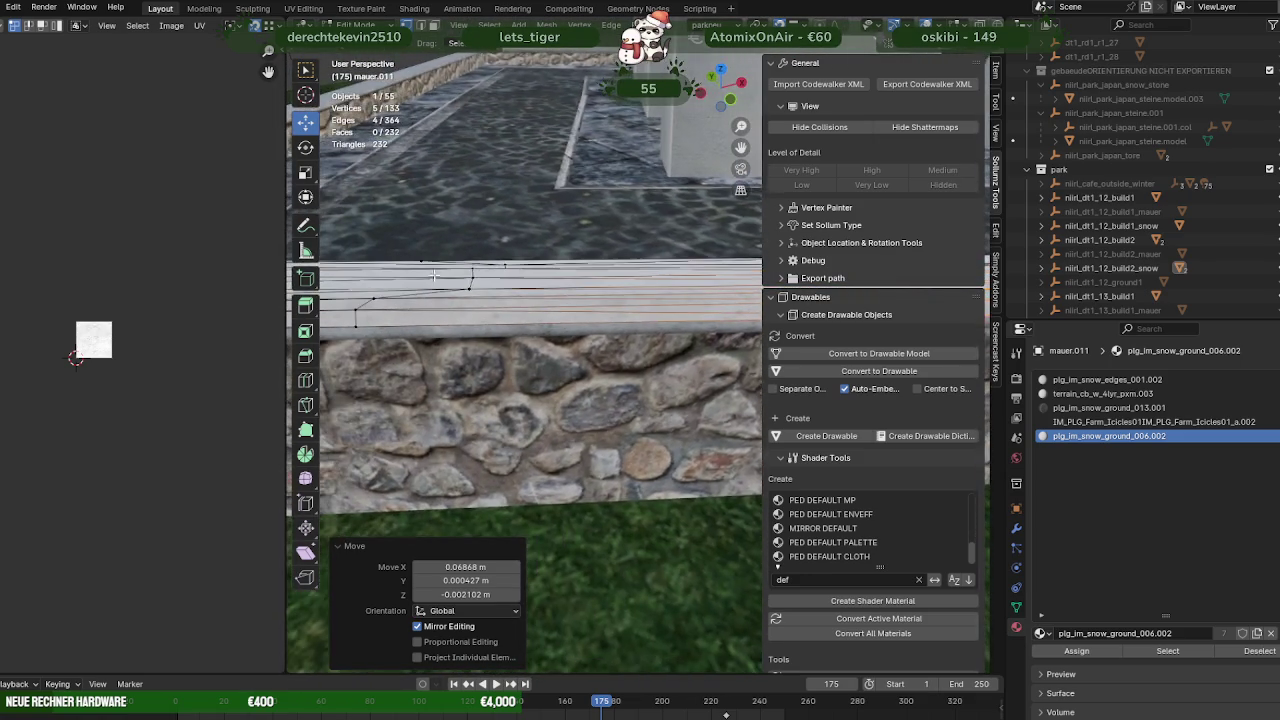
Add more snow edges, move them onto the wall top, and return to Object Mode
key("shift+z")
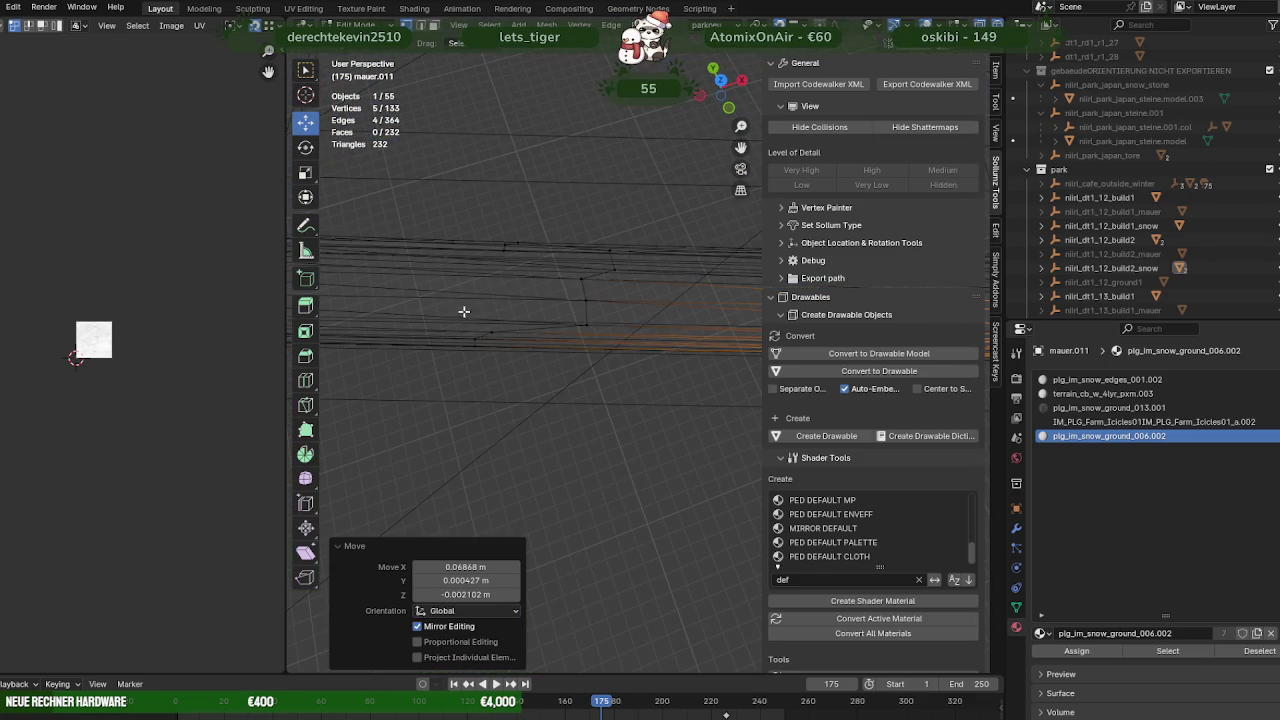
left_click_drag(435, 284, 580, 371)
key("shift+z")
left_click_drag(580, 371, 478, 300)
left_click_drag(527, 300, 566, 299)
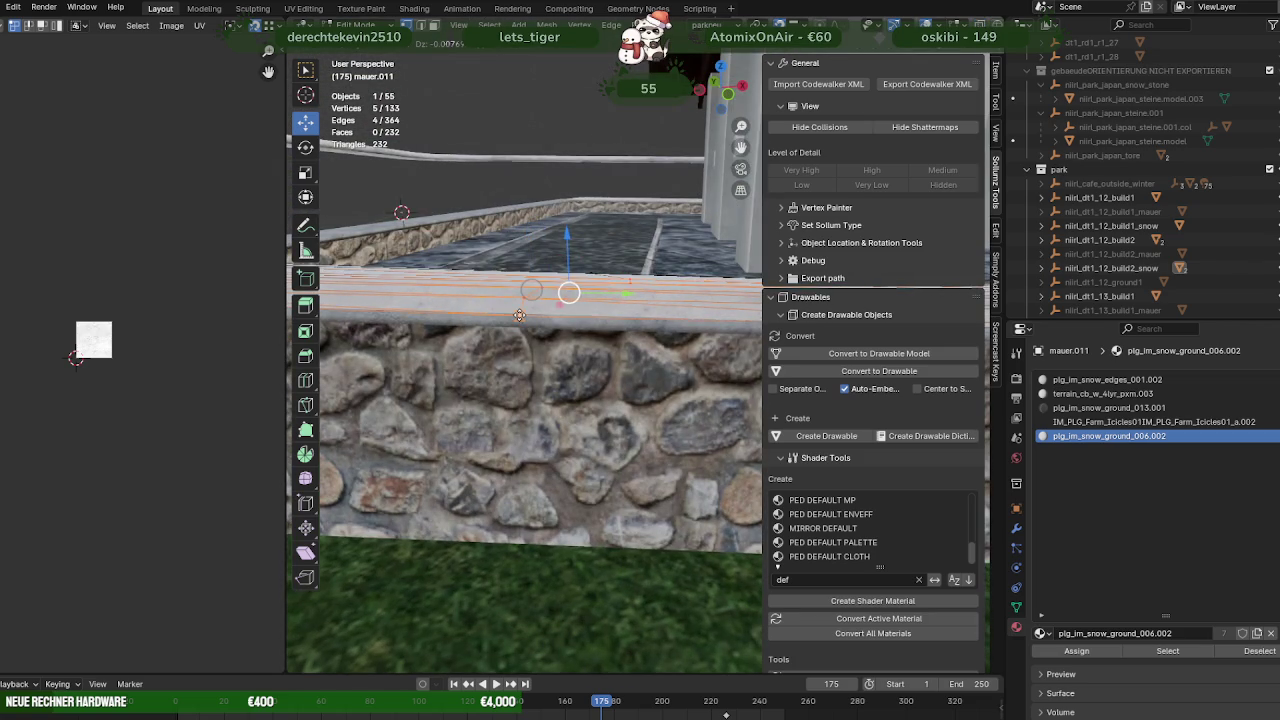
left_click_drag(566, 299, 646, 346)
scroll("down", 3)
scroll("down", 3)
key("Tab")
Join the roof and curb snow objects into a single mesh
scroll("down", 3)
left_click(410, 285)
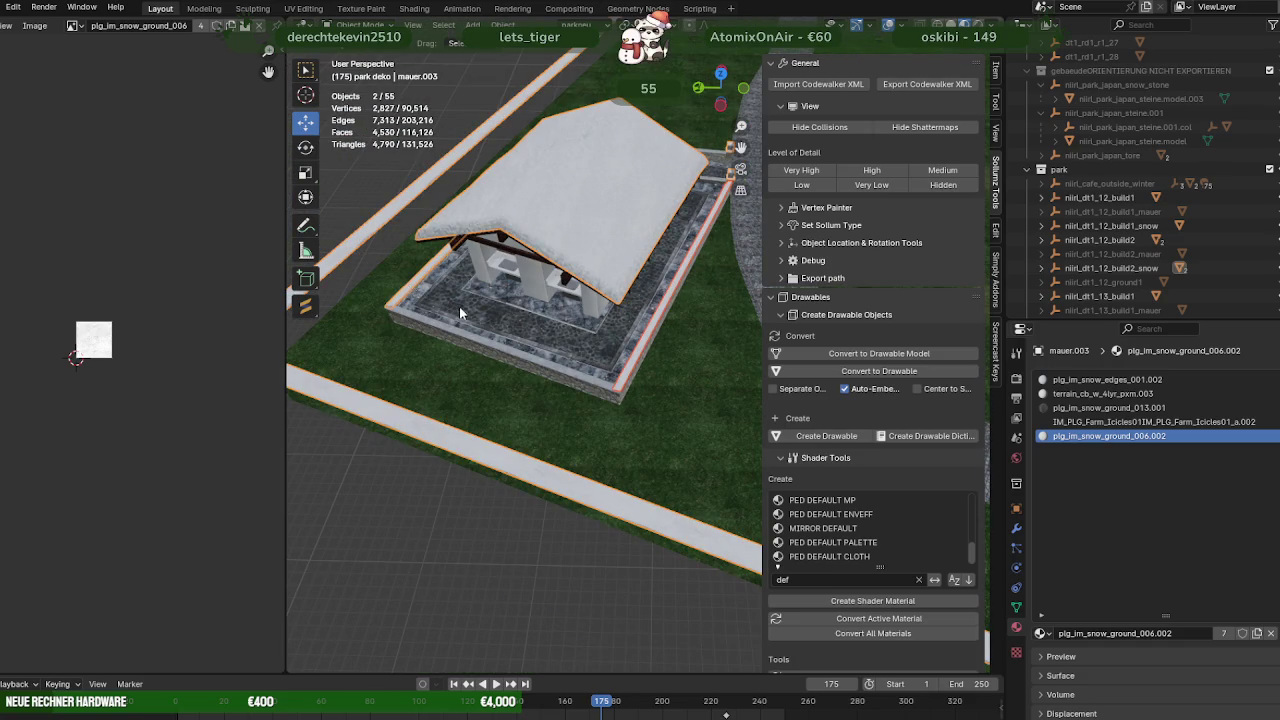
right_click(444, 301)
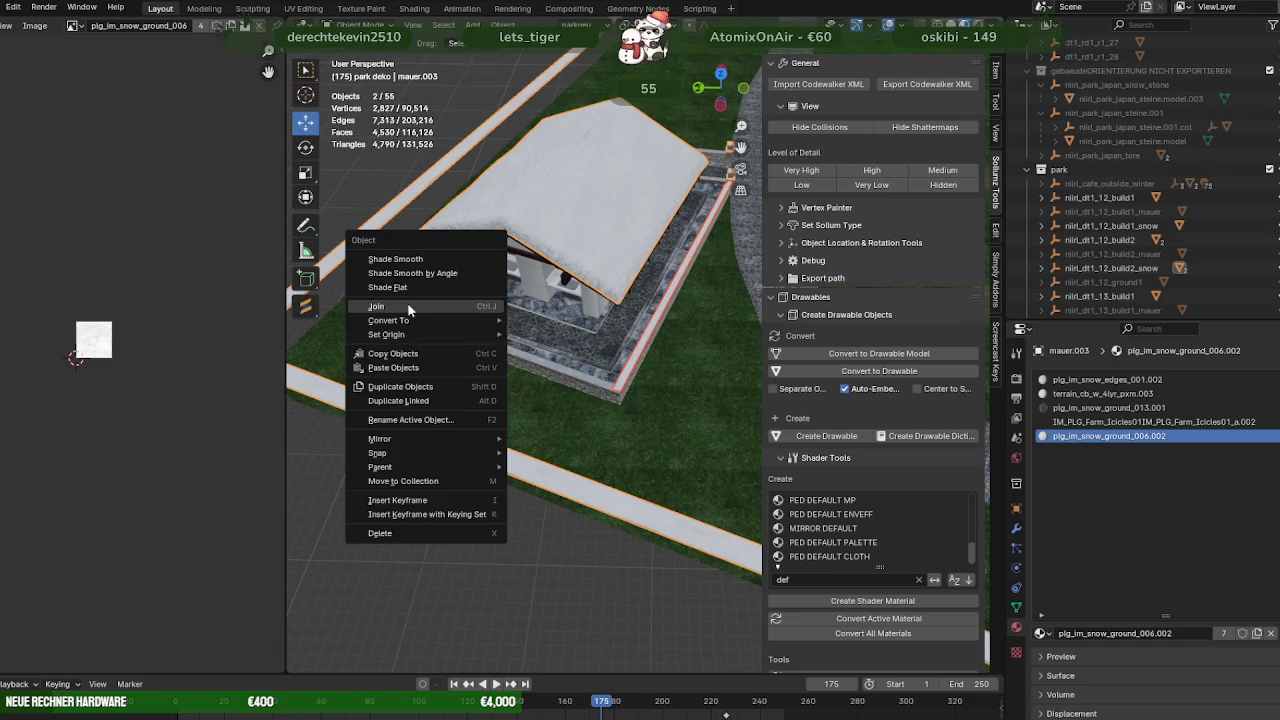
left_click(406, 306)
scroll("up", 3)
key("Tab")
key("a")
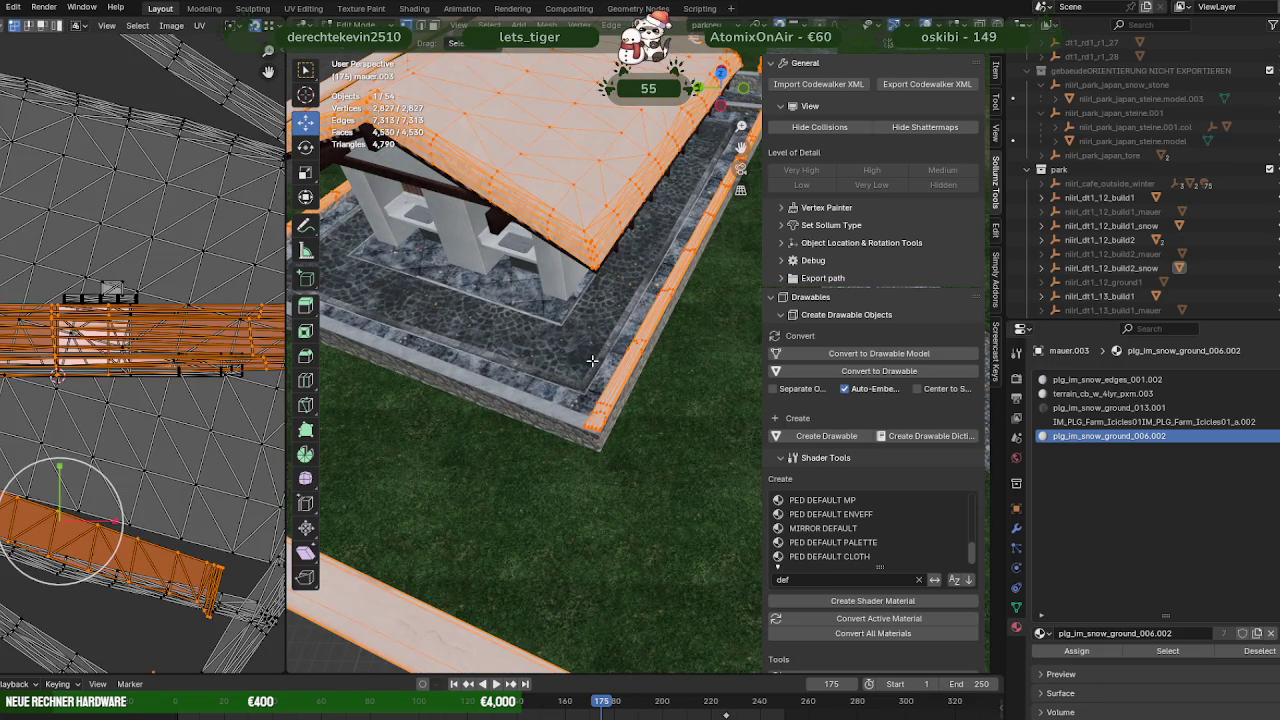
key("Tab")
scroll("down", 3)
scroll("up", 3)
left_click_drag(592, 361, 484, 377)
scroll("up", 3)
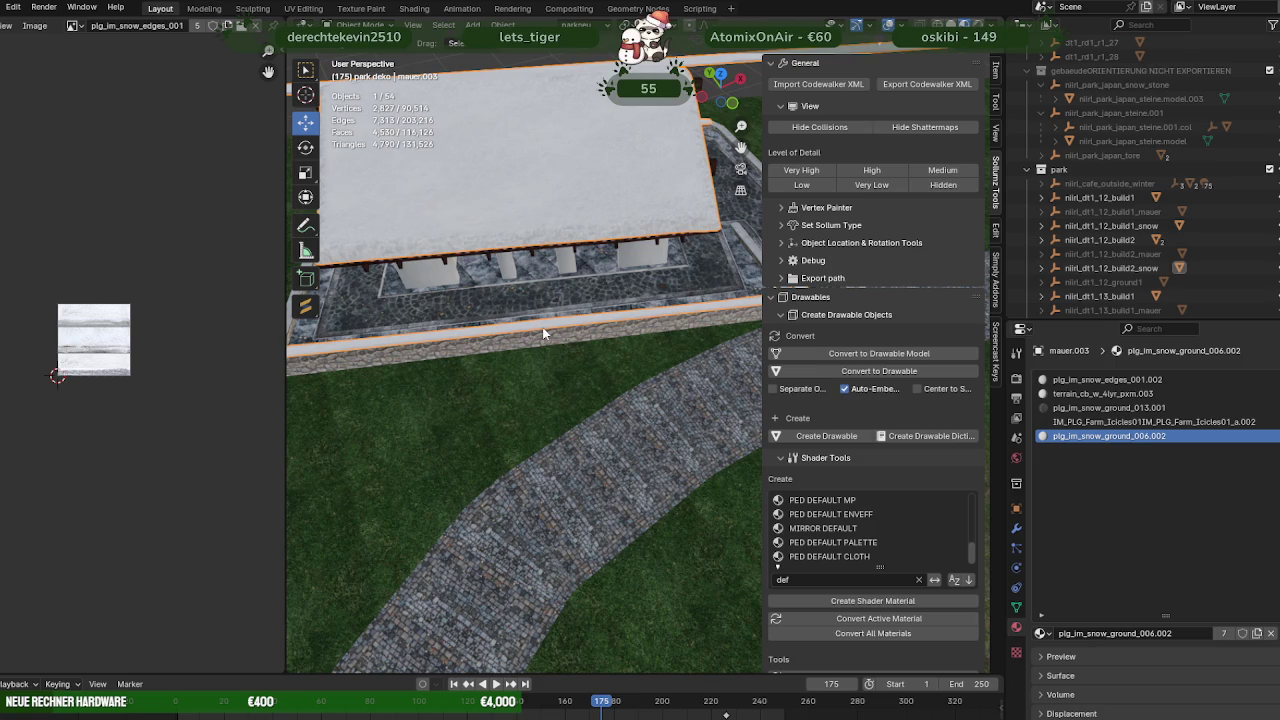
On mauer.003, select the snow-ground material faces, leaving out the far-edge strip
key("Tab")
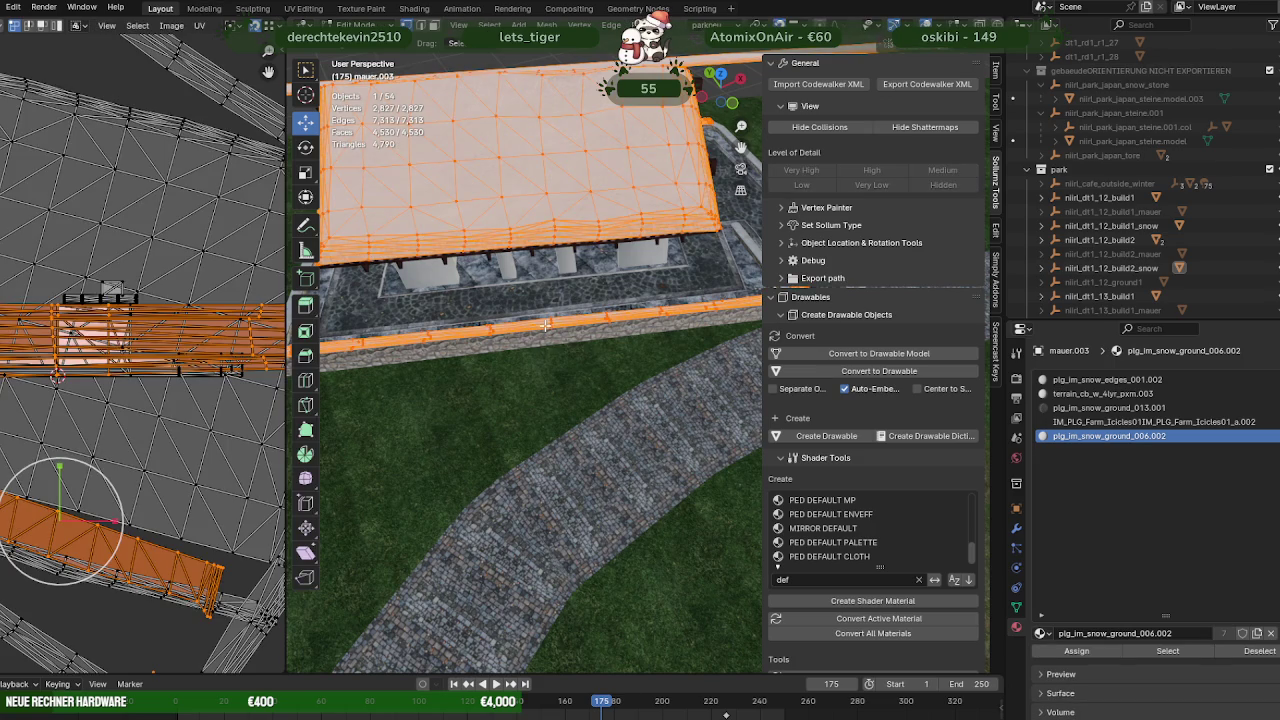
left_click(545, 325)
left_click(1189, 652)
scroll("down", 3)
key("shift+z")
left_click_drag(470, 170, 688, 276)
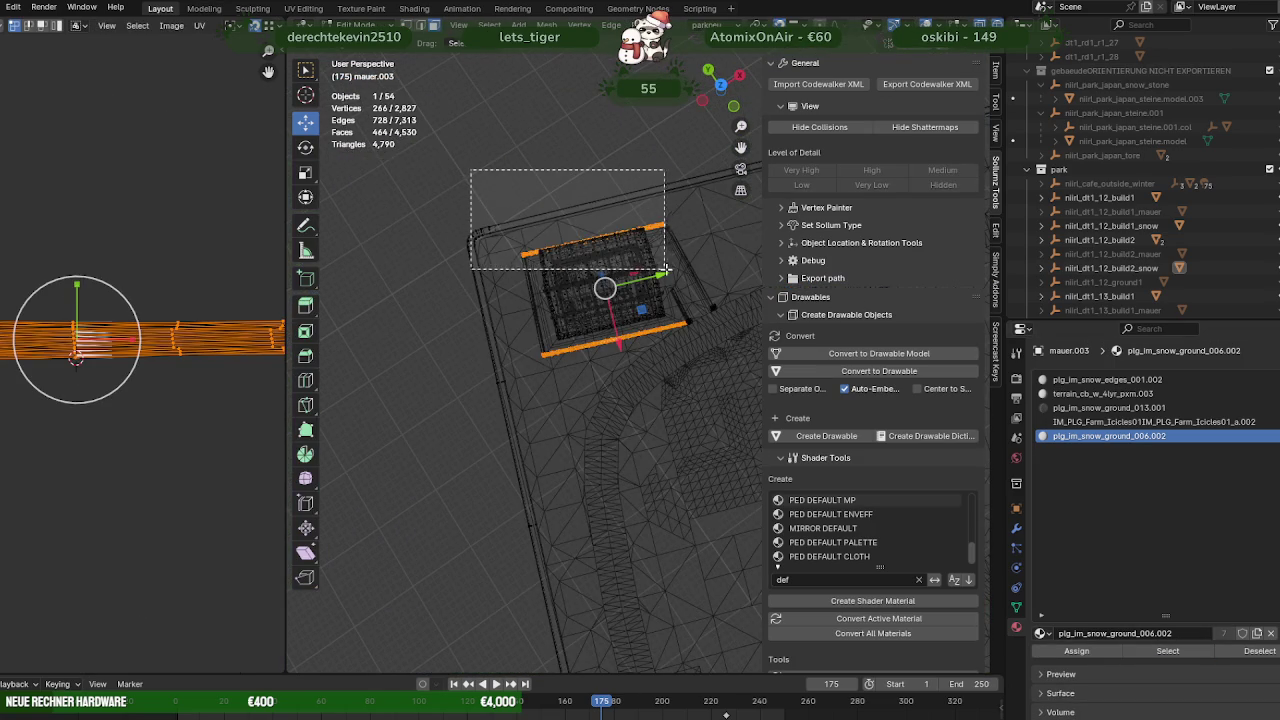
key("KP_Decimal")
Duplicate the selected snow strip and move the copy 4.6464 m along X
key("shift+d")
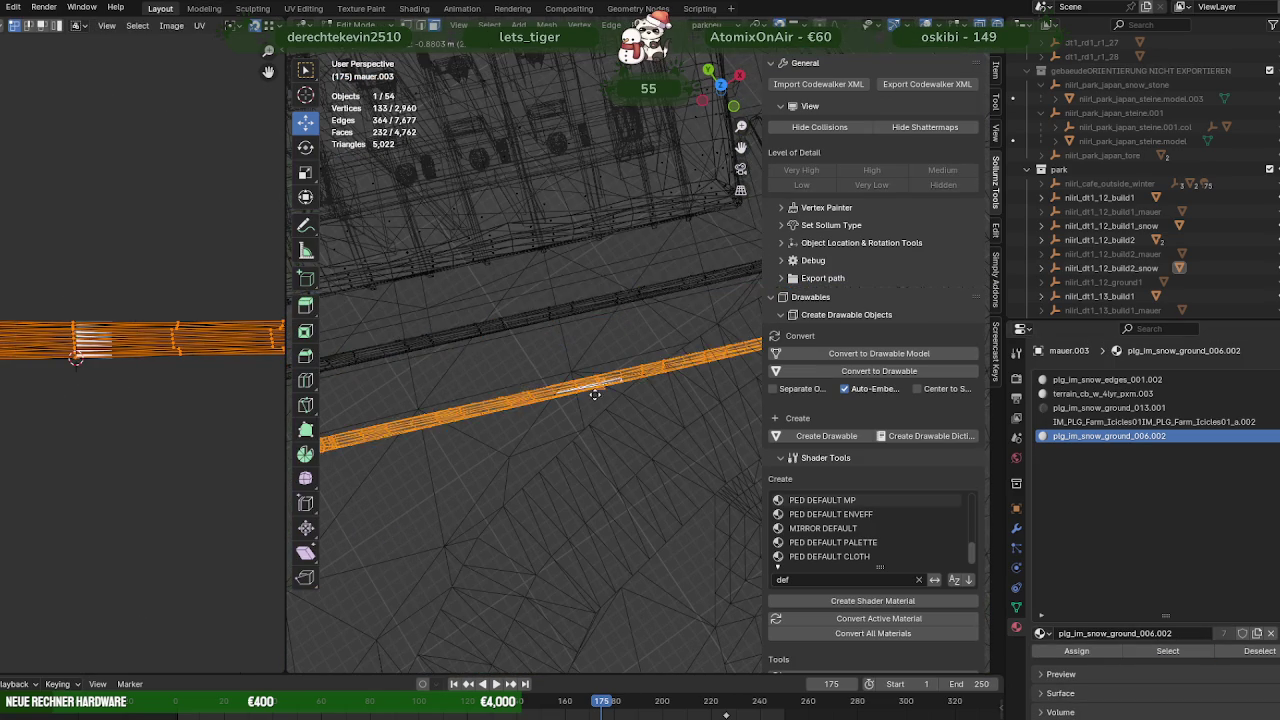
right_click(547, 368)
key("g")
key("x")
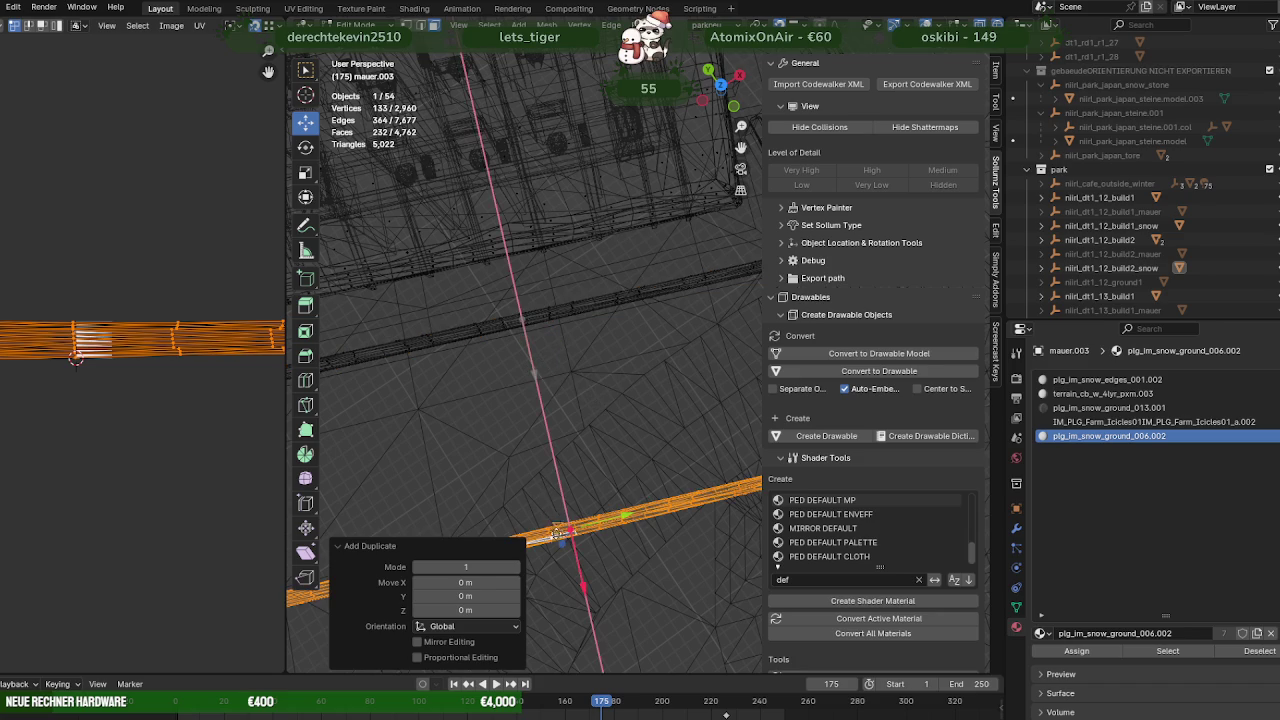
left_click(560, 530)
key("ctrl+f")
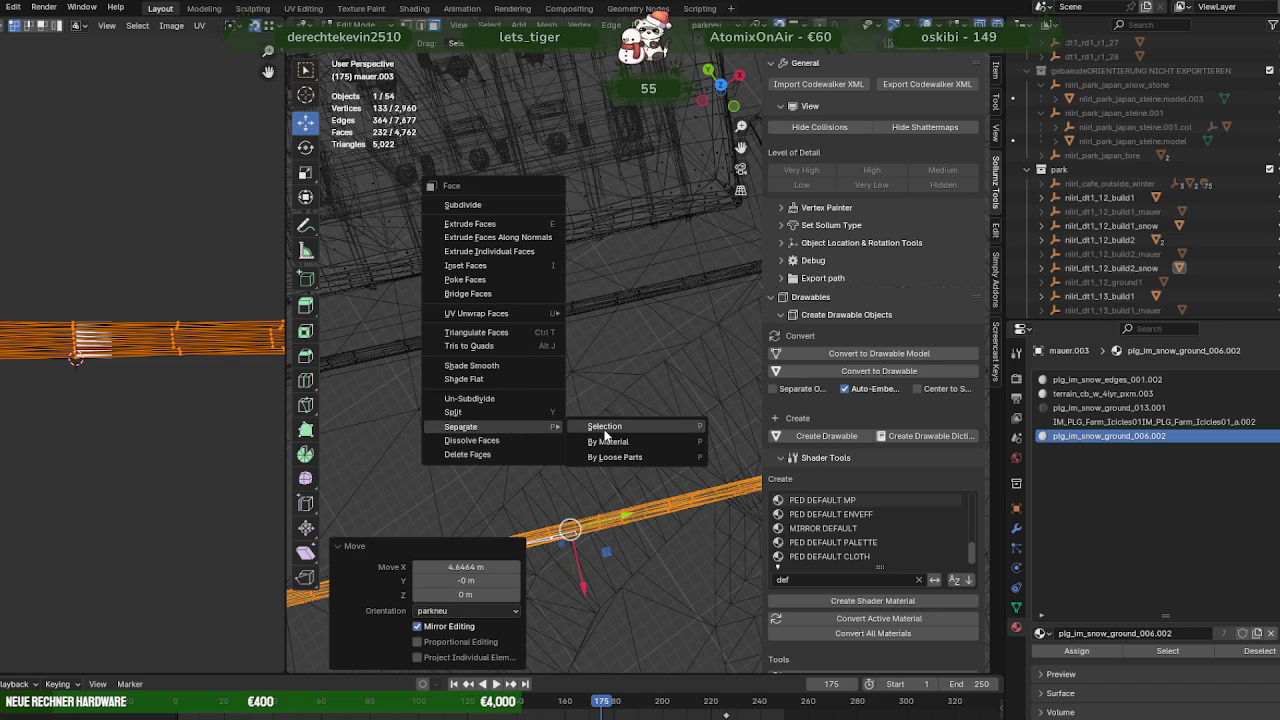
Separate the copied strip into its own object and select it for editing
left_click(604, 428)
key("Tab")
scroll("up", 3)
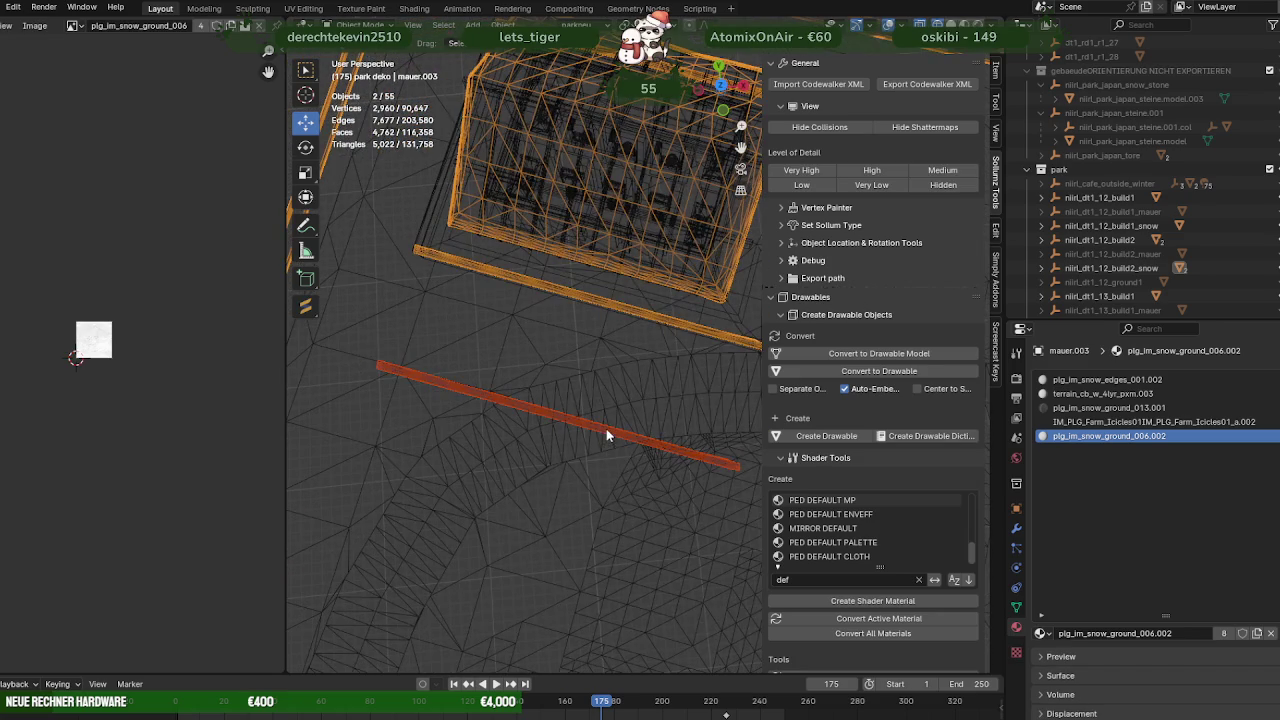
left_click(606, 436)
scroll("down", 3)
key("Tab")
Move the new strip onto the wall beside the building and roughly turn it along the wall
left_click_drag(401, 444, 537, 377)
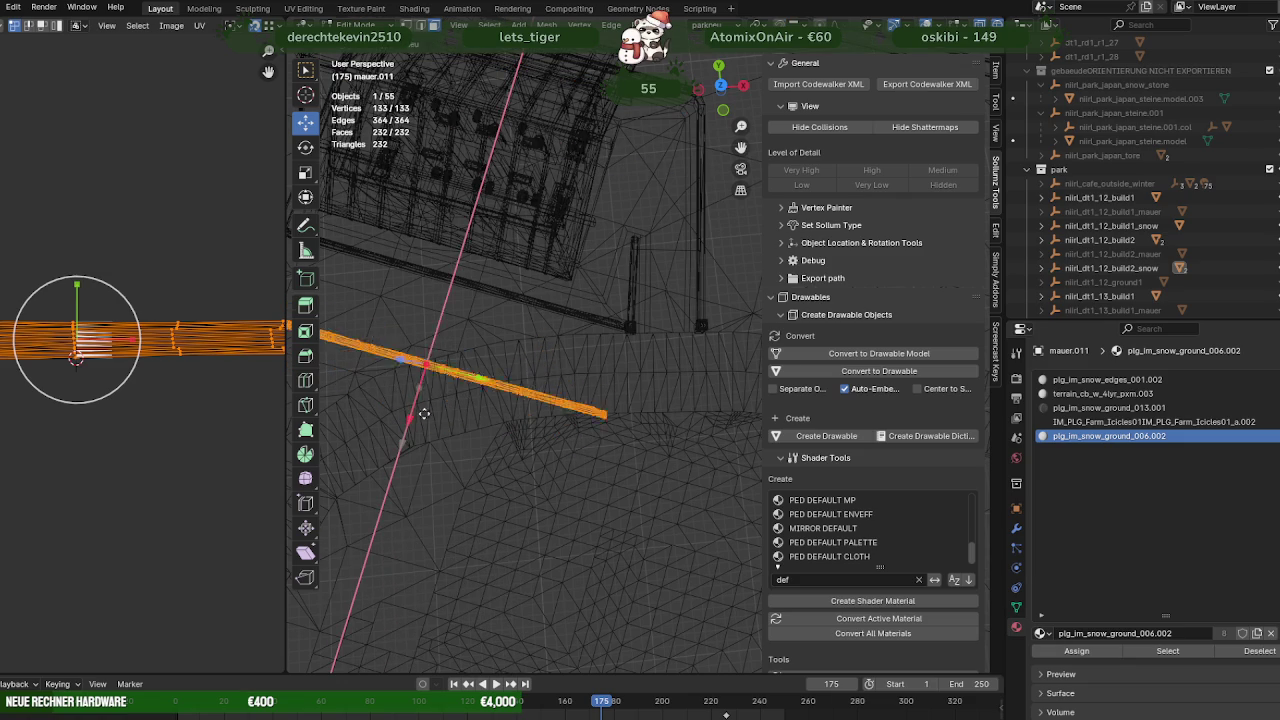
left_click_drag(417, 422, 487, 284)
key("shift+space")
left_click(460, 305)
left_click_drag(522, 214, 630, 400)
key("shift+space")
left_click(514, 192)
left_click_drag(514, 192, 507, 255)
left_click_drag(507, 255, 688, 277)
From the top view, rotate the strip −10.9° about Z to follow the wall edge
left_click_drag(688, 277, 520, 321)
key("KP_7")
key("shift+space")
key("r")
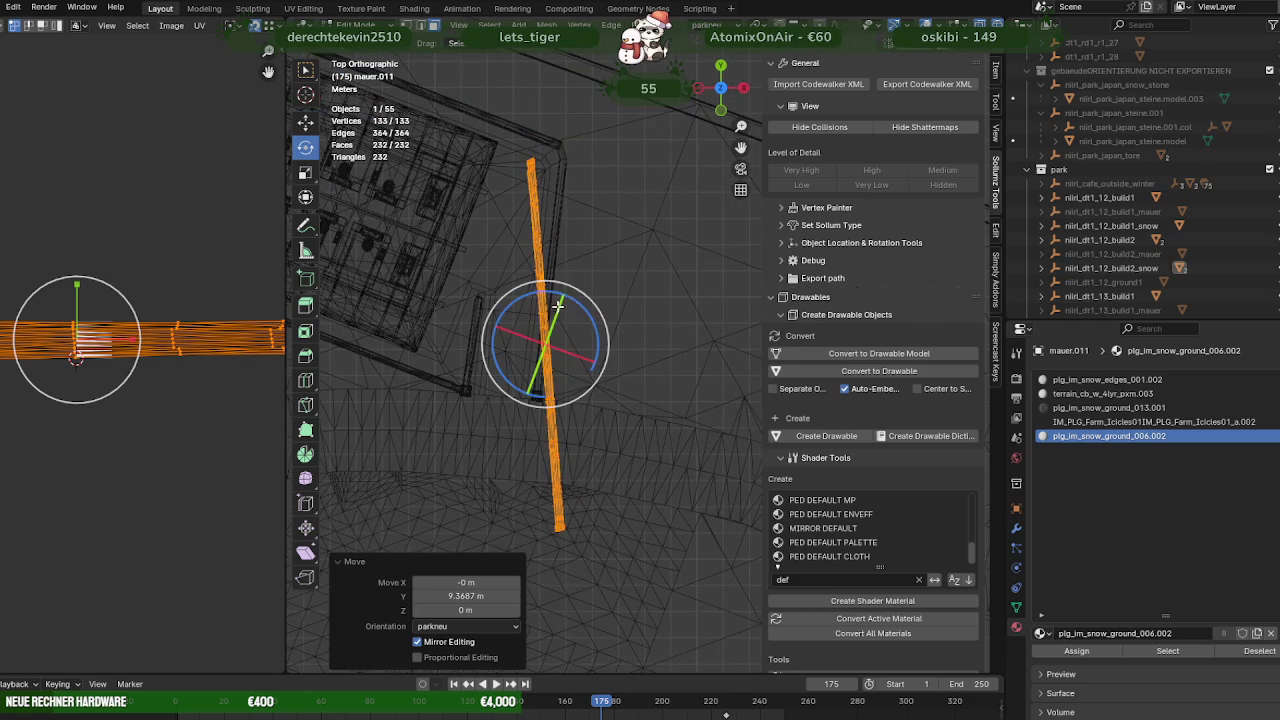
left_click_drag(576, 298, 591, 309)
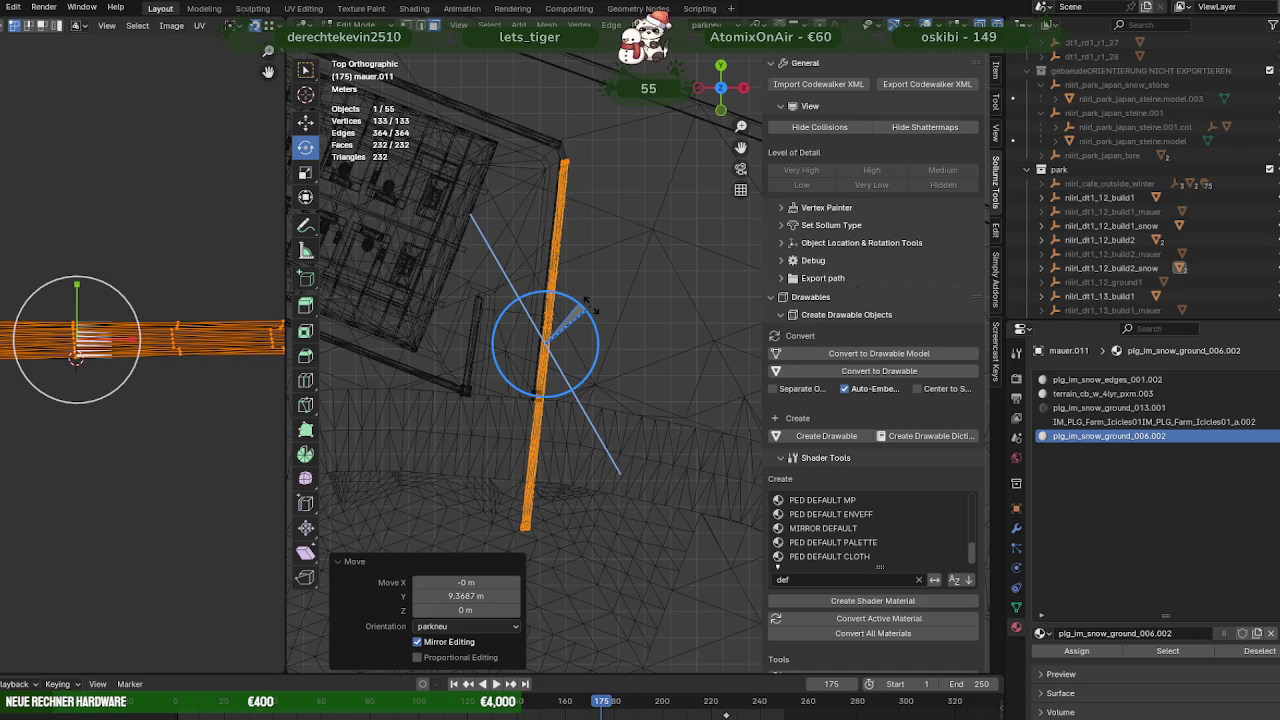
left_click_drag(588, 303, 590, 301)
left_click_drag(593, 303, 593, 303)
Nudge the strip slightly along Y and check its fit at the wall corner
key("w")
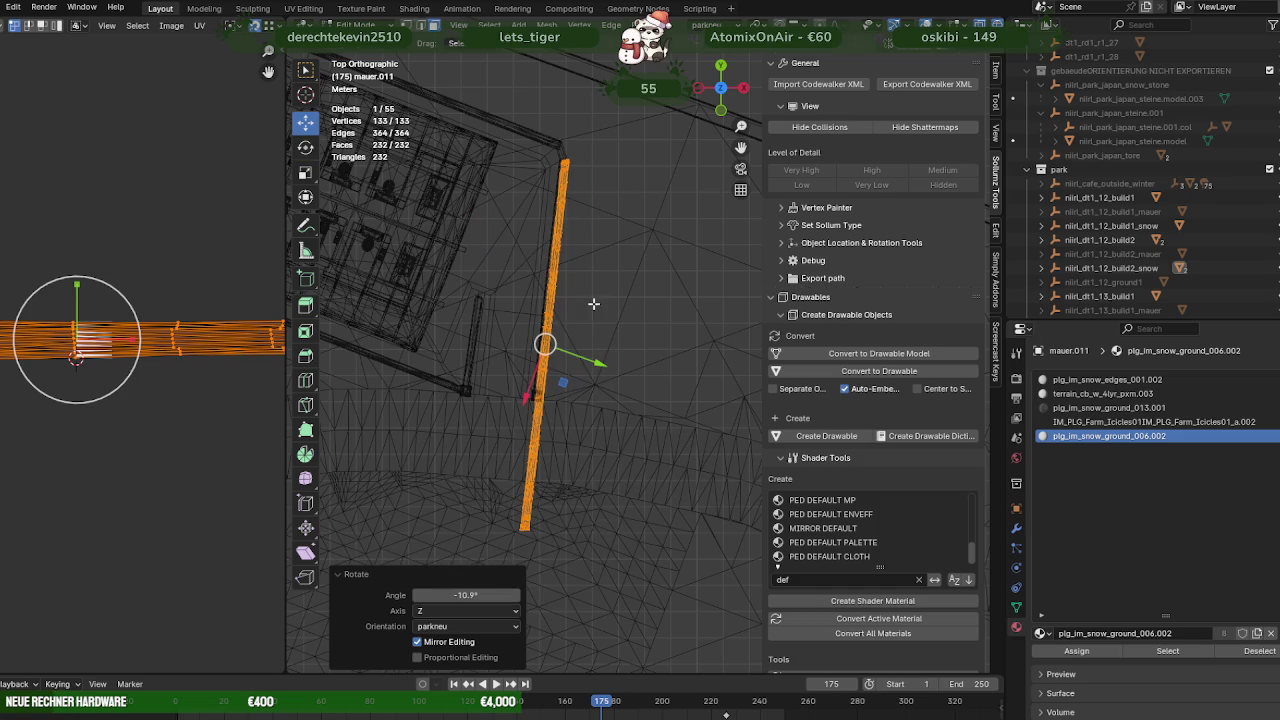
left_click_drag(584, 357, 578, 358)
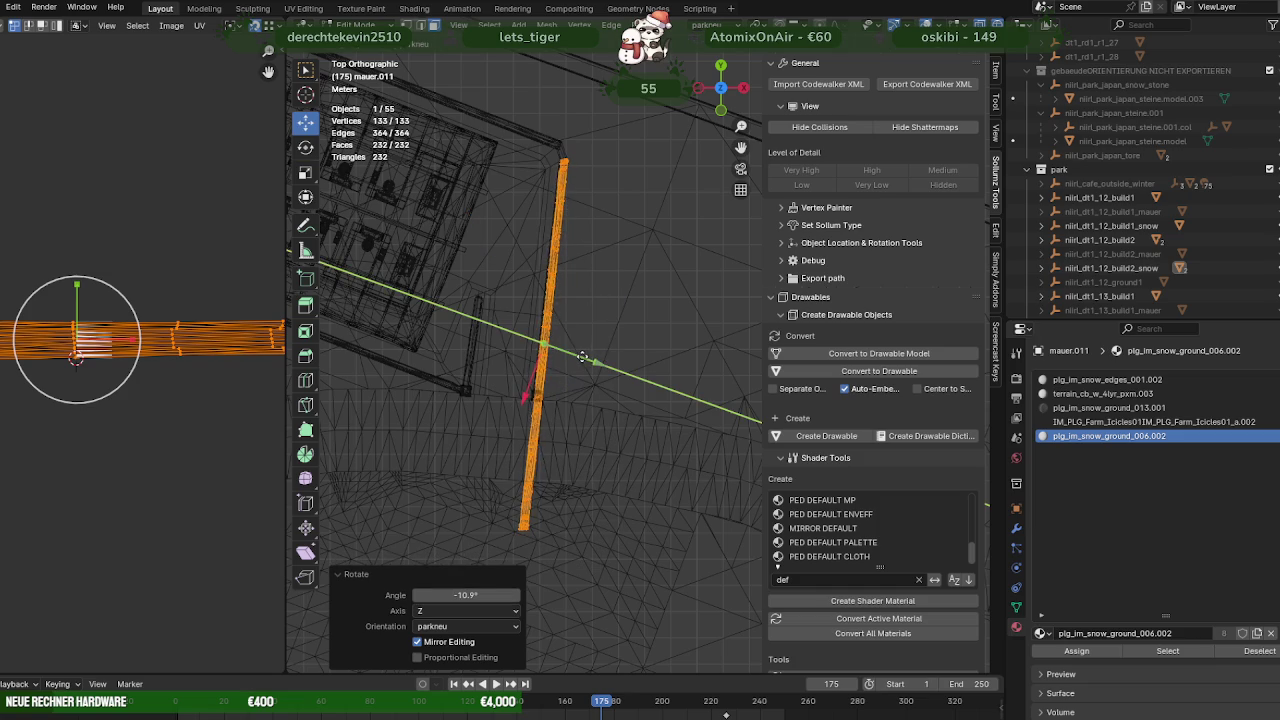
scroll("up", 3)
left_click_drag(466, 340, 486, 337)
key("shift+z")
left_click_drag(563, 311, 592, 327)
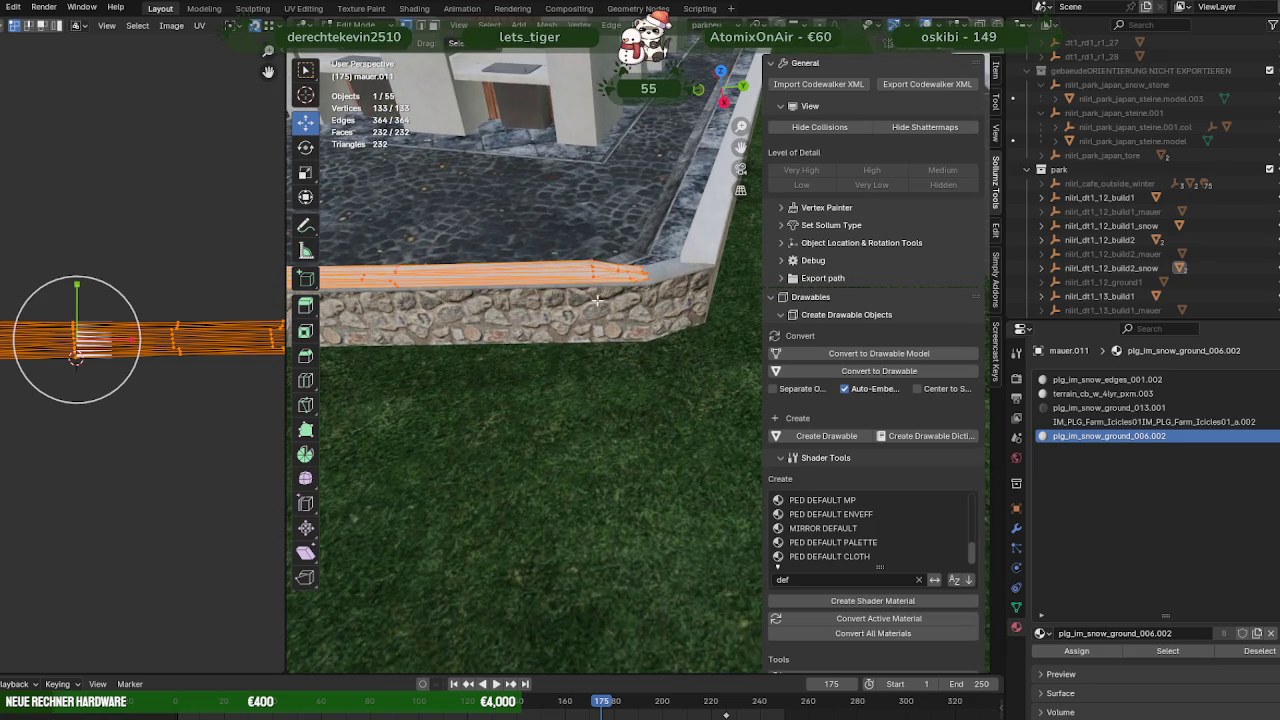
In wireframe, select the strip's right-end vertices and move them about 0.058 m toward the corner
key("shift+z")
left_click_drag(556, 230, 658, 314)
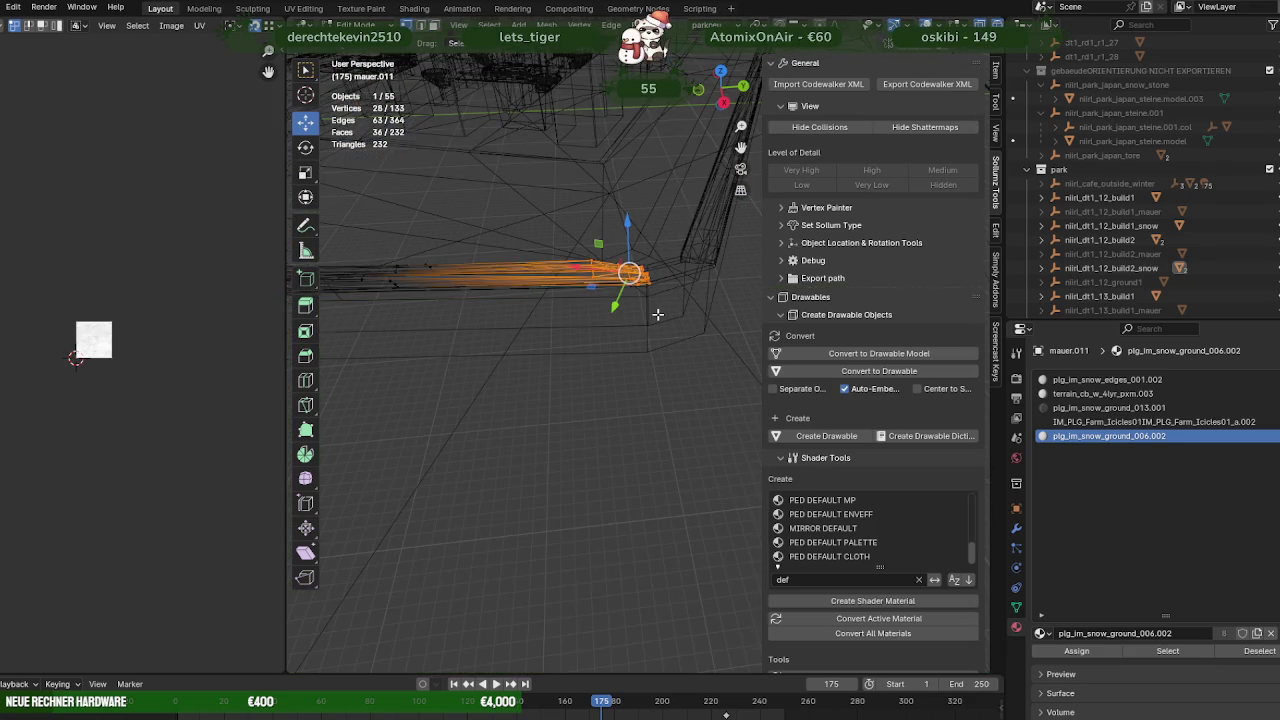
scroll("up", 3)
left_click_drag(657, 309, 493, 300)
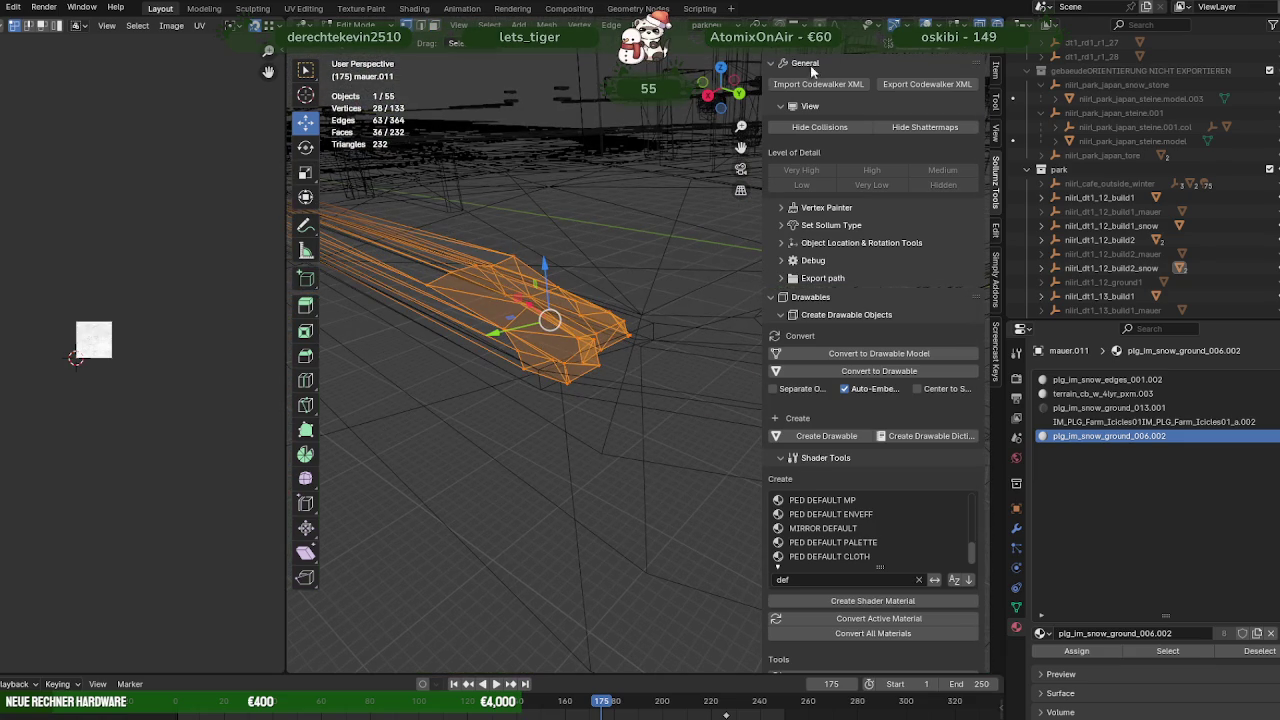
left_click(798, 23)
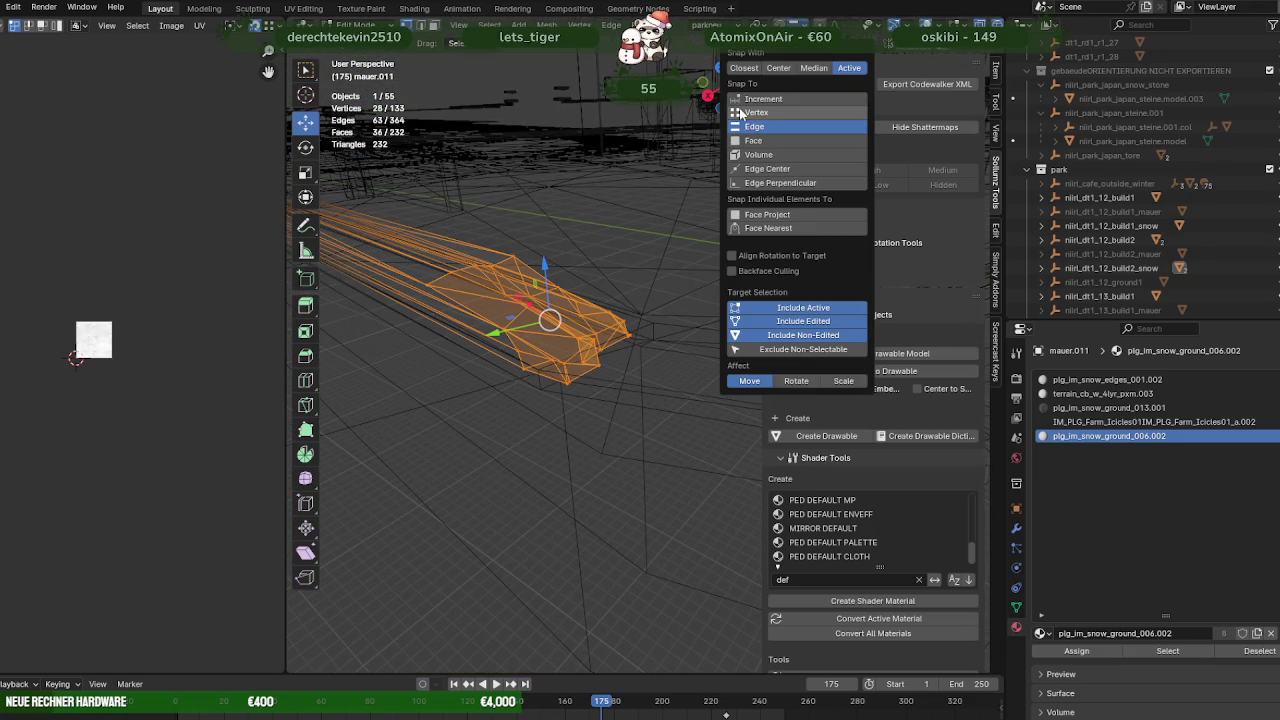
scroll("up", 3)
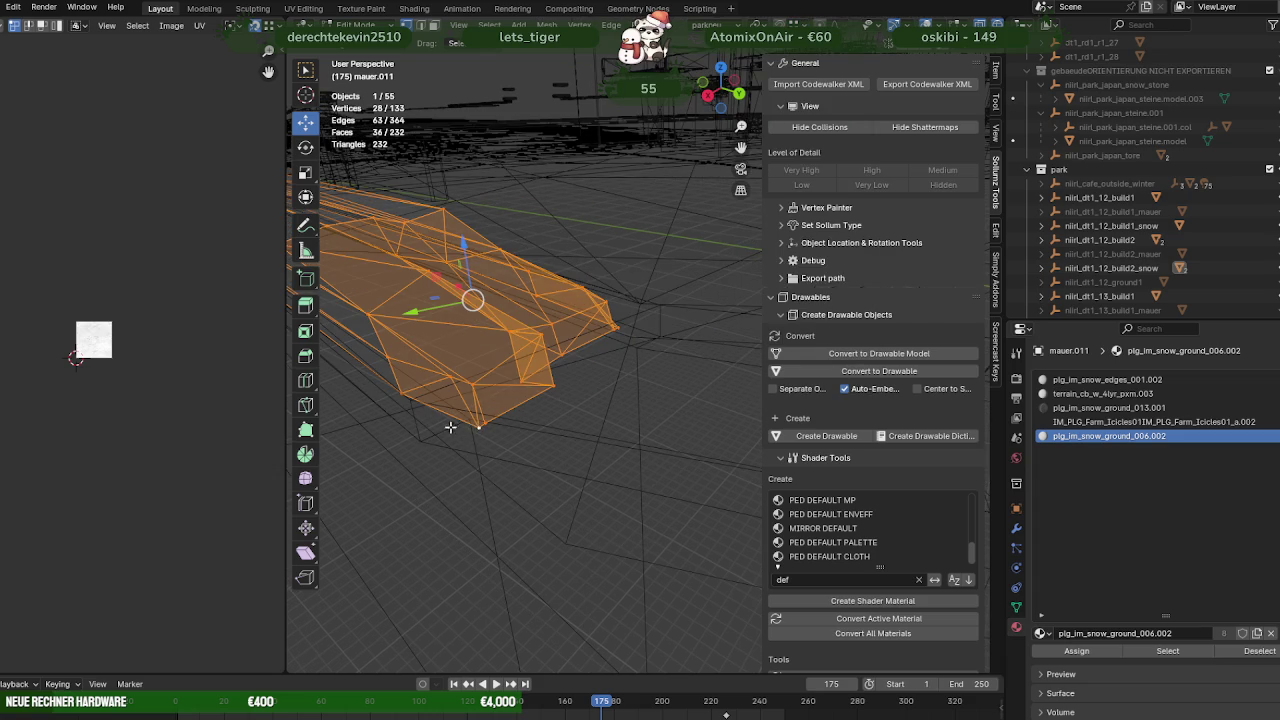
left_click_drag(467, 427, 464, 382)
left_click_drag(493, 283, 455, 258)
left_click_drag(492, 343, 498, 327)
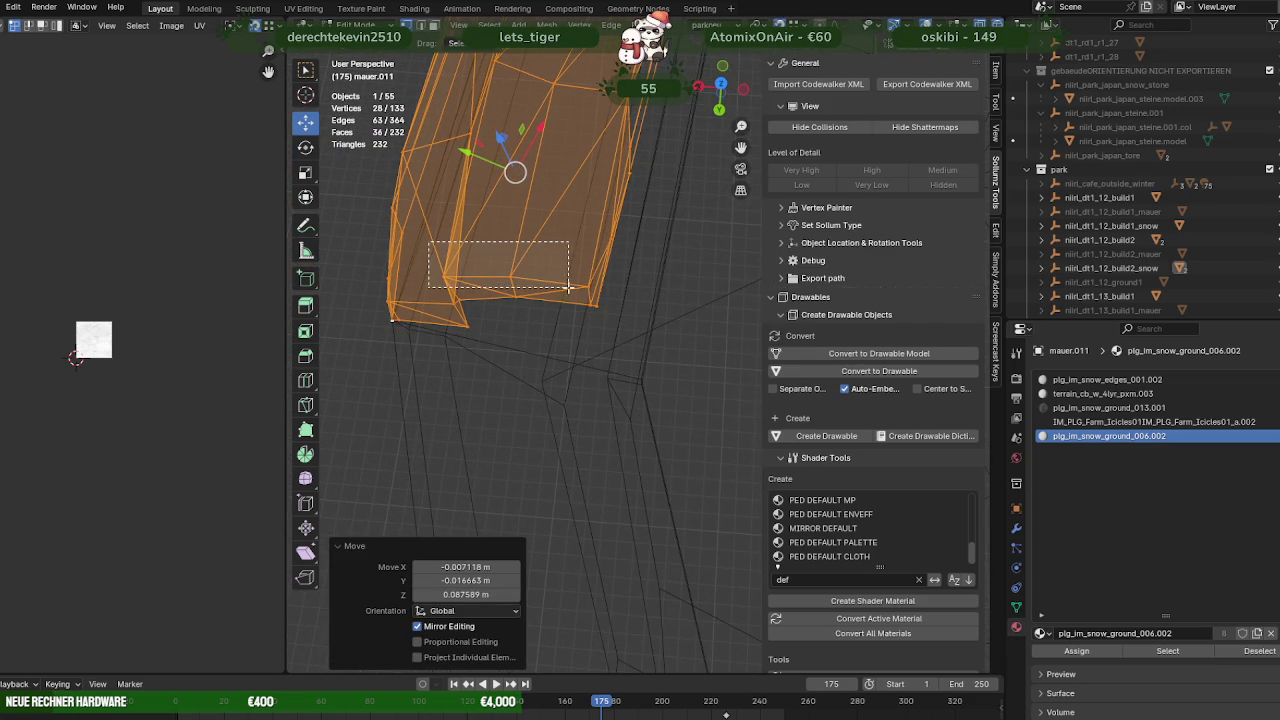
Refine the end-vertex selection, adding the upper vertices, and confirm the move
left_click_drag(622, 312, 630, 330)
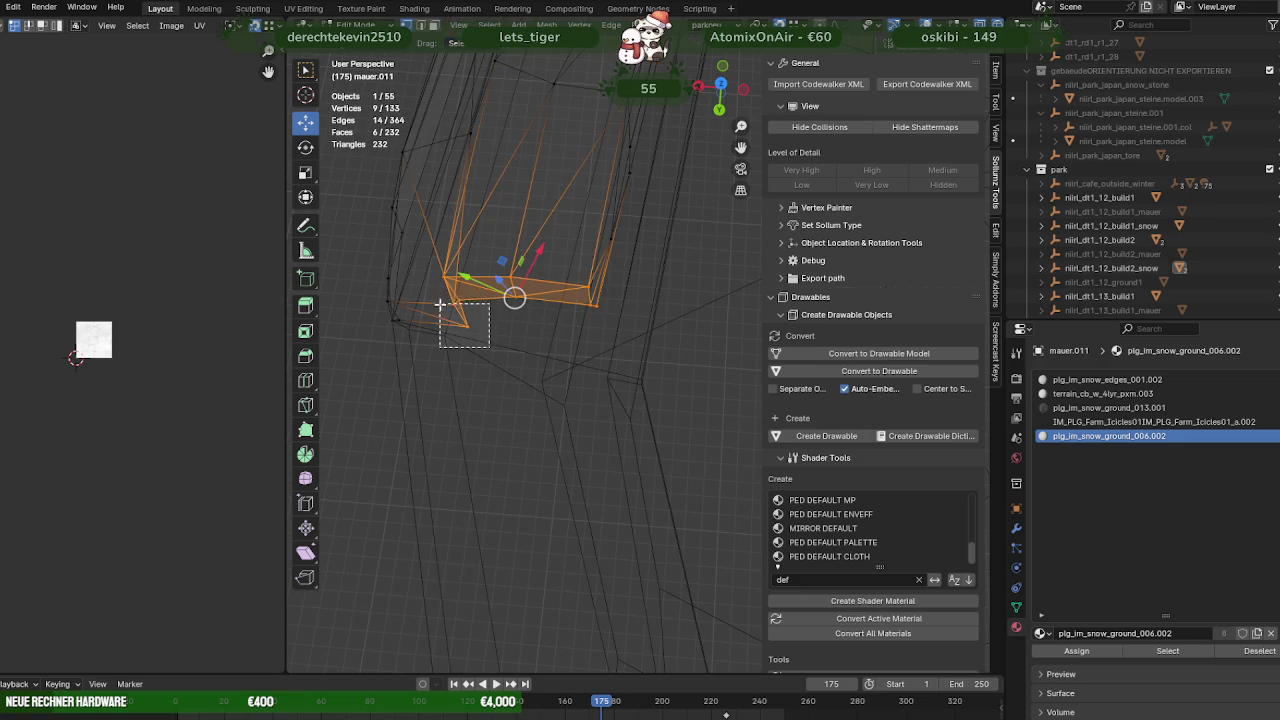
left_click_drag(440, 303, 441, 304)
left_click_drag(625, 351, 558, 197)
left_click_drag(555, 179, 651, 225)
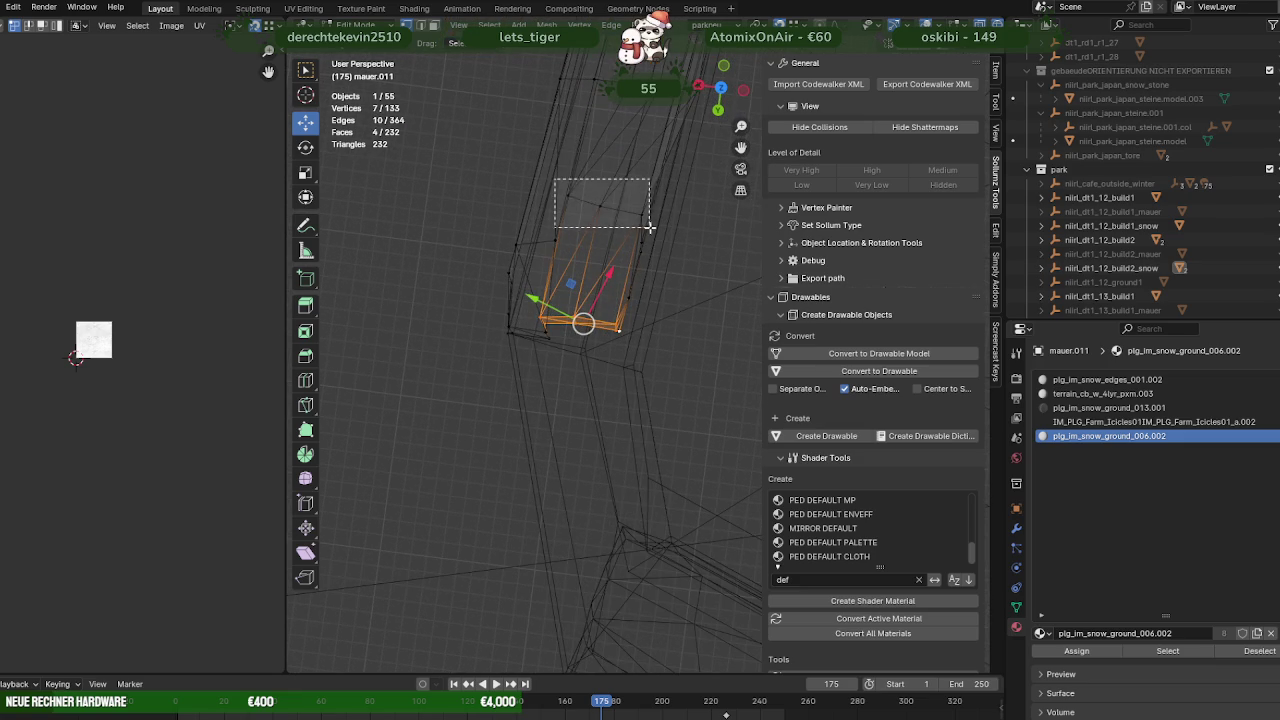
left_click_drag(669, 287, 599, 191)
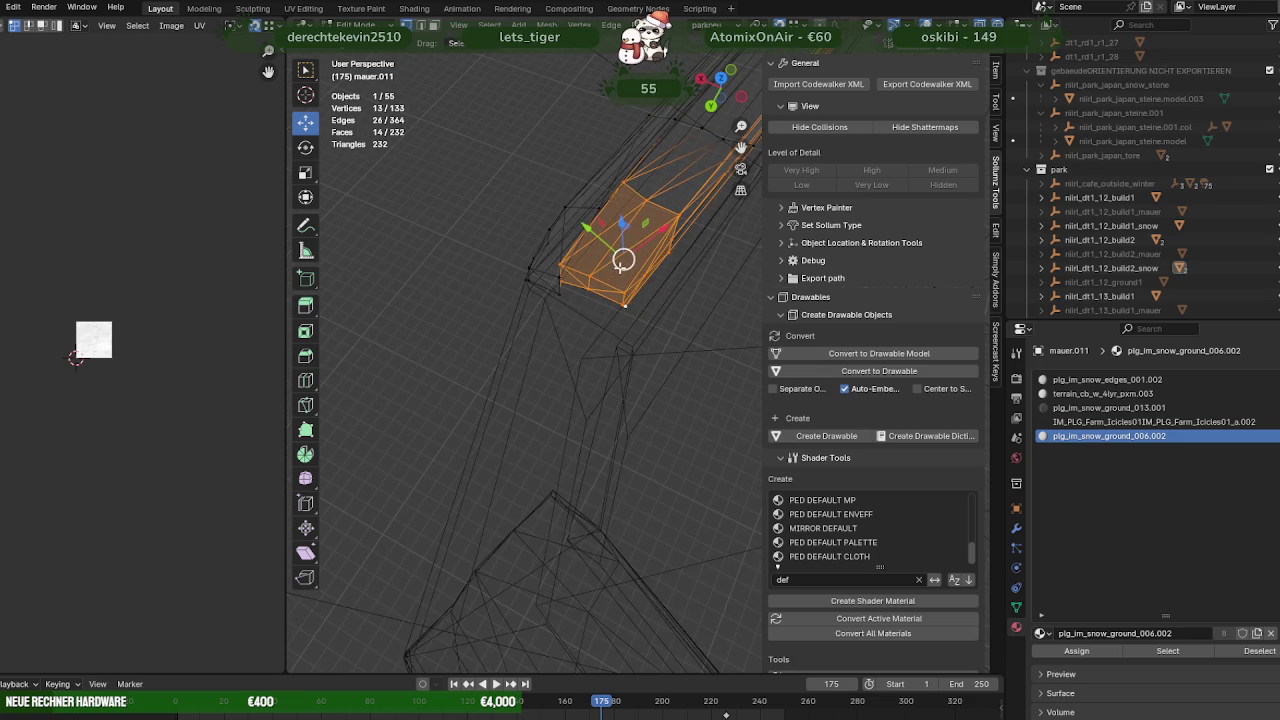
left_click(630, 344)
Slide two corner vertices 0.0356 m along X onto the wall
left_click_drag(630, 344, 606, 423)
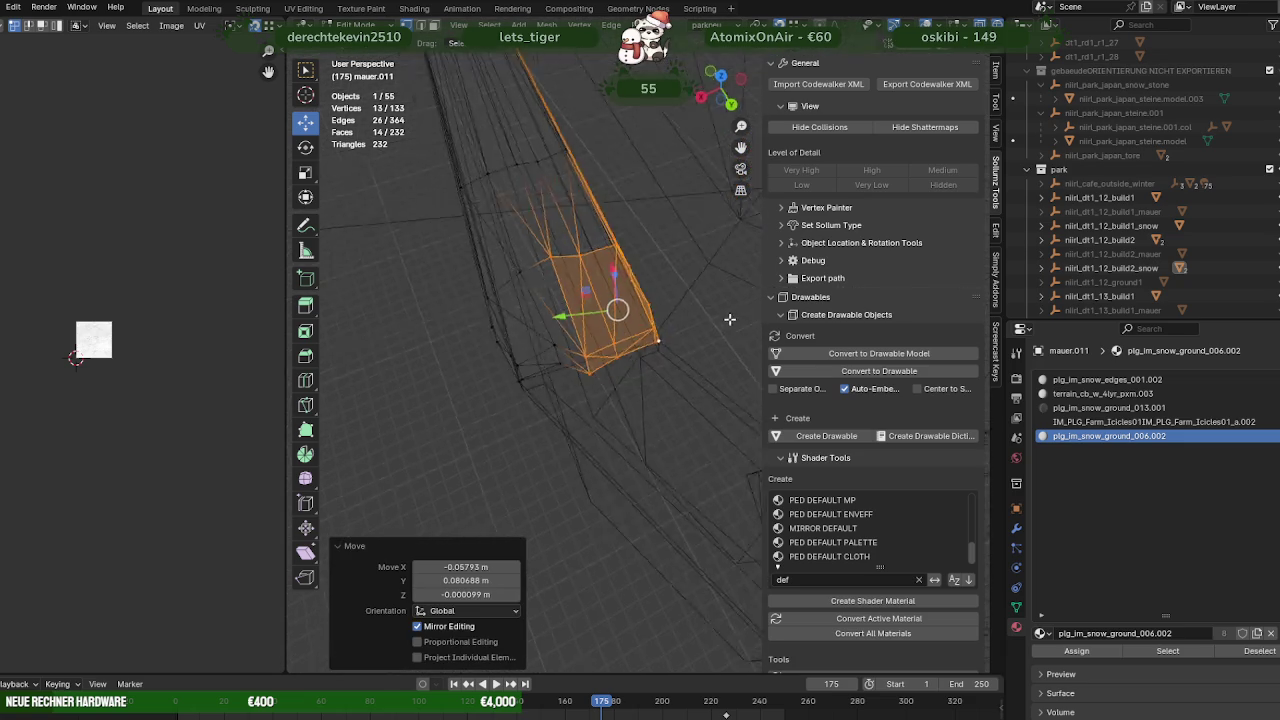
left_click_drag(566, 367, 577, 400)
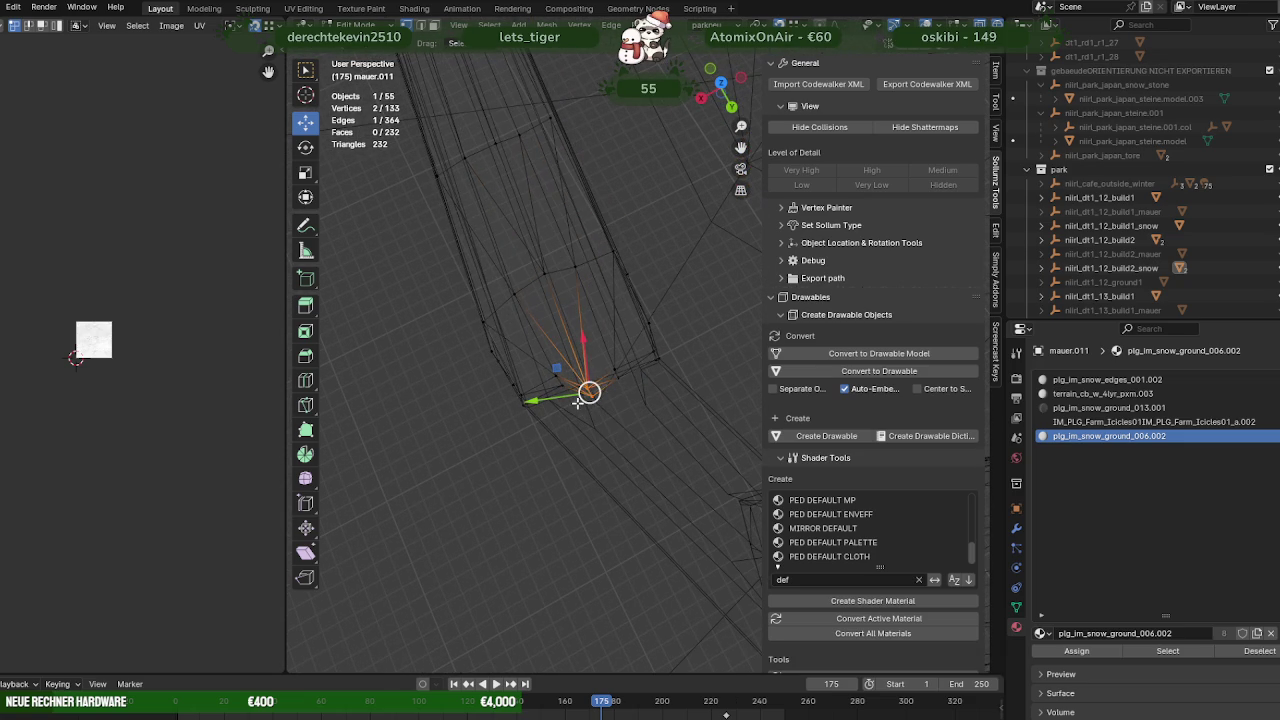
left_click_drag(583, 334, 580, 340)
left_click_drag(580, 340, 498, 314)
Show textures and nudge the first wall-top vertices of the snow cap
key("shift+z")
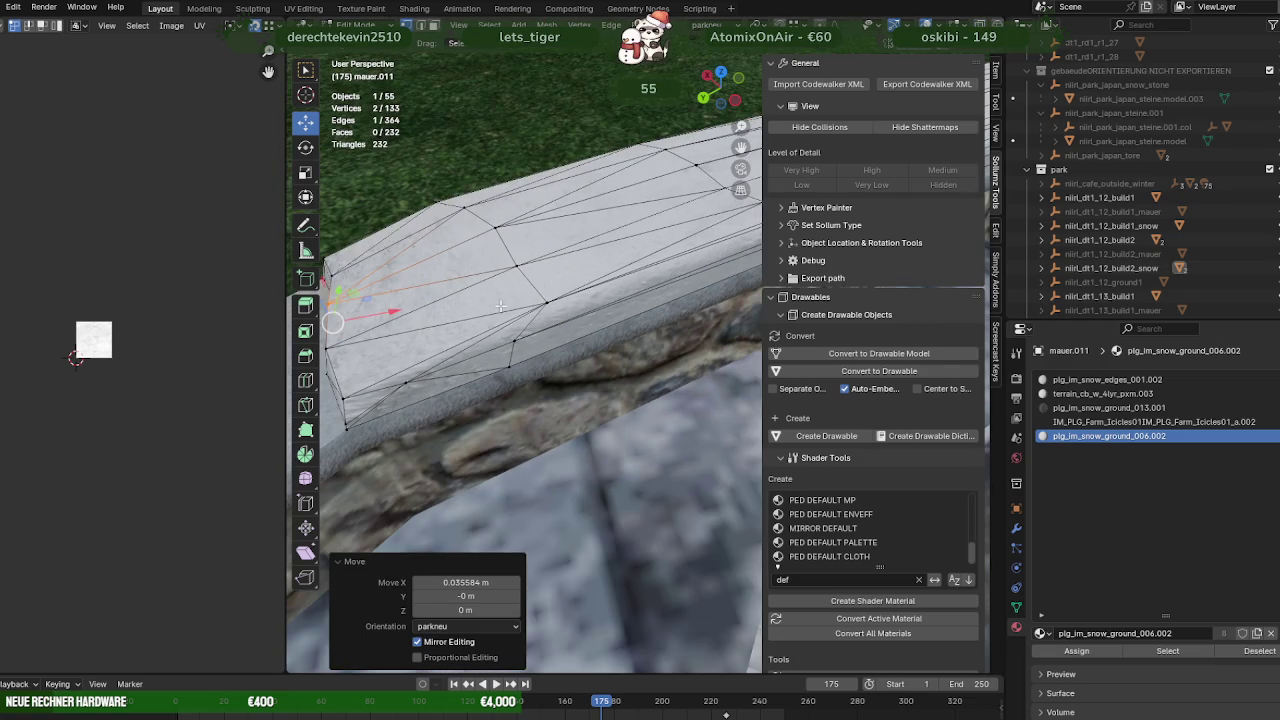
left_click_drag(566, 379, 566, 380)
left_click_drag(566, 380, 518, 365)
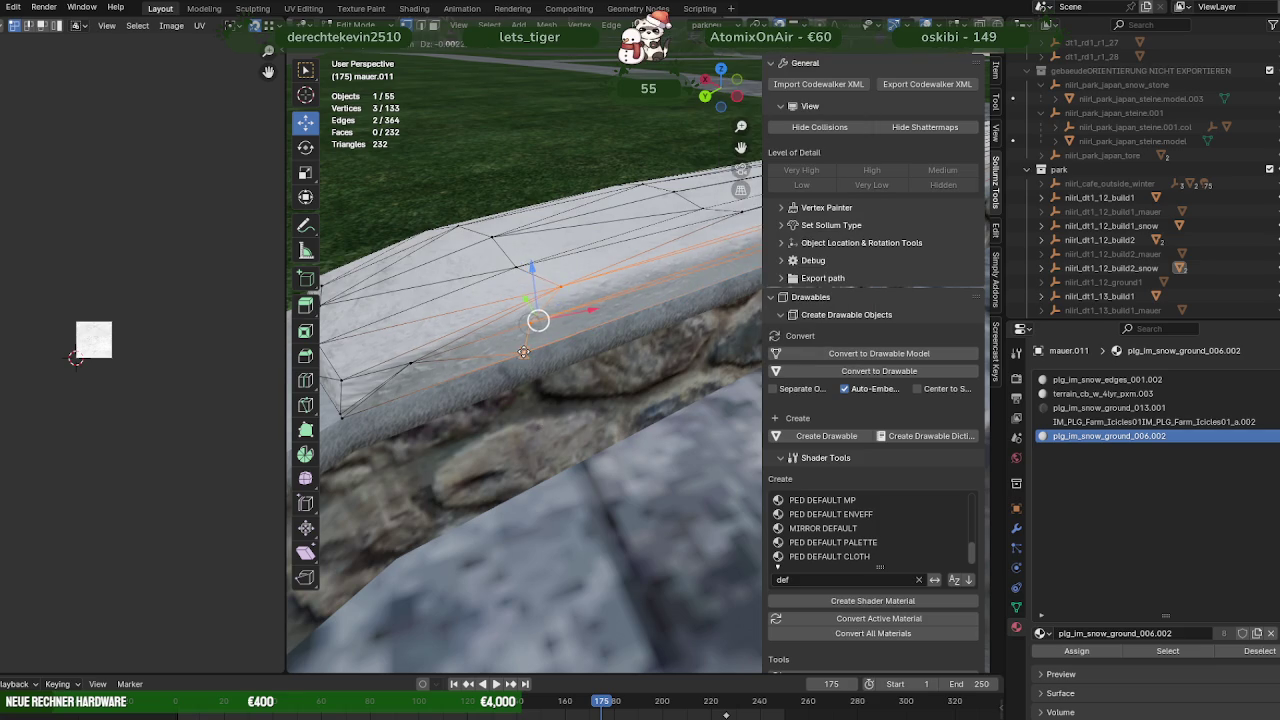
left_click_drag(523, 352, 525, 353)
left_click_drag(525, 353, 617, 304)
Lower the snow cap's edge and the wall-cap top edges onto the coping
left_click_drag(622, 346, 599, 337)
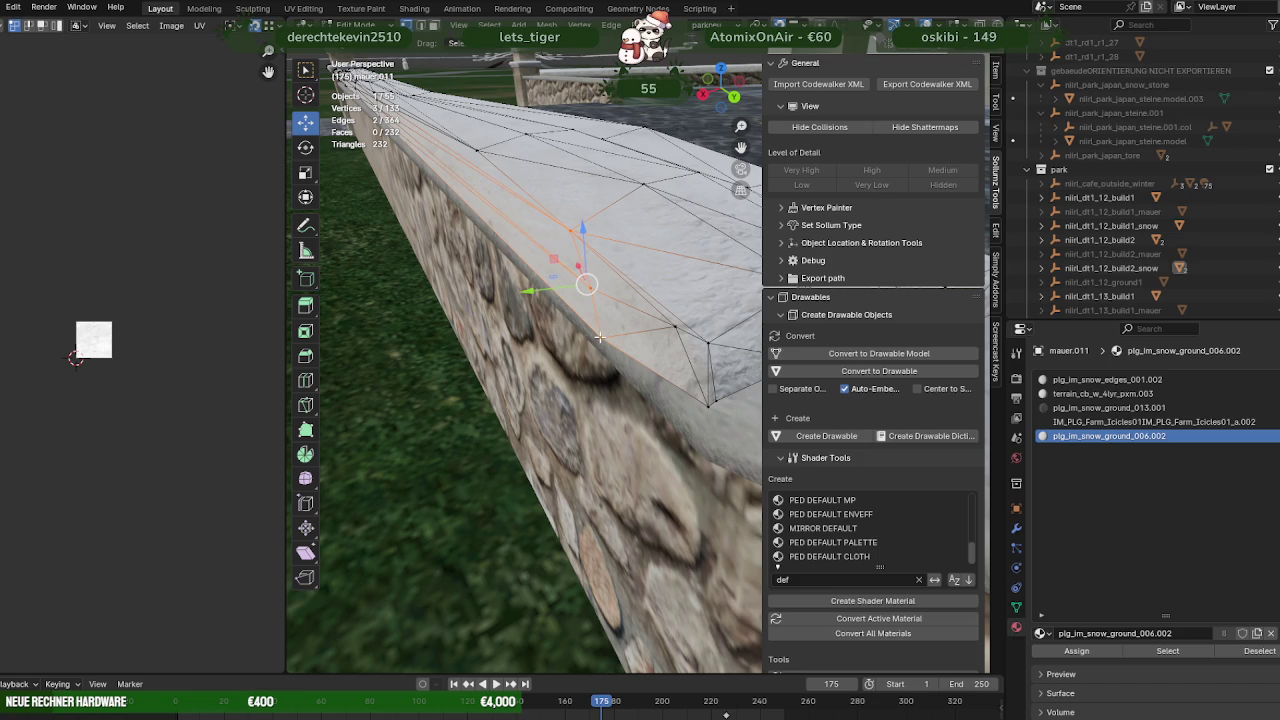
left_click_drag(588, 288, 598, 318)
left_click_drag(595, 320, 568, 319)
left_click_drag(527, 283, 528, 292)
scroll("up", 3)
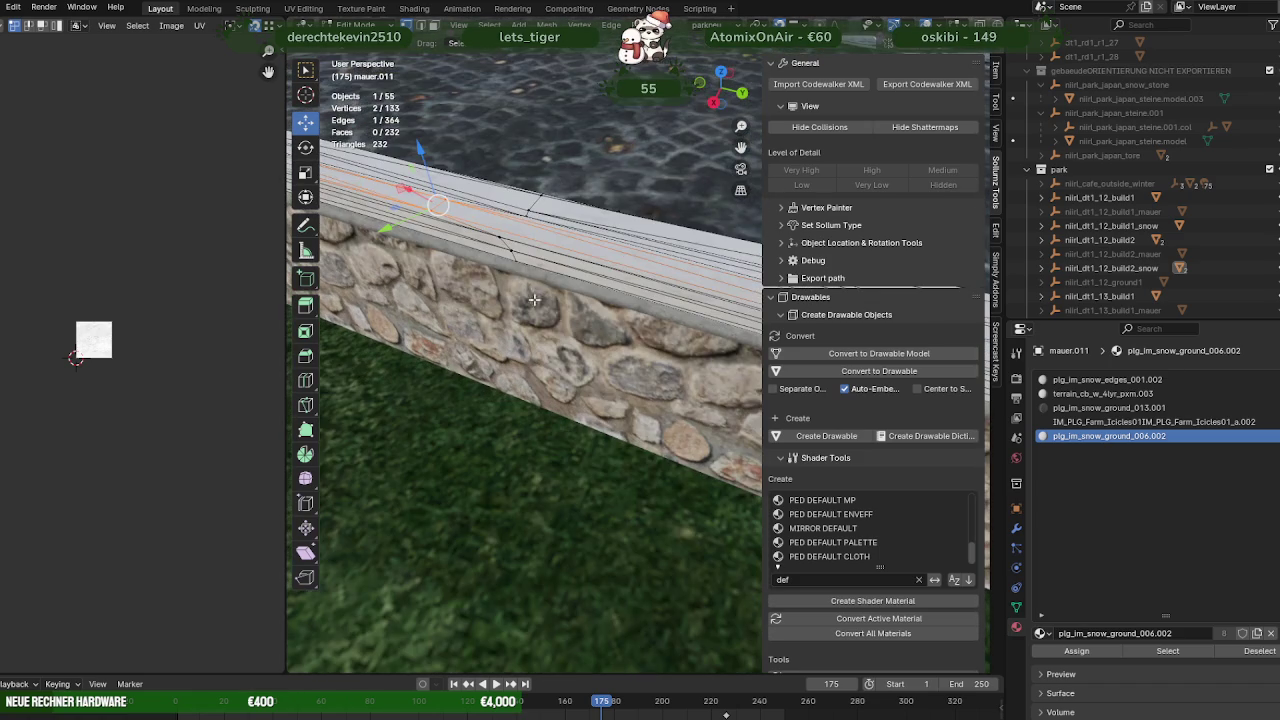
left_click_drag(484, 240, 484, 240)
left_click_drag(484, 240, 440, 218)
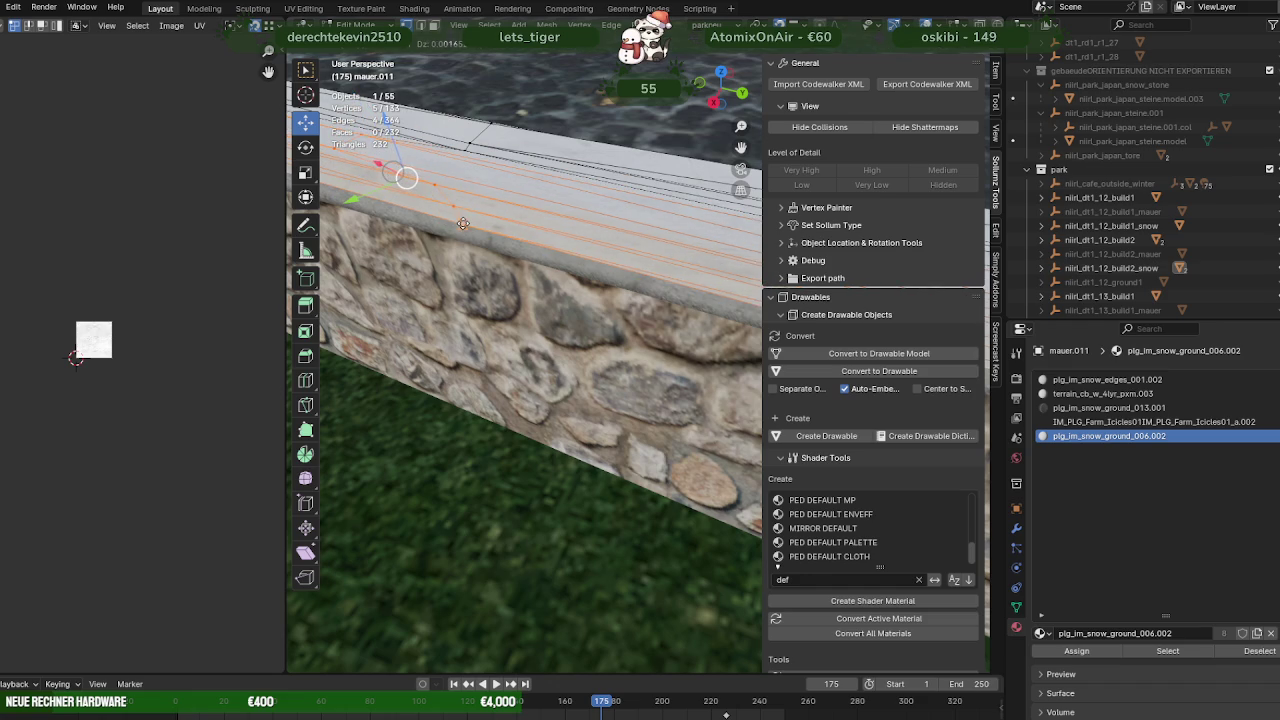
left_click_drag(463, 223, 463, 223)
left_click_drag(463, 223, 614, 327)
Nudge a few more snow-cap vertices along the wall into place
left_click_drag(651, 334, 651, 334)
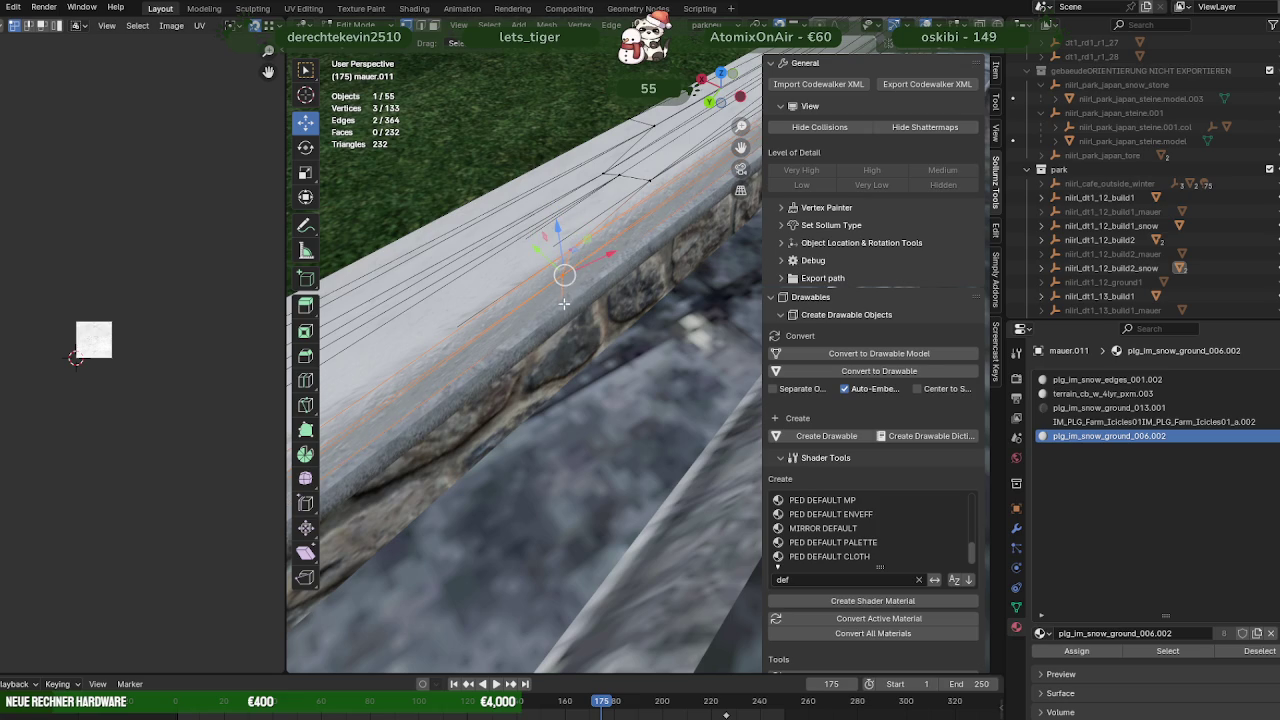
left_click_drag(564, 276, 571, 272)
left_click_drag(571, 272, 470, 265)
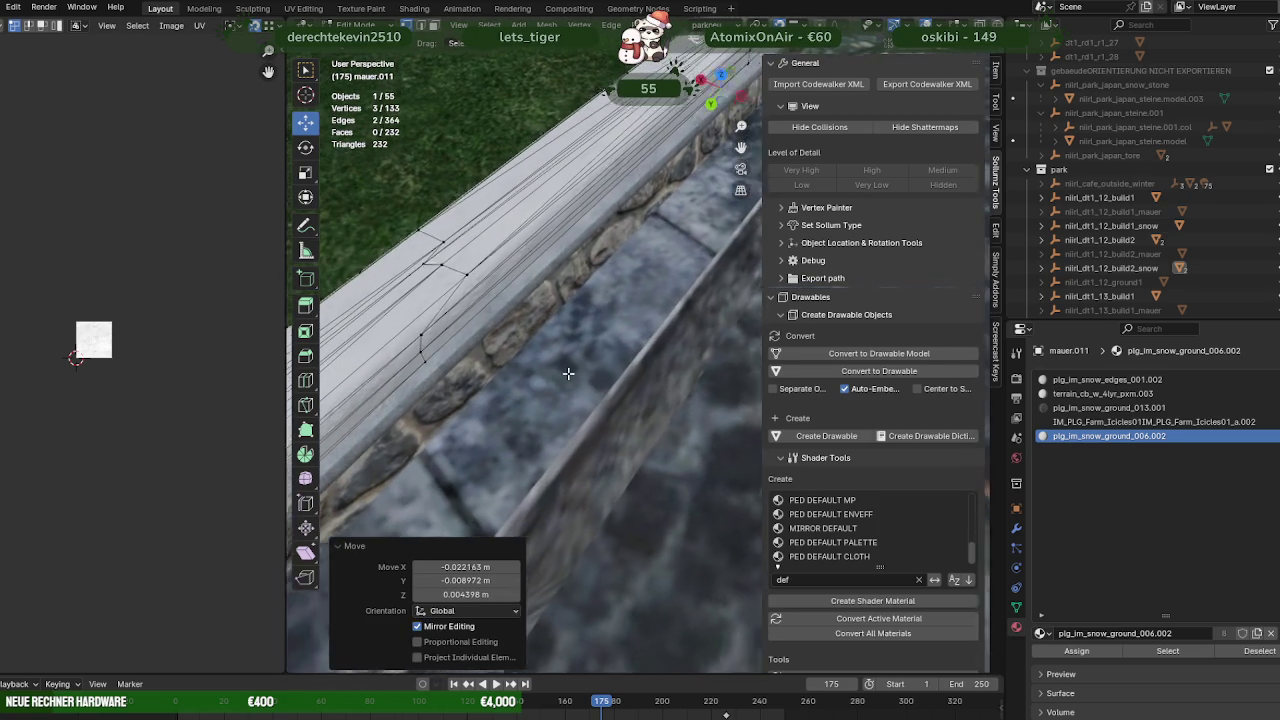
left_click(472, 334)
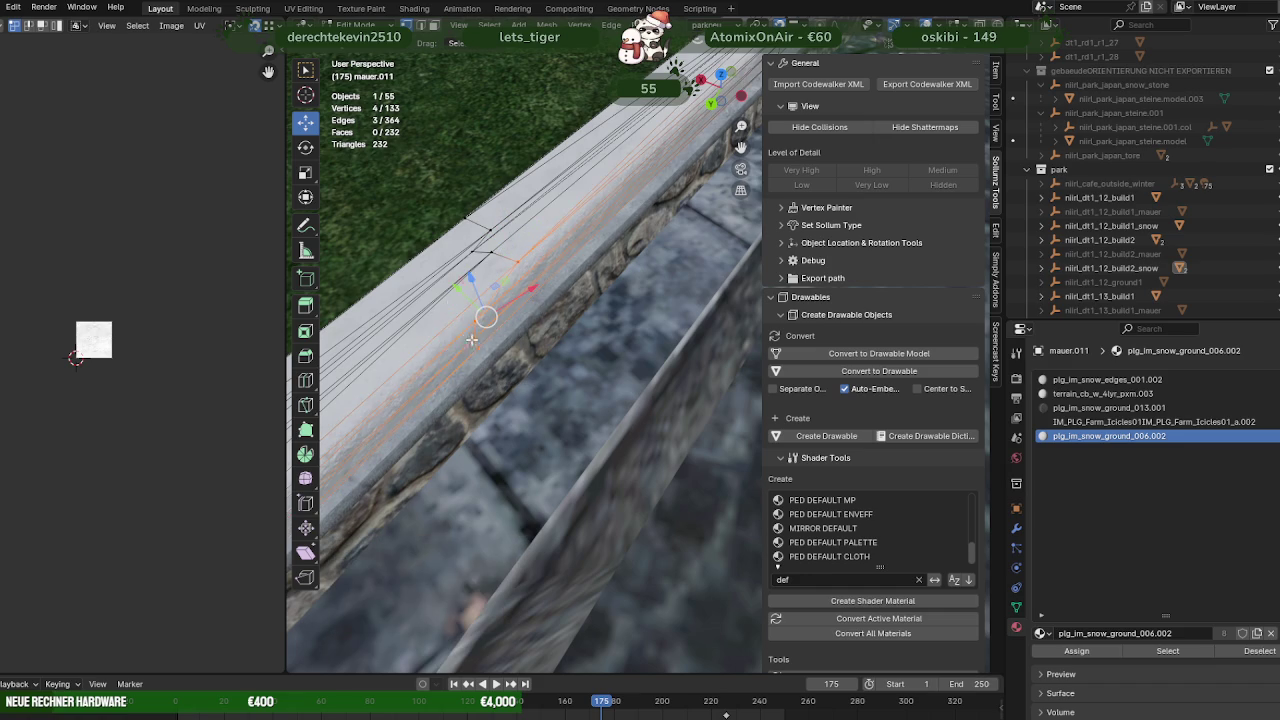
left_click_drag(488, 318, 496, 346)
left_click_drag(496, 346, 513, 270)
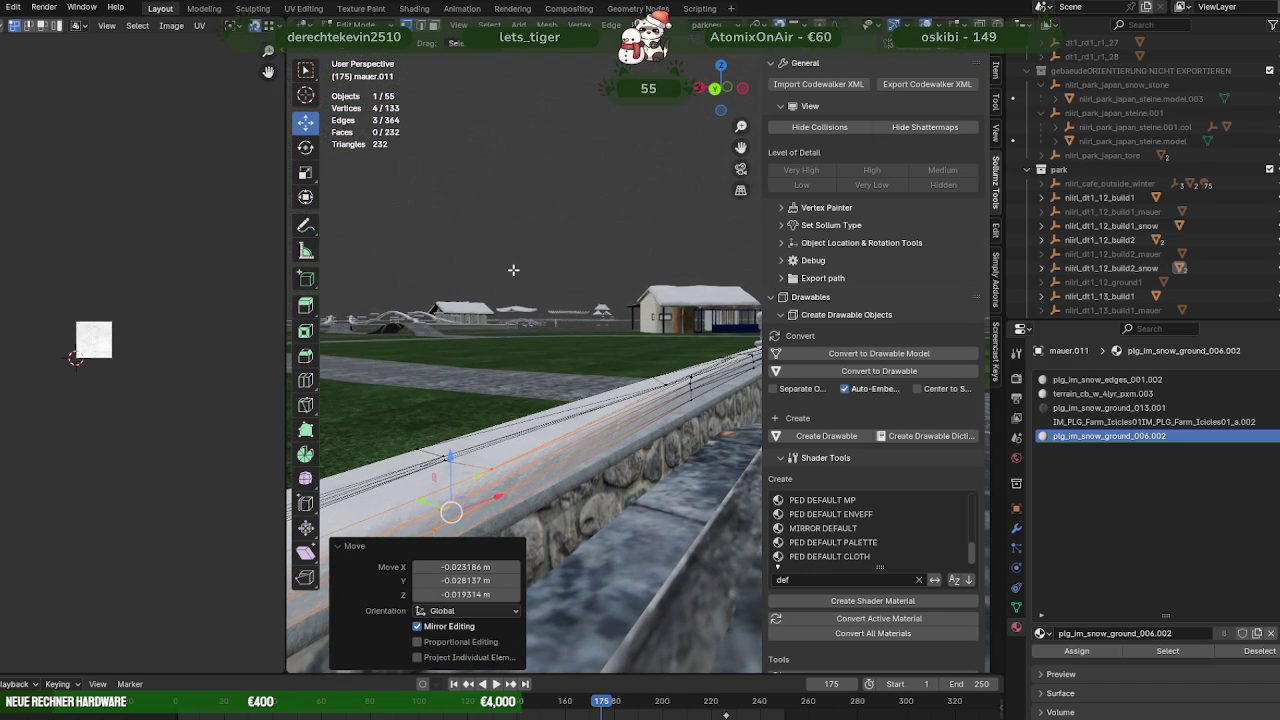
Shift six vertices along the wall top slightly
left_click_drag(492, 340, 556, 357)
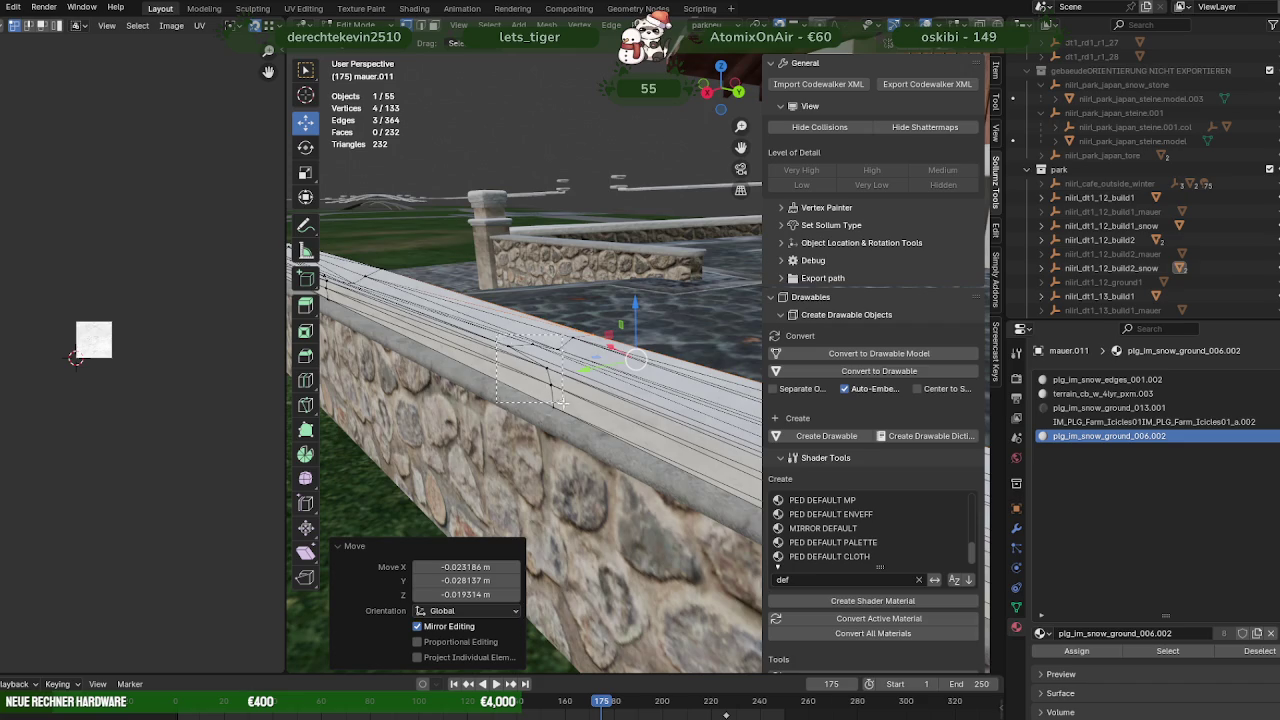
left_click_drag(563, 415, 553, 410)
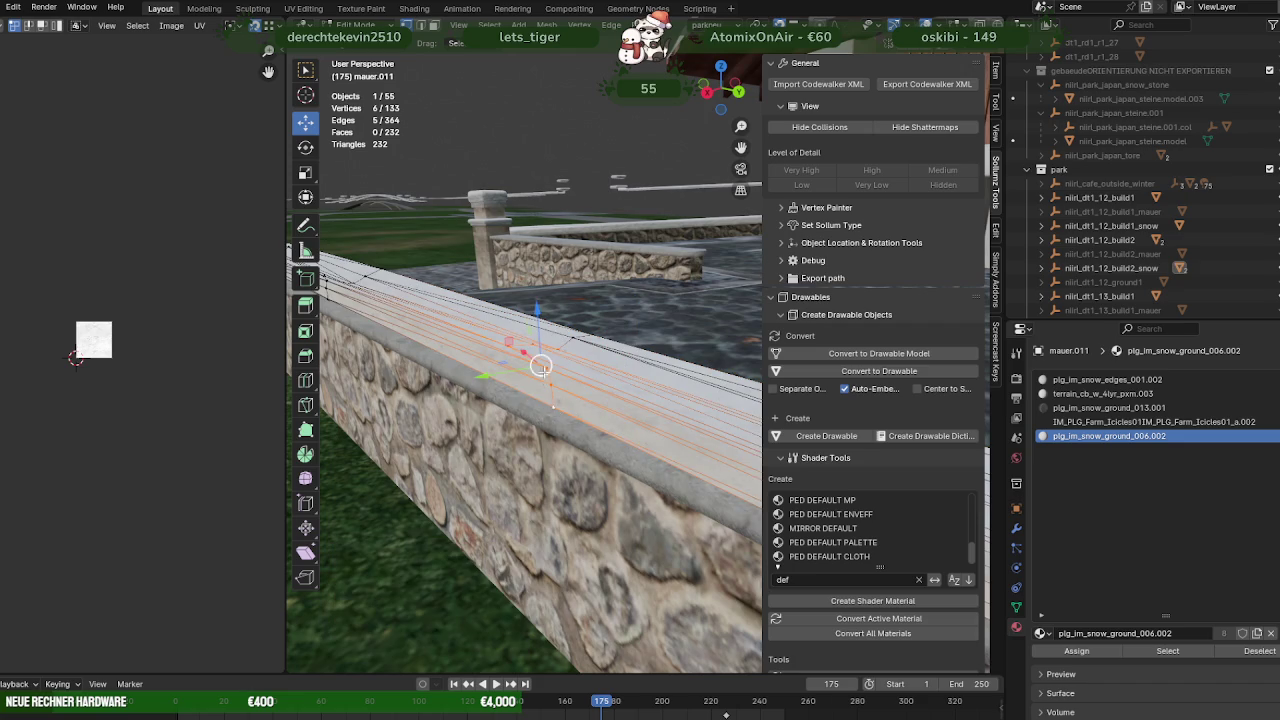
left_click_drag(540, 367, 545, 374)
left_click_drag(545, 374, 492, 301)
scroll("up", 3)
scroll("down", 3)
Nudge another stretch of wall-top vertices and a five-vertex group into place
left_click_drag(562, 370, 530, 345)
left_click_drag(517, 362, 560, 370)
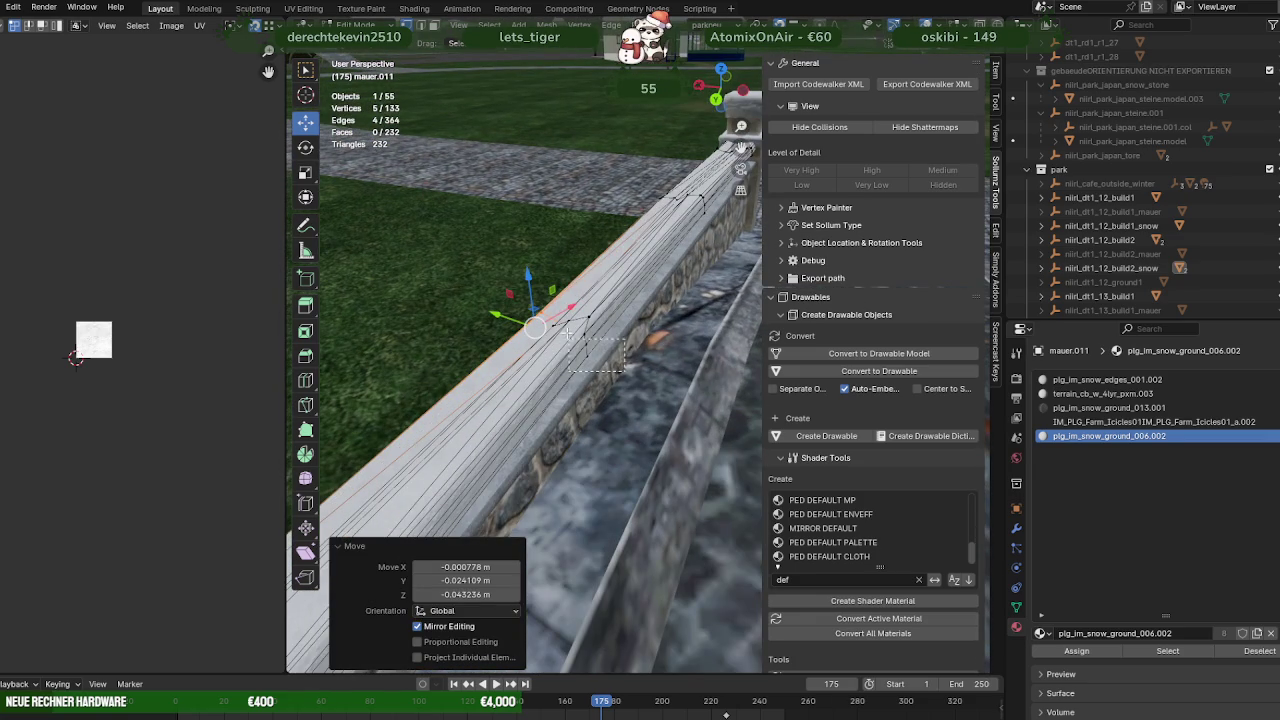
left_click_drag(551, 313, 574, 337)
left_click_drag(574, 337, 653, 314)
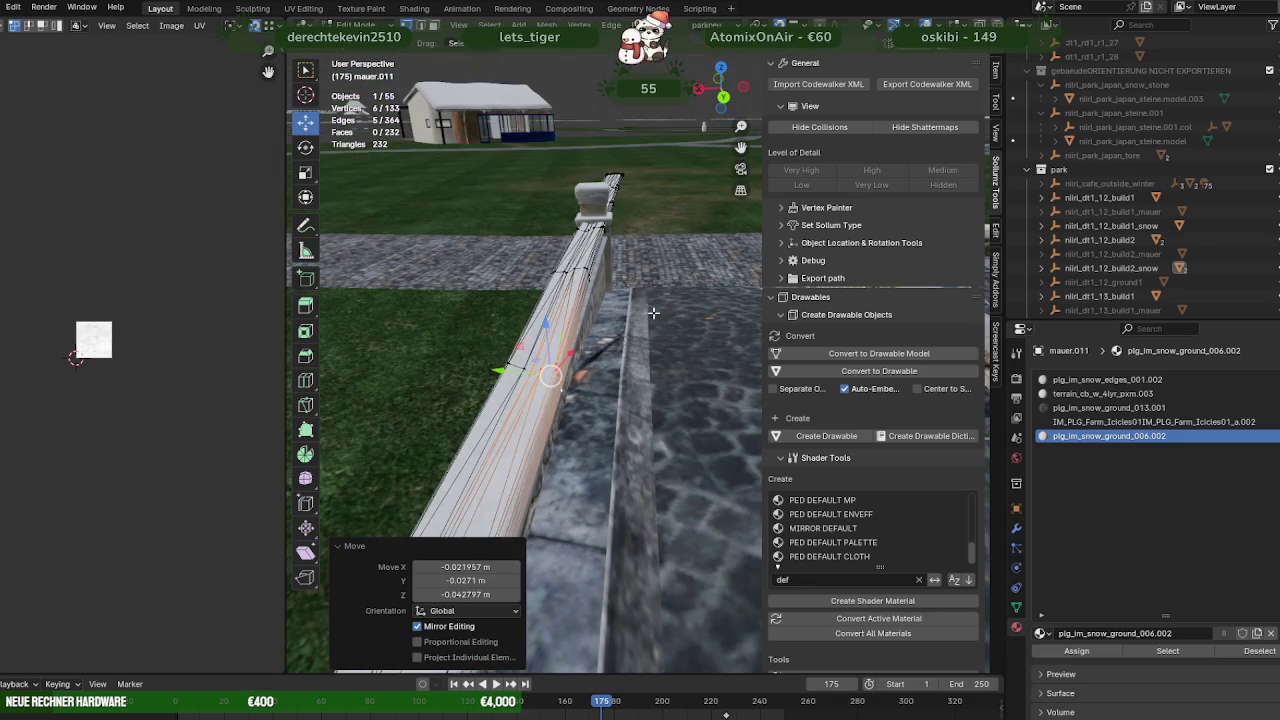
left_click_drag(571, 267, 572, 266)
scroll("up", 3)
left_click_drag(637, 316, 658, 388)
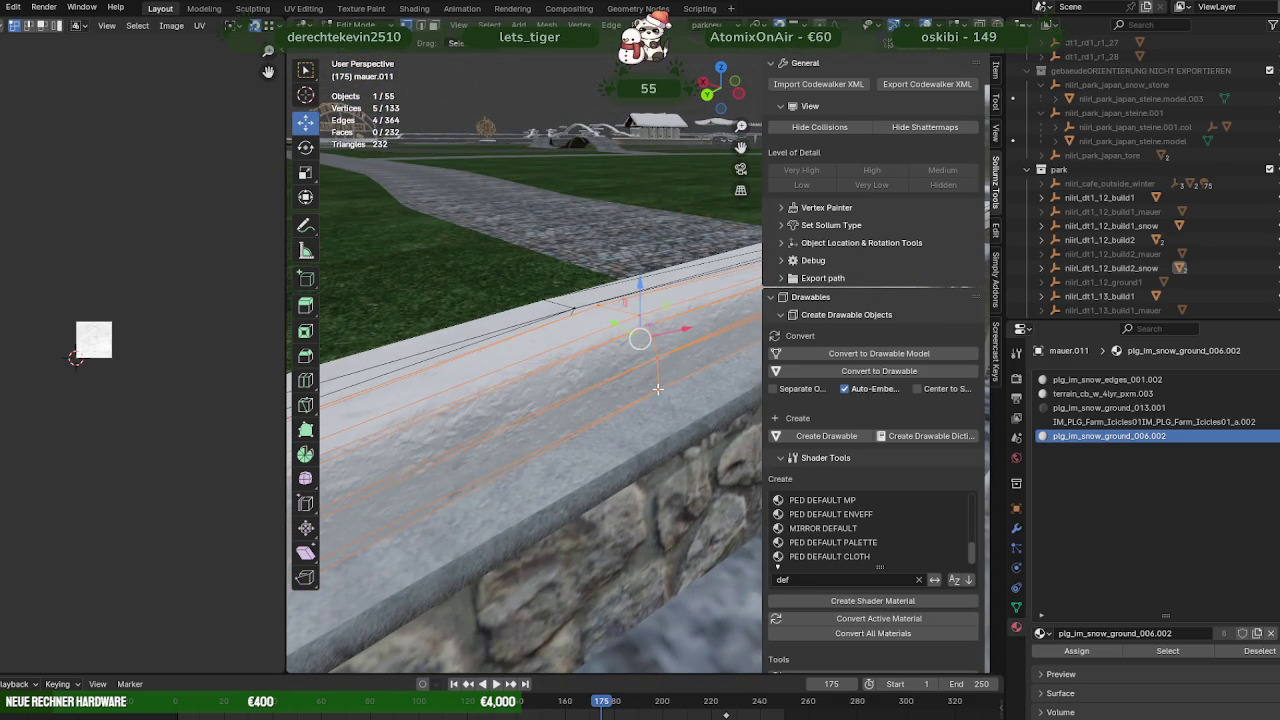
left_click_drag(658, 391, 652, 382)
left_click_drag(652, 382, 624, 366)
Lower the latest vertex selection about 0.066 m straight down onto the wall
left_click(683, 382)
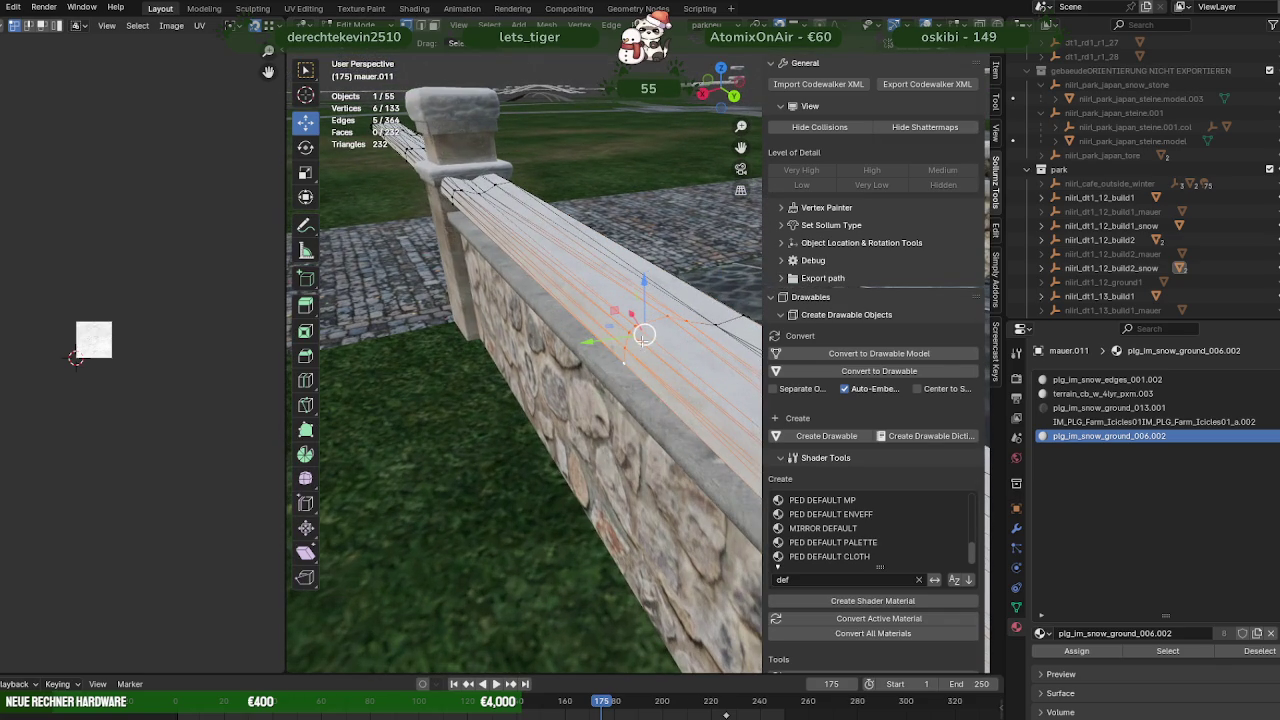
key("g")
key("z")
left_click(621, 383)
left_click_drag(621, 383, 398, 268)
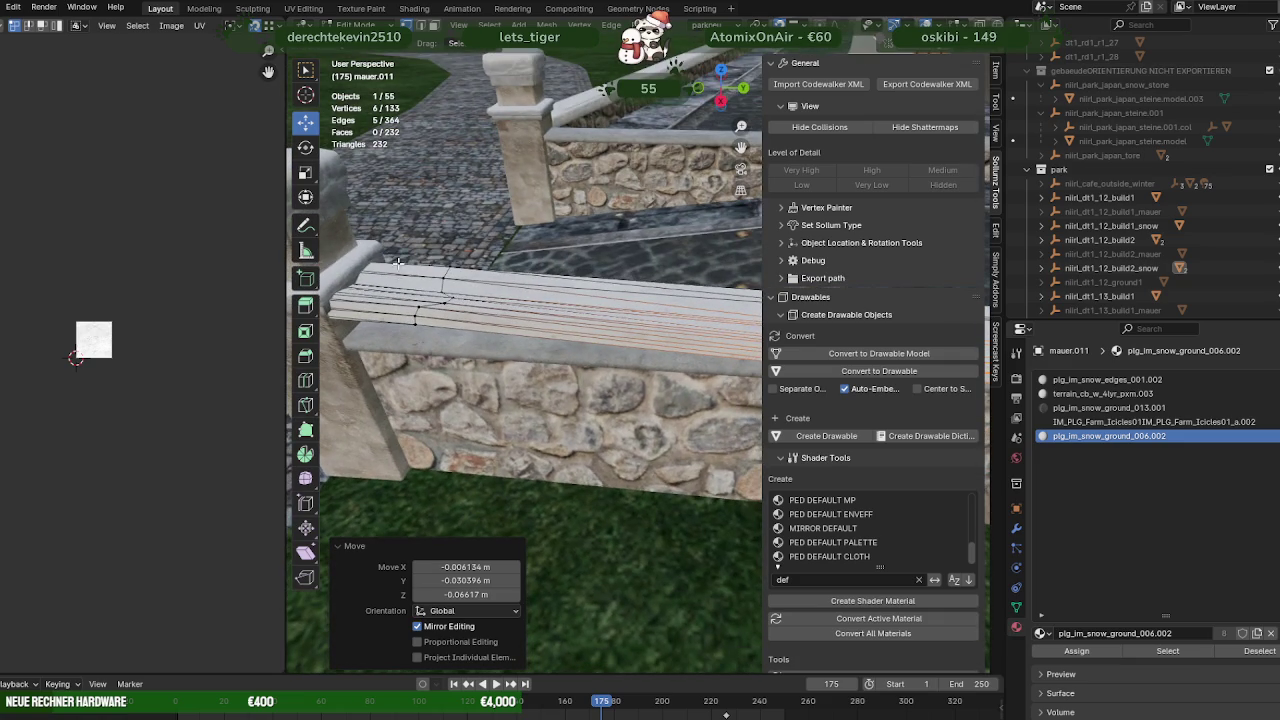
Select the hidden end vertices in X-ray and lower them against the pillar
key("alt+z")
left_click_drag(371, 229, 500, 357)
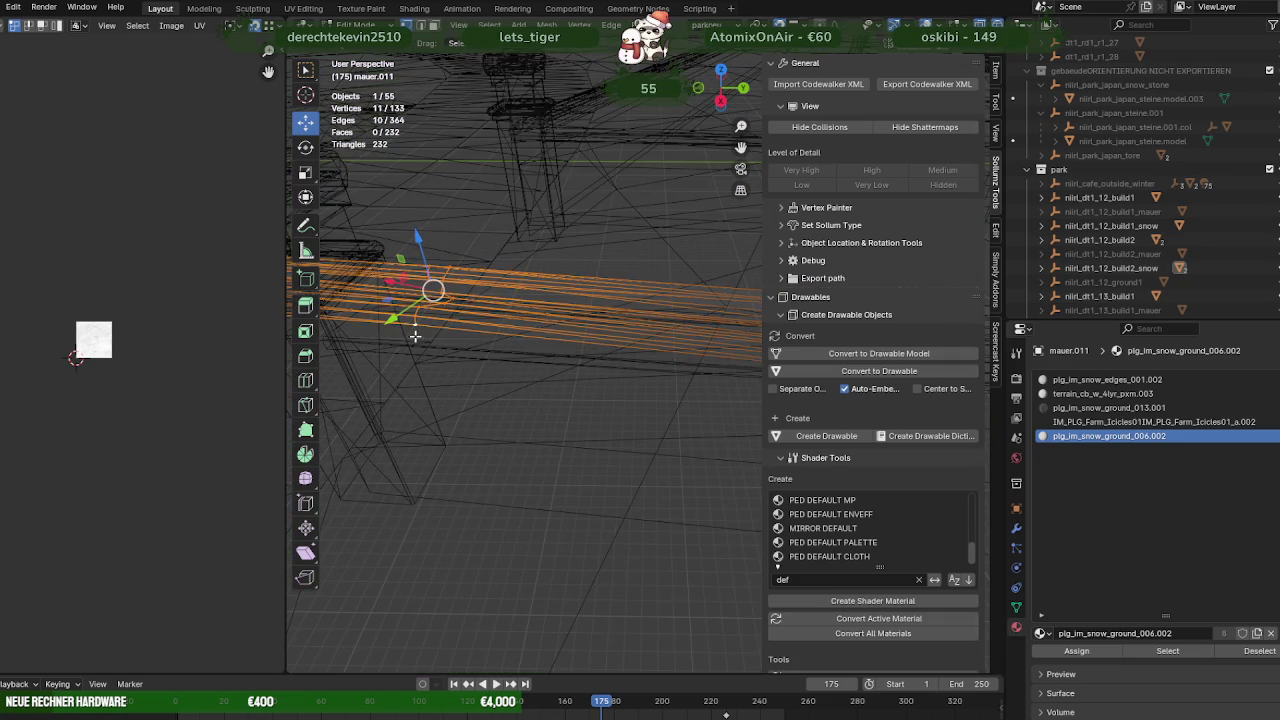
key("alt+z")
left_click_drag(415, 333, 479, 286)
key("g")
key("z")
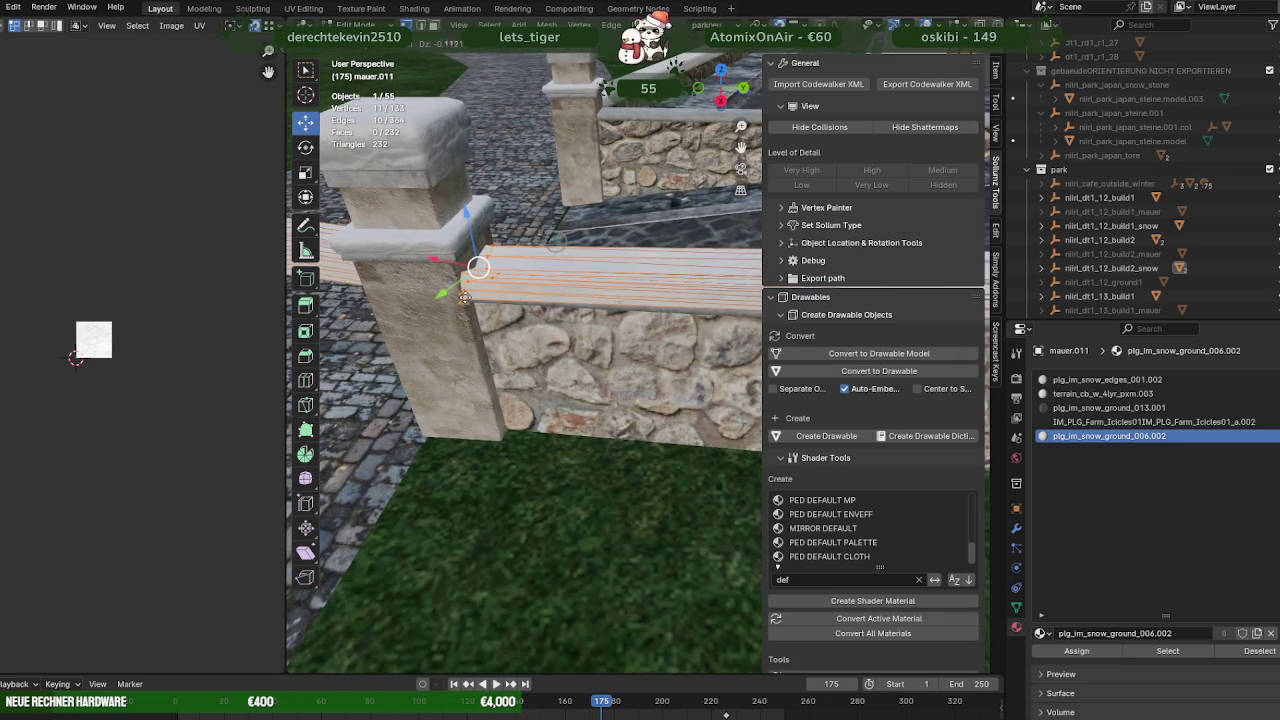
left_click(470, 290)
left_click_drag(470, 290, 598, 328)
scroll("up", 3)
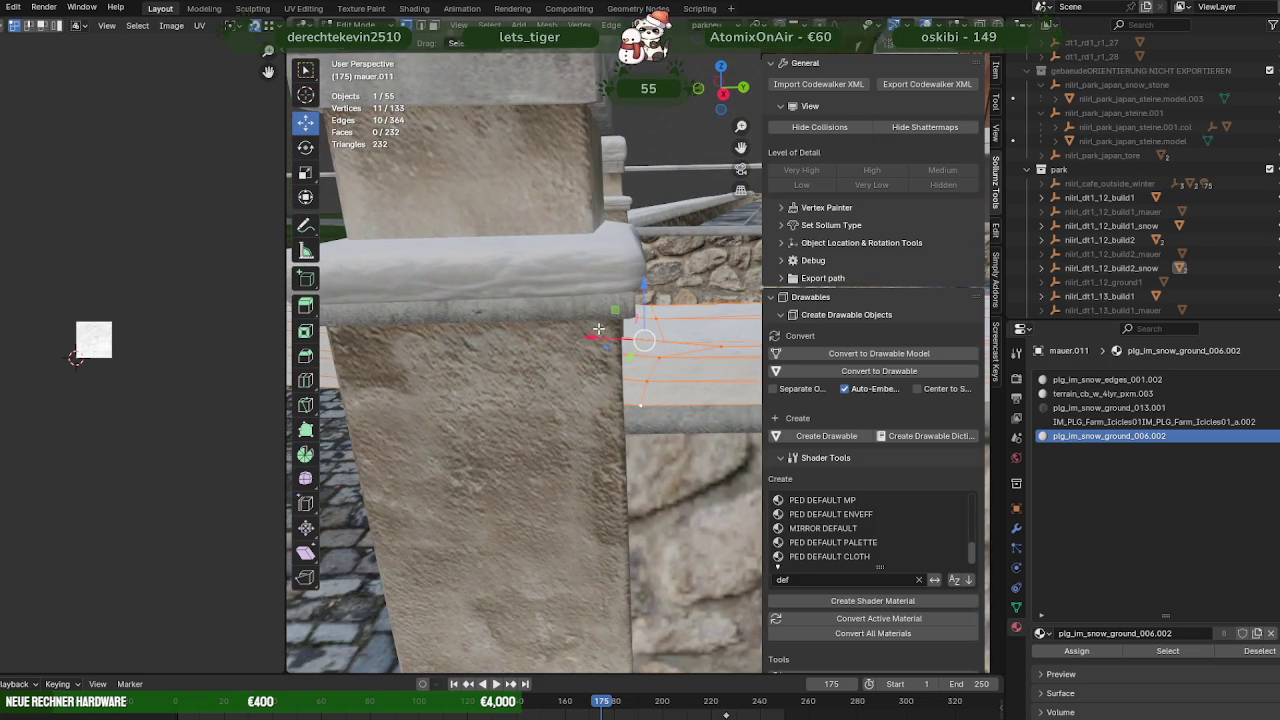
left_click(559, 342)
Fine-tune six vertices at the cap's end vertically, dropping them about 0.0027 m
key("shift+z")
left_click_drag(565, 348, 594, 374)
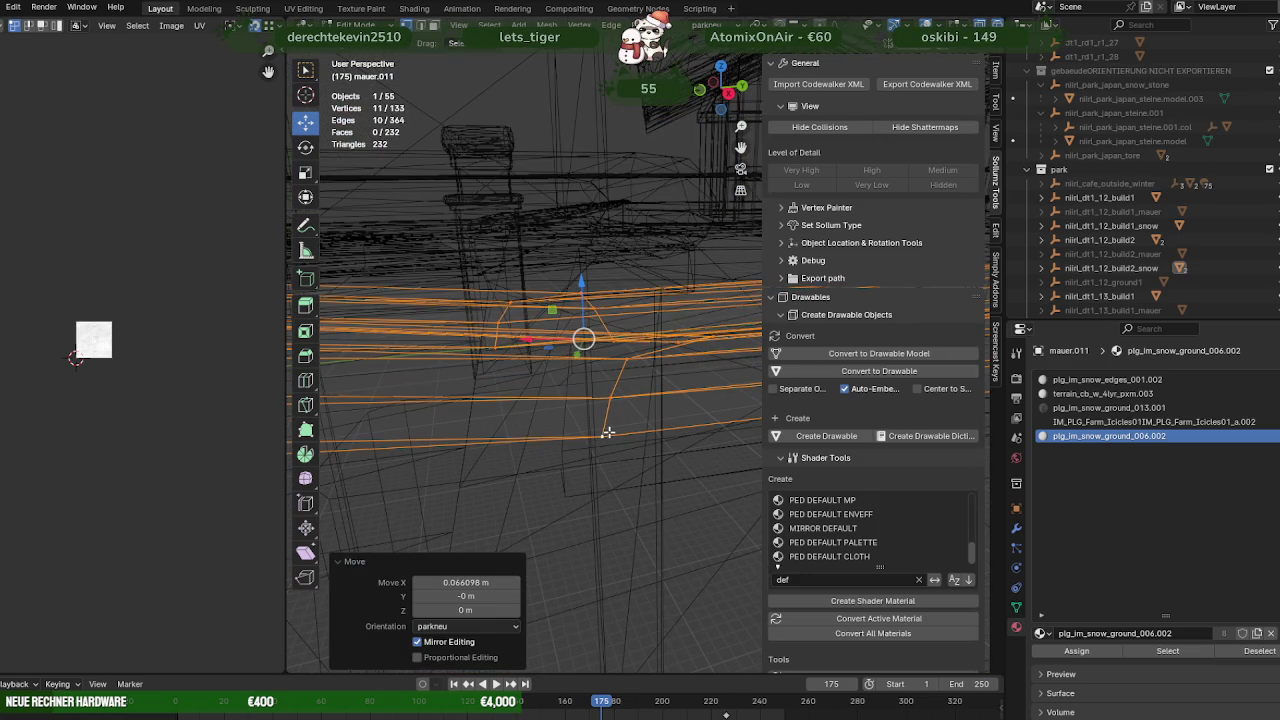
key("g")
key("z")
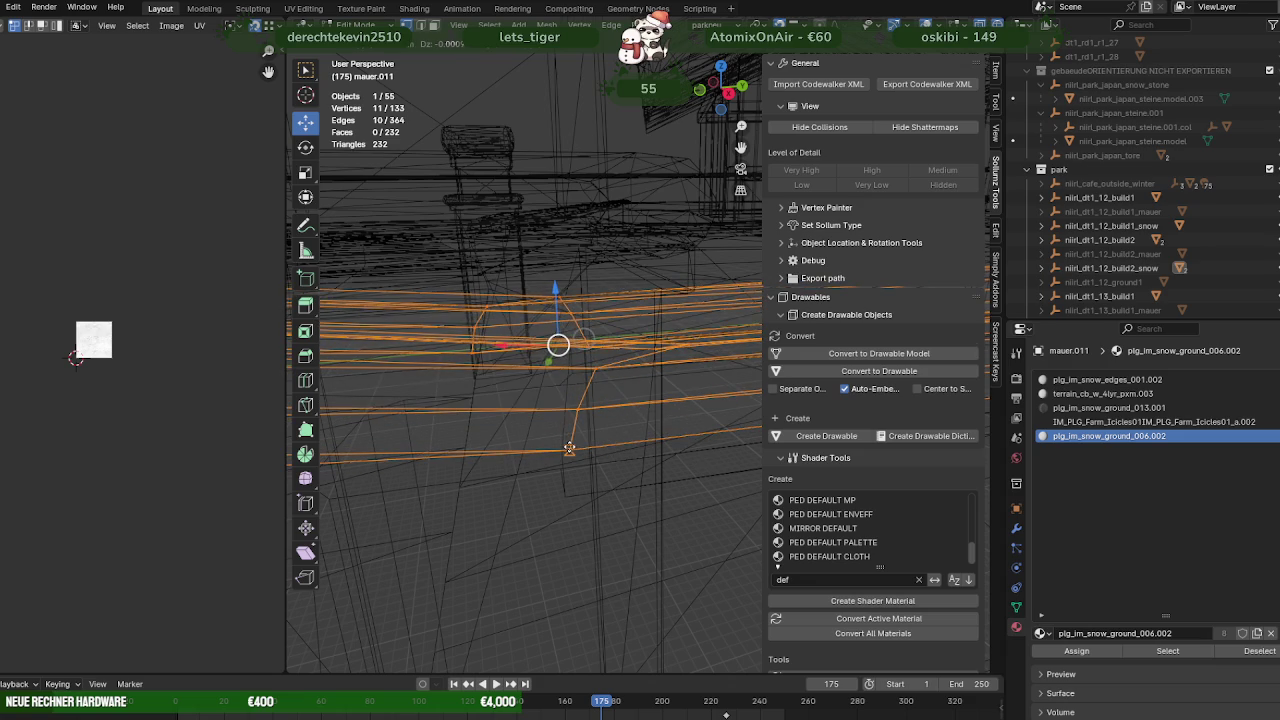
left_click(569, 448)
left_click_drag(586, 429, 453, 399)
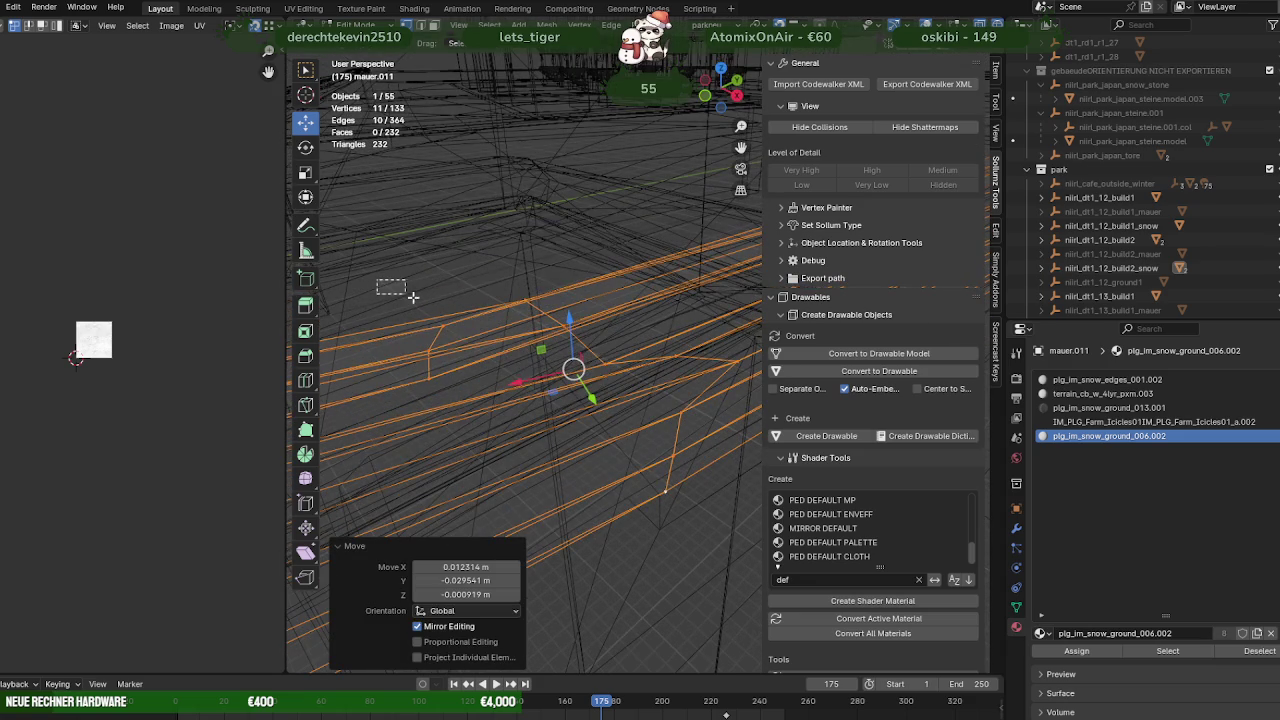
left_click_drag(623, 400, 623, 400)
left_click_drag(423, 380, 409, 289)
key("g")
key("z")
left_click(515, 355)
Clear the selection and box-select one wall section's whole snow strip
key("alt+a")
left_click_drag(416, 294, 633, 364)
left_click_drag(633, 364, 499, 396)
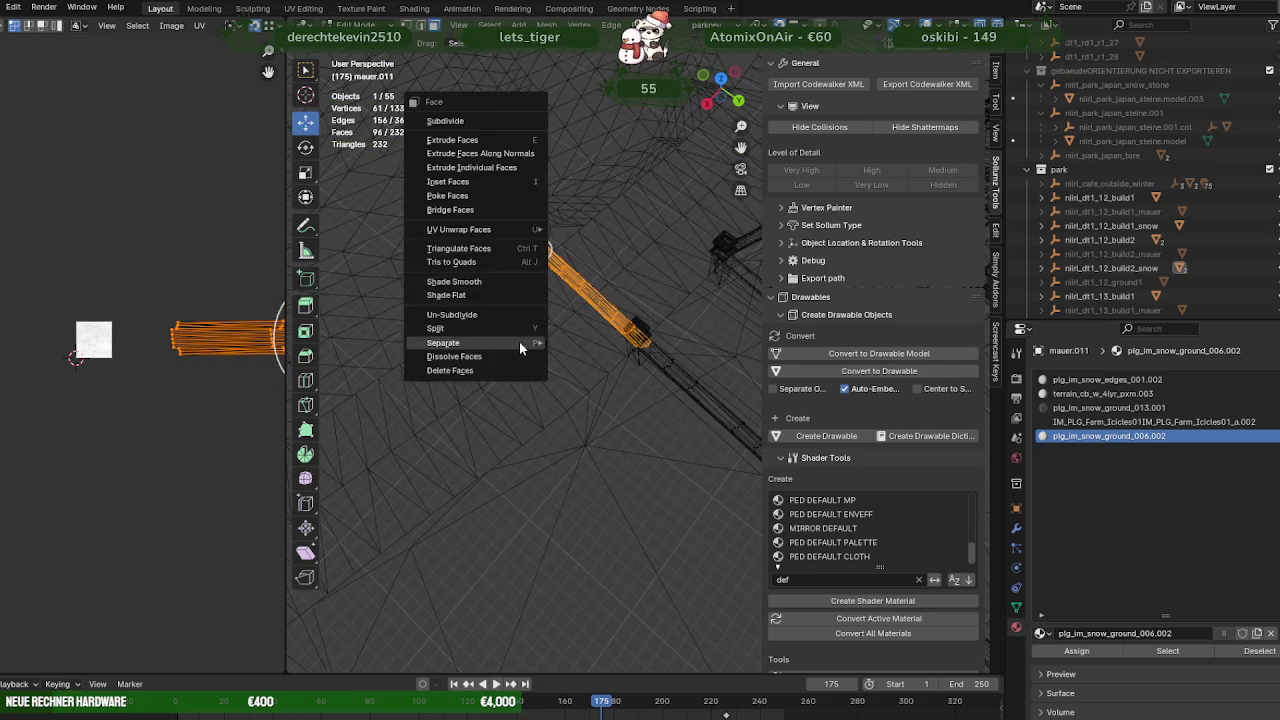
Separate the selected strip into mauer.012 and move it aside on the ground plane
right_click(500, 348)
mouse_move(443, 343)
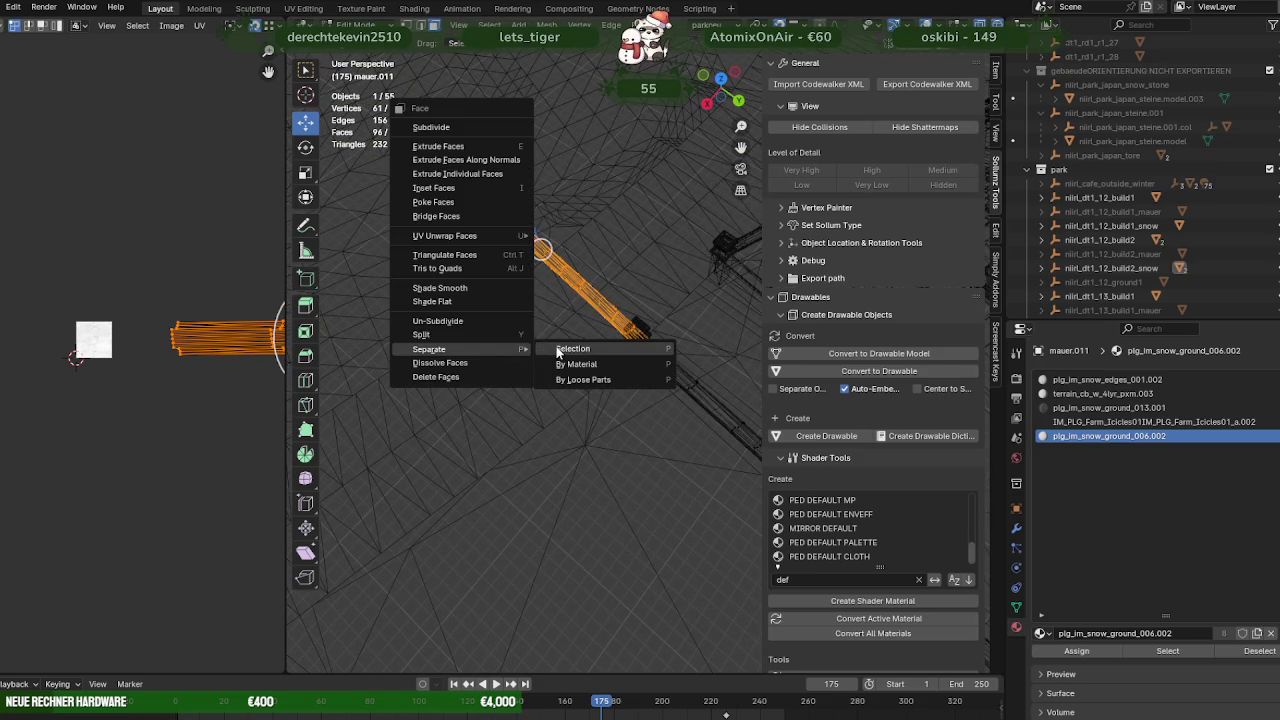
left_click(558, 350)
key("Tab")
left_click(542, 270)
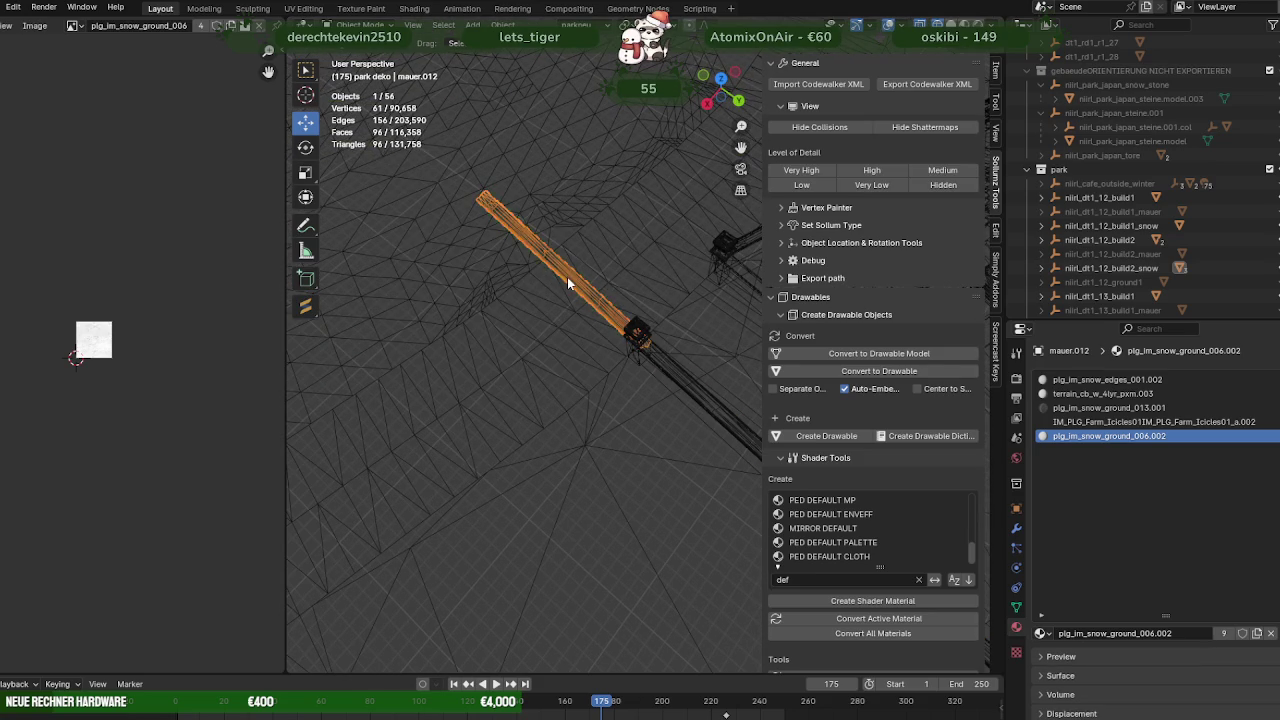
key("Tab")
key("g")
key("shift+z")
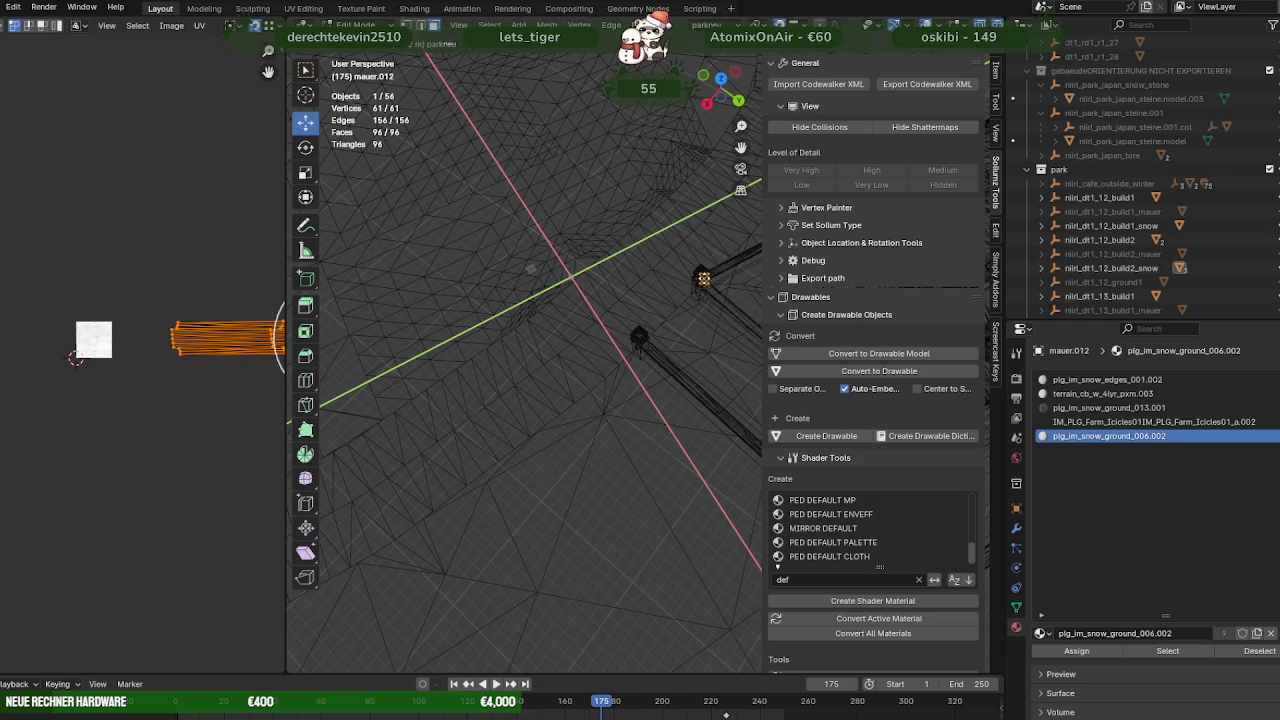
left_click(705, 278)
Reselect mauer.011 and enter its Edit Mode again
left_click_drag(705, 278, 661, 361)
key("Tab")
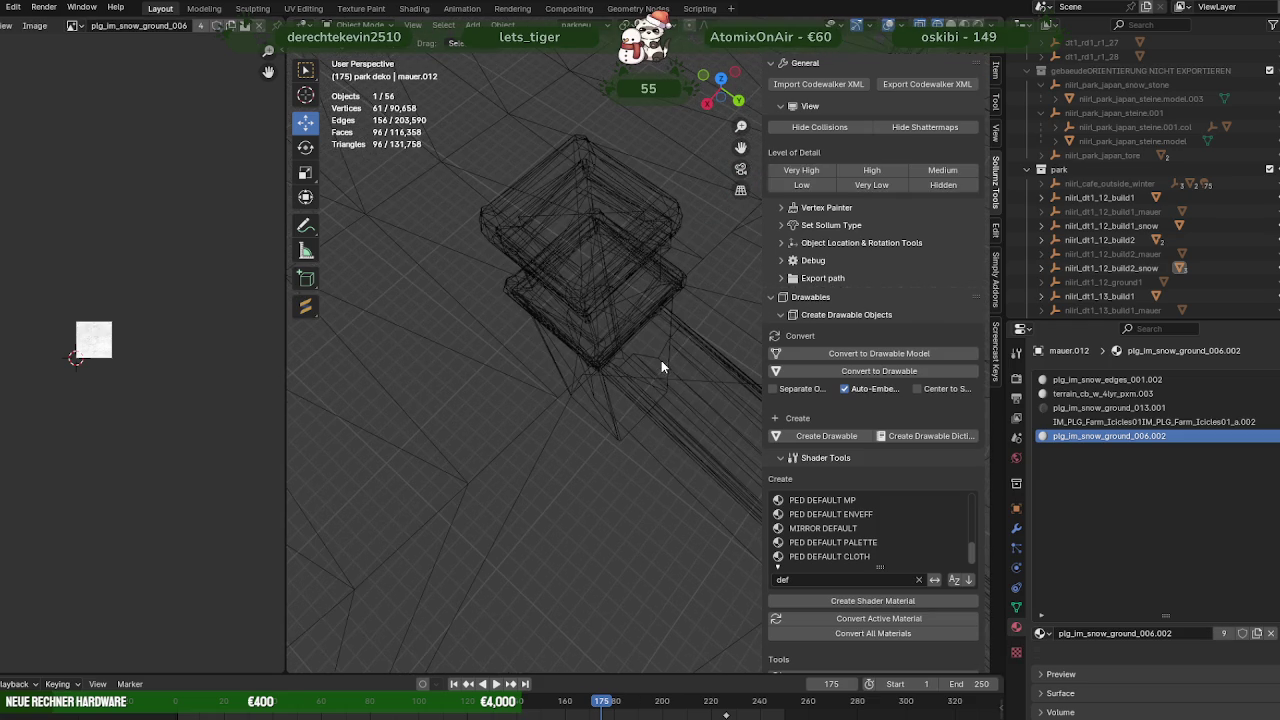
left_click(664, 360)
key("Tab")
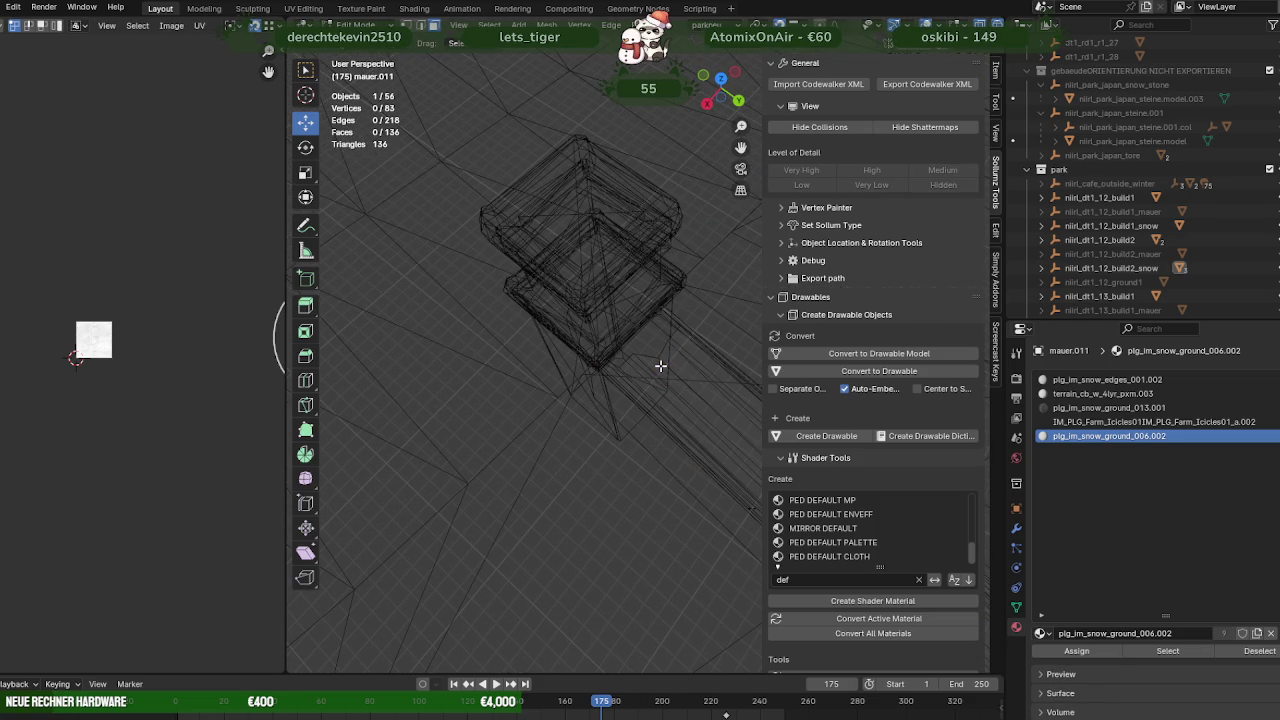
left_click_drag(658, 359, 647, 392)
Flatten the cap's end vertices at the pillar by scaling them to 0 along X
left_click_drag(506, 242, 668, 452)
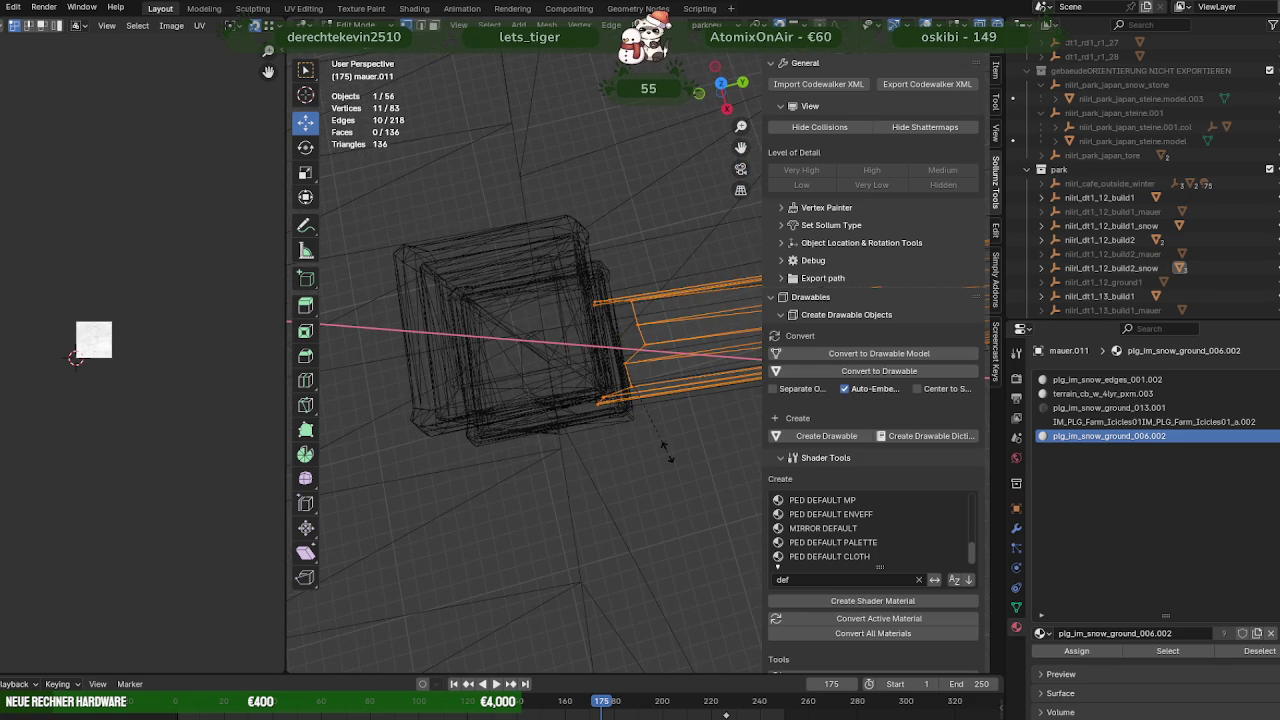
key("x")
key("0")
key("Return")
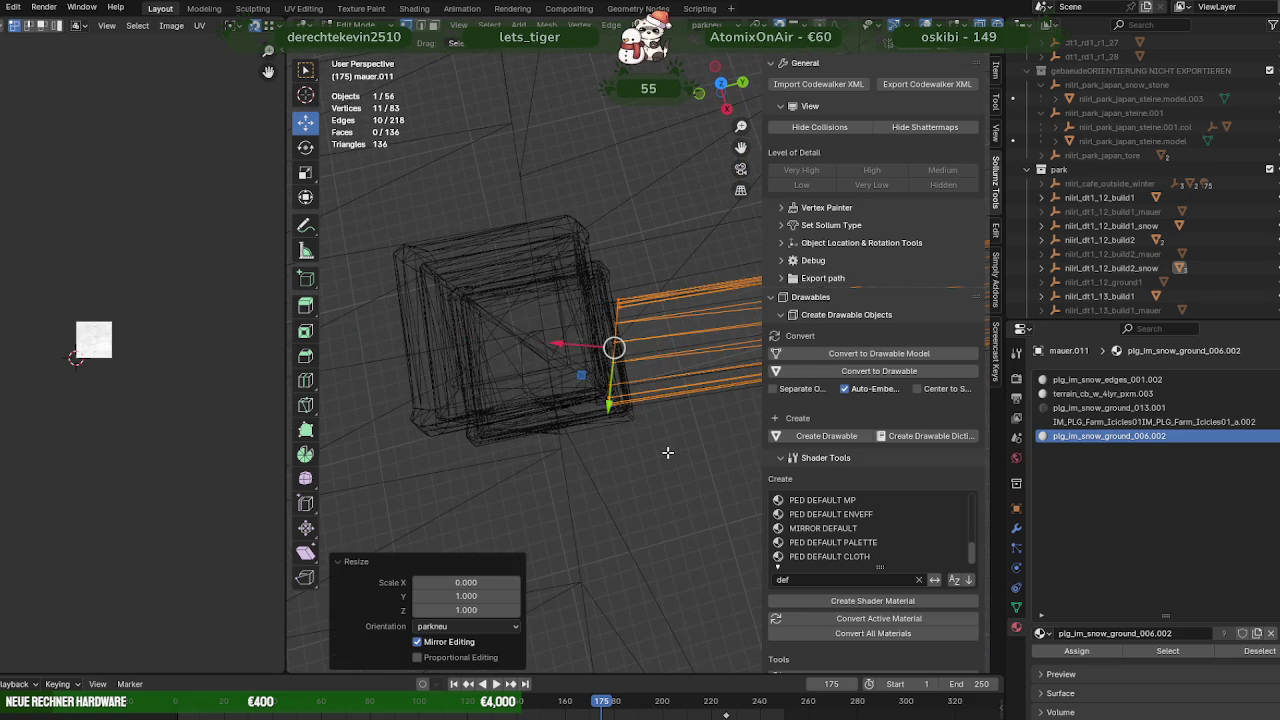
scroll("up", 3)
left_click_drag(600, 400, 540, 390)
left_click_drag(509, 157, 668, 426)
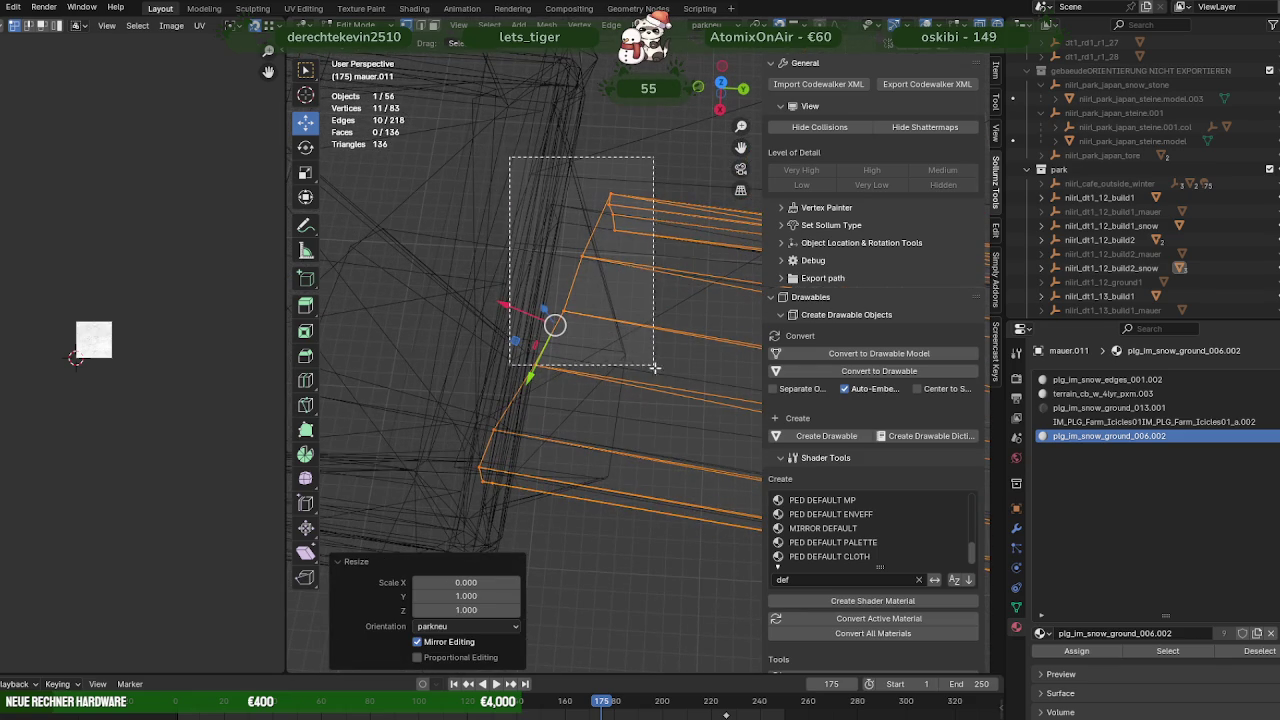
key("ctrl+z")
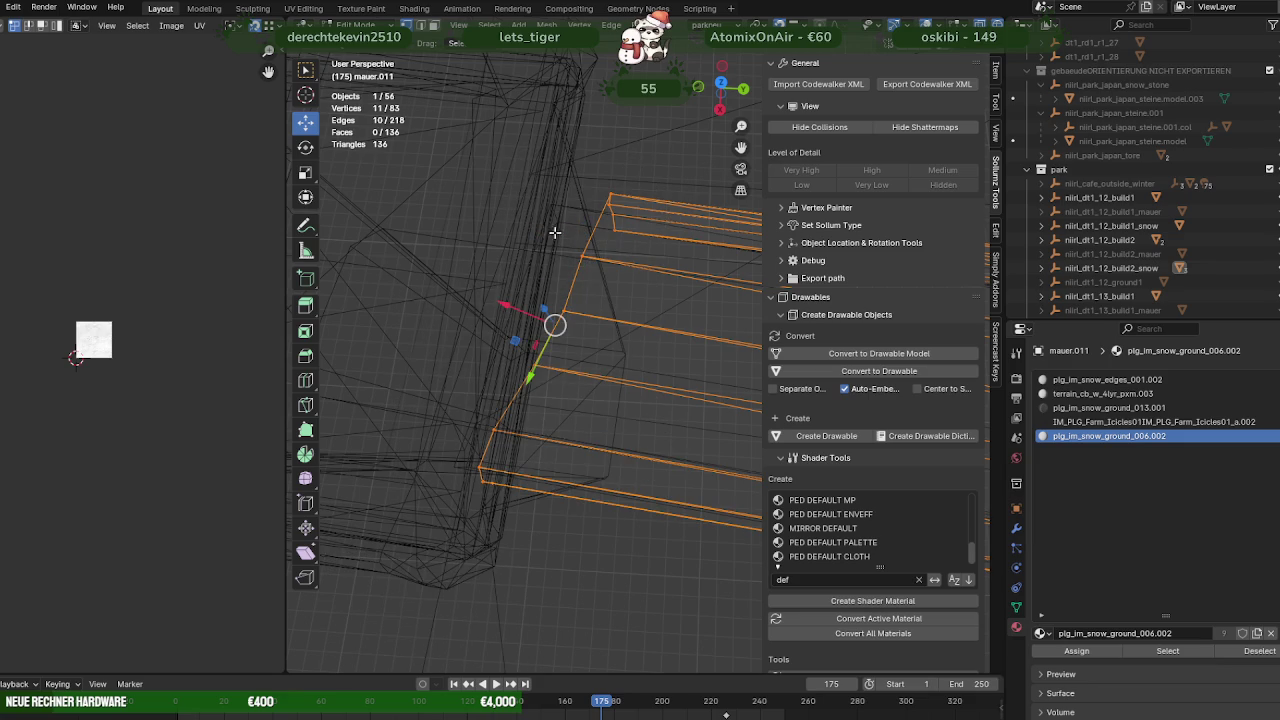
Raise the end edges, adjust five corner vertices, then return to solid view and Object Mode
left_click_drag(610, 265, 568, 297)
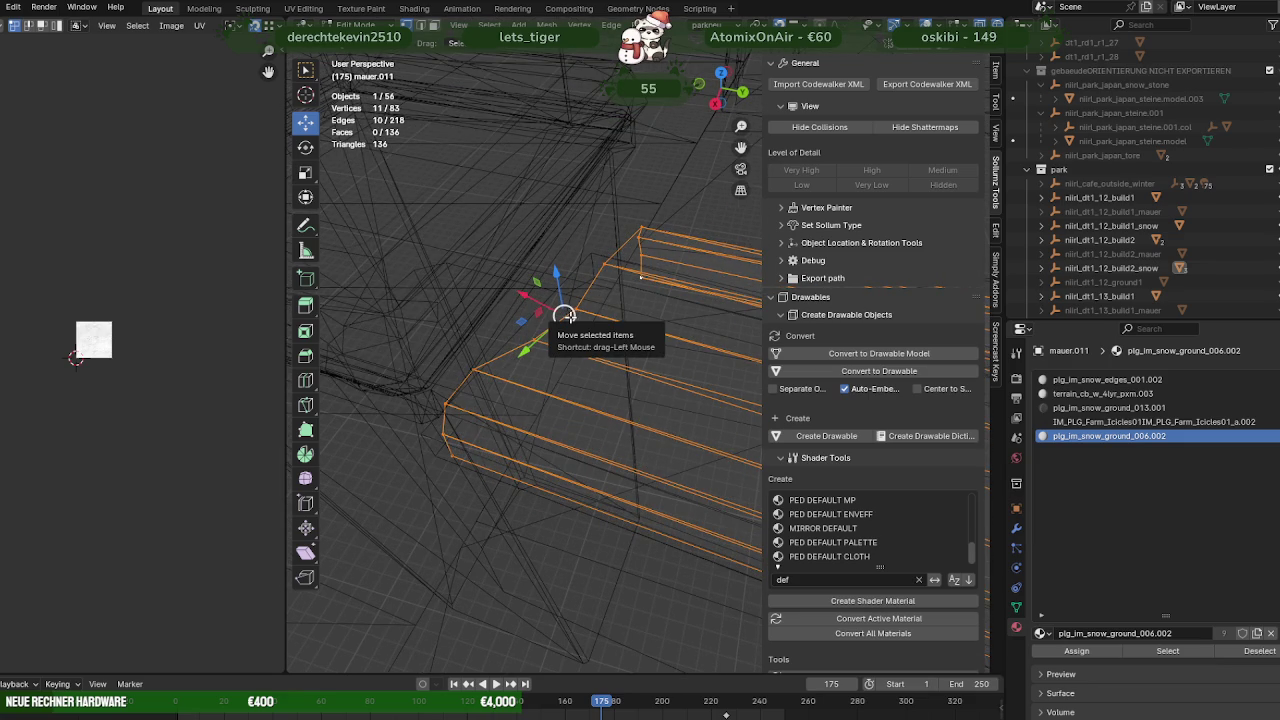
left_click_drag(565, 315, 597, 250)
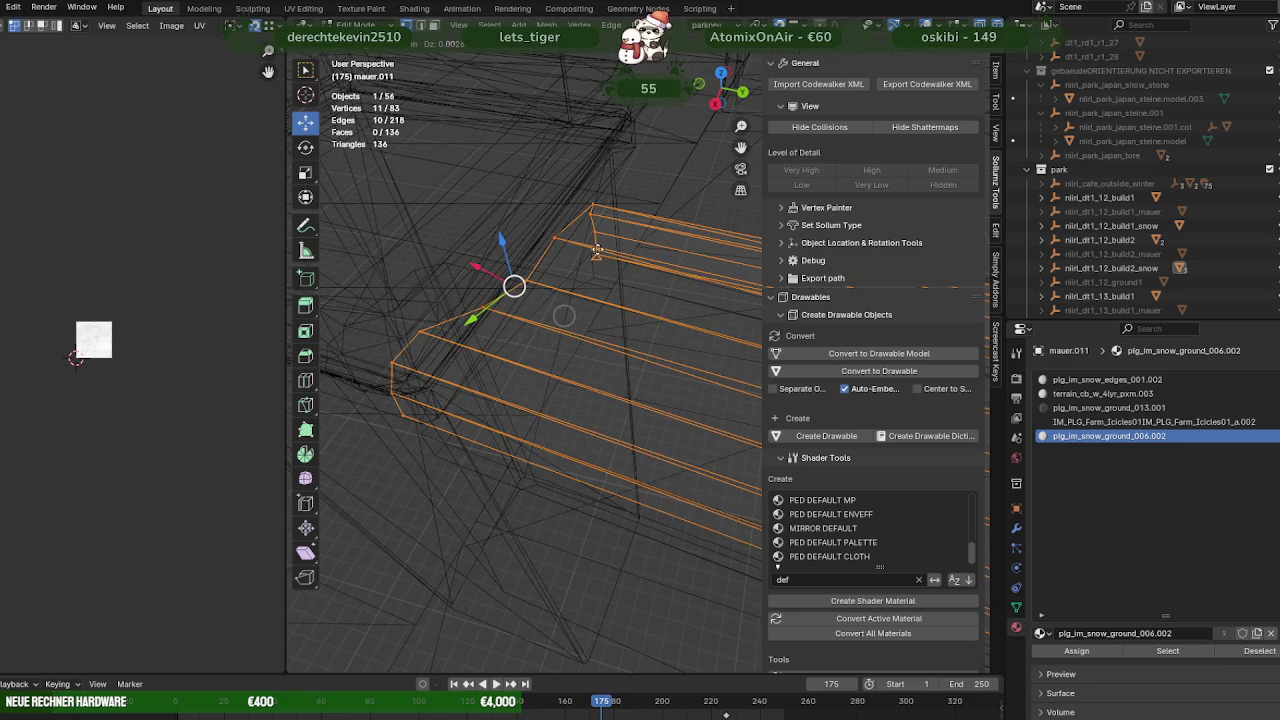
left_click_drag(597, 250, 575, 268)
left_click_drag(379, 262, 431, 404)
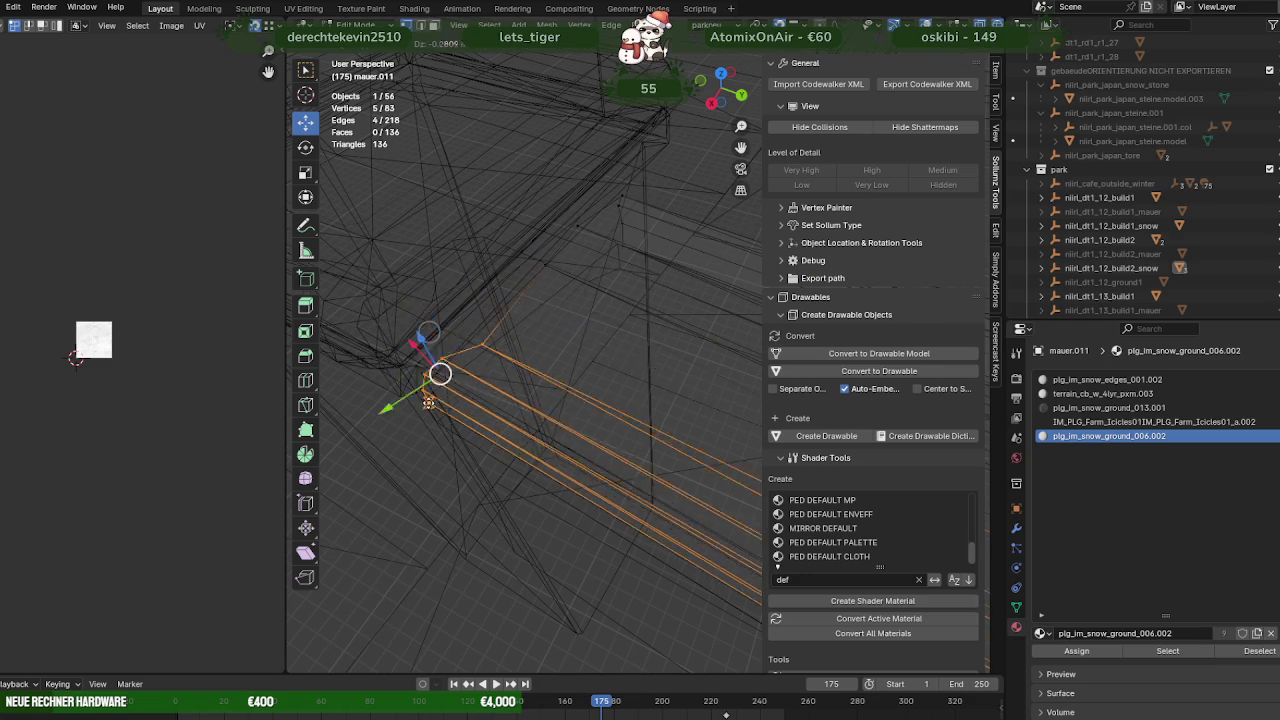
left_click(431, 404)
left_click_drag(431, 404, 580, 272)
key("shift+z")
key("Tab")
Edit mauer.012 and rotate it about Z so it runs along the post
left_click(585, 274)
key("Tab")
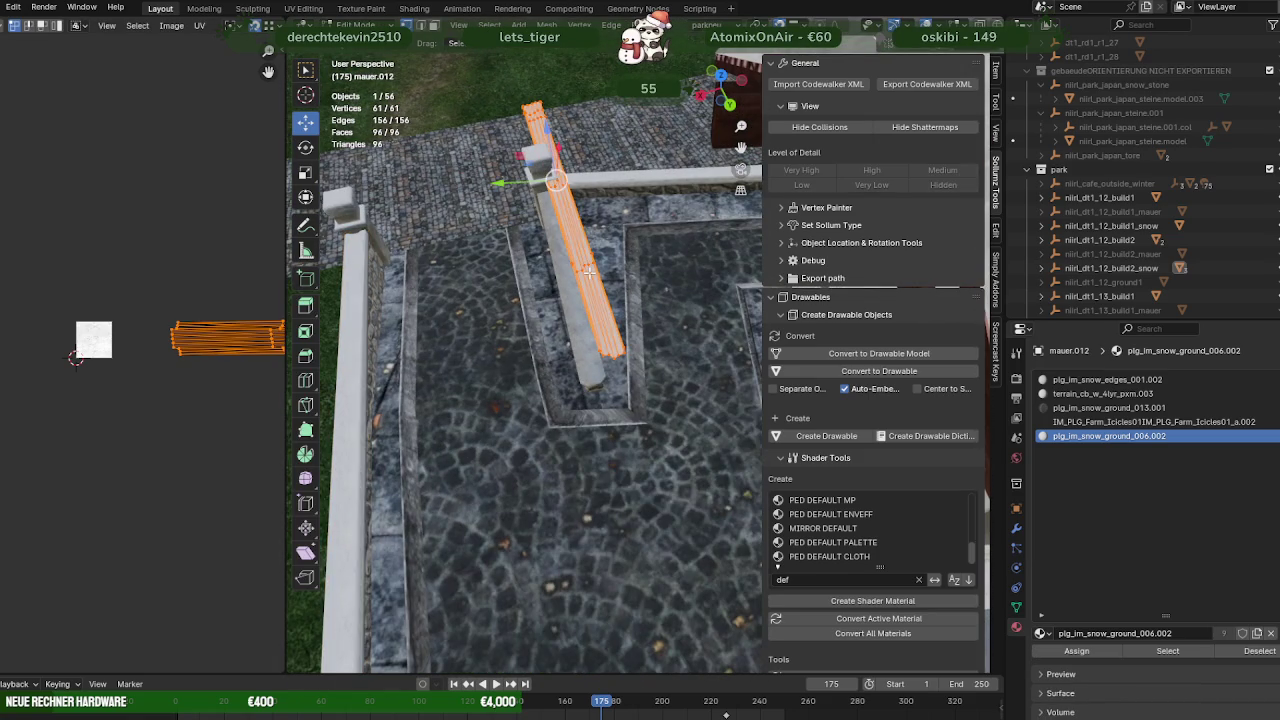
key("shift+space")
key("r")
left_click_drag(585, 209, 577, 212)
key("ctrl+z")
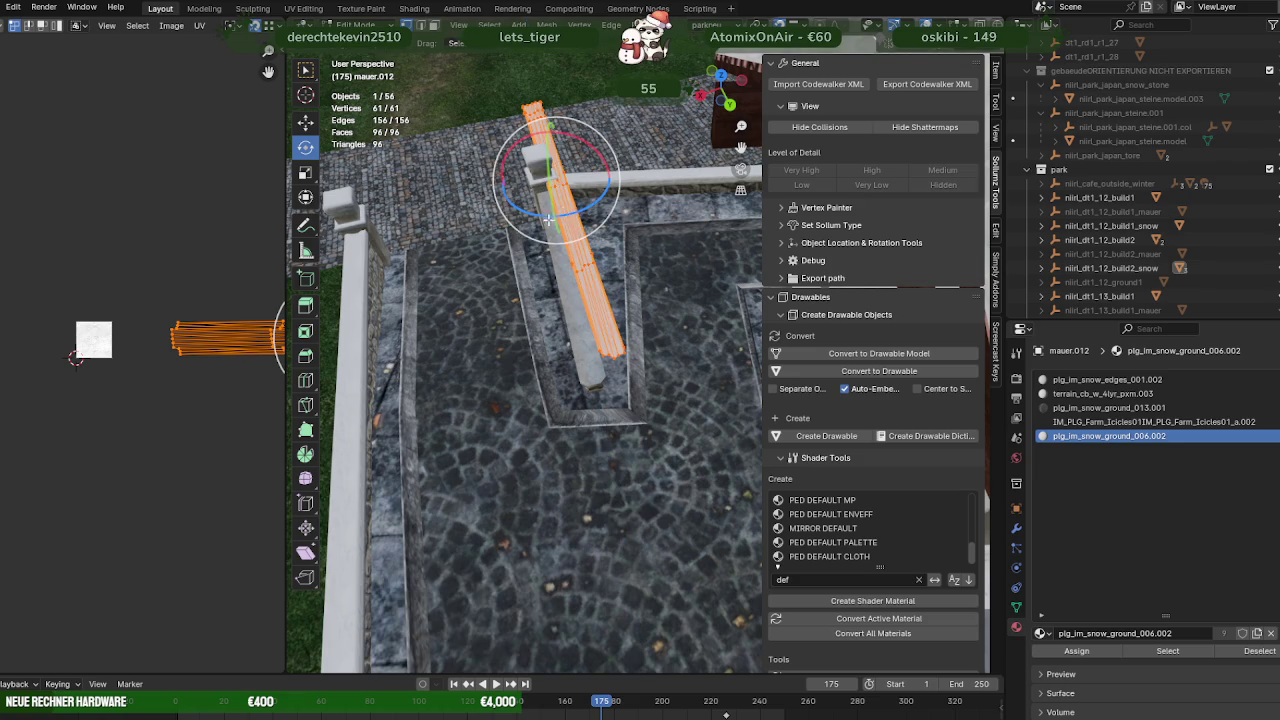
scroll("up", 3)
Change the snap target and move the cap 0.456 m X, 1.274 m Y, −0.087 m Z onto the post top
left_click(808, 24)
left_click(745, 113)
left_click_drag(560, 260, 590, 185)
right_click(593, 184)
left_click(553, 167)
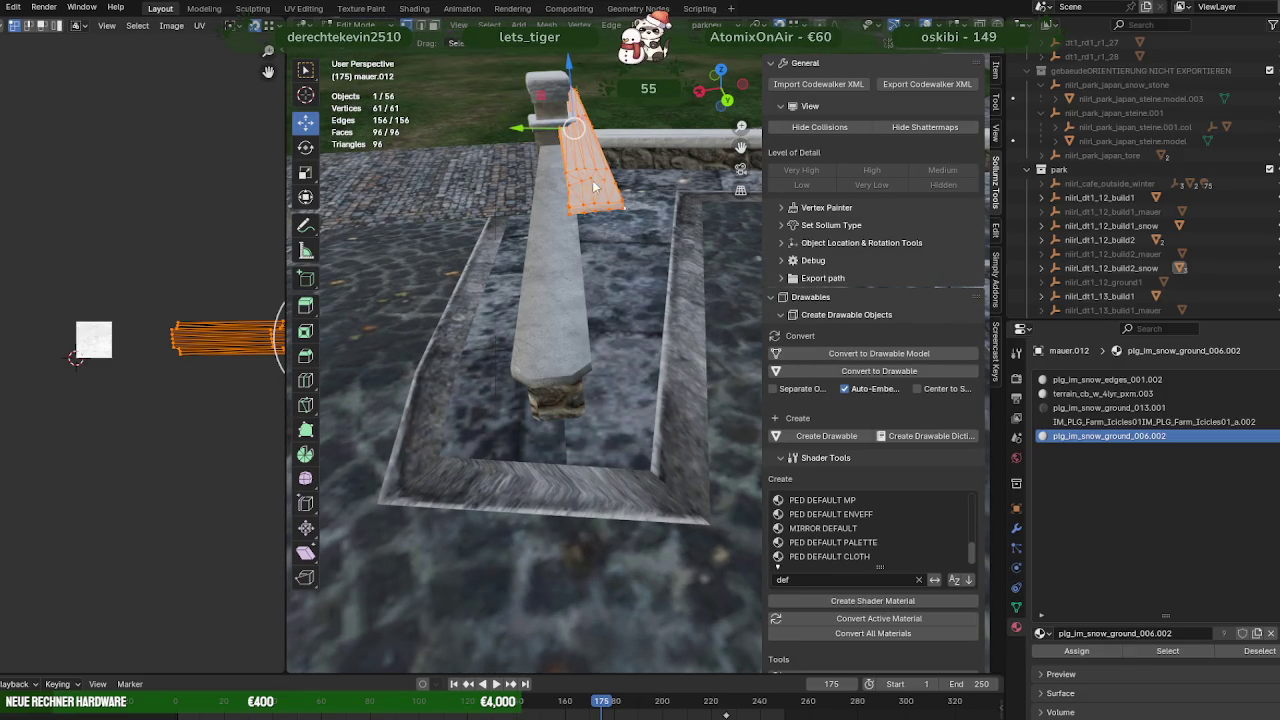
left_click_drag(577, 199, 572, 336)
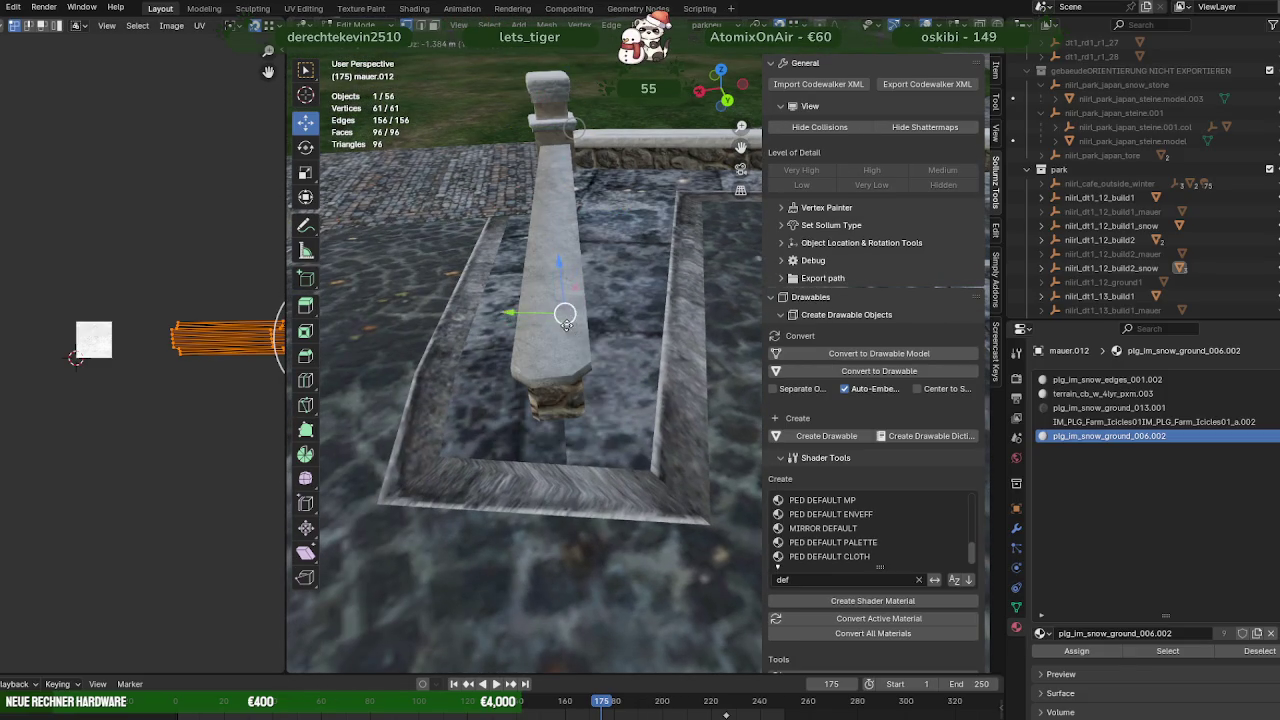
key("l")
left_click(597, 361)
left_click_drag(597, 361, 512, 254)
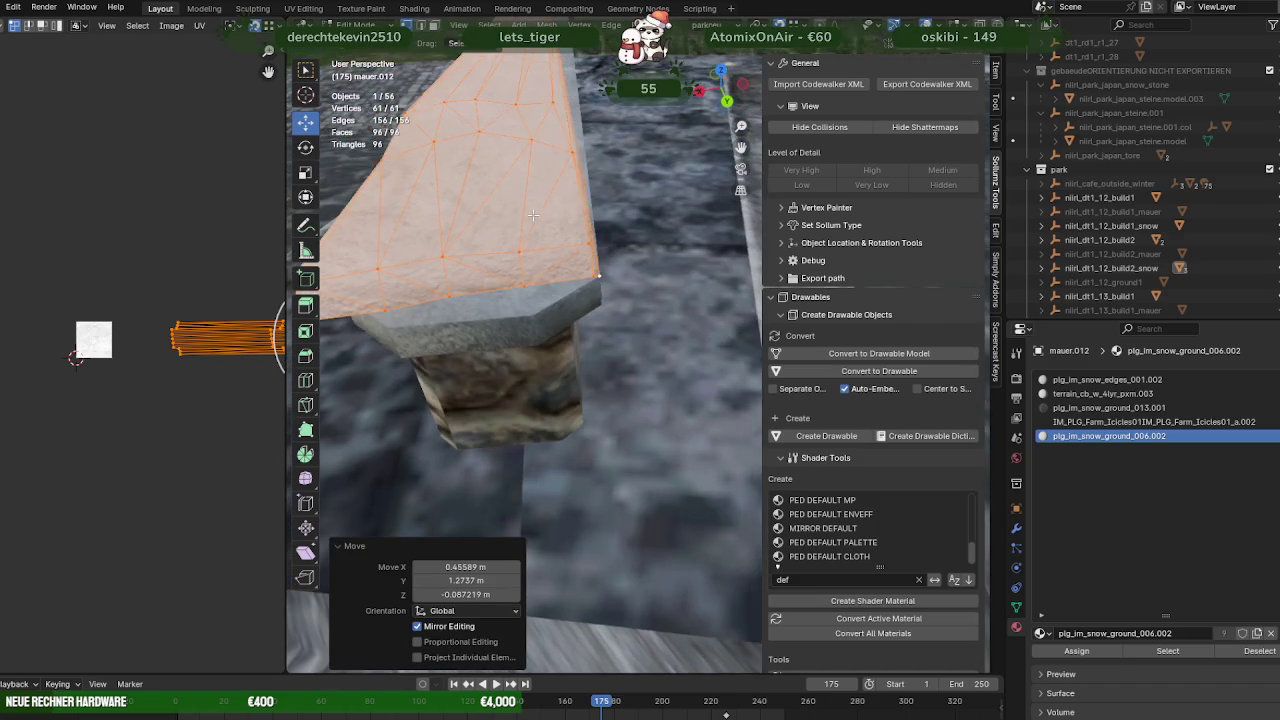
Move two edges of the snow cap down onto the wall post's top rim
left_click(530, 313)
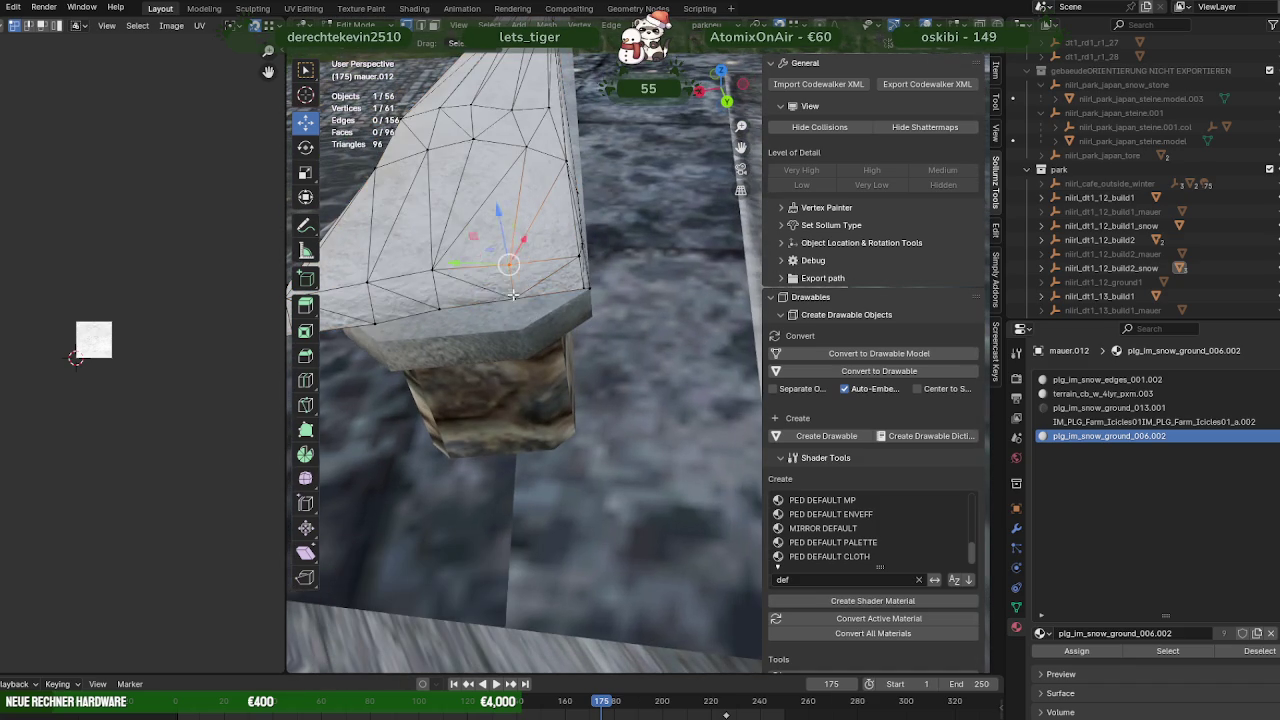
key("g")
left_click(515, 300)
left_click_drag(515, 300, 563, 299)
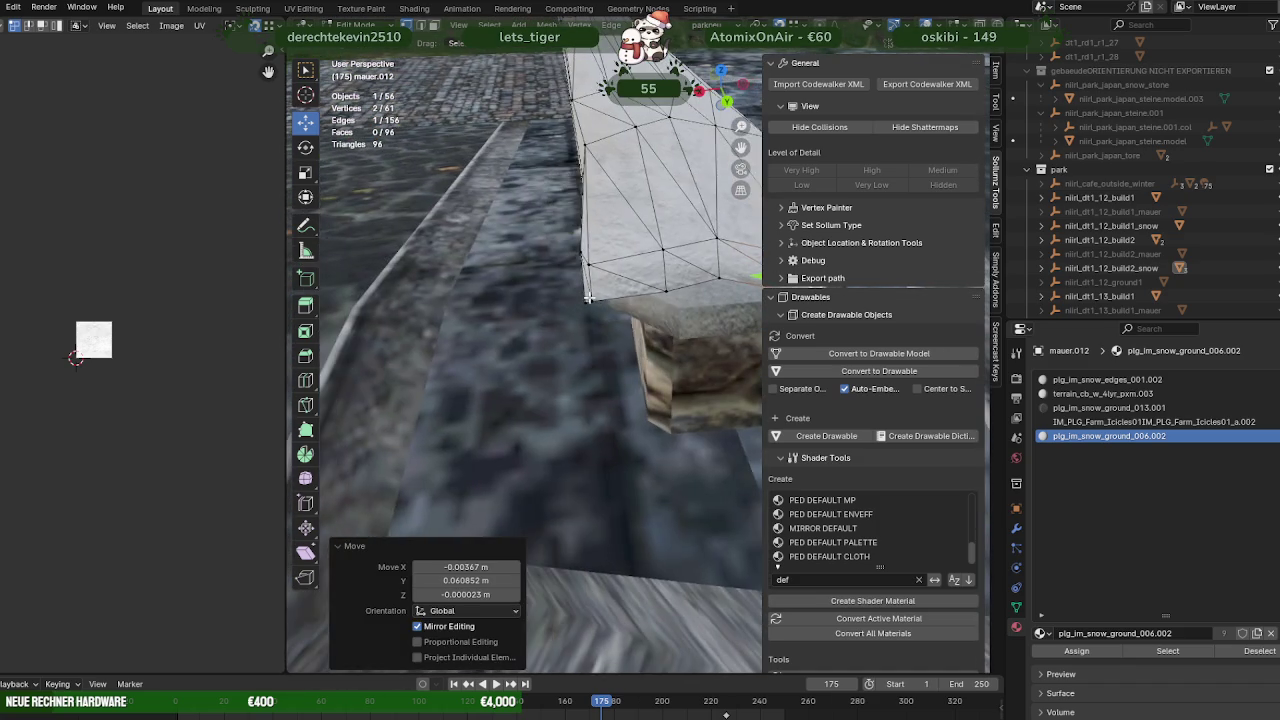
left_click(576, 308)
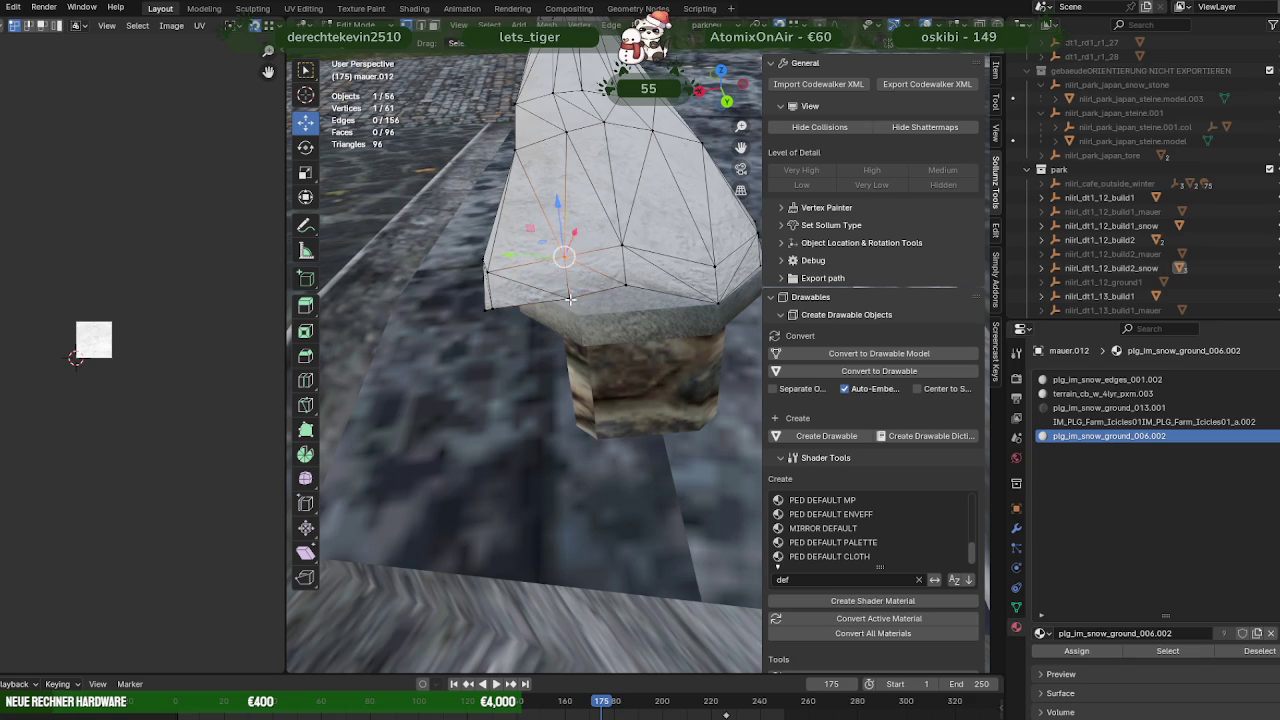
left_click_drag(567, 278, 578, 292)
left_click_drag(632, 294, 640, 330)
scroll("up", 3)
scroll("down", 3)
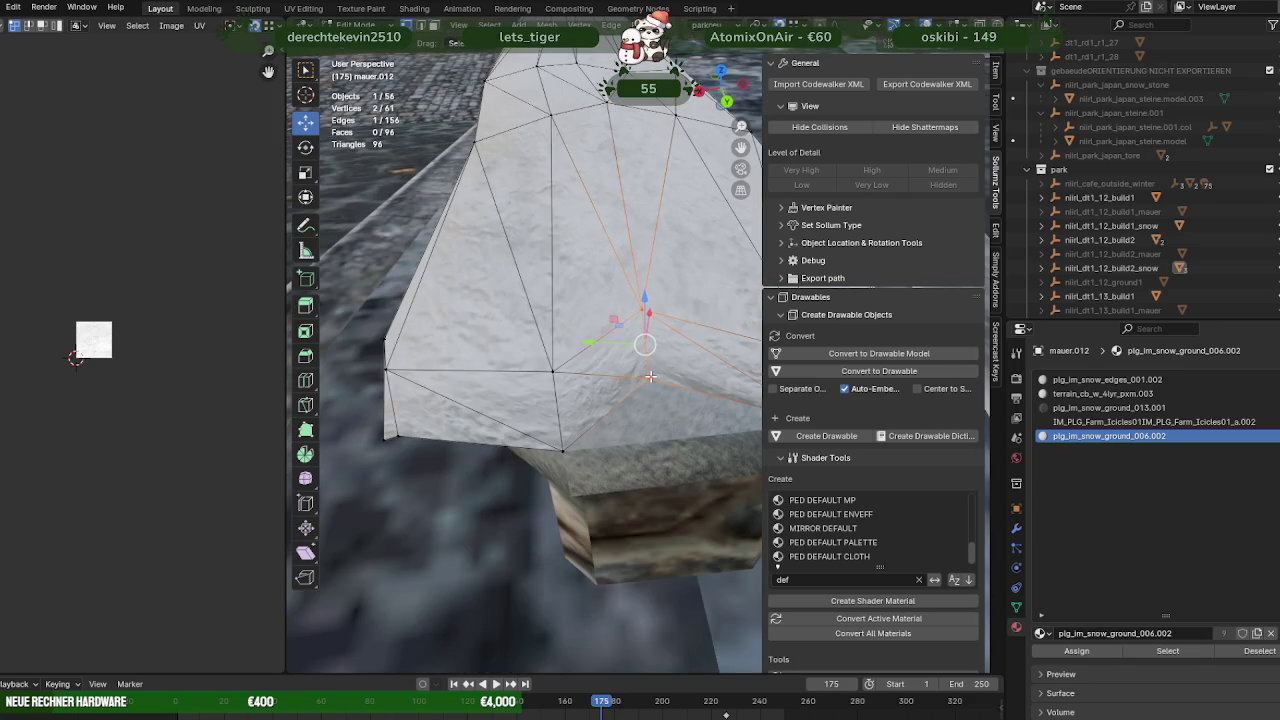
left_click_drag(651, 376, 645, 344)
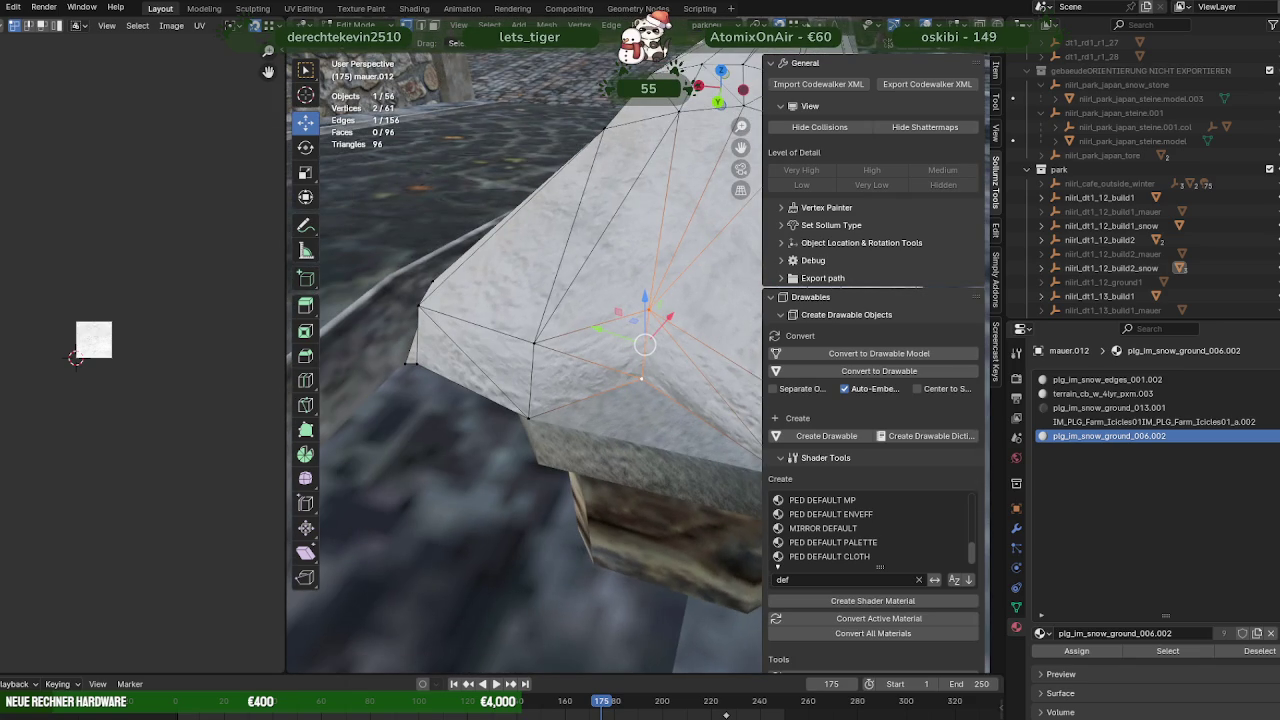
Turn on Snap to Edge and snap a corner vertex onto its neighbour to merge them
left_click(795, 25)
left_click_drag(644, 345, 646, 360)
left_click_drag(646, 360, 562, 350)
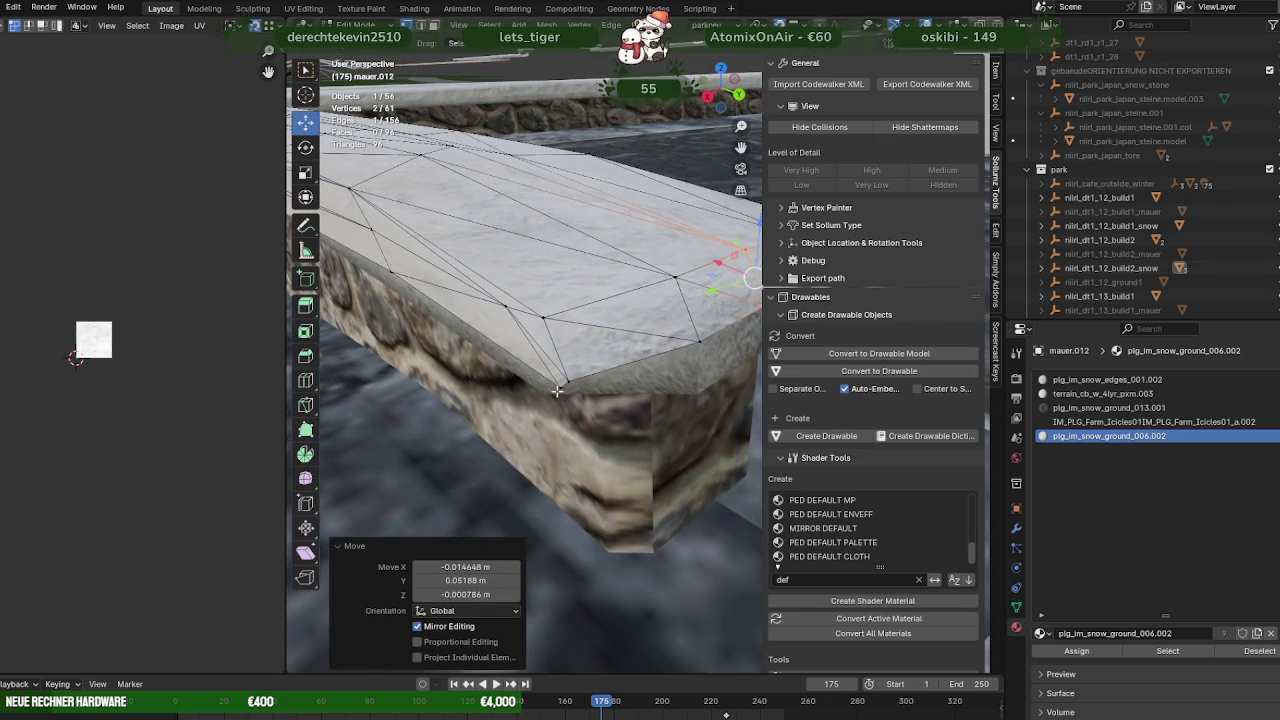
left_click(557, 390)
left_click(797, 22)
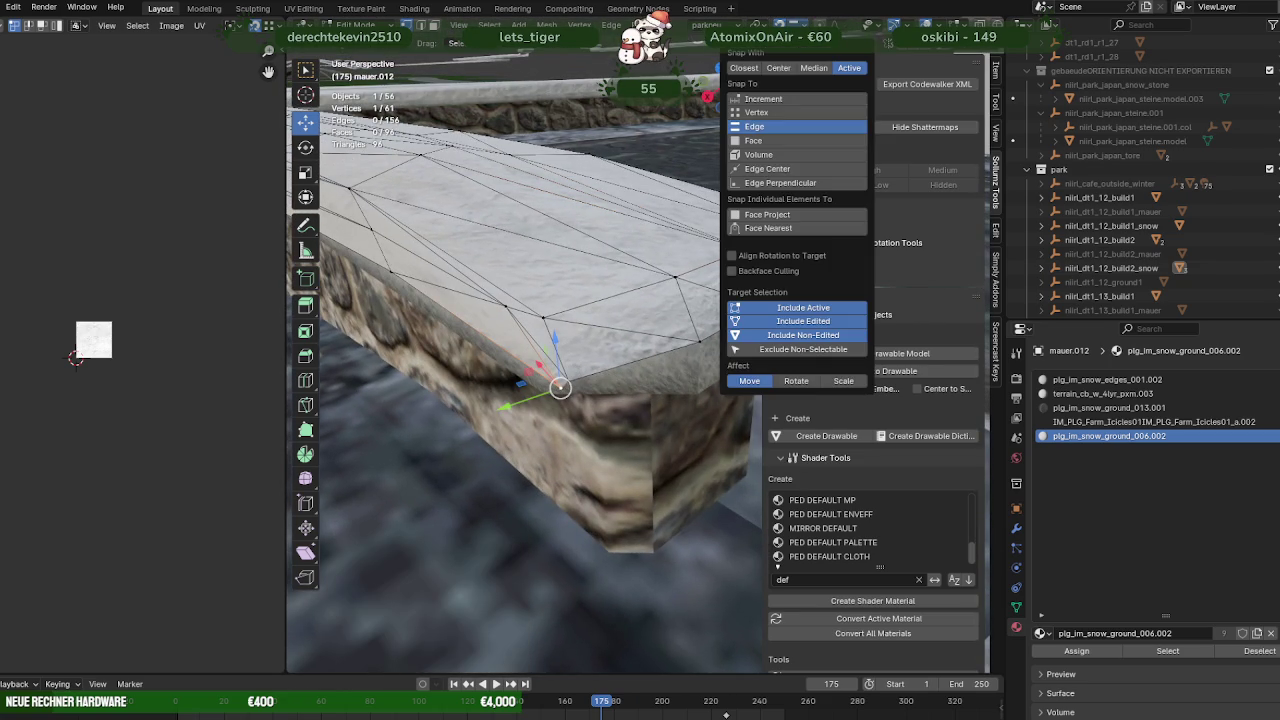
left_click(738, 116)
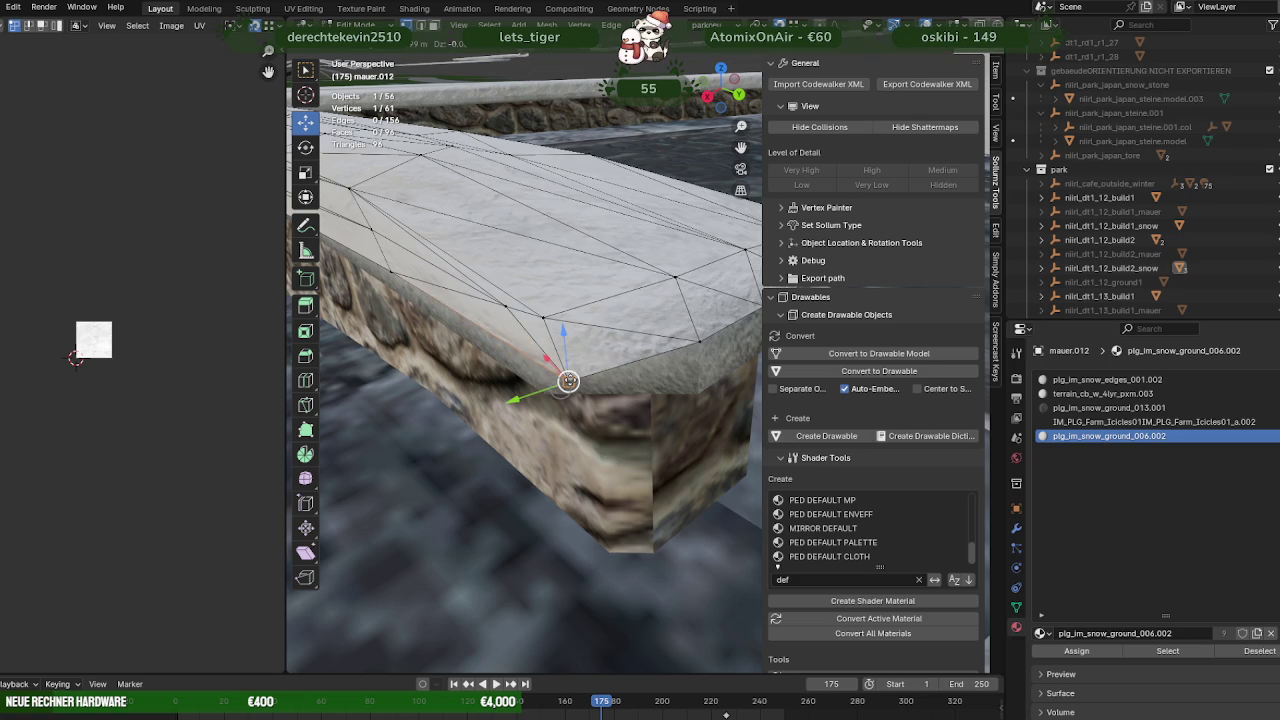
left_click_drag(560, 387, 528, 314)
Shift three corner vertices about −0.026 m X, −0.054 m Y to fit the rim
left_click_drag(586, 392, 565, 380)
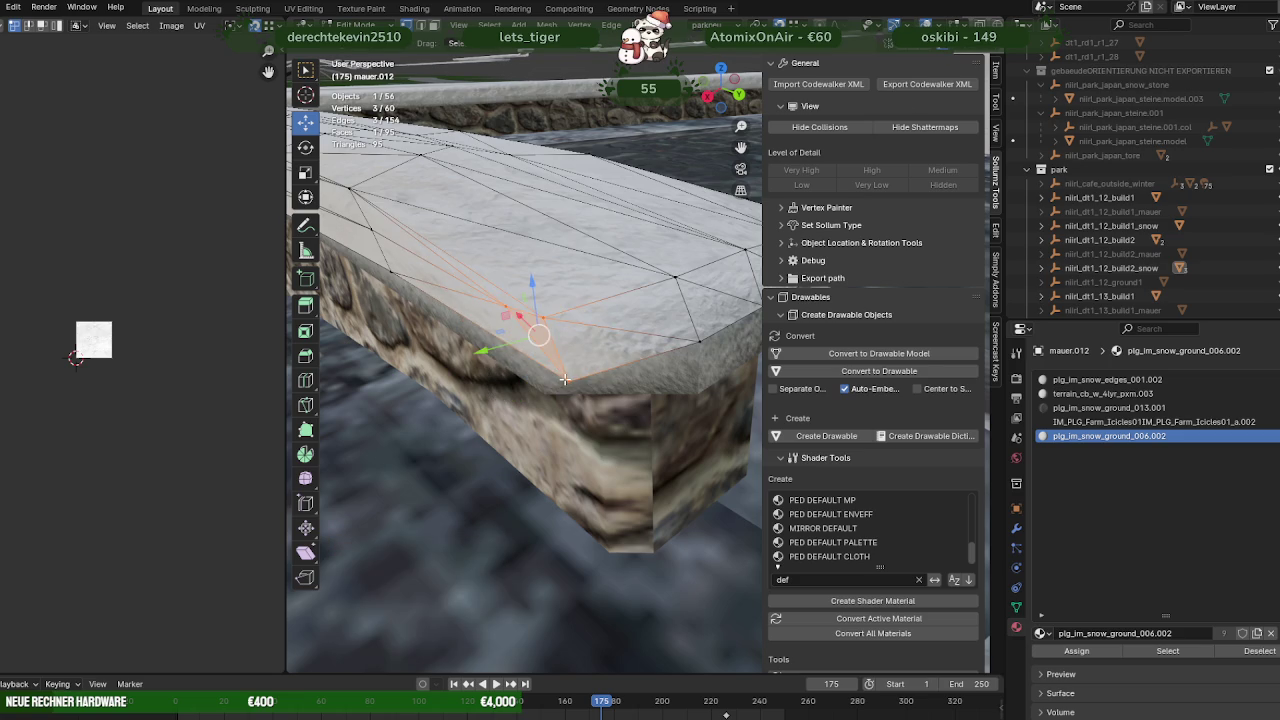
left_click_drag(539, 335, 530, 326)
left_click_drag(530, 326, 637, 272)
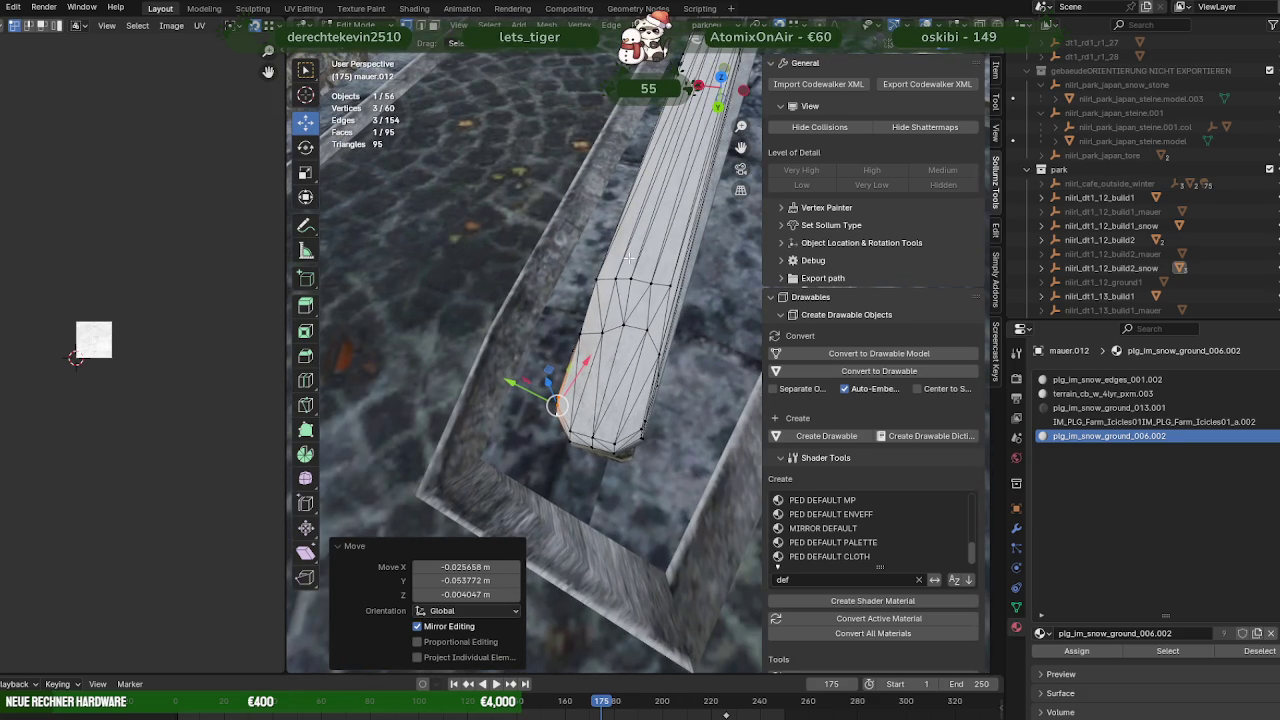
Switch snapping to Face and place additional cap vertices onto the wall top
left_click_drag(688, 400, 688, 400)
left_click_drag(688, 400, 605, 394)
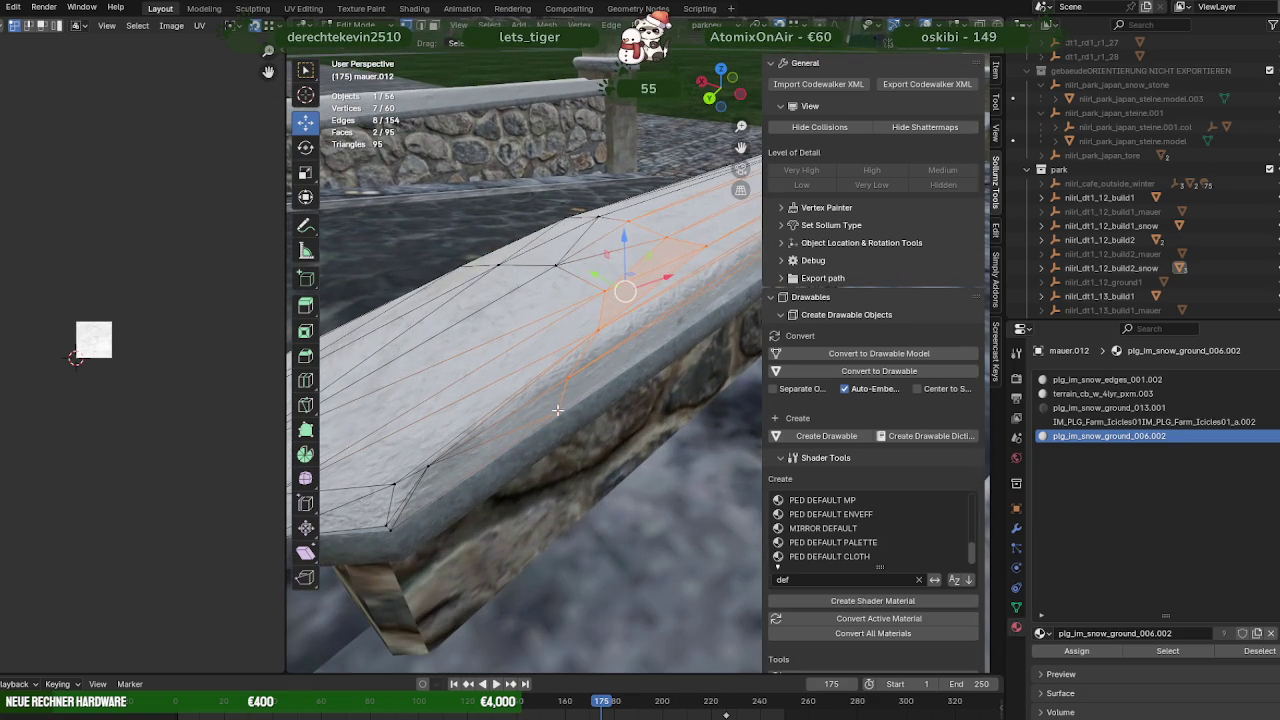
left_click(797, 25)
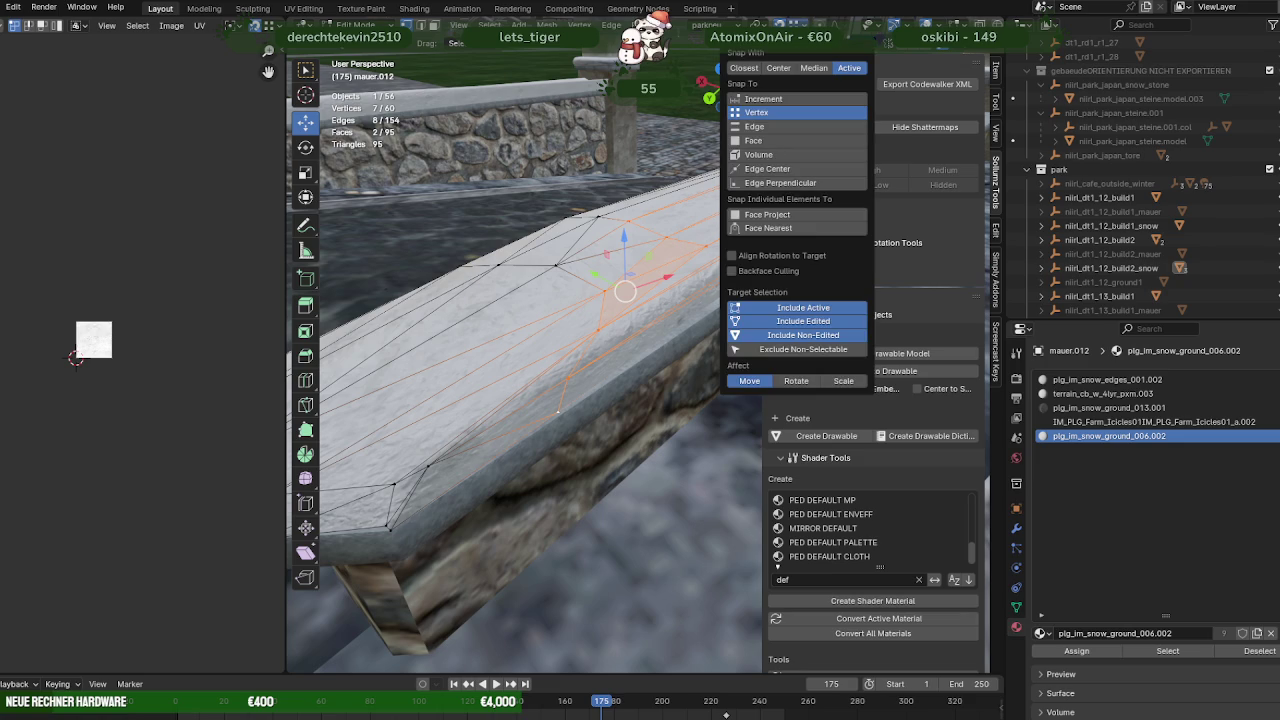
left_click(752, 140)
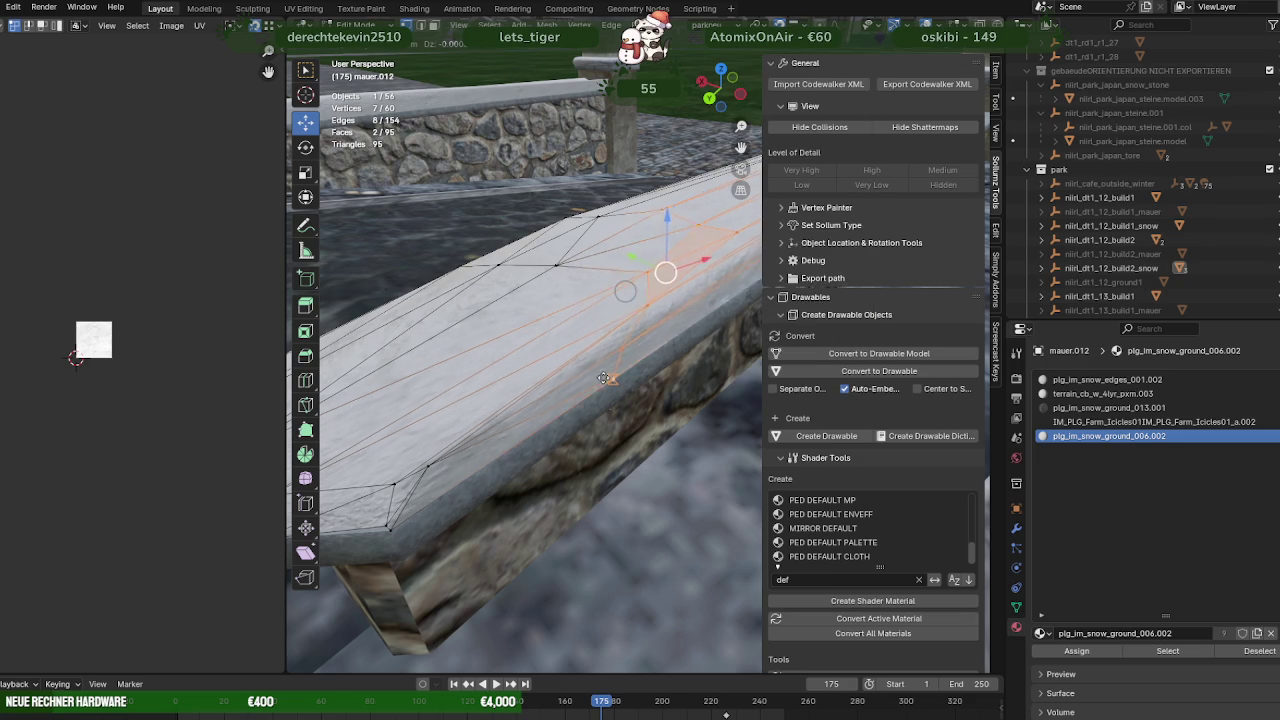
left_click(594, 395)
left_click_drag(594, 395, 497, 345)
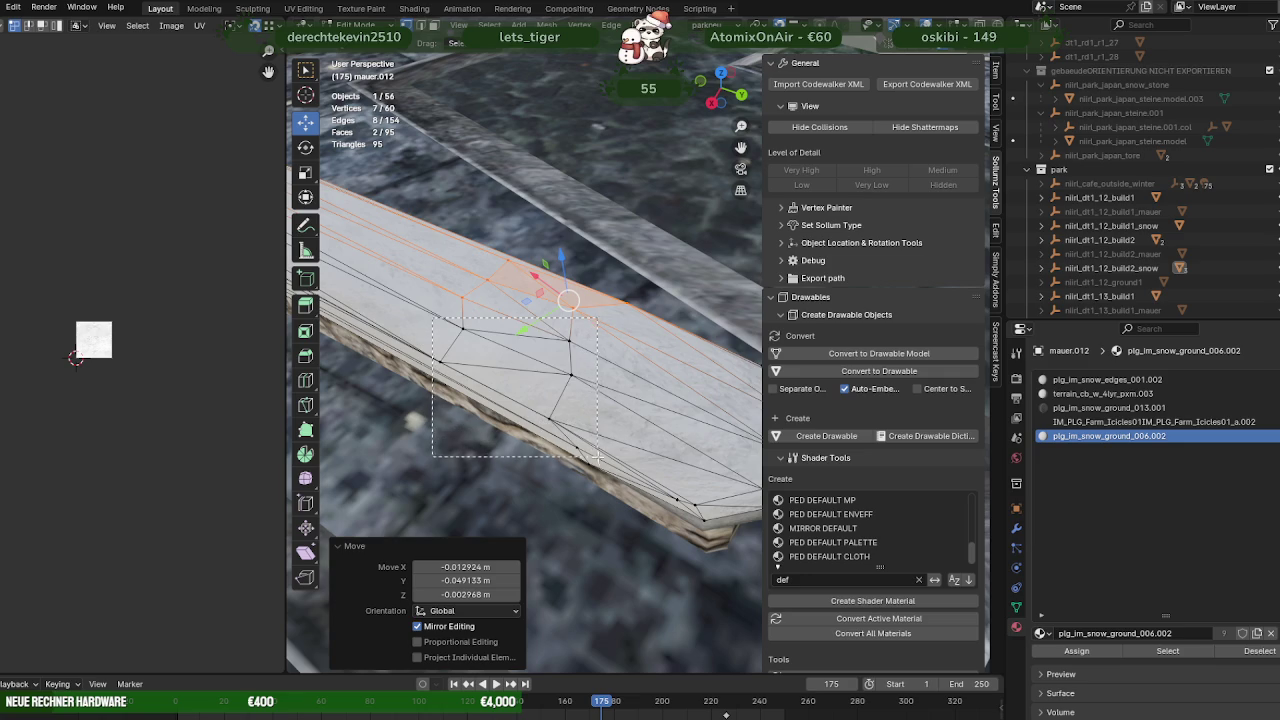
Lower a larger selection of cap faces straight down onto the long wall's top
left_click_drag(432, 318, 613, 482)
left_click_drag(613, 482, 518, 351)
key("g")
key("z")
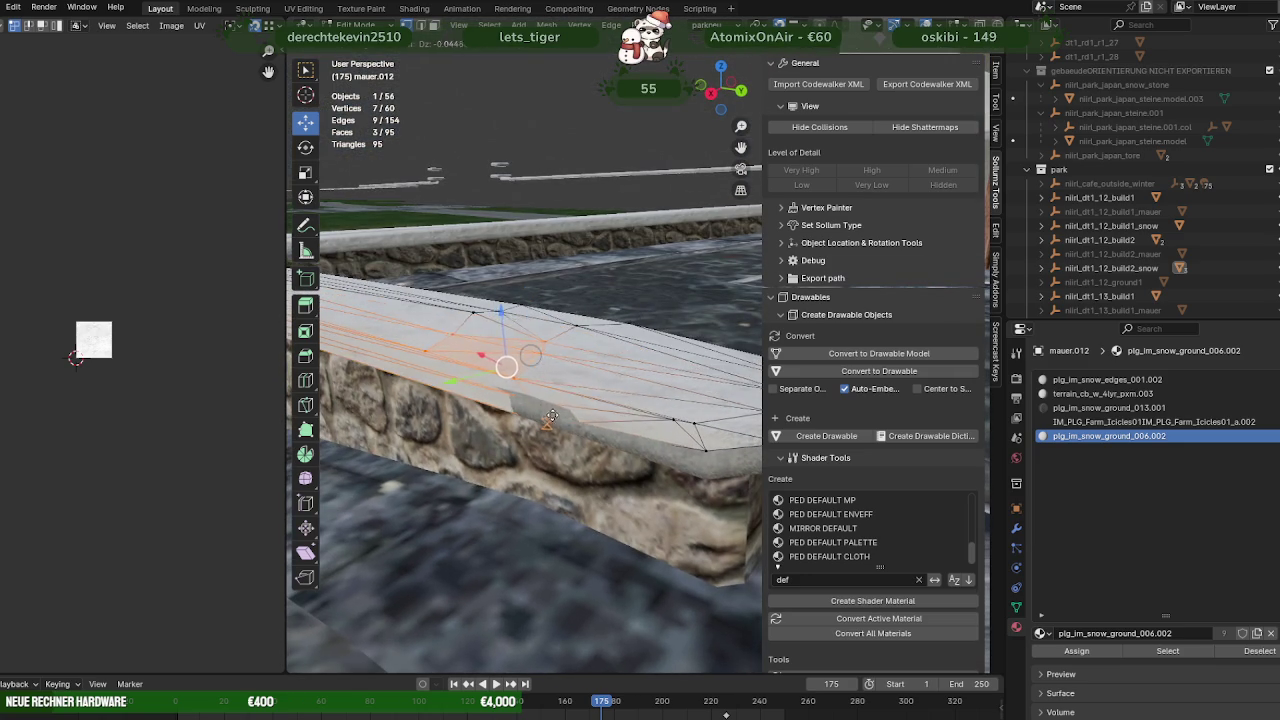
left_click(565, 413)
left_click_drag(565, 413, 490, 360)
scroll("down", 3)
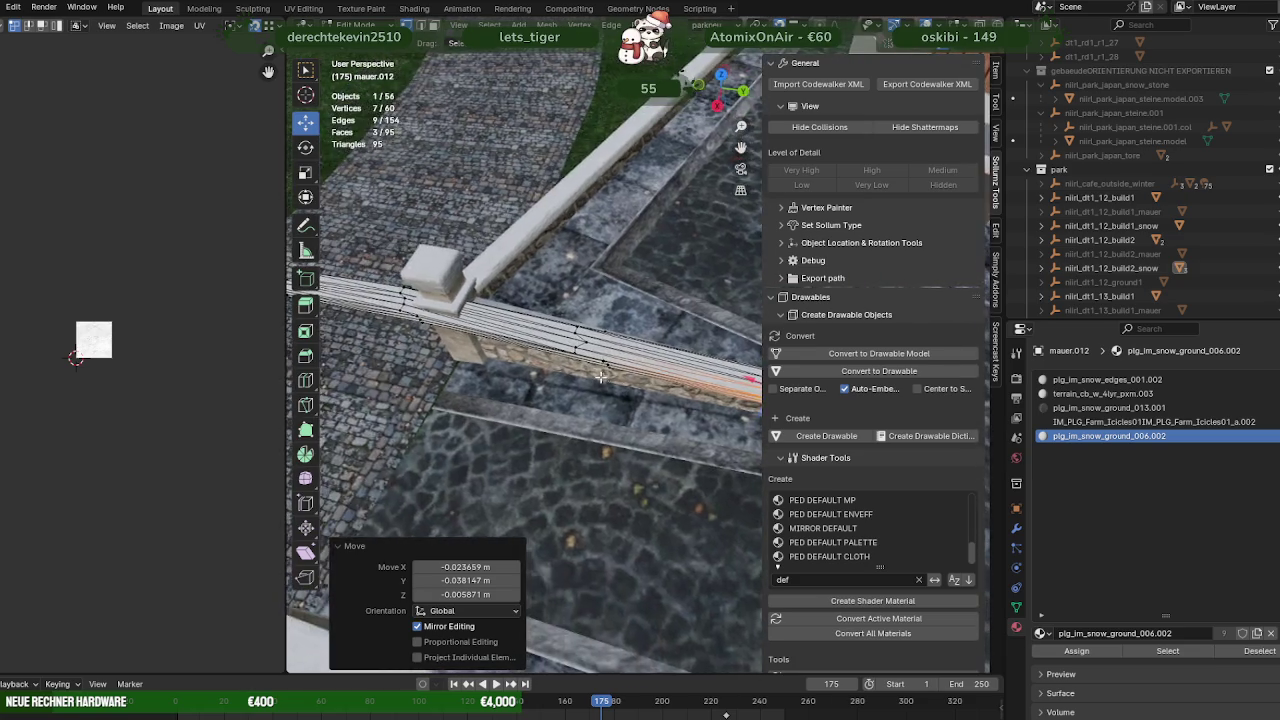
scroll("up", 3)
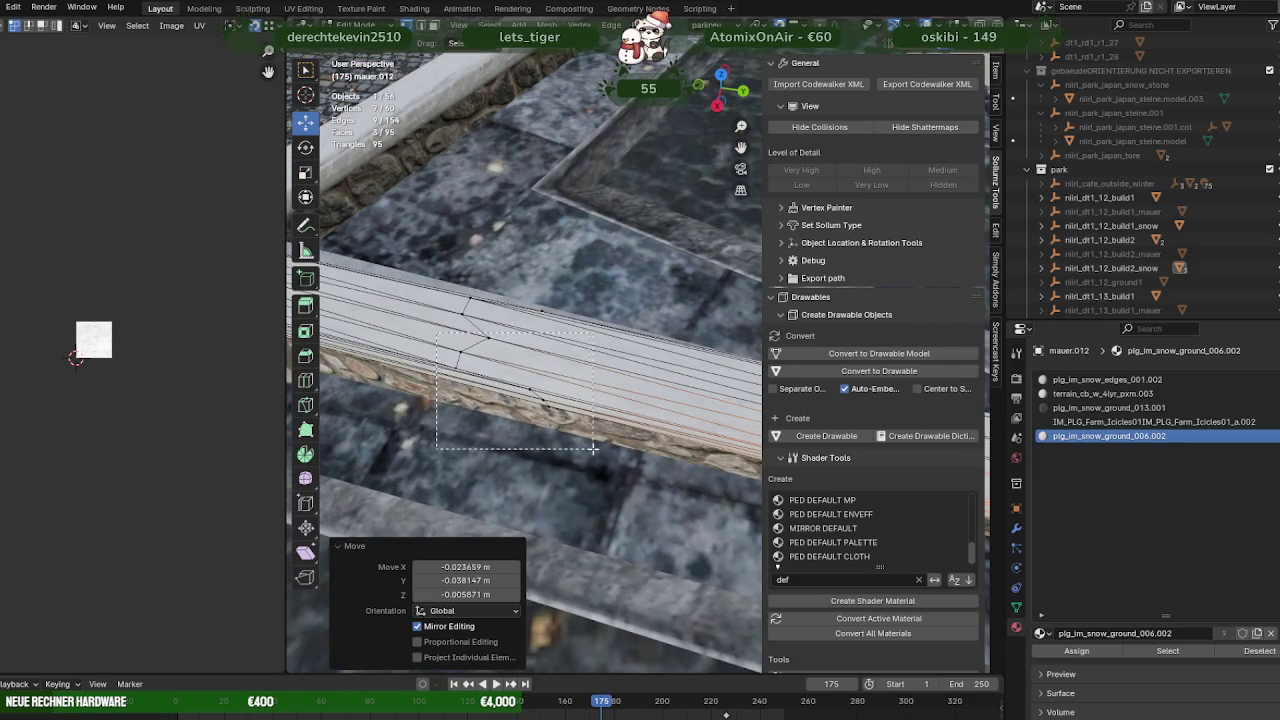
Shift further vertices along the cap onto the wall's edge and switch to wireframe view
left_click_drag(591, 449, 591, 449)
left_click_drag(591, 449, 552, 434)
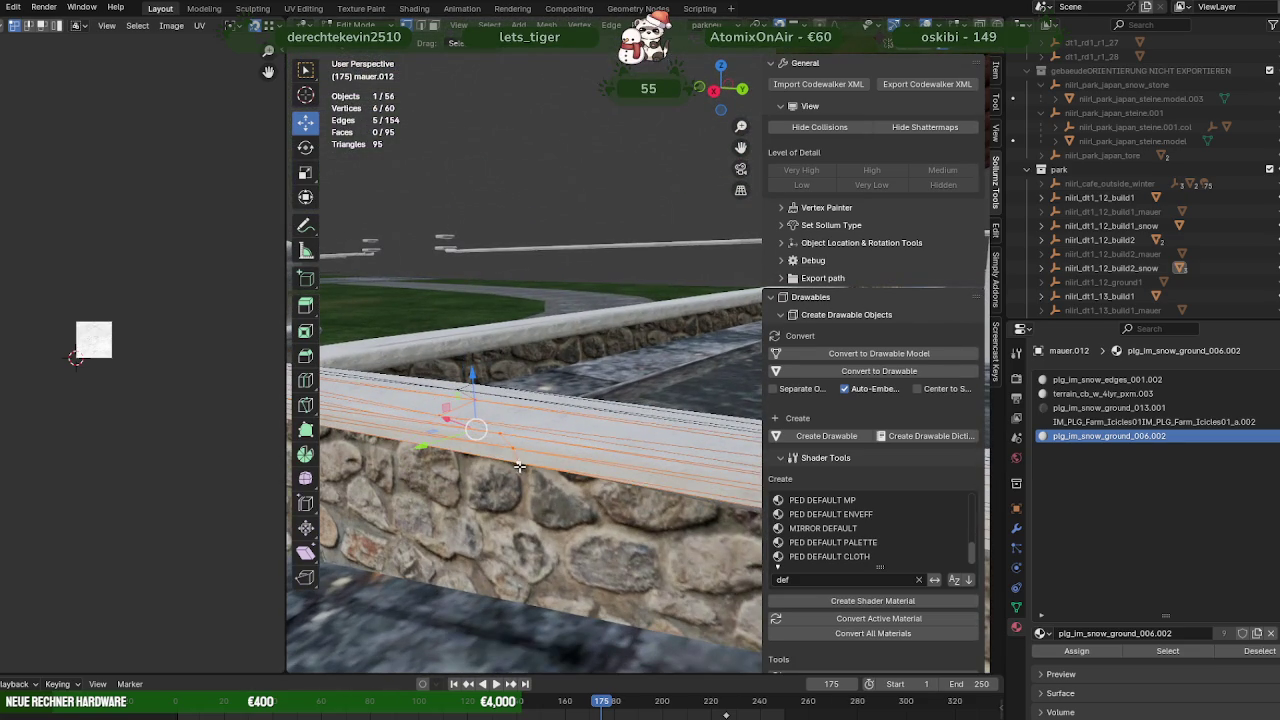
left_click_drag(476, 429, 470, 425)
left_click_drag(470, 425, 565, 357)
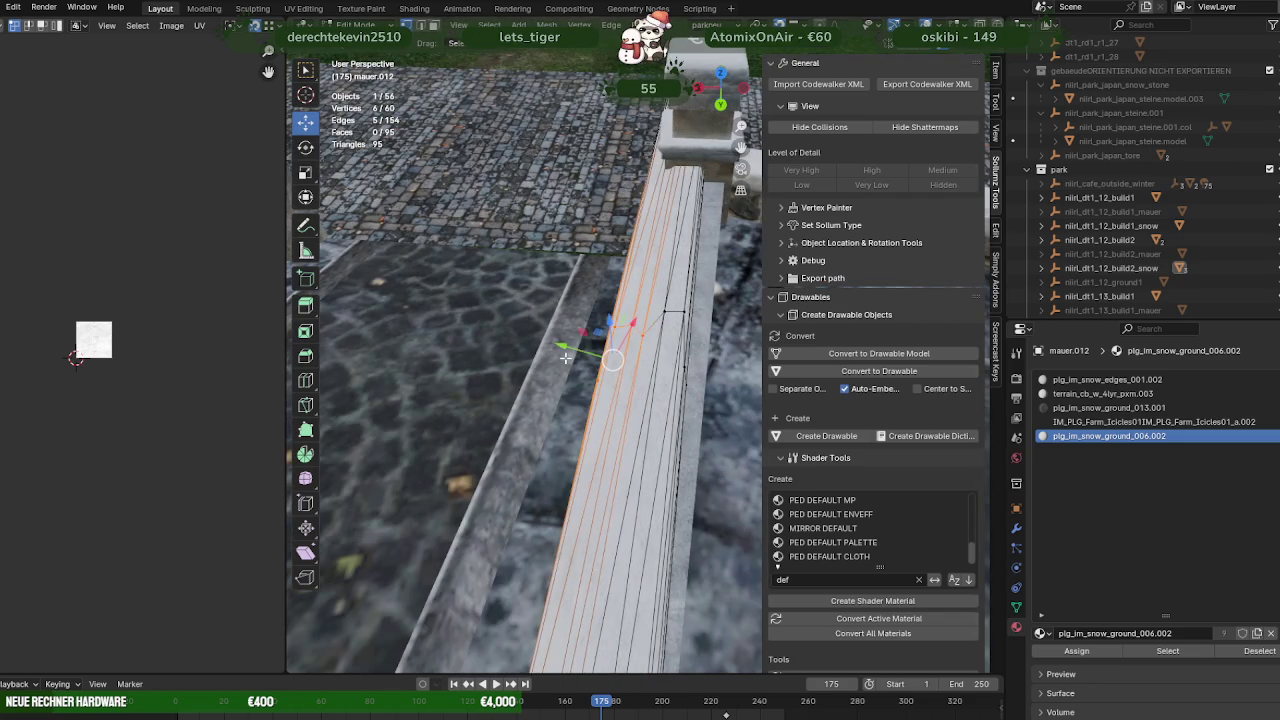
left_click_drag(540, 275, 725, 440)
left_click_drag(643, 343, 650, 448)
key("shift+z")
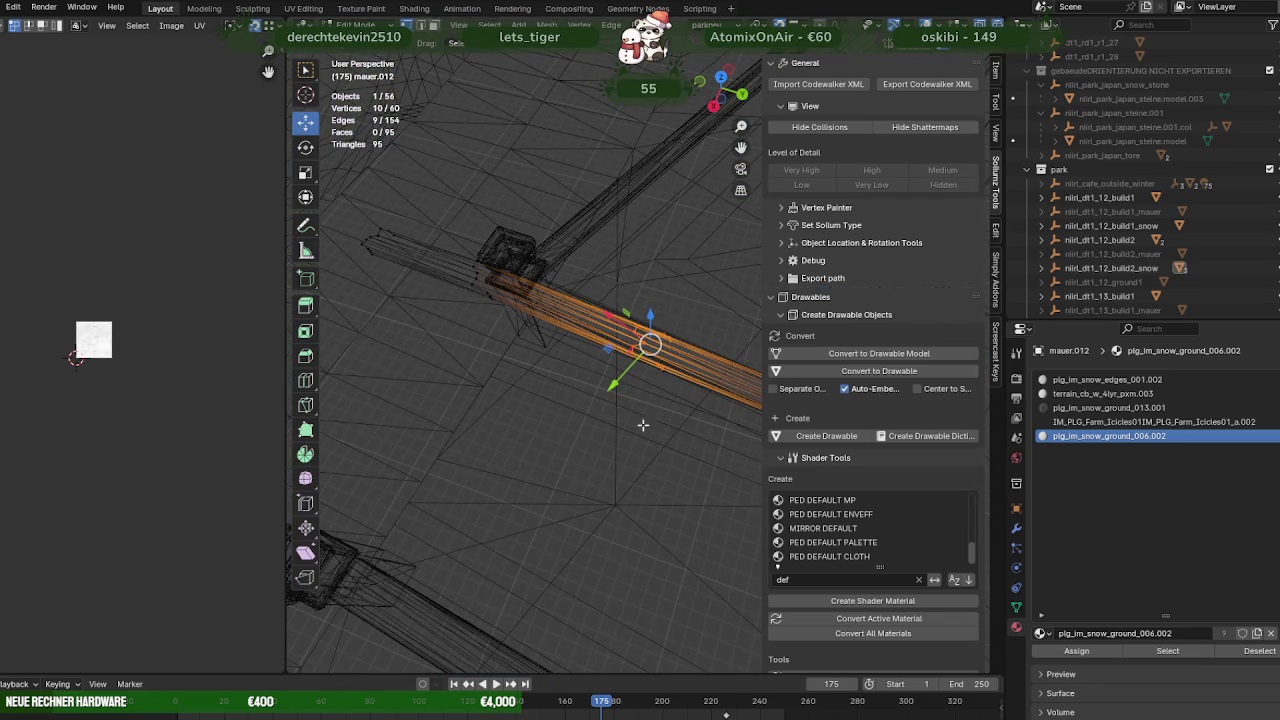
Add one more vertex and move the selected cap vertices onto the wall edge
left_click(610, 294)
left_click_drag(610, 294, 665, 395)
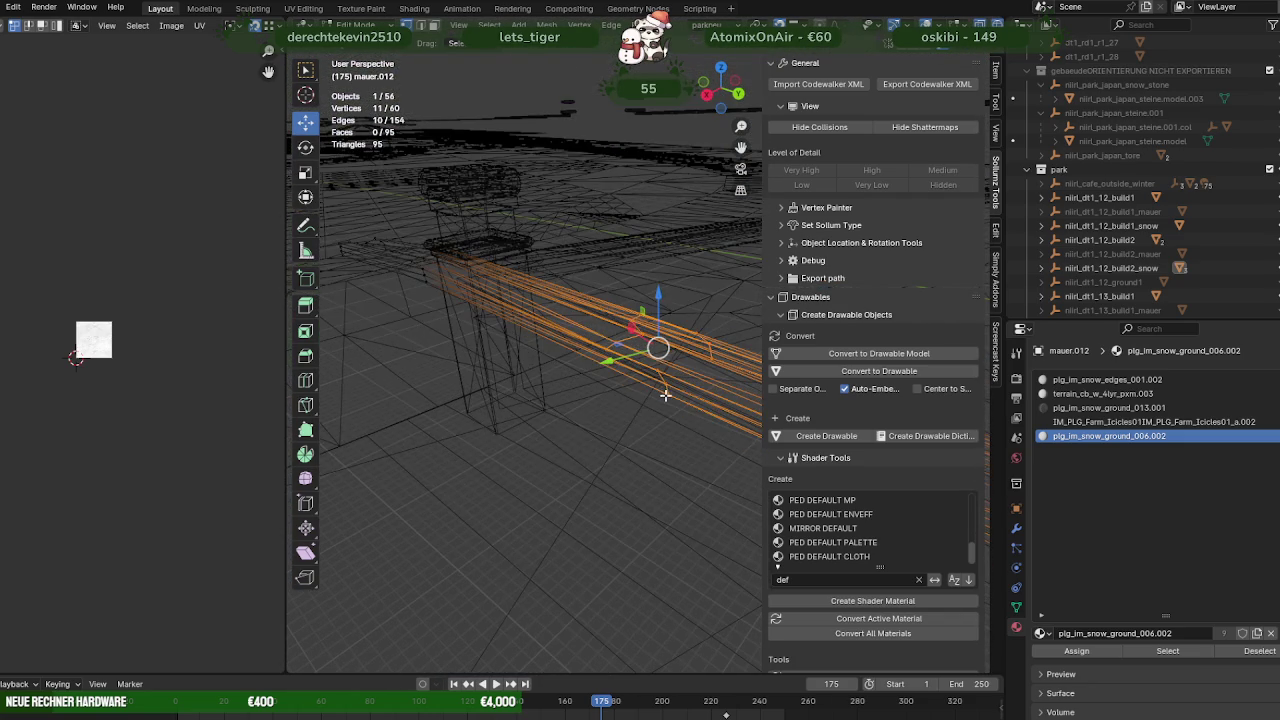
key("shift+z")
left_click_drag(715, 458, 628, 347)
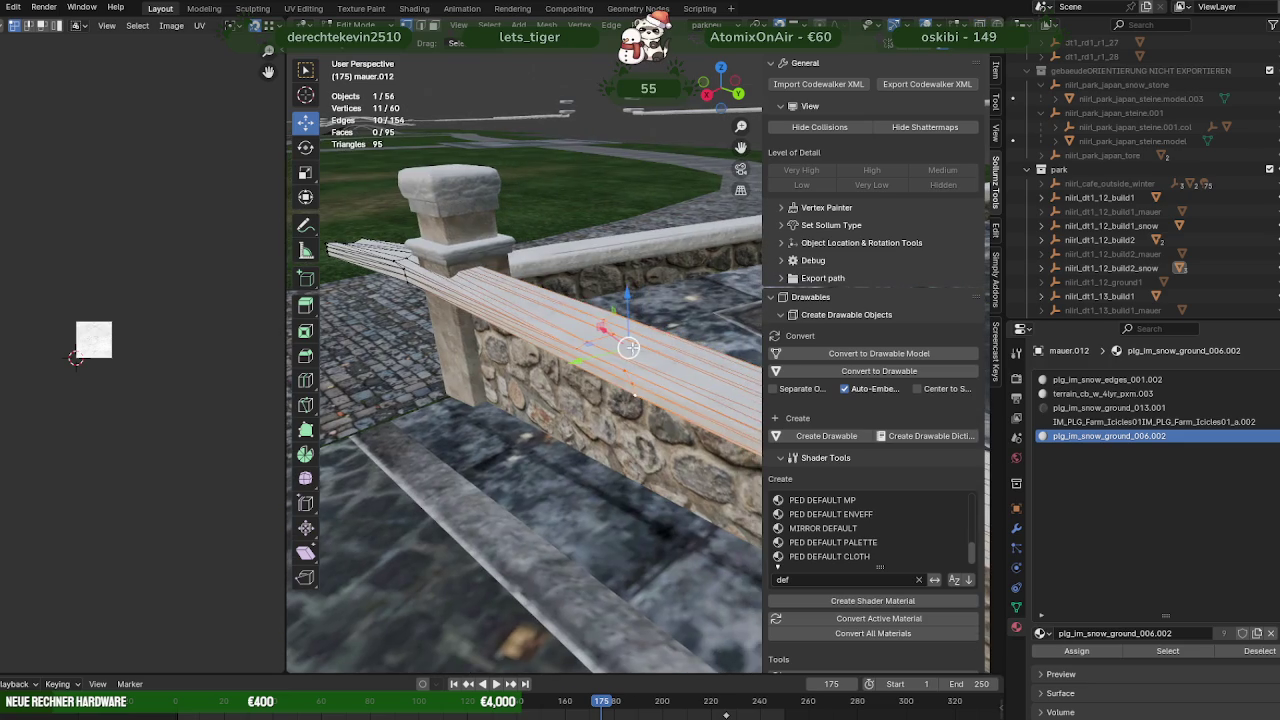
left_click_drag(637, 375, 630, 380)
left_click_drag(630, 380, 586, 374)
Select the cap's side vertices and inspect their fit in wireframe and textured shading
key("shift+z")
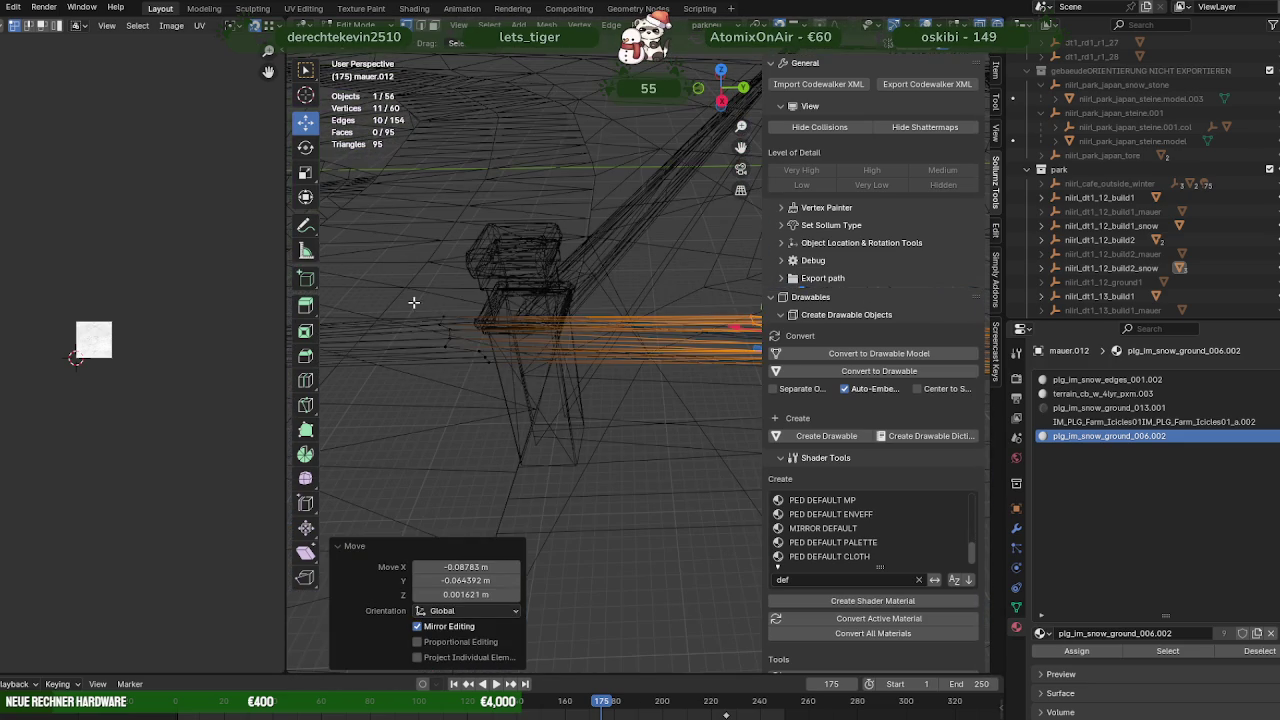
left_click_drag(541, 390, 494, 374)
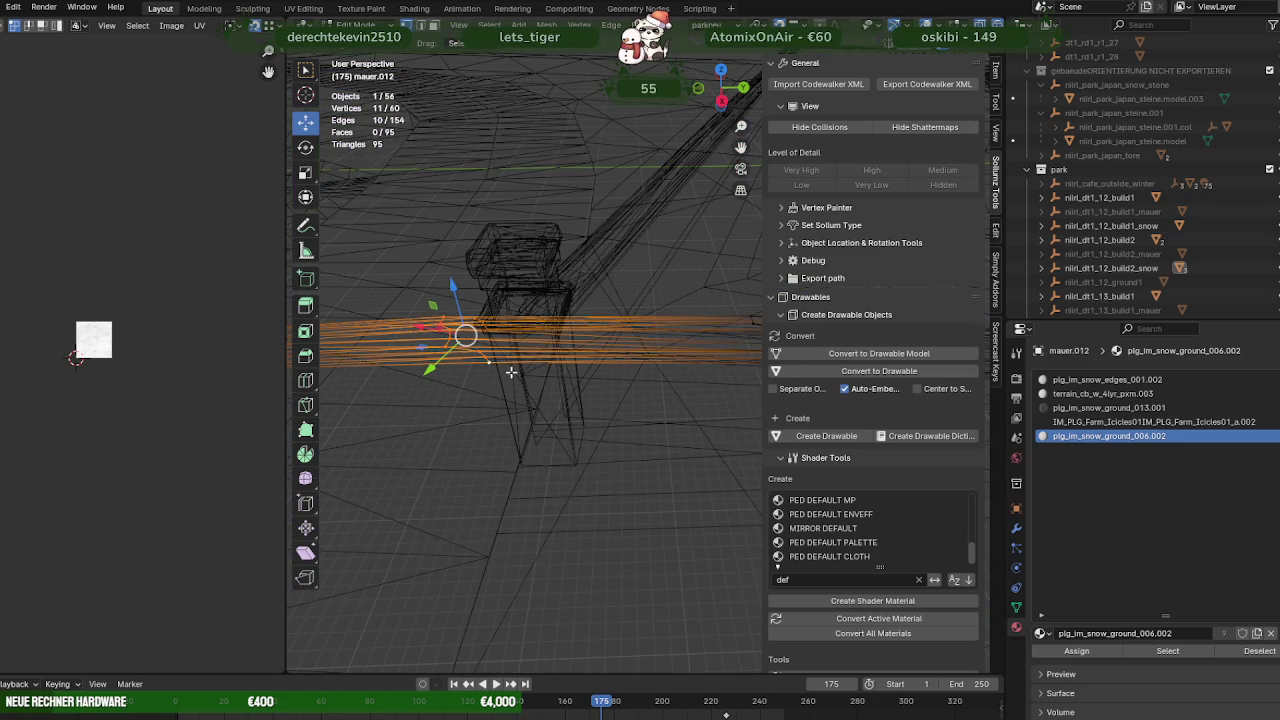
key("shift+z")
left_click_drag(511, 372, 639, 324)
key("shift+z")
left_click_drag(495, 469, 537, 455)
left_click_drag(600, 400, 540, 357)
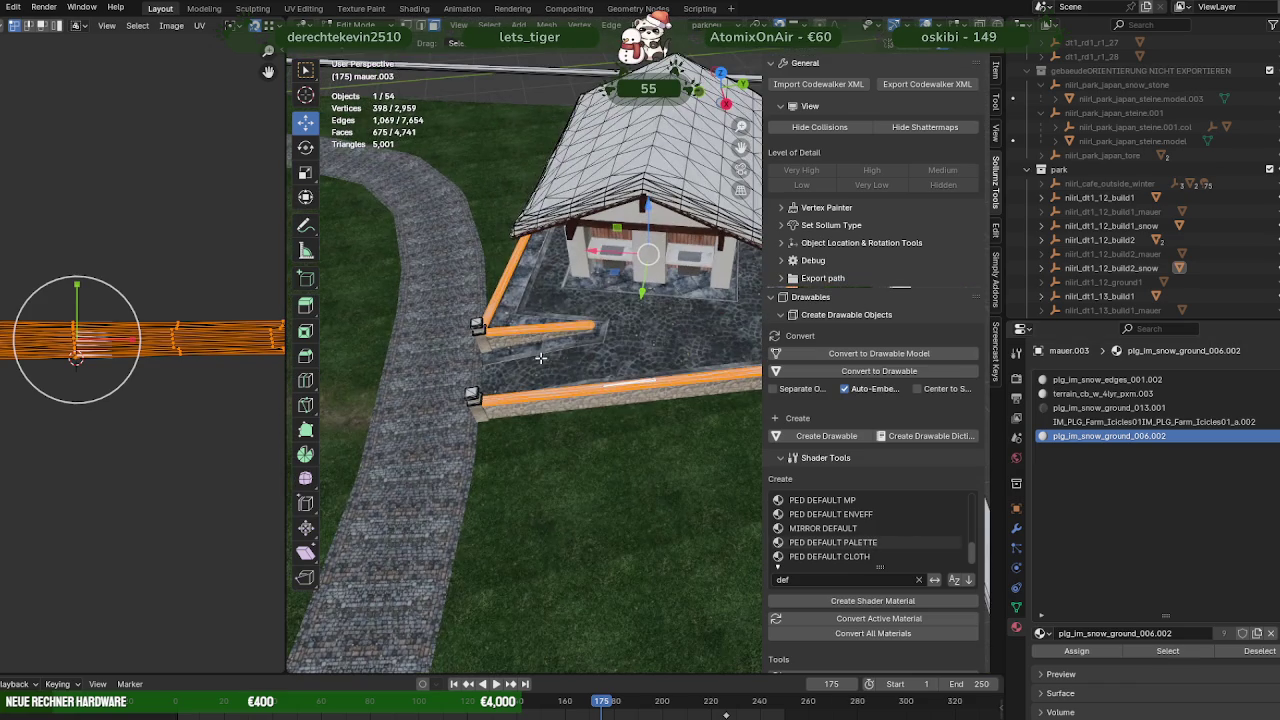
Unwrap the wall-top faces' UVs and rotate the island to 0° so it lies horizontal
right_click(602, 376)
mouse_move(542, 263)
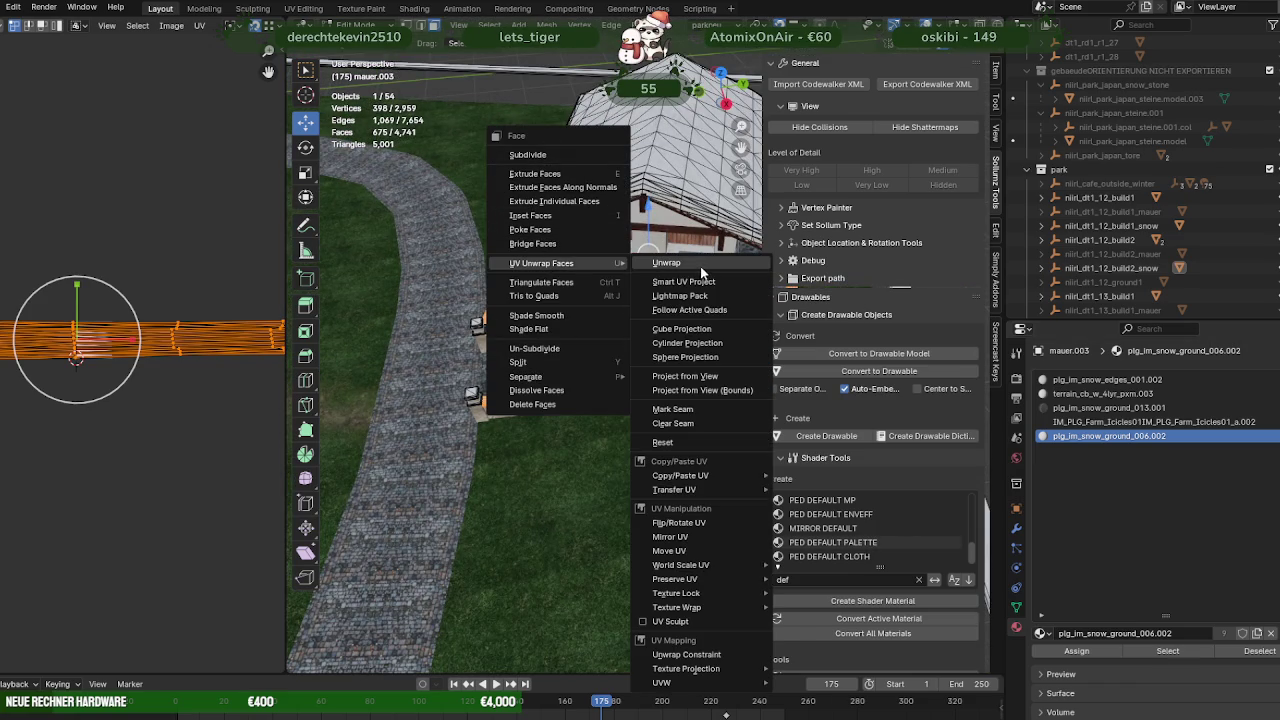
left_click(702, 265)
left_click_drag(8, 240, 122, 394)
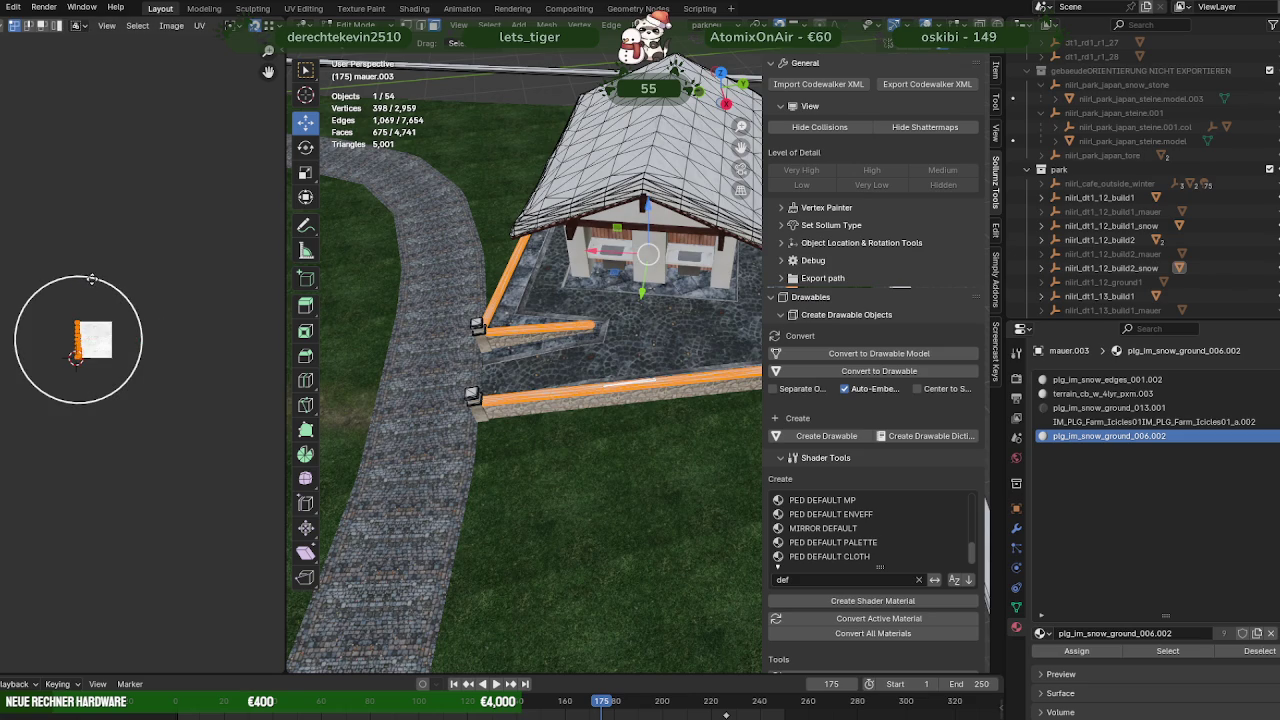
key("r")
key("0")
key("Return")
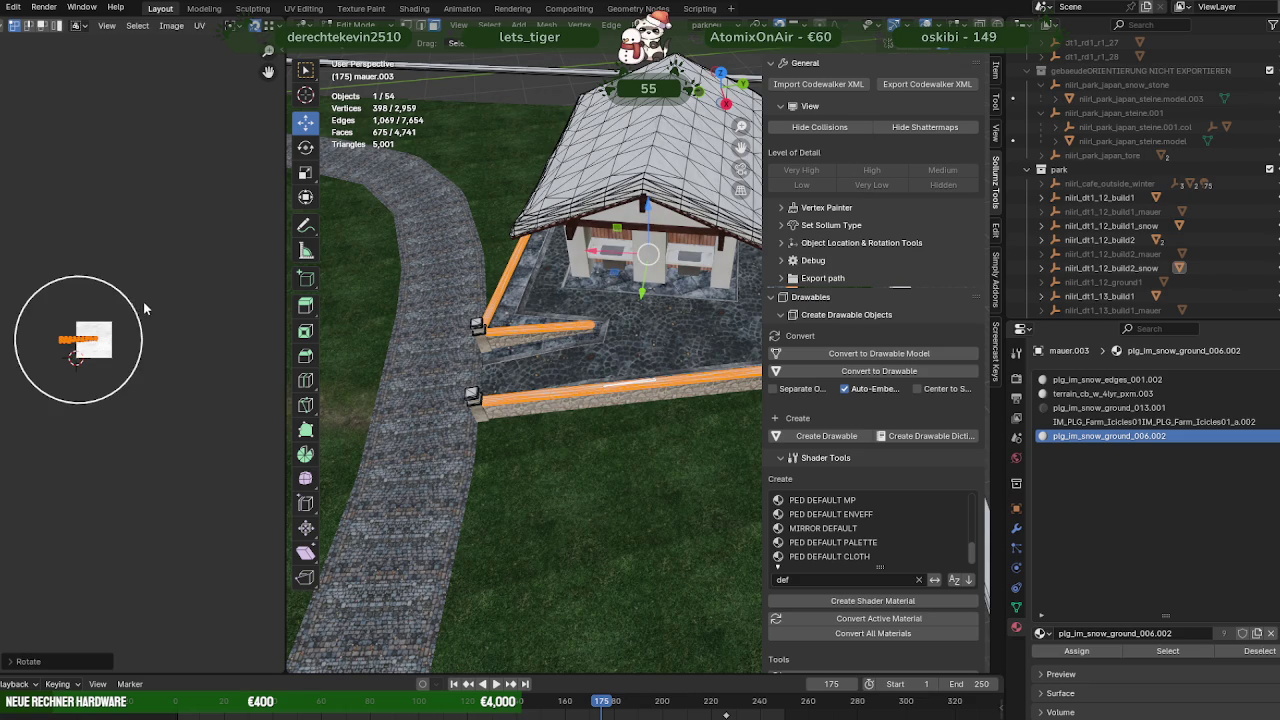
Scale the UV island about fivefold, then stretch it further along the wall
key("s")
left_click(201, 193)
scroll("up", 3)
scroll("up", 3)
scroll("up", 3)
scroll("up", 3)
scroll("up", 3)
scroll("up", 3)
scroll("down", 3)
key("s")
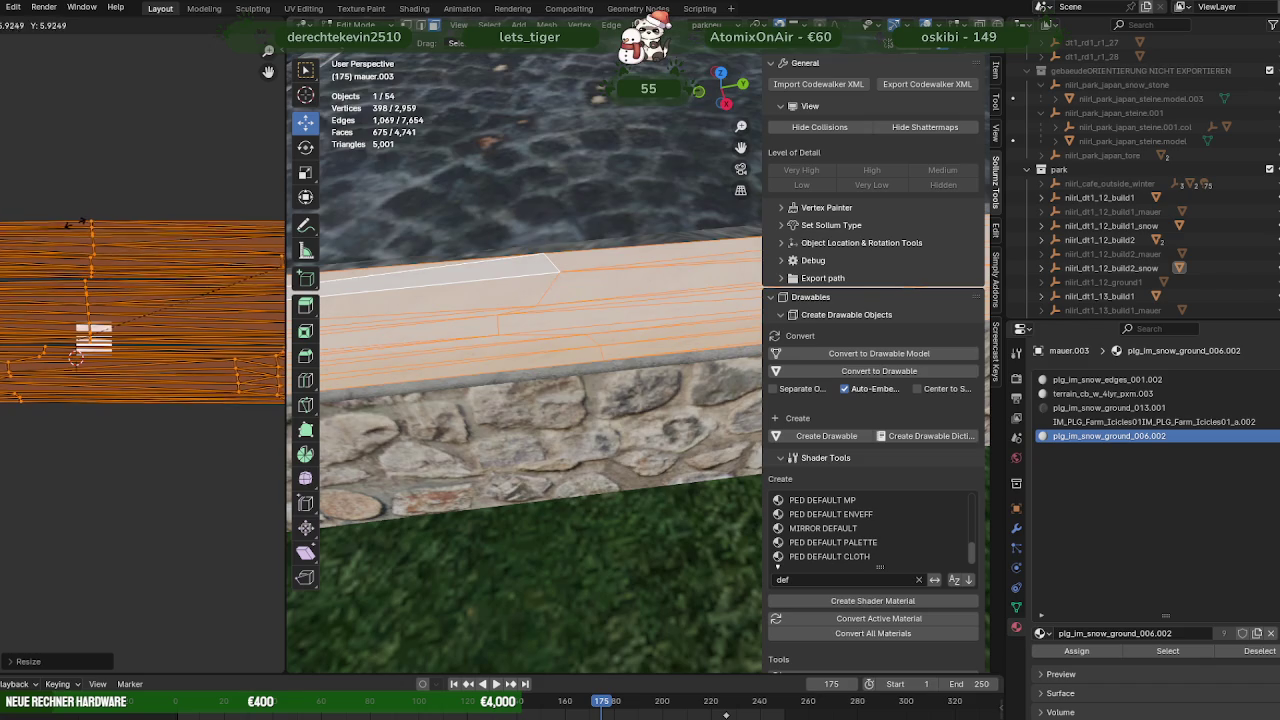
left_click(92, 230)
Frame the wall and check the snow texture outside Edit Mode before resuming face editing
key("KP_Decimal")
left_click_drag(573, 374, 557, 318)
key("Tab")
scroll("up", 3)
scroll("down", 3)
scroll("up", 3)
key("Tab")
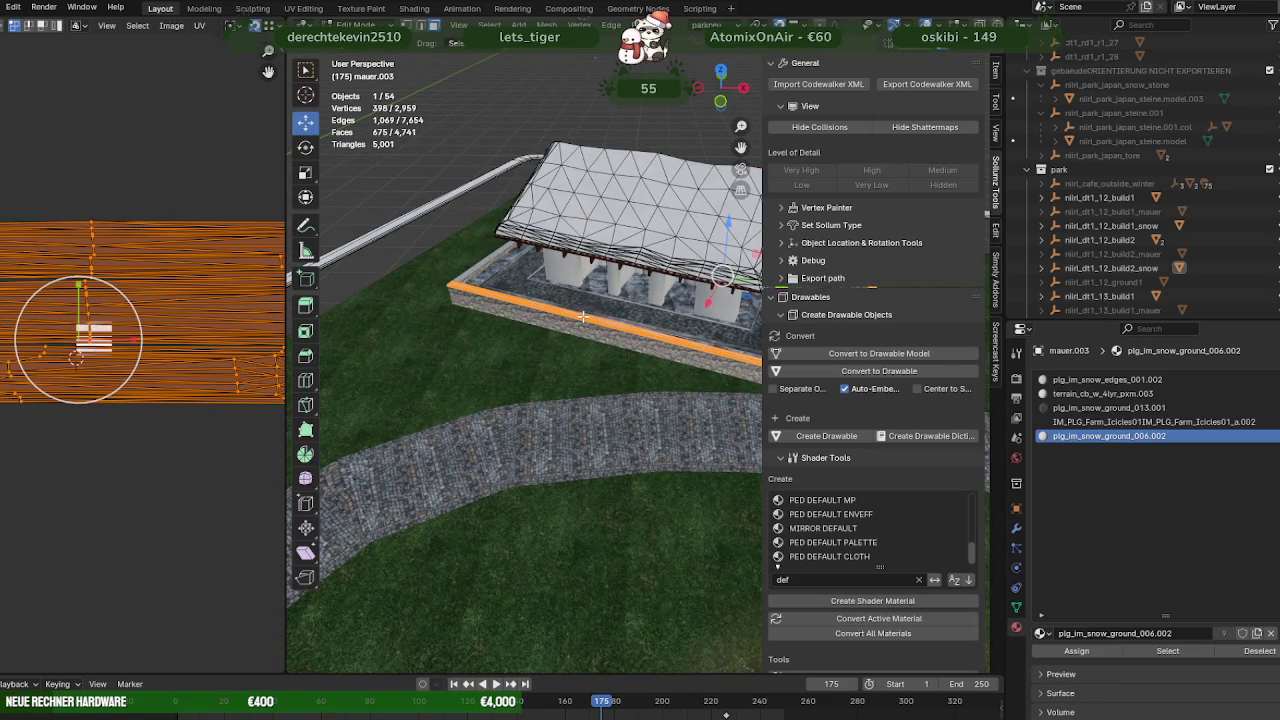
Duplicate the snow-material faces in place and separate them into a new object, mauer.011
left_click(588, 318)
left_click(1167, 651)
scroll("down", 3)
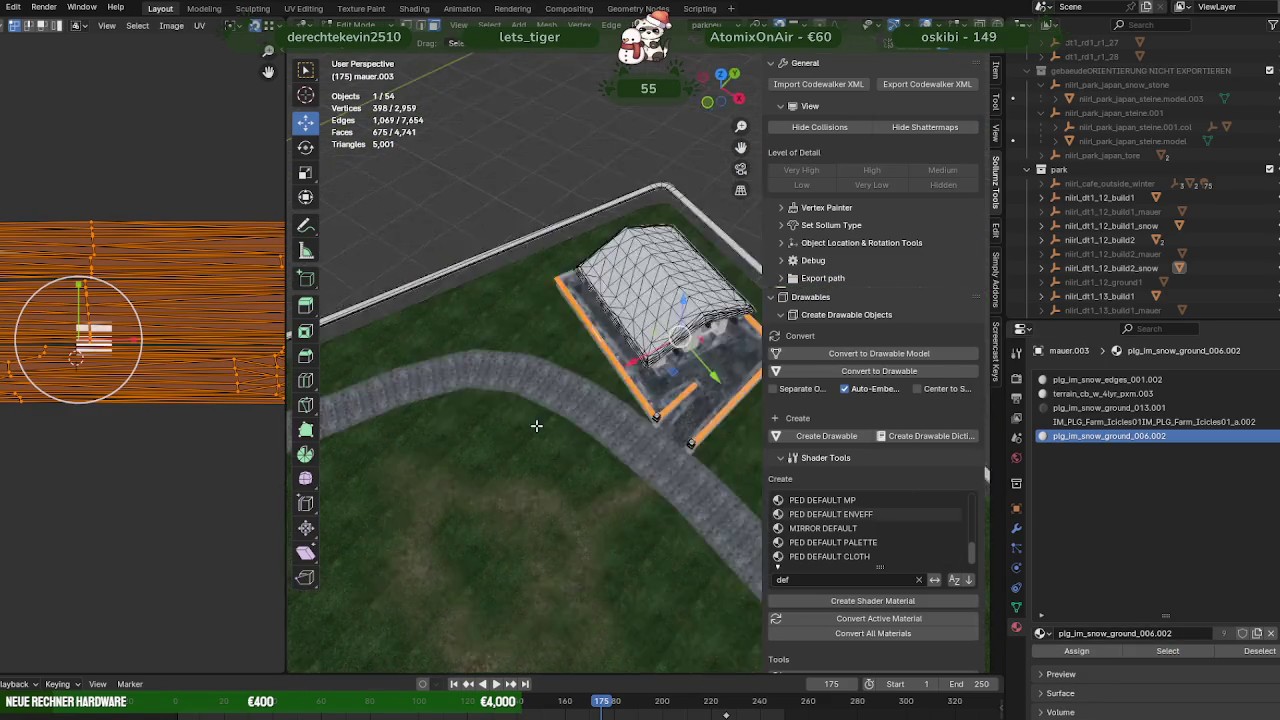
left_click_drag(560, 380, 504, 405)
key("shift+d")
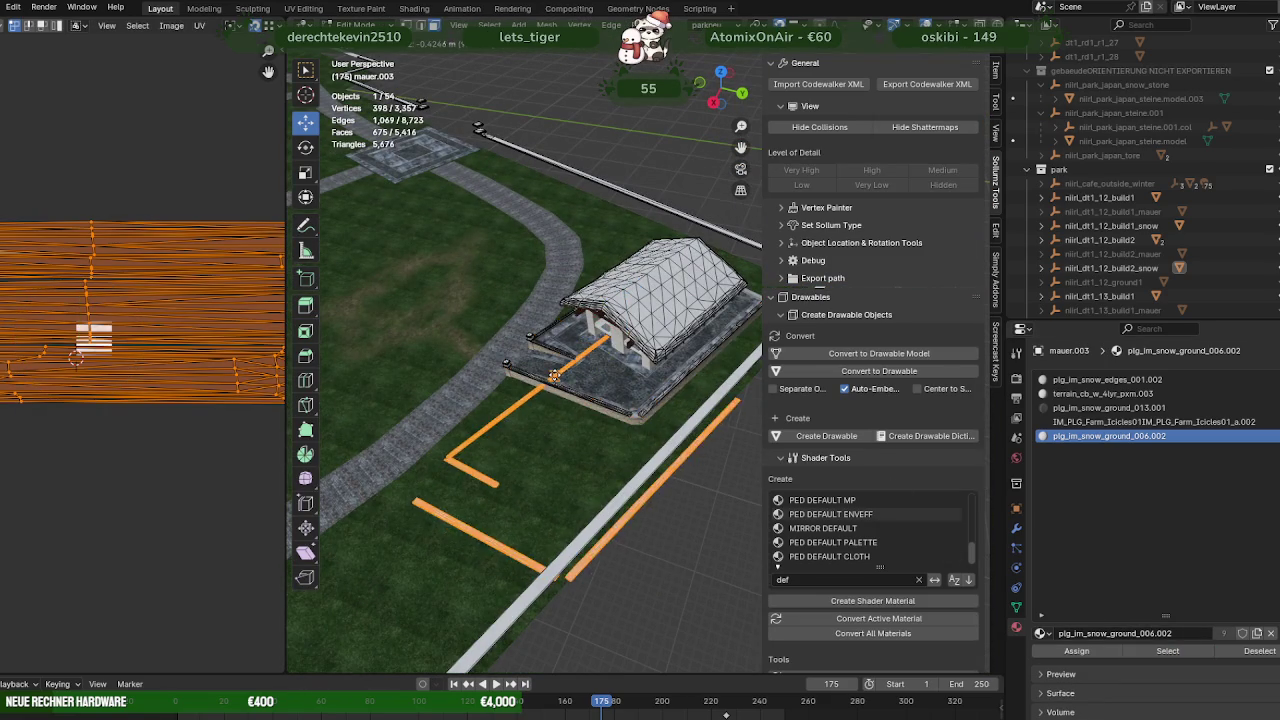
key("Escape")
key("ctrl+f")
mouse_move(390, 432)
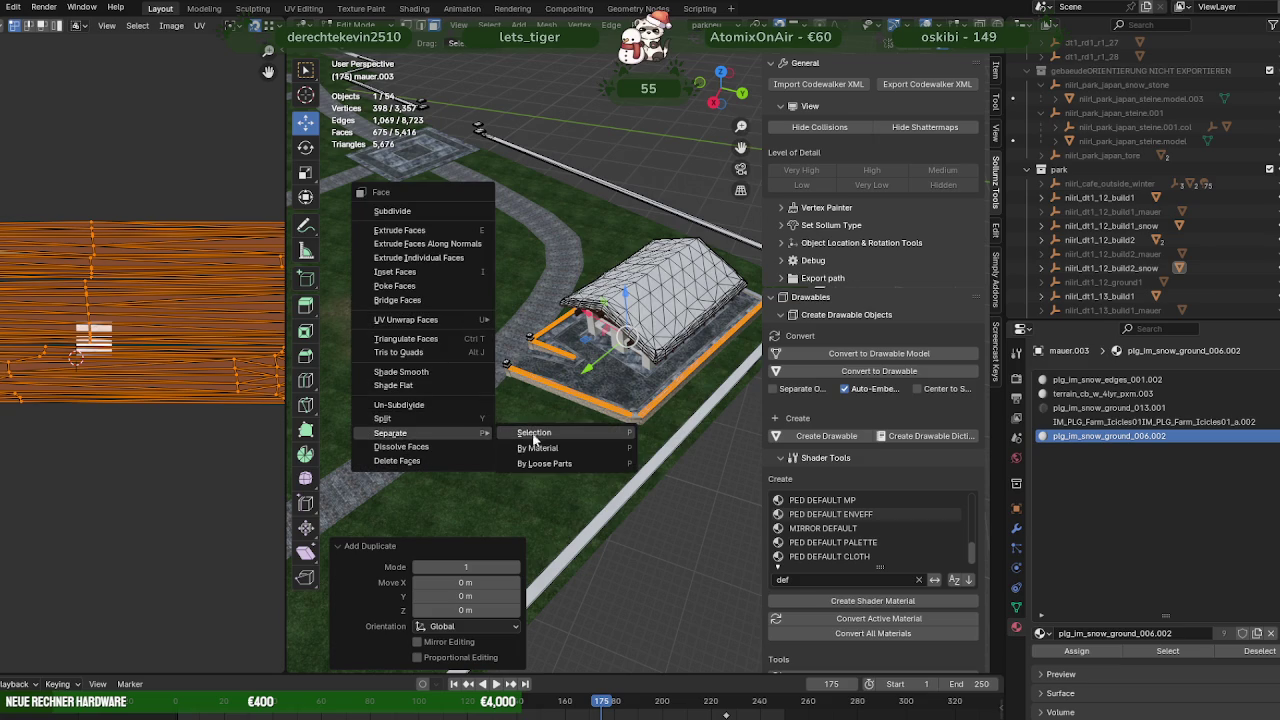
left_click(537, 437)
Shift the mauer.011 snow strip about −7.72 m in Y, then start editing mauer.010
key("Tab")
left_click(1044, 268)
scroll("down", 3)
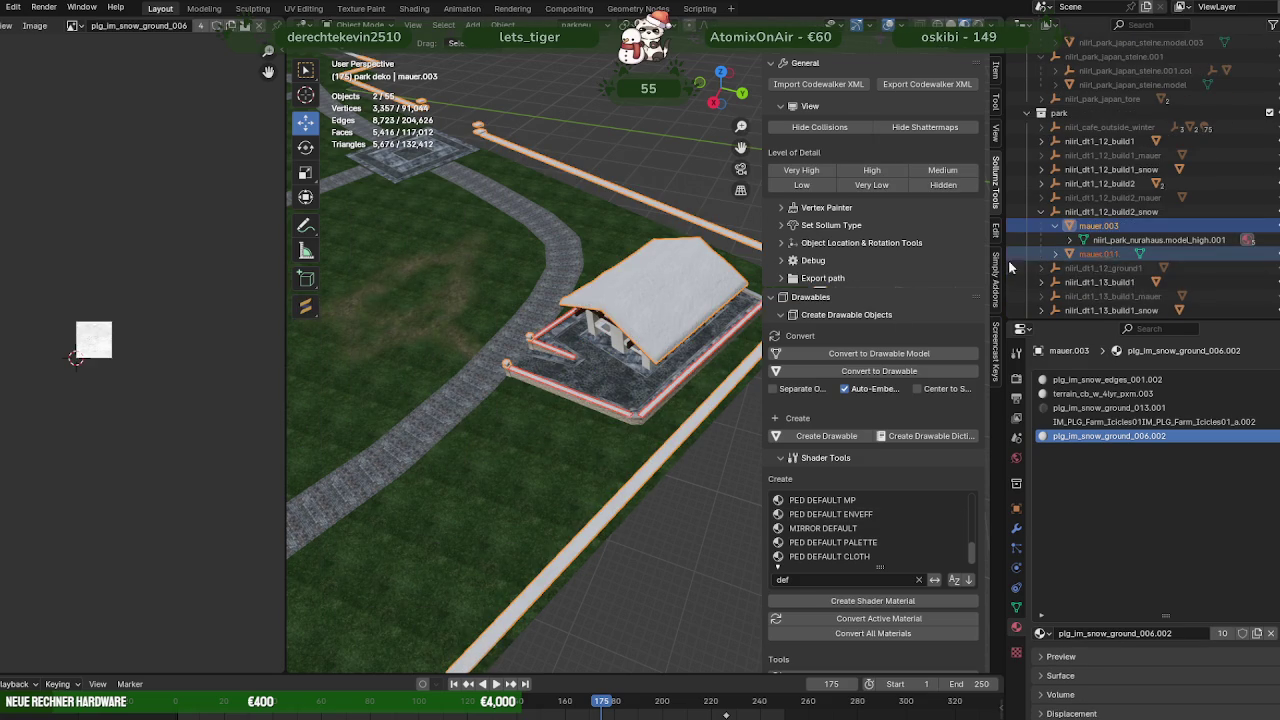
left_click(1085, 254)
scroll("down", 3)
key("Tab")
scroll("down", 3)
scroll("down", 3)
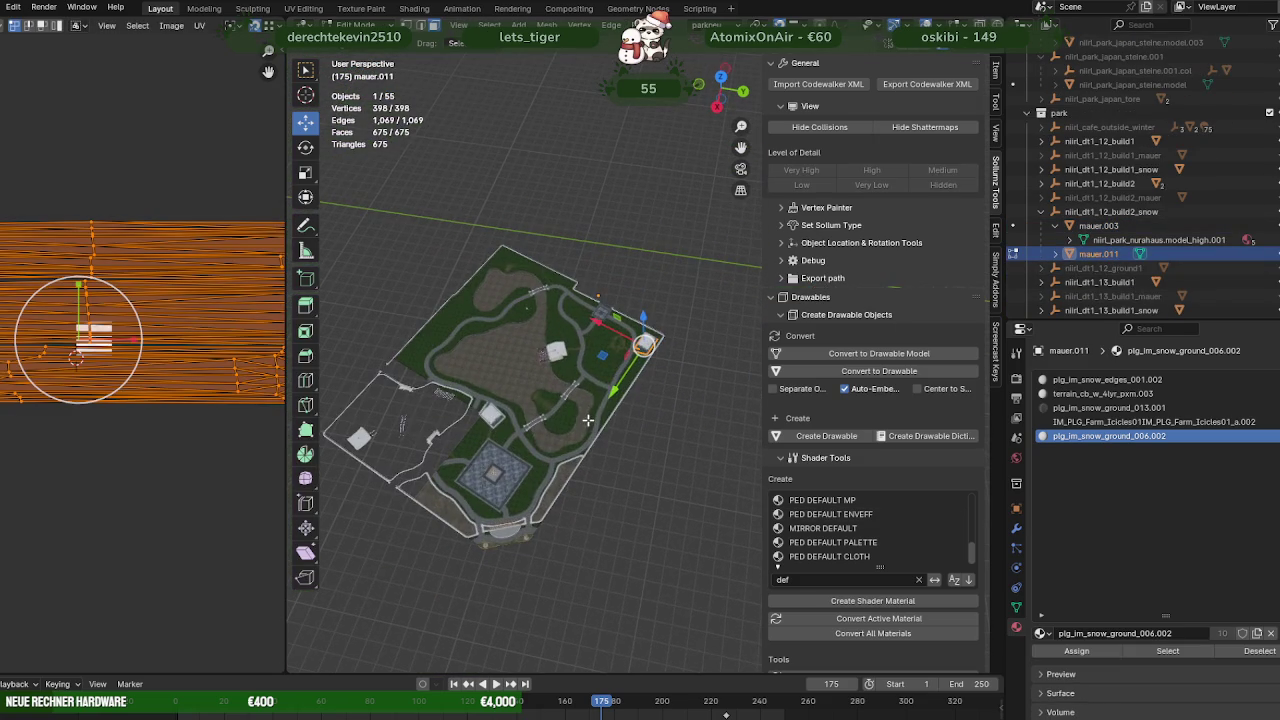
left_click_drag(605, 359, 486, 416)
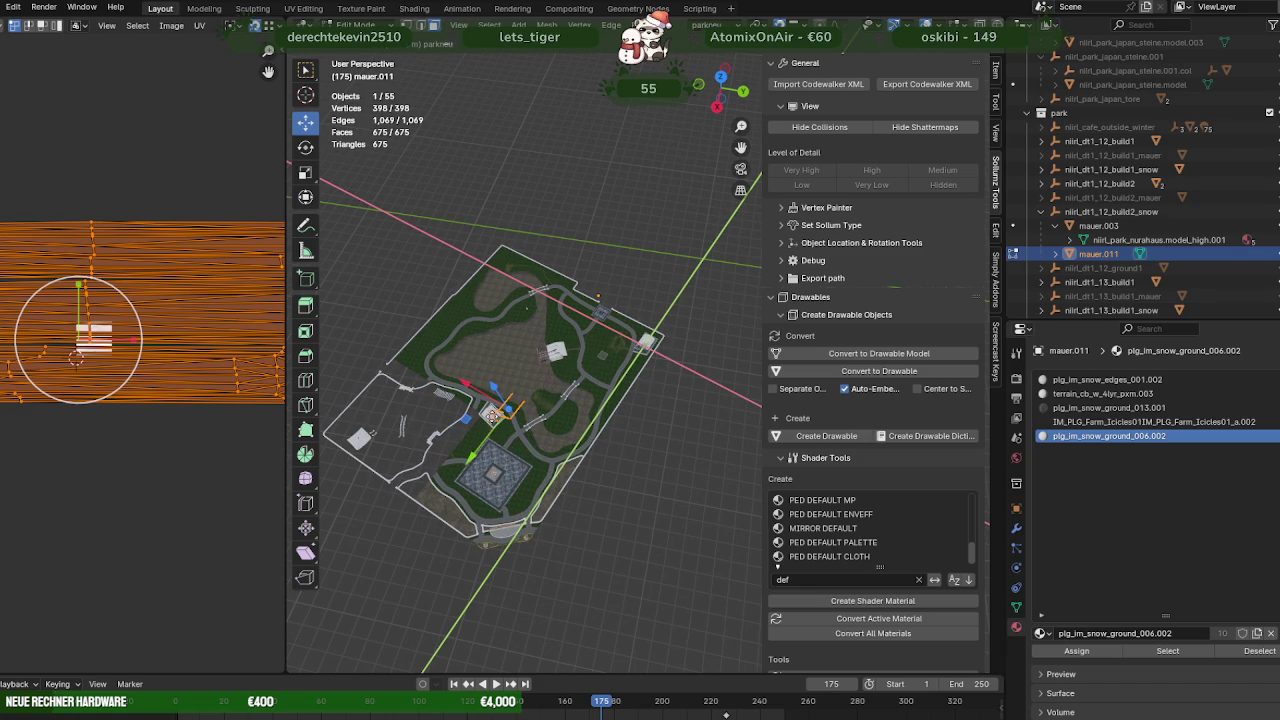
scroll("up", 3)
scroll("down", 3)
scroll("up", 3)
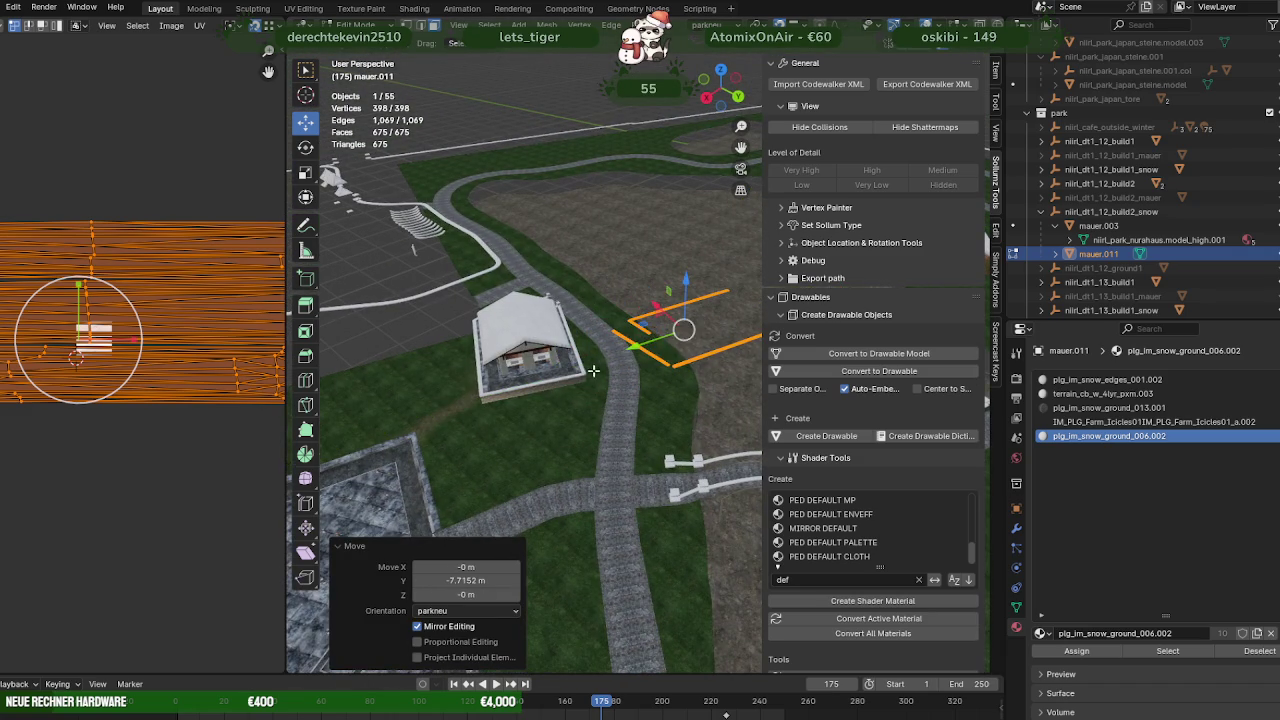
key("Tab")
scroll("up", 3)
left_click(563, 387)
key("Tab")
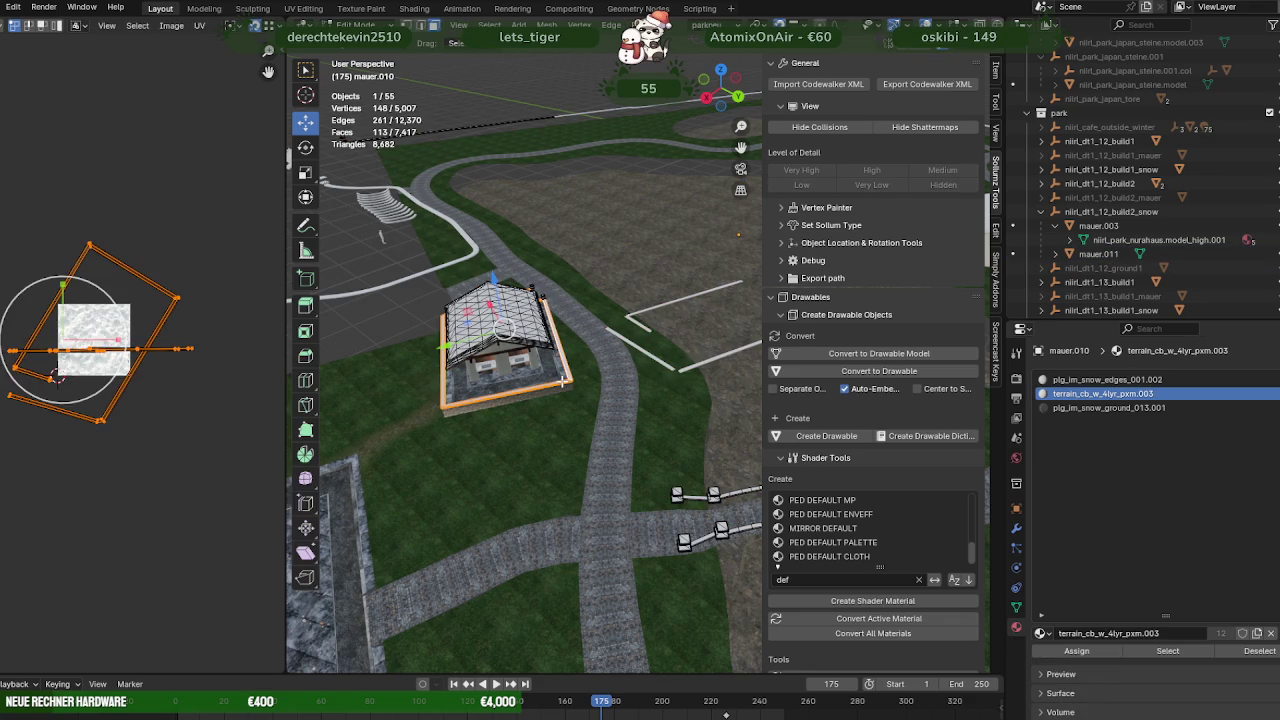
Select all mauer.010 faces using the terrain_cb_w_4lyr_pxm.003 material
left_click(563, 382)
left_click(1181, 651)
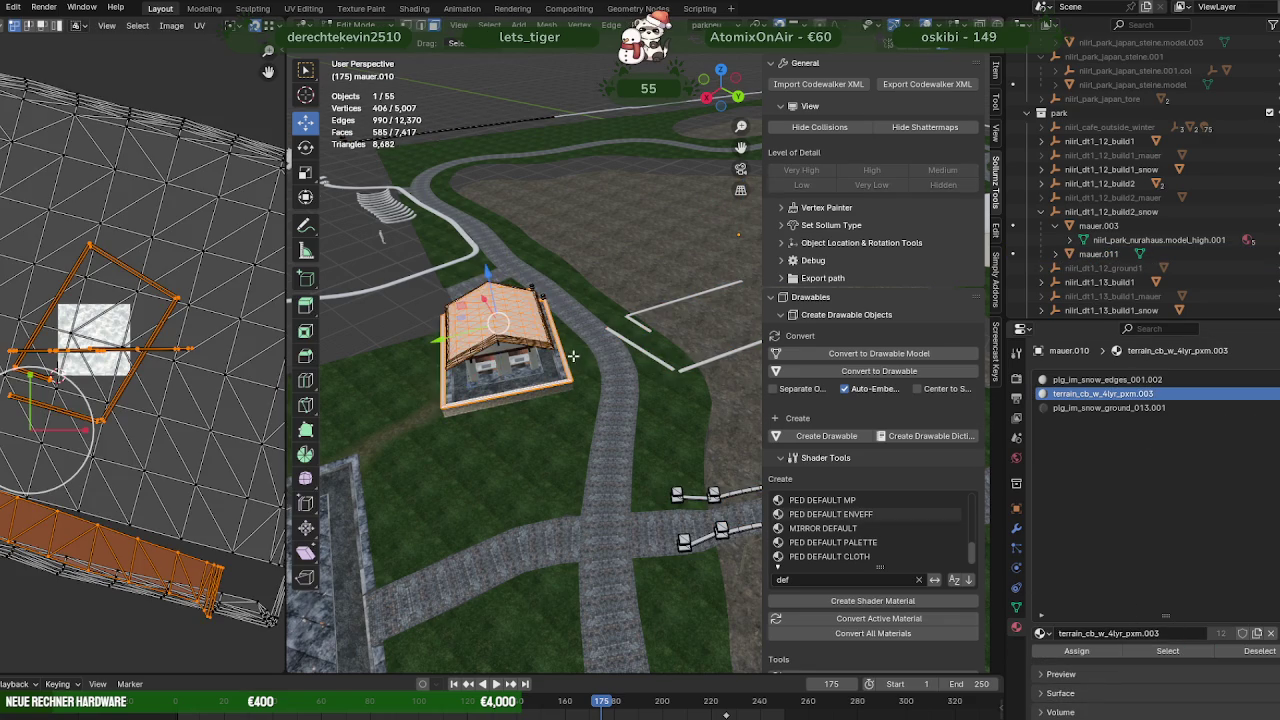
left_click_drag(560, 380, 572, 366)
scroll("up", 3)
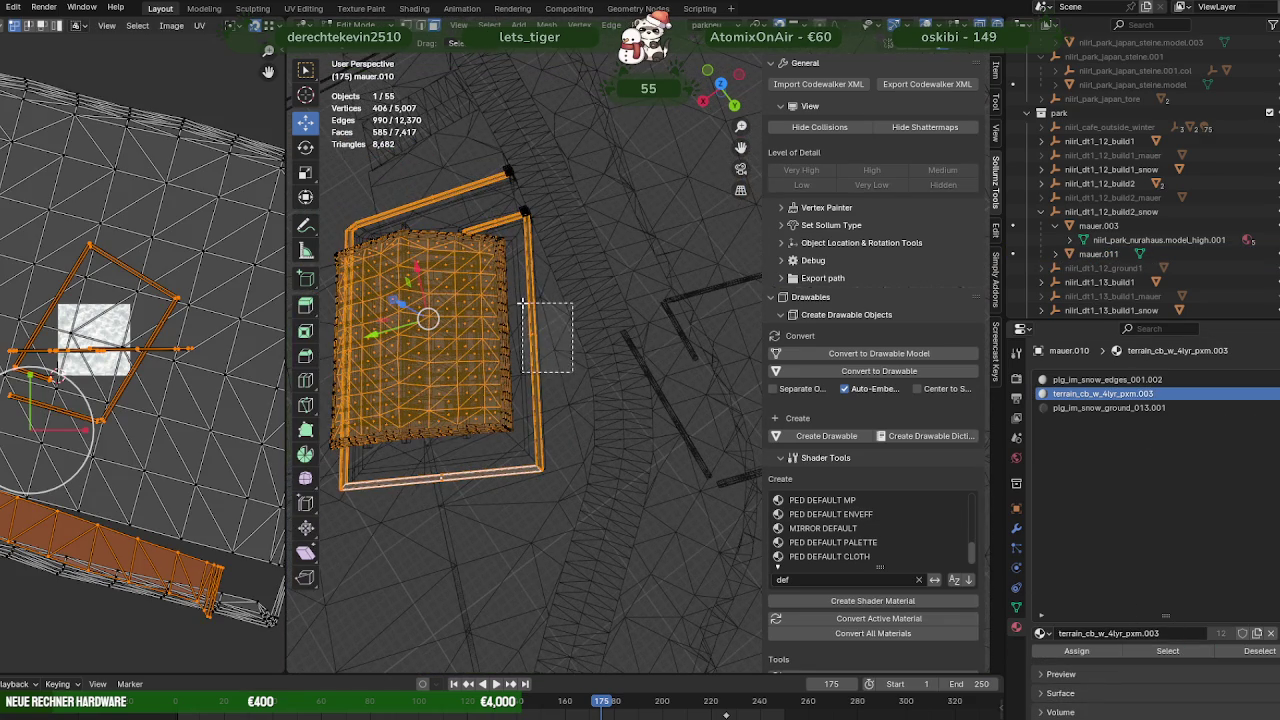
Box-select the leftover wall strips on every side of the roof slab
left_click(528, 319)
left_click_drag(465, 527, 416, 481)
left_click_drag(416, 481, 613, 379)
left_click(502, 449)
left_click_drag(647, 378, 647, 378)
left_click_drag(647, 378, 591, 420)
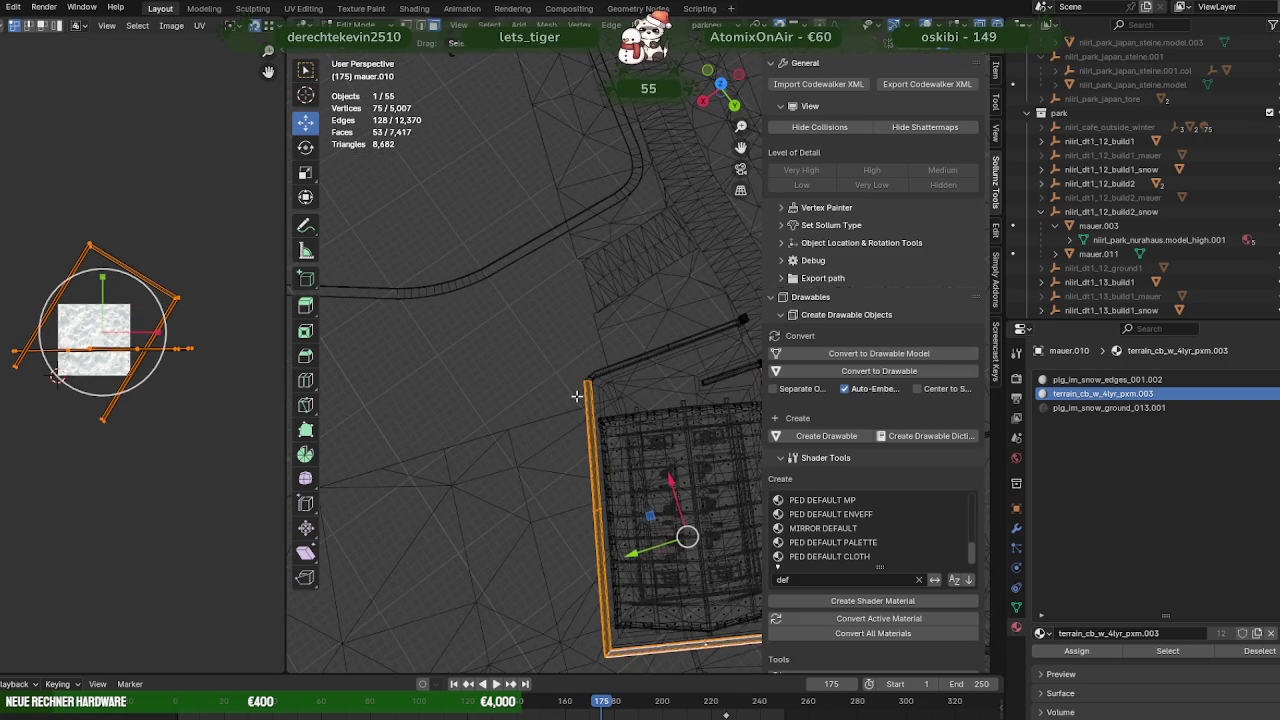
left_click_drag(606, 384, 606, 384)
left_click_drag(606, 384, 663, 312)
left_click_drag(688, 360, 688, 360)
left_click_drag(688, 360, 595, 380)
left_click_drag(595, 373, 632, 413)
left_click_drag(632, 413, 590, 421)
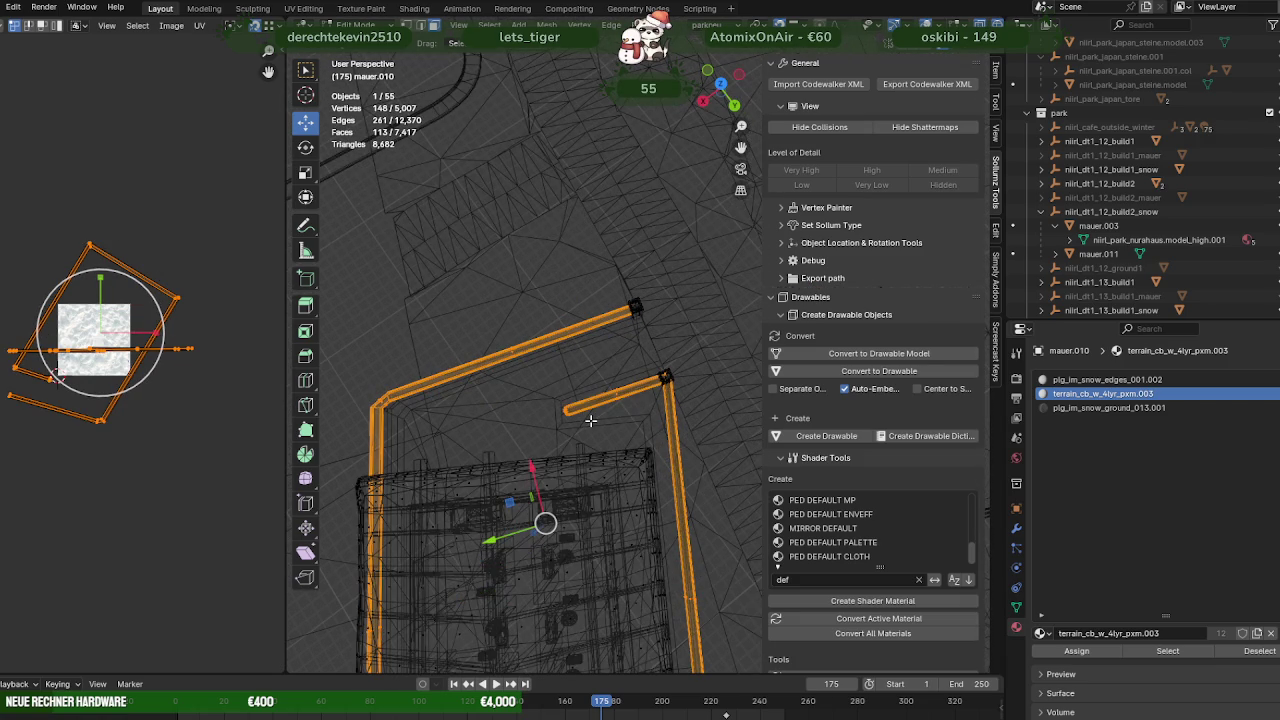
Delete the 148 wall-rim vertices, leaving 4,859, and exit Edit Mode
key("x")
left_click(590, 420)
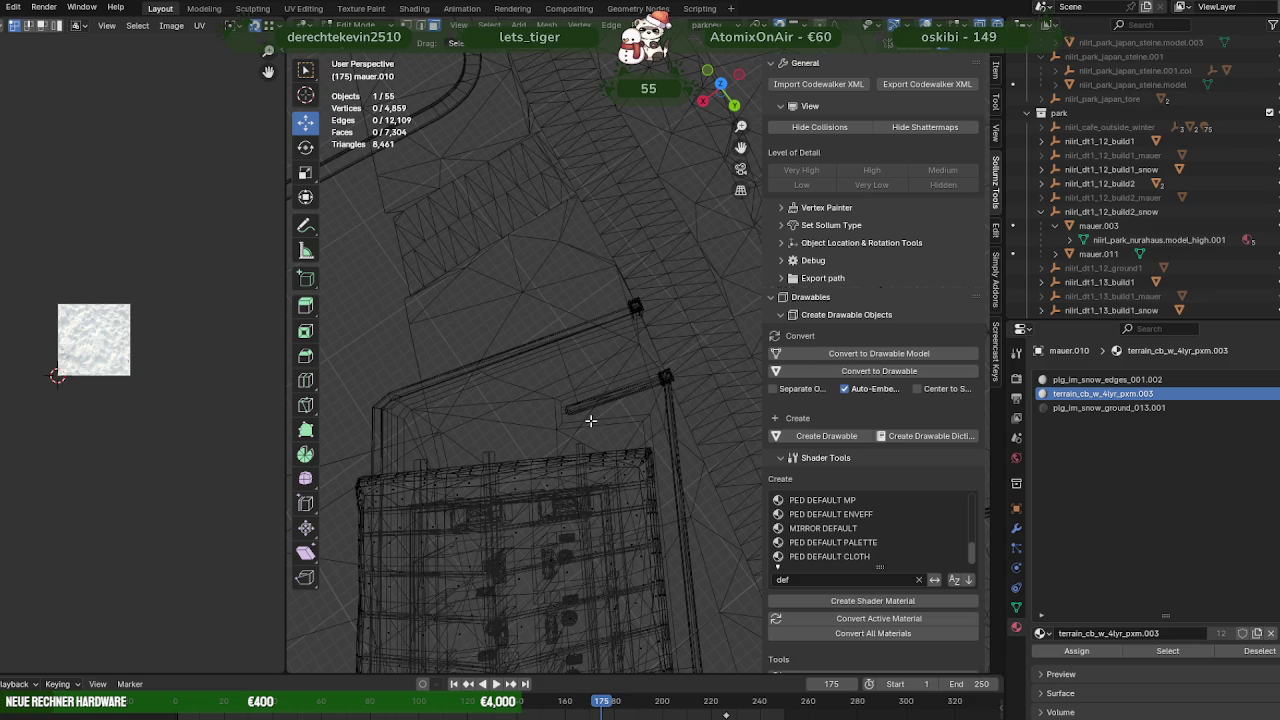
key("shift+z")
left_click_drag(590, 421, 527, 279)
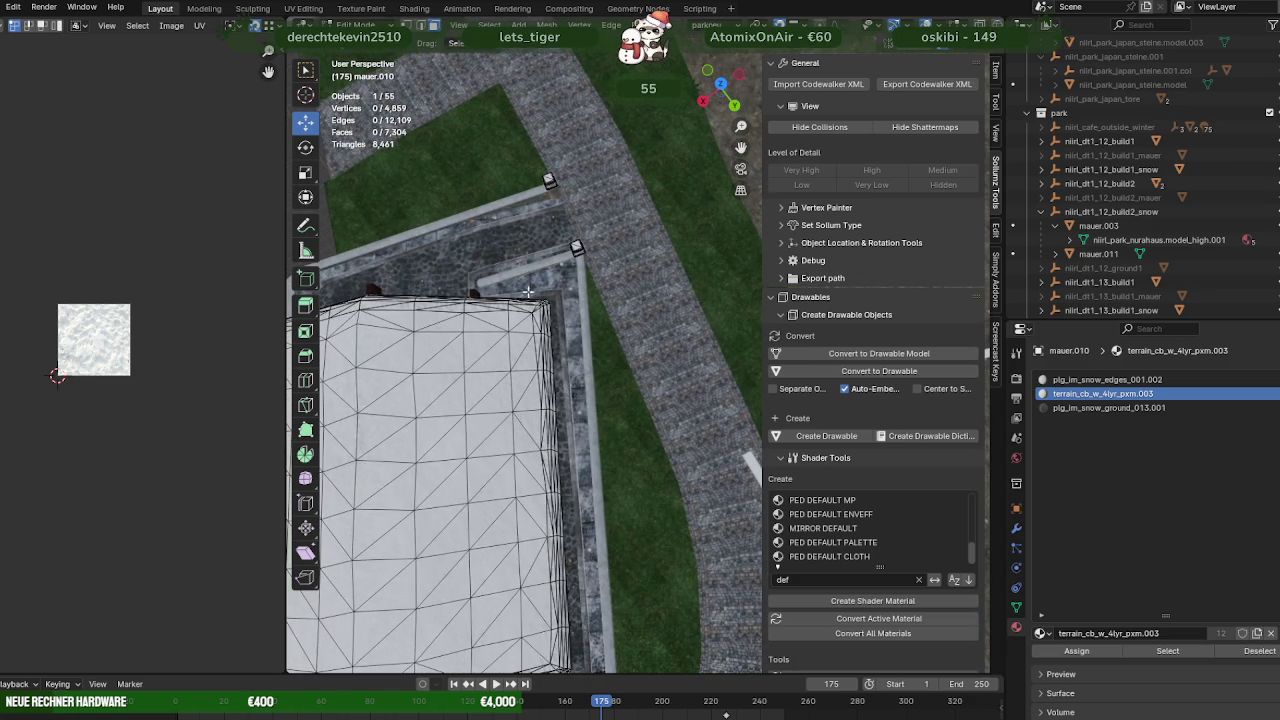
scroll("down", 3)
key("Tab")
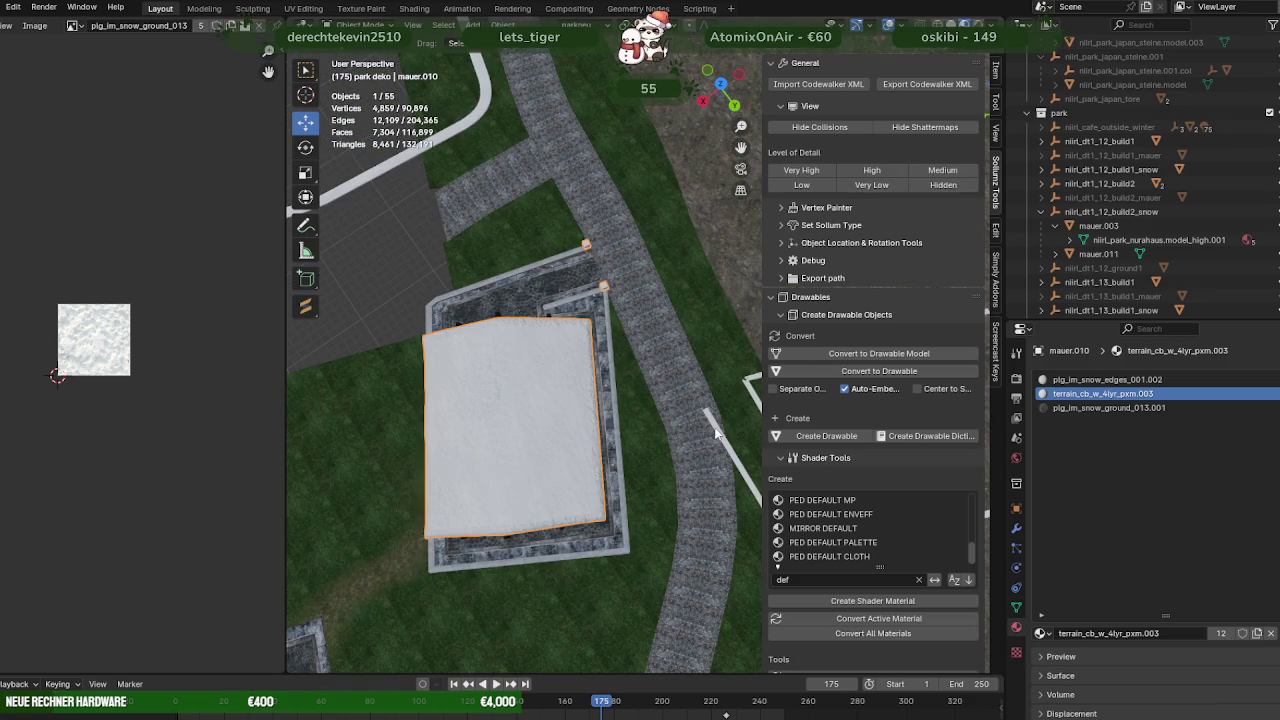
Join the white edge strip mauer.011 into the roof snow slab mauer.010
left_click(701, 417)
left_click(585, 335)
right_click(645, 286)
left_click(573, 287)
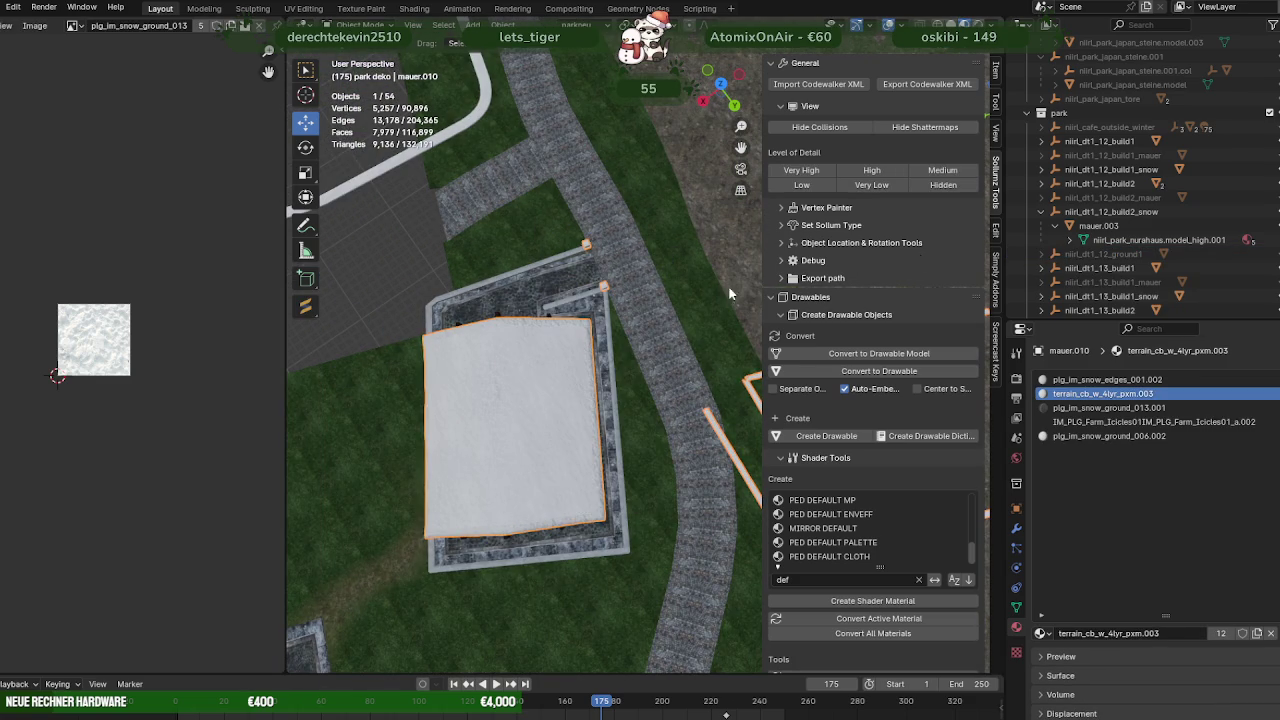
Export build2_snow as Codewalker XML to the EXPORT folder and stop the alt:V test server
left_click(1098, 226)
scroll("down", 3)
left_click_drag(760, 251, 501, 324)
left_click(1041, 211)
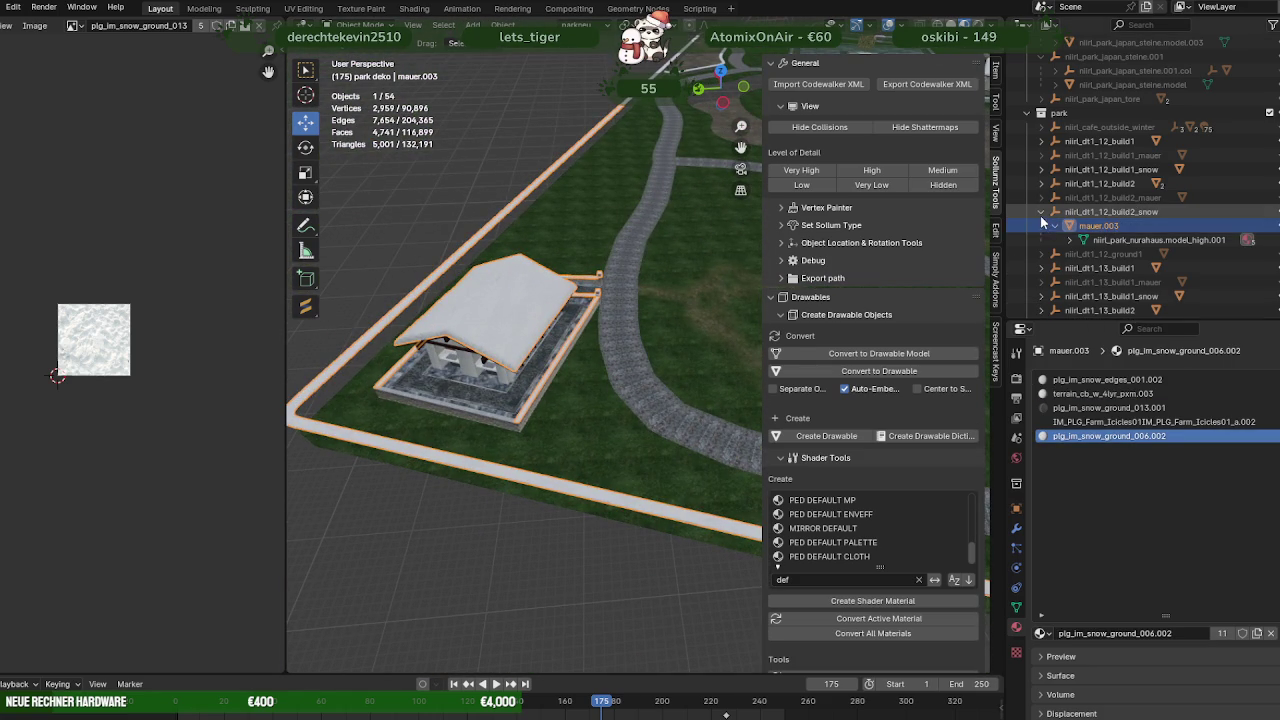
left_click(1033, 213)
left_click(927, 84)
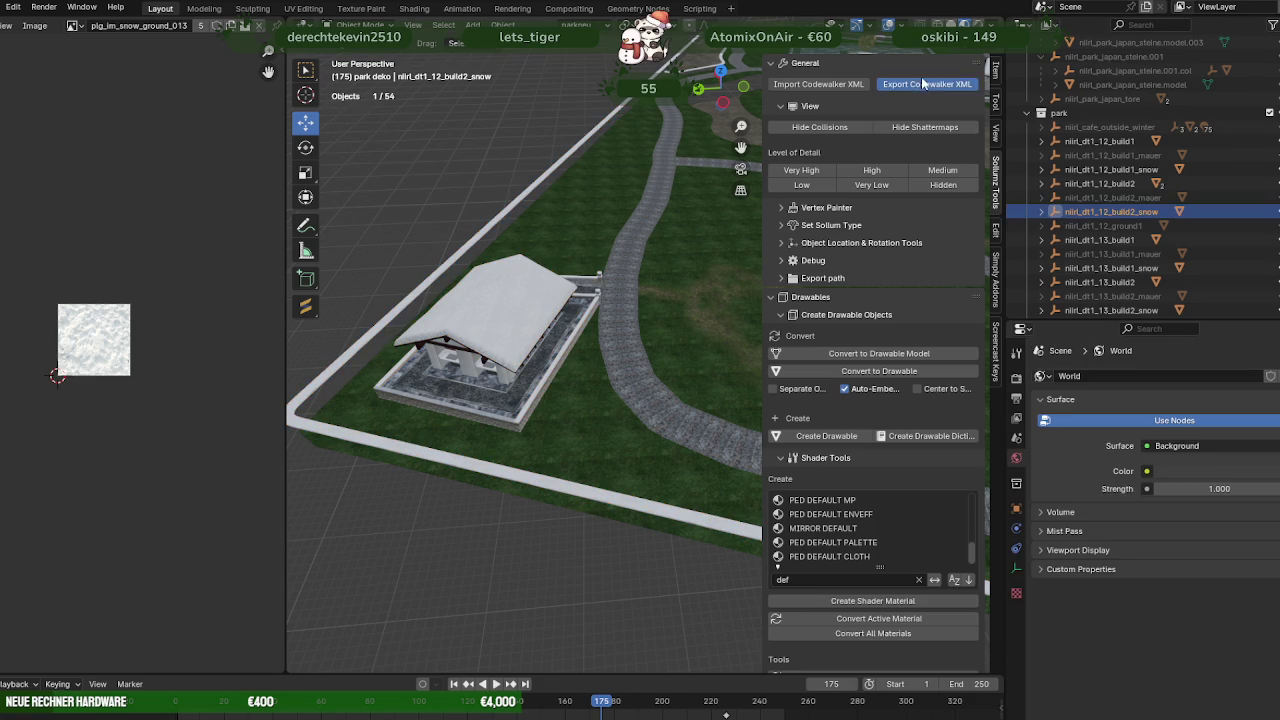
left_click(875, 540)
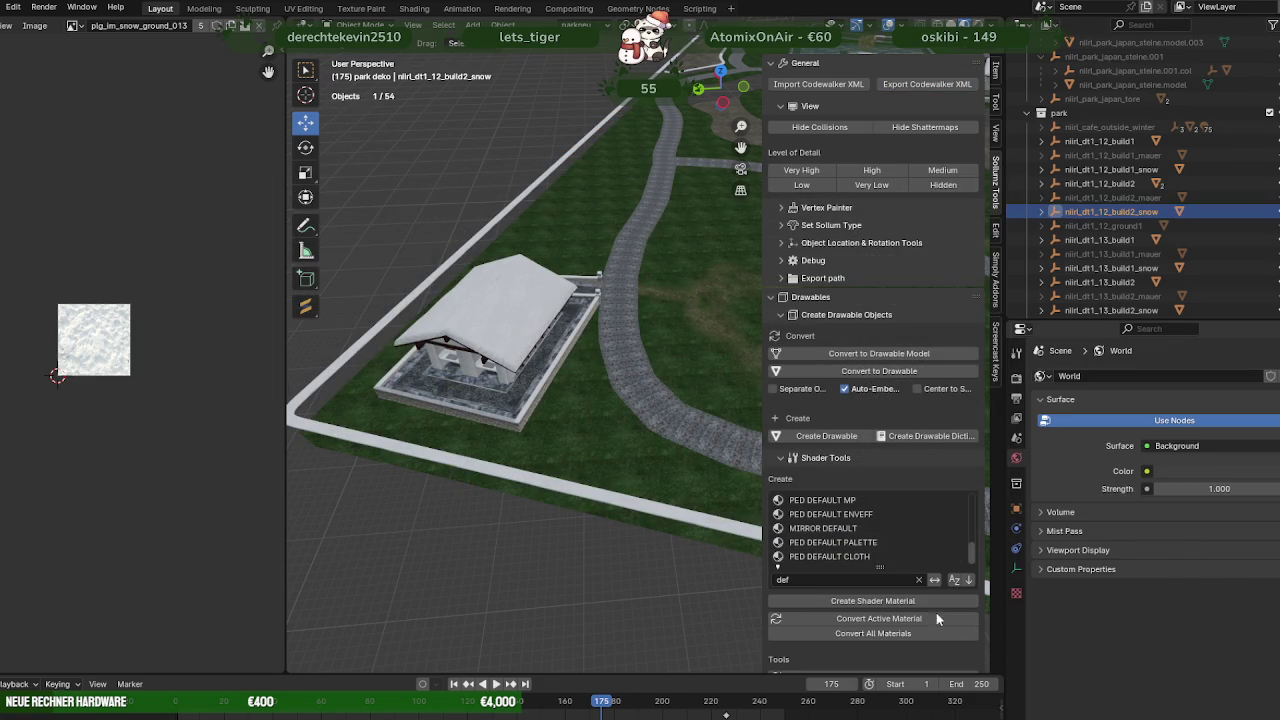
left_click(456, 668)
left_click(656, 10)
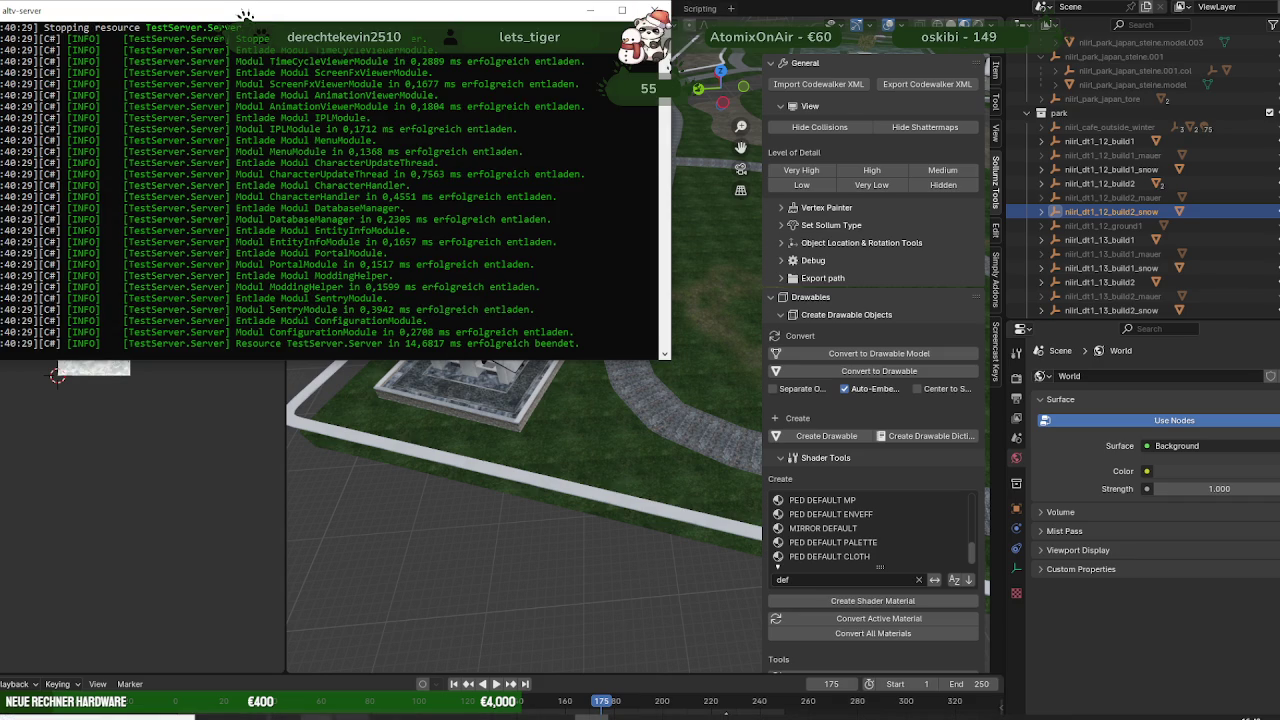
Add nirl_dt1_12_build2_snow.ydr to winter.rpf and check the model in the preview
left_click(259, 650)
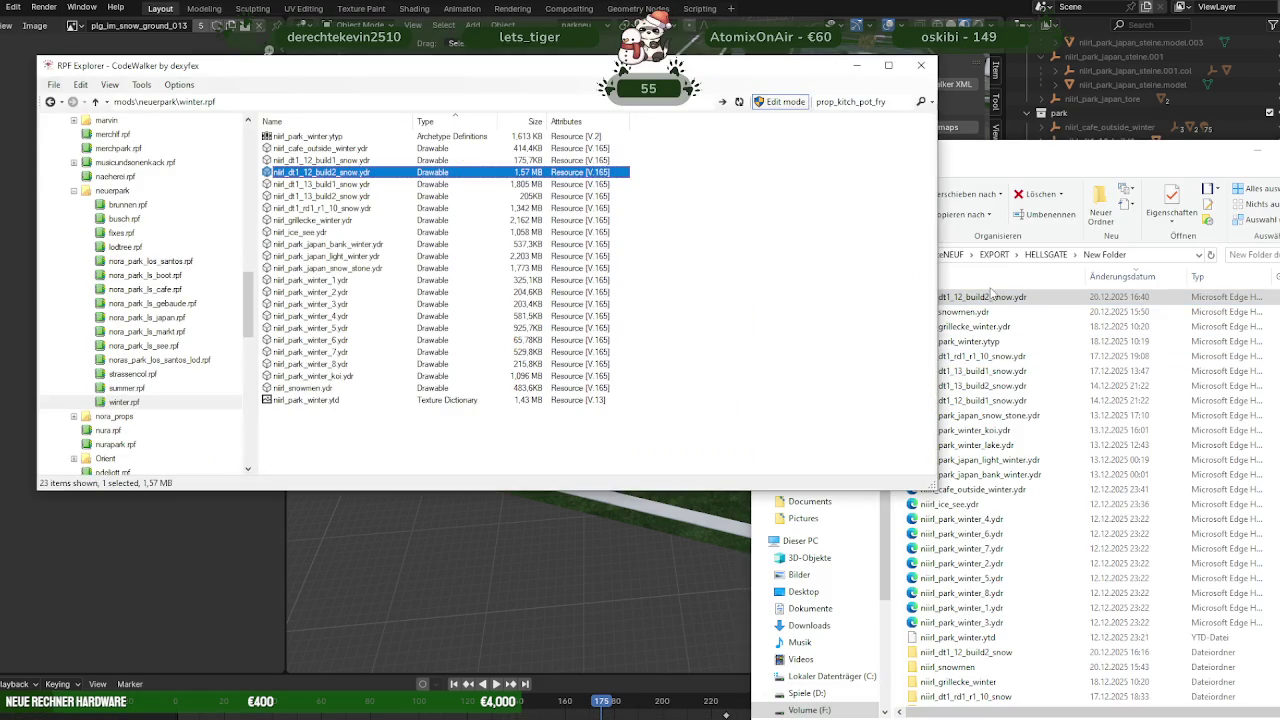
left_click_drag(993, 300, 497, 427)
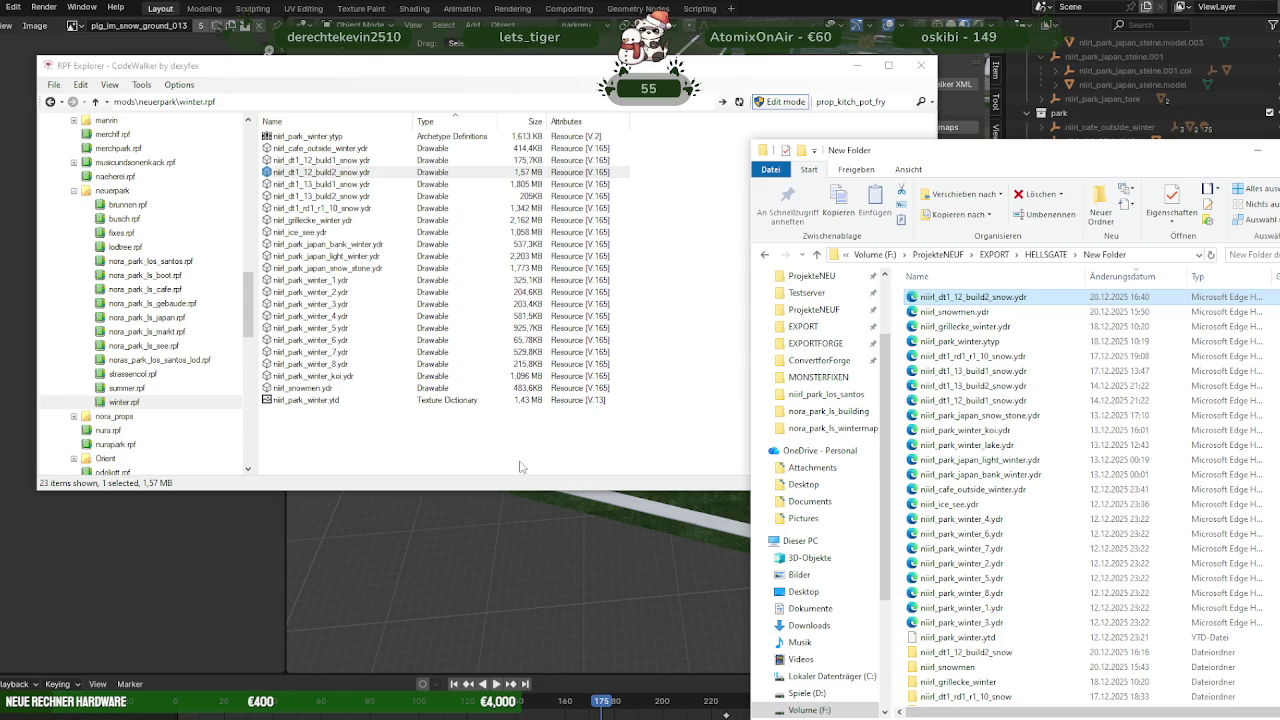
double_click(315, 173)
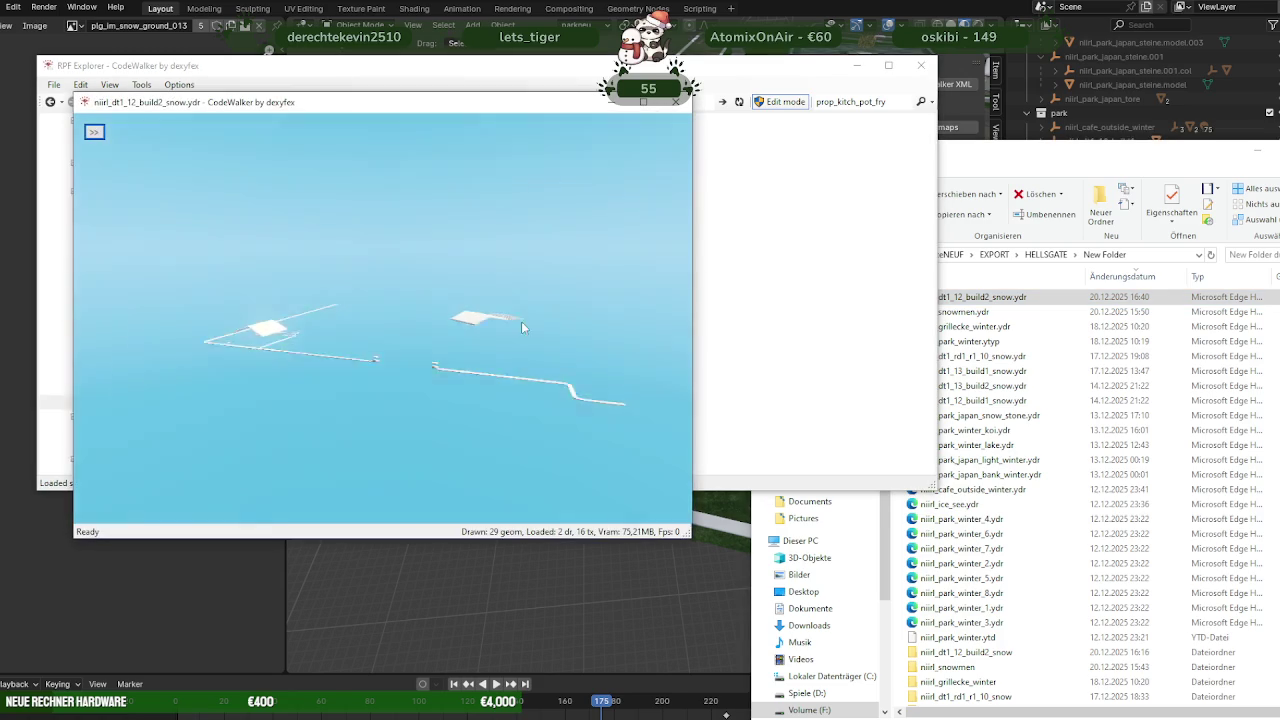
left_click_drag(380, 348, 578, 194)
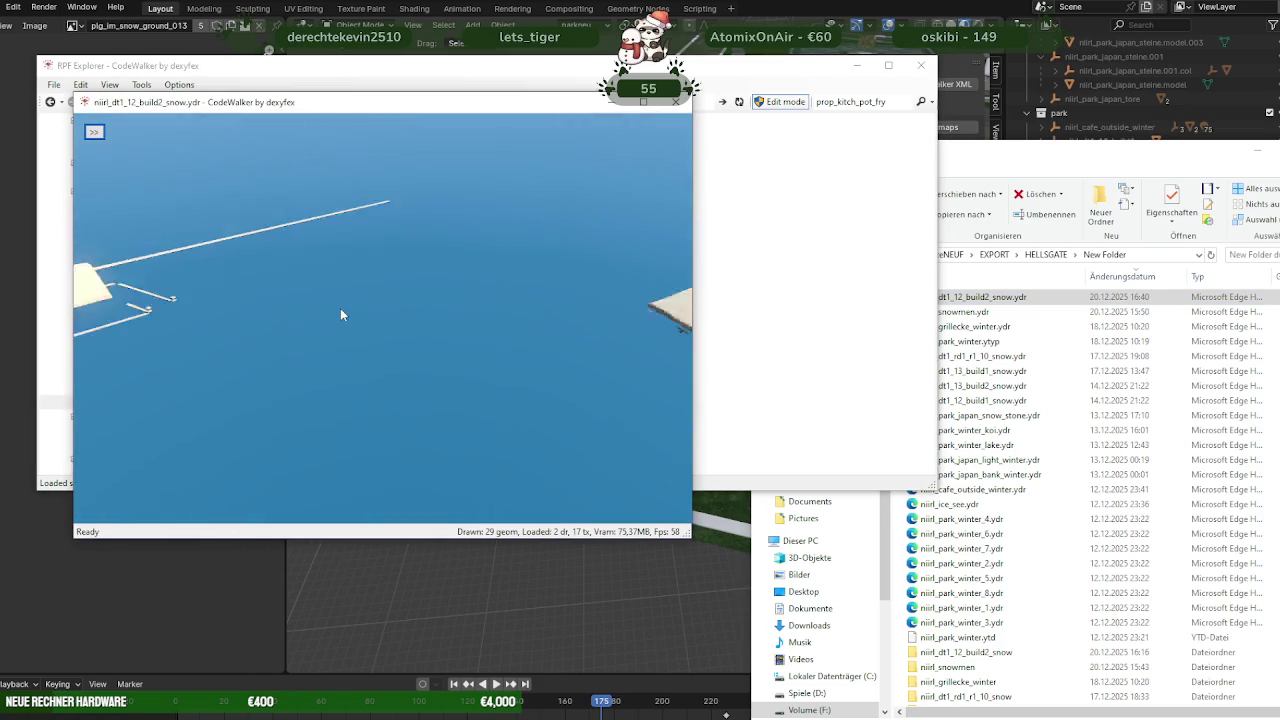
left_click(677, 110)
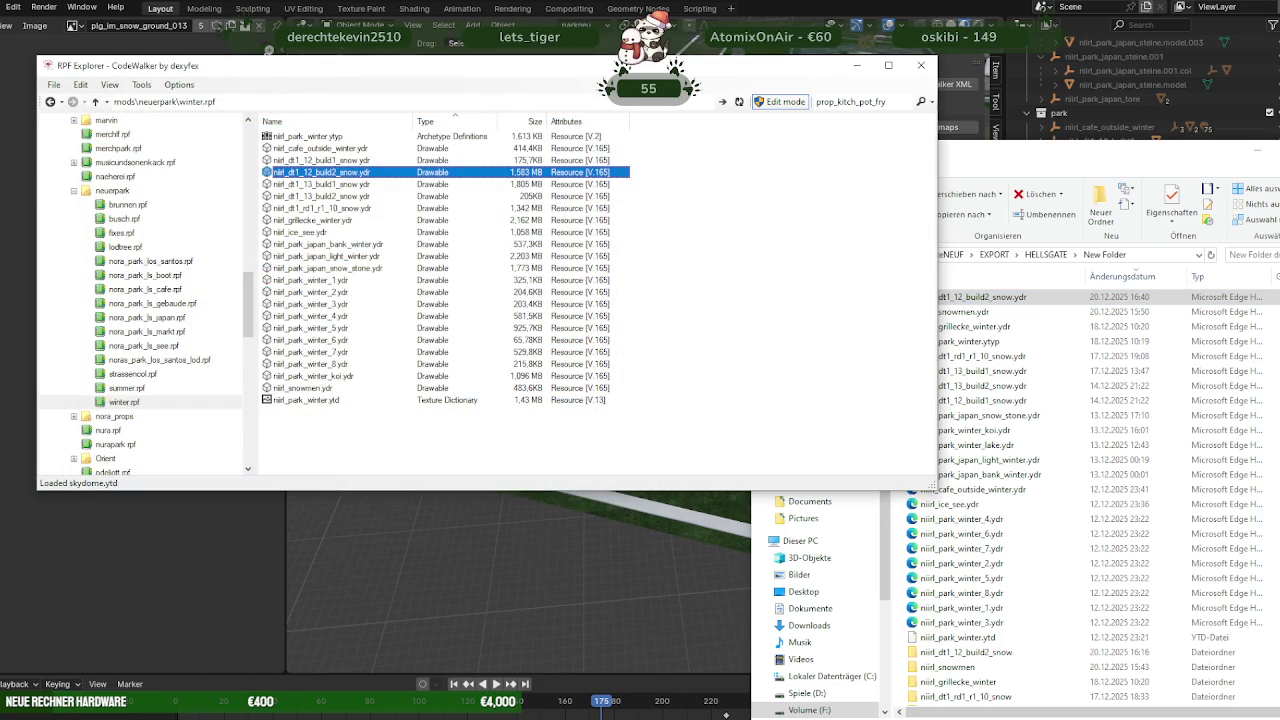
Copy nirl_dt1_12_build2_snow.ydr into nora_park_ls_wintermap, replacing the older file ('Datei im Ziel ersetzen')
left_click(168, 655)
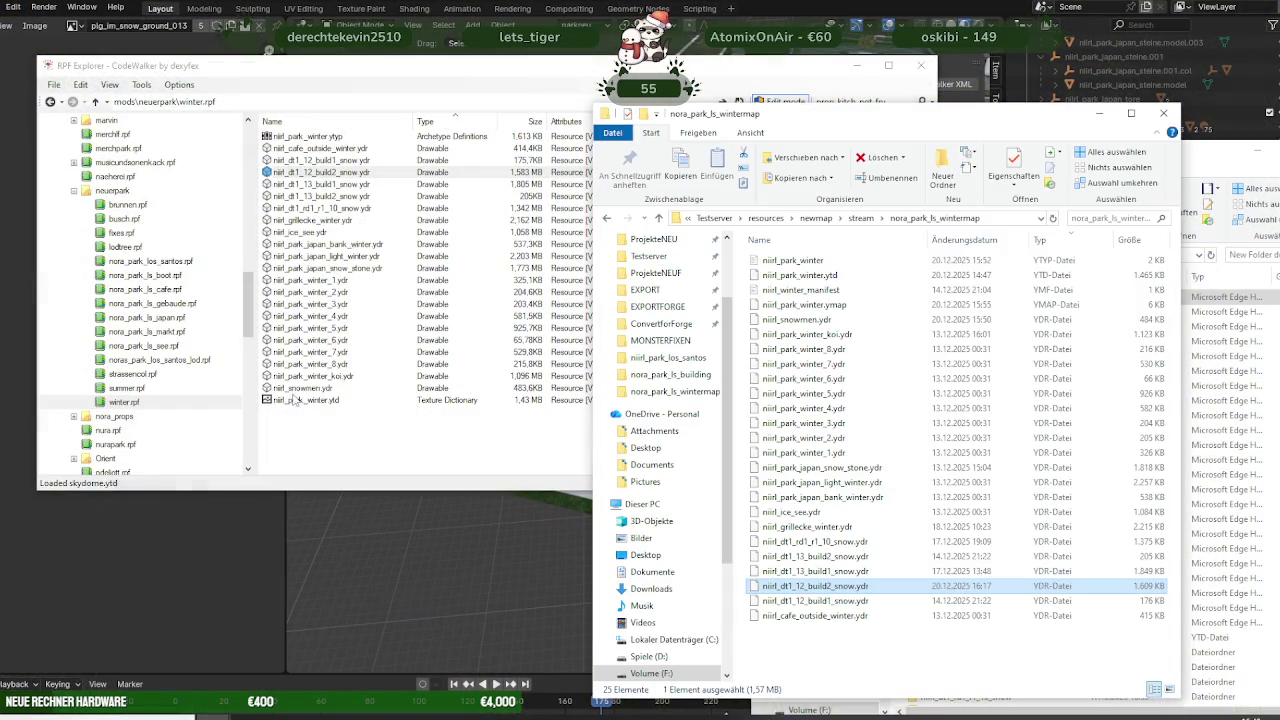
left_click(832, 345)
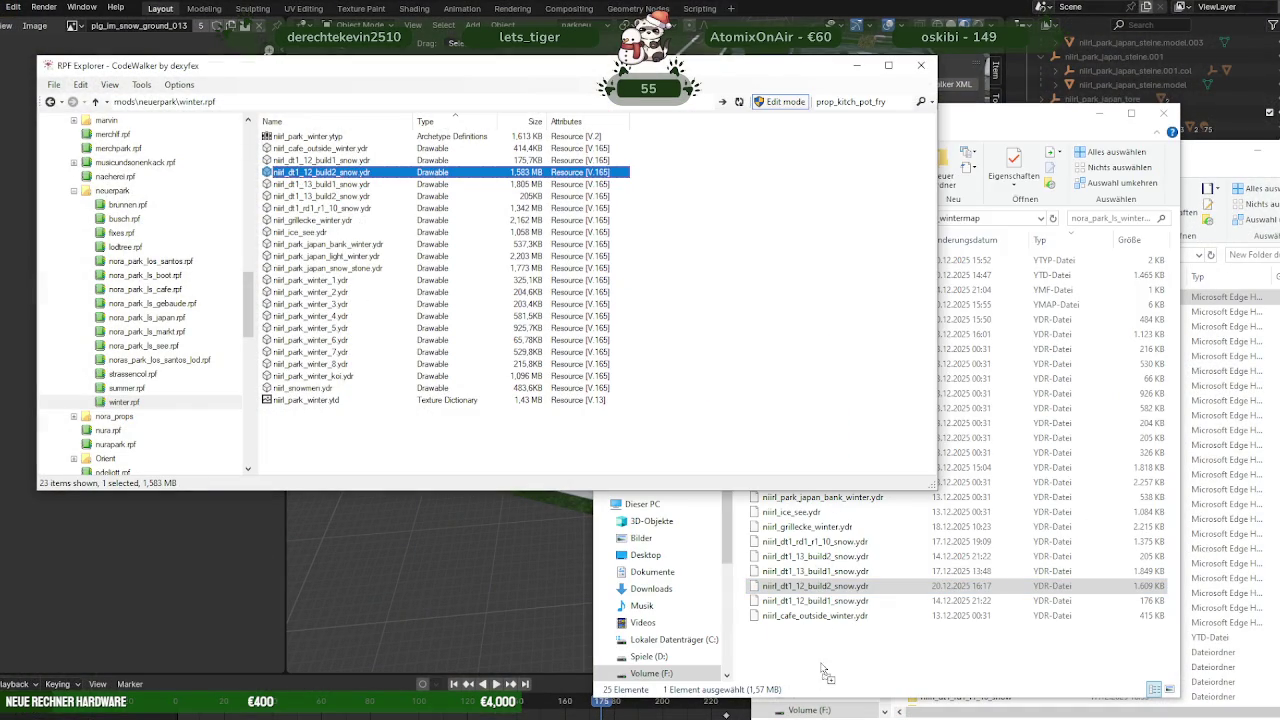
left_click_drag(818, 673, 818, 670)
left_click(591, 284)
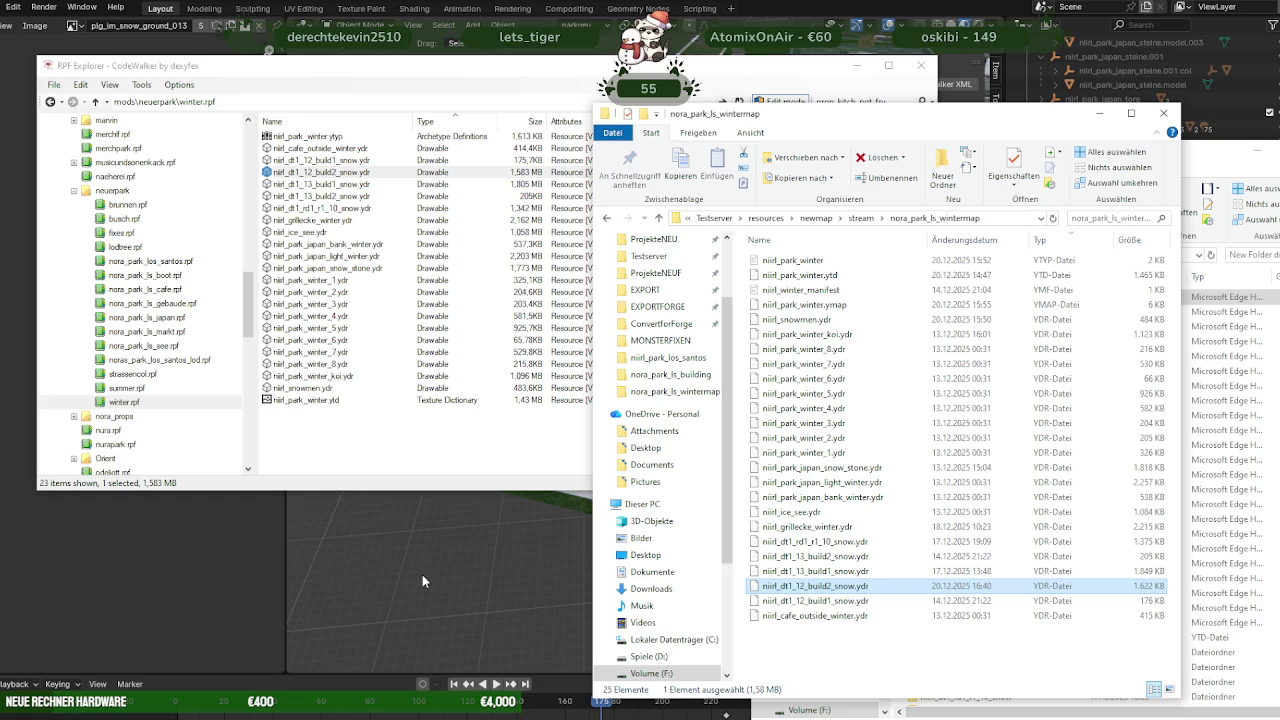
left_click(454, 525)
scroll("down", 3)
In mauer.010's Edit Mode, select the plg_im_snow_ground_006.002 faces and view them from top
left_click_drag(619, 355, 632, 274)
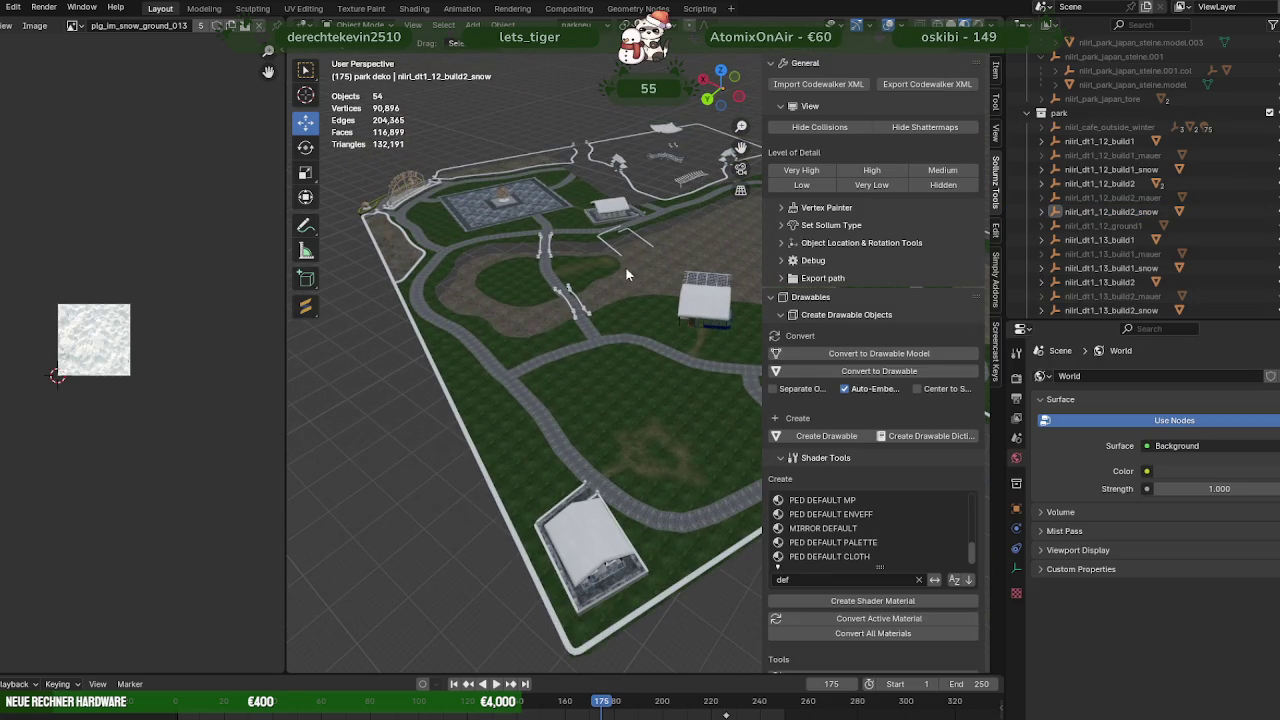
left_click(616, 250)
key("Tab")
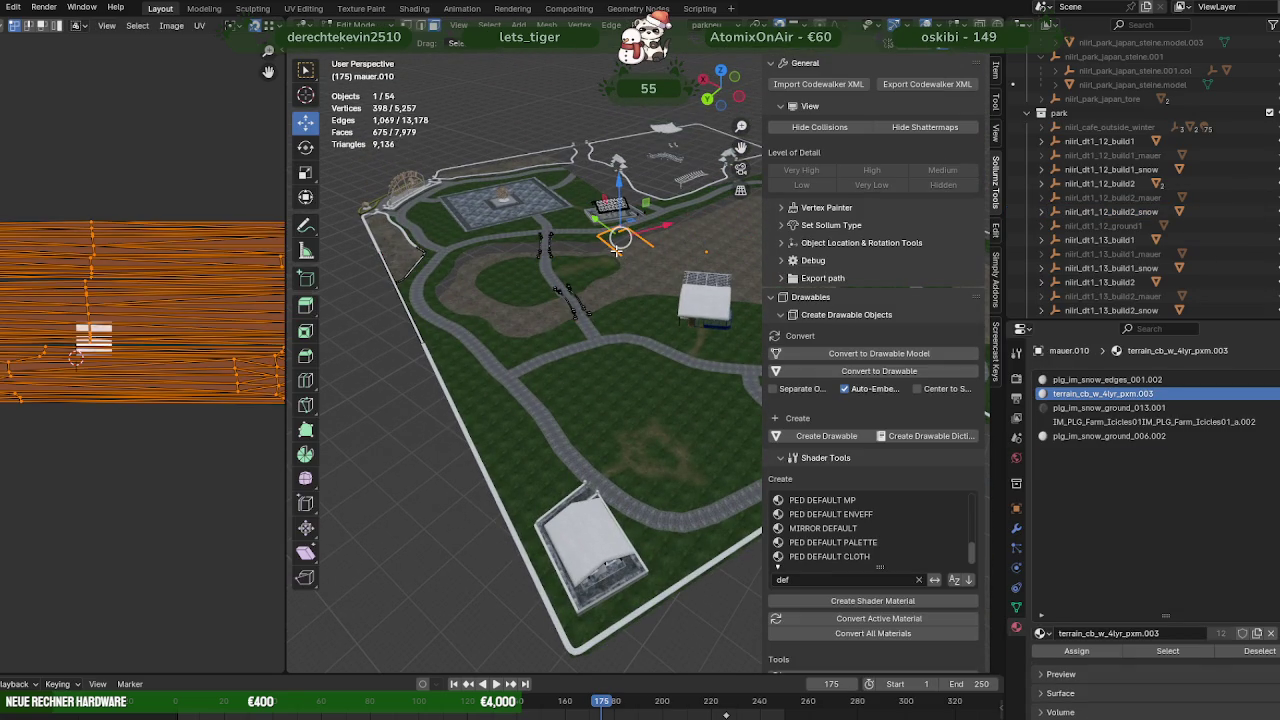
left_click(1109, 436)
left_click(1168, 651)
key("KP_Decimal")
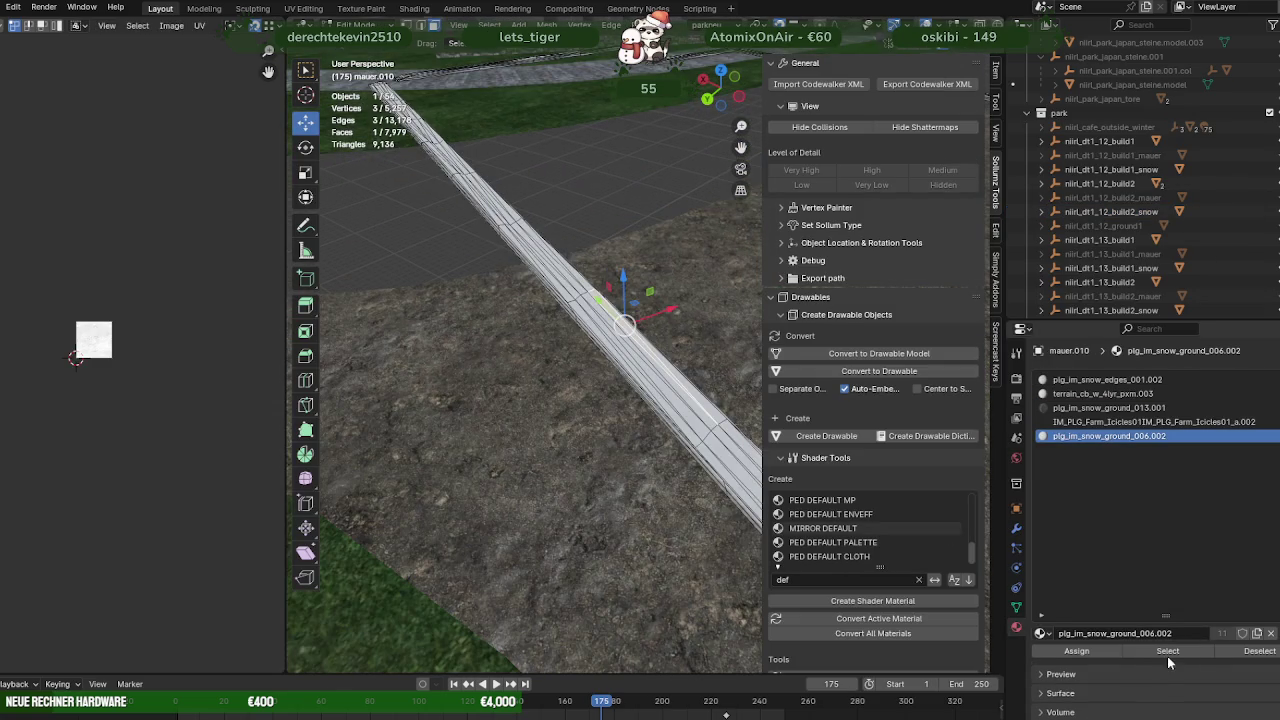
left_click(1166, 651)
key("KP_Decimal")
key("KP_7")
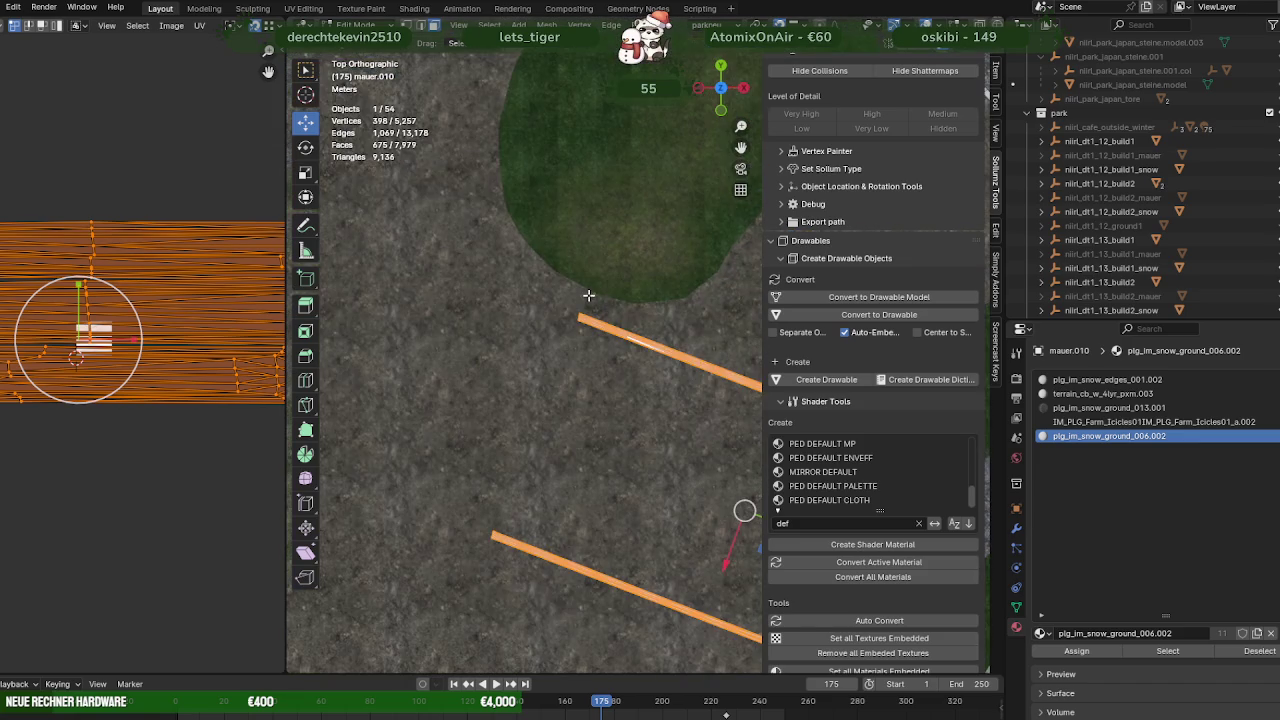
scroll("down", 3)
scroll("down", 3)
scroll("down", 3)
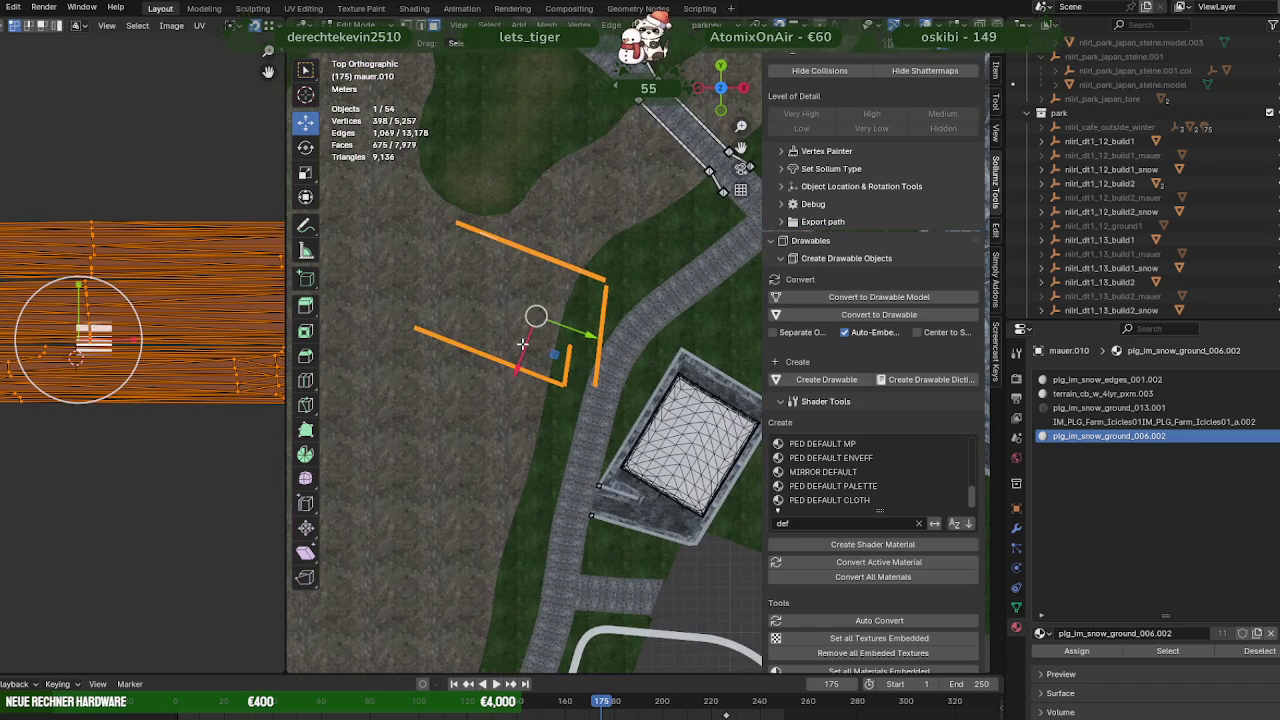
Move the snow faces 5.6067 m X, 17.353 m Y and rotate them −99.8° around the pavilion
key("Tab")
key("Tab")
left_click_drag(532, 381, 480, 329)
left_click_drag(503, 306, 668, 437)
left_click(668, 437)
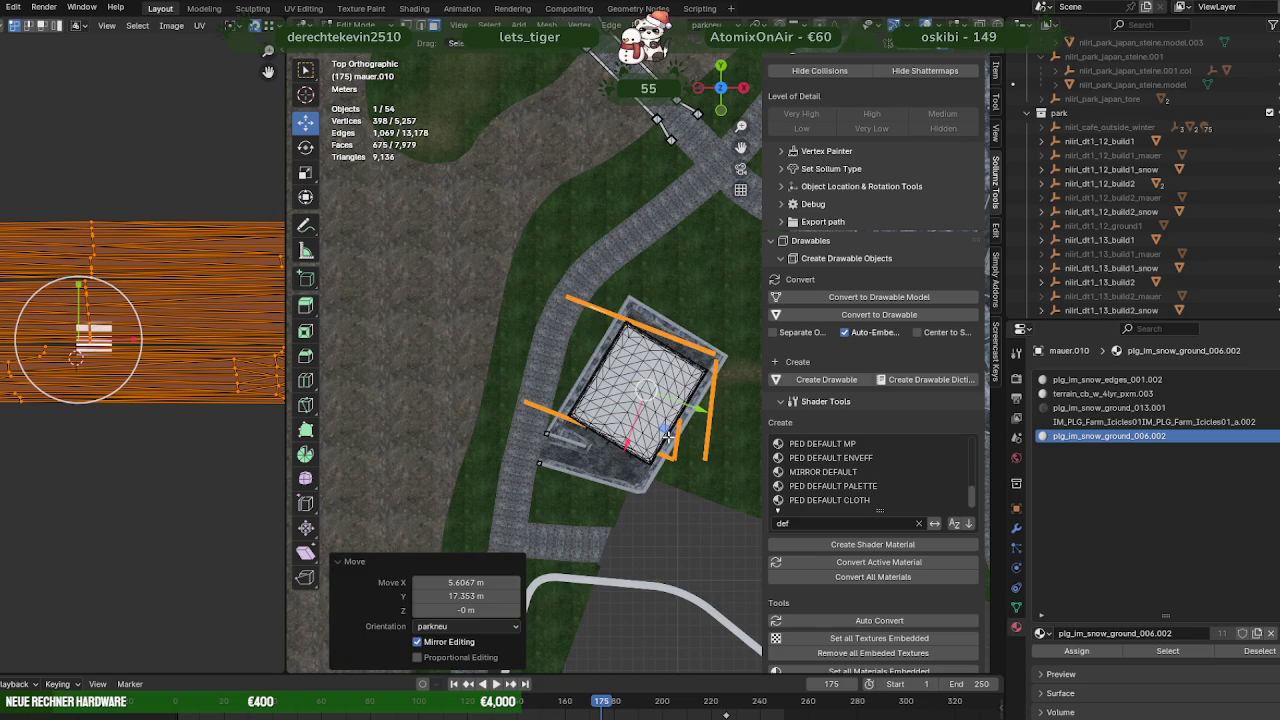
key("e")
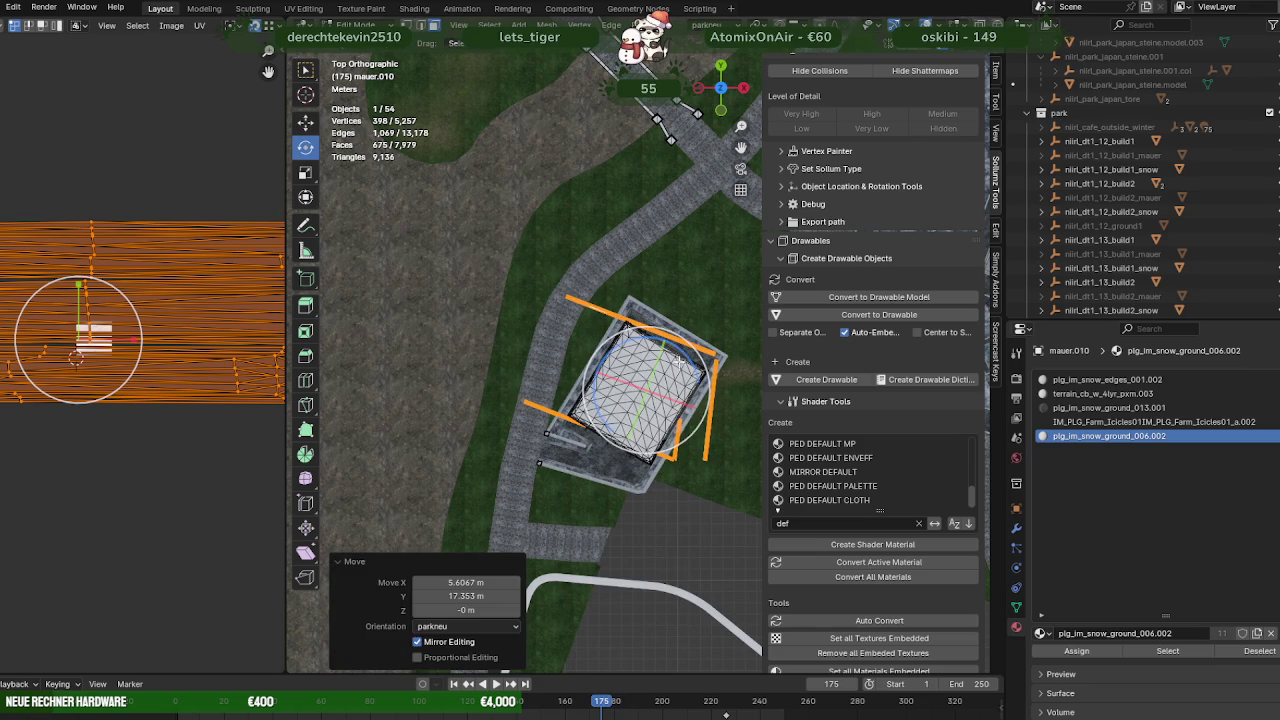
left_click_drag(683, 357, 676, 434)
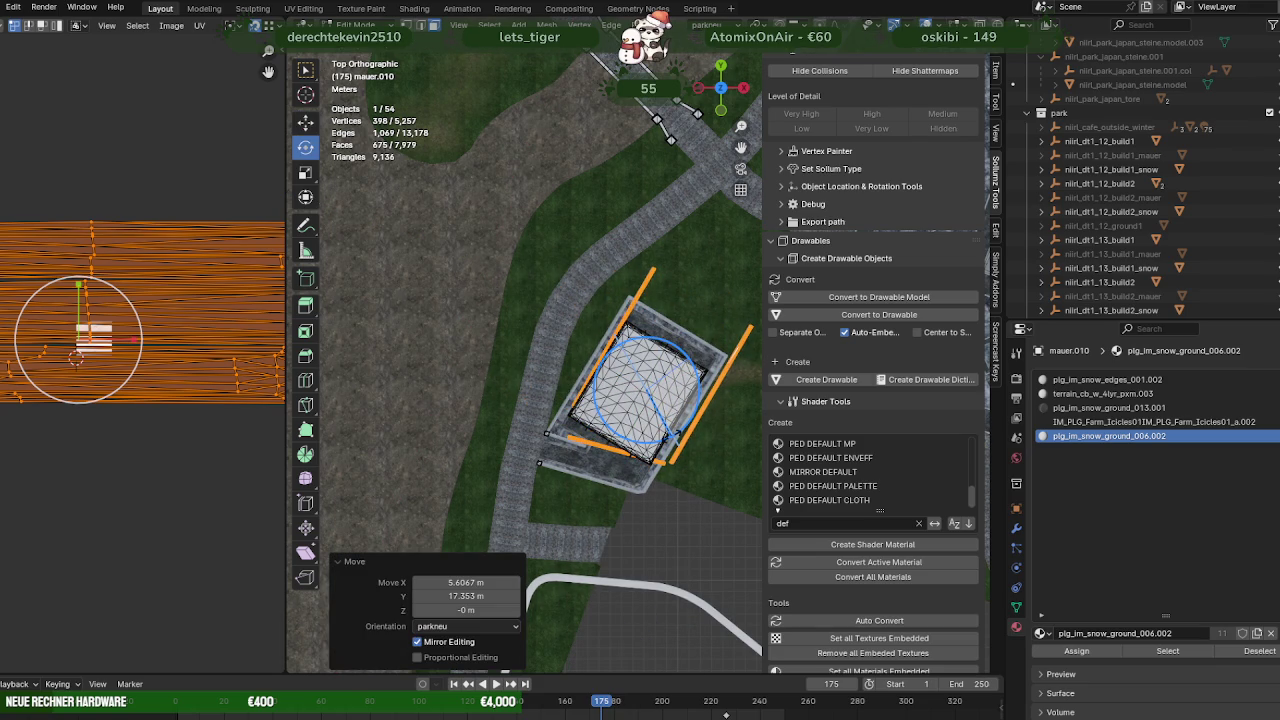
left_click_drag(676, 434, 638, 459)
key("w")
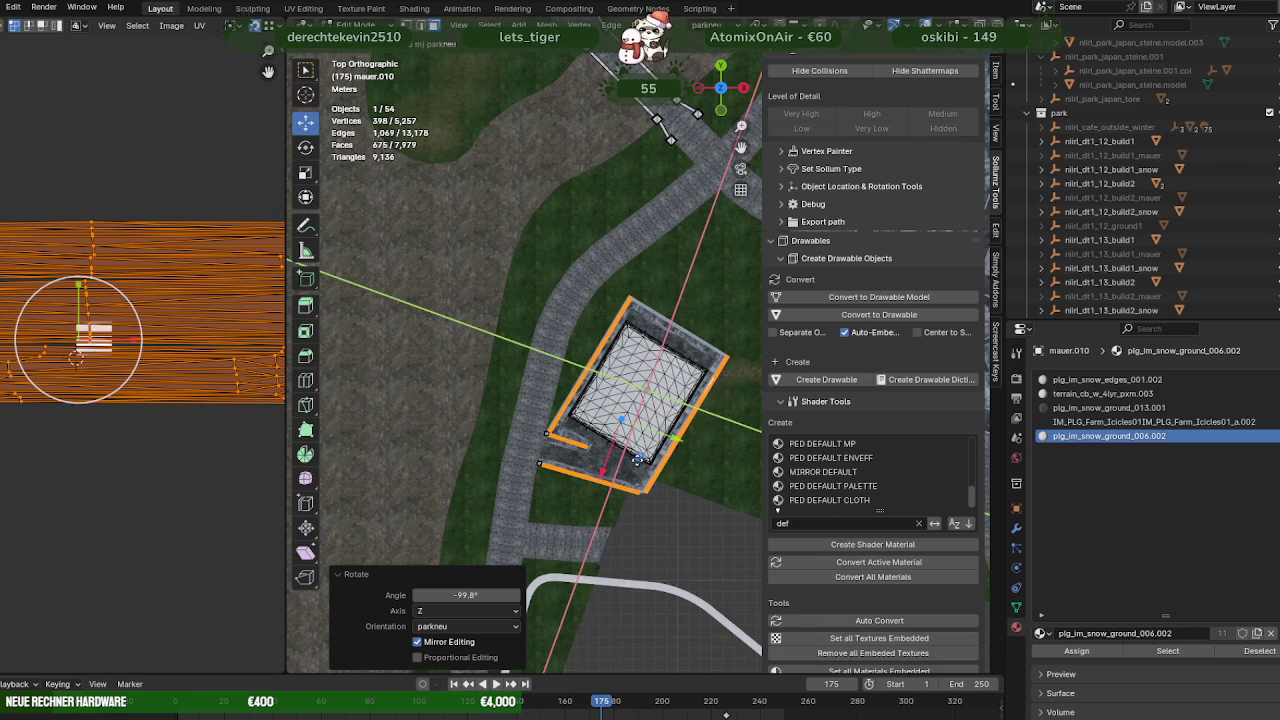
Confirm the strip's placement and view the wall from low down with X-ray wireframe on
left_click(638, 459)
left_click_drag(638, 459, 600, 455)
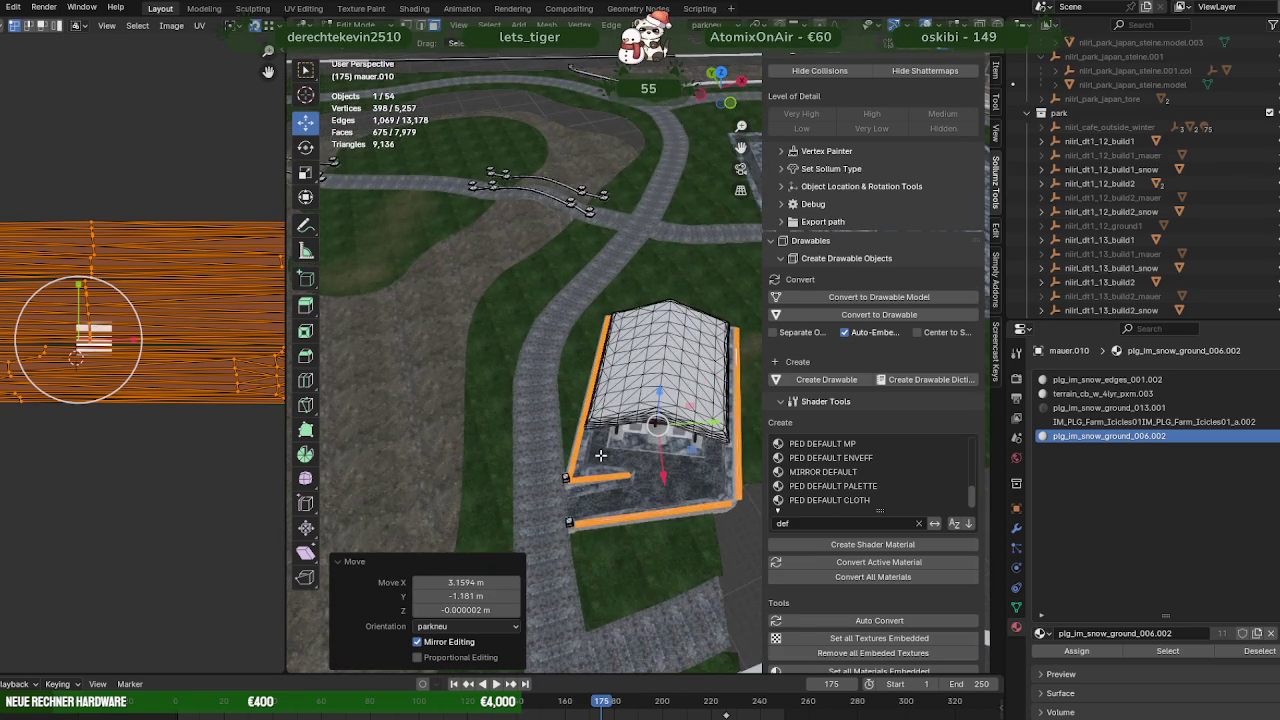
scroll("up", 3)
scroll("up", 3)
left_click_drag(575, 515, 493, 472)
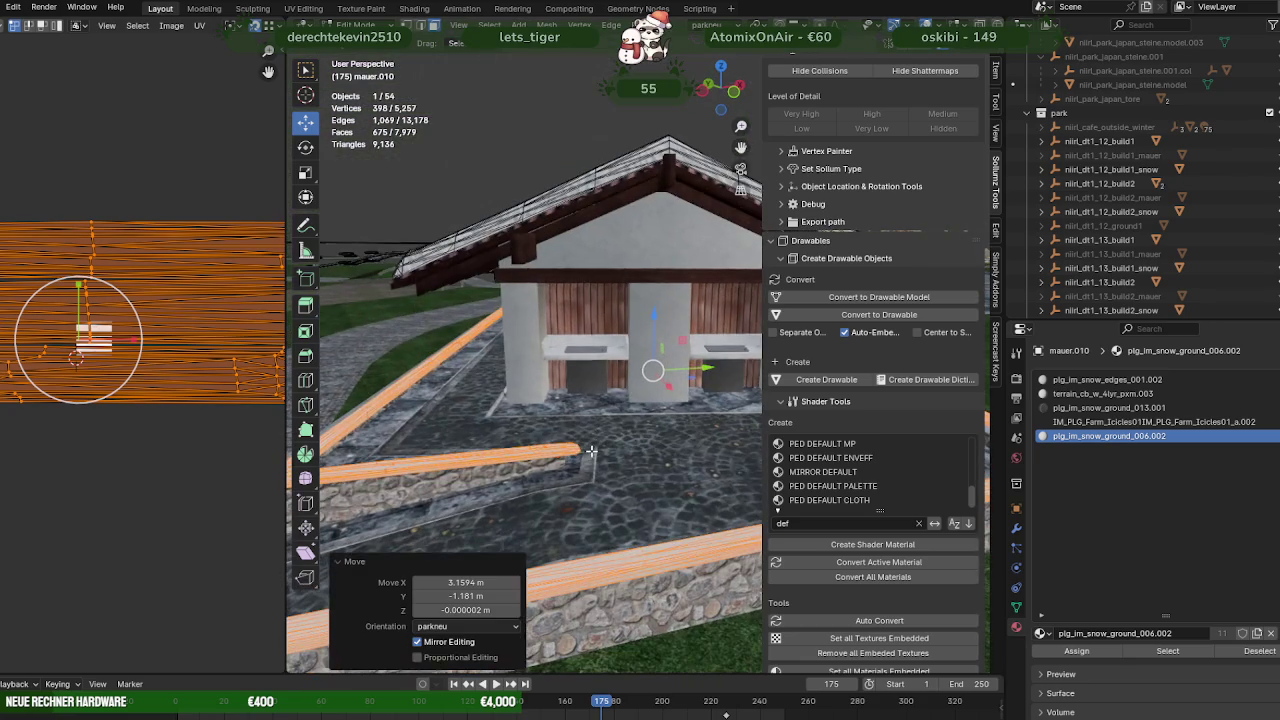
scroll("up", 3)
left_click_drag(582, 477, 568, 428)
scroll("up", 3)
scroll("up", 3)
scroll("down", 3)
scroll("down", 3)
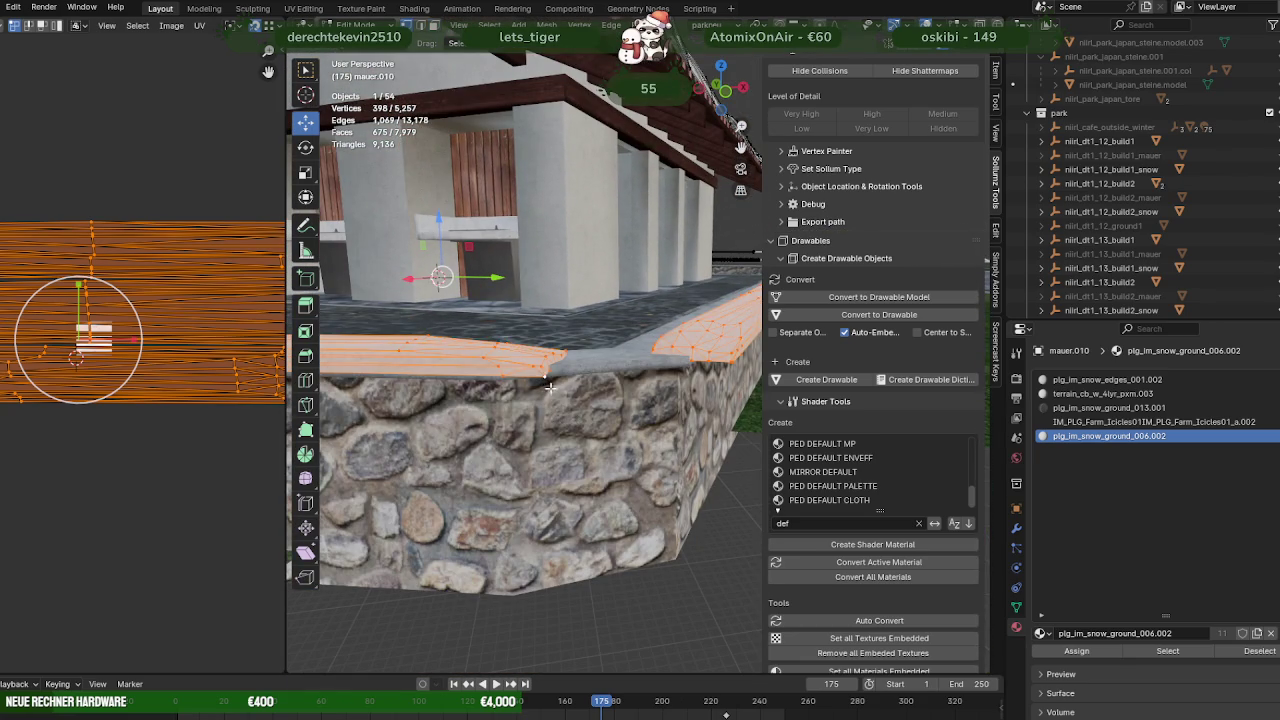
key("shift+z")
left_click_drag(557, 396, 577, 445)
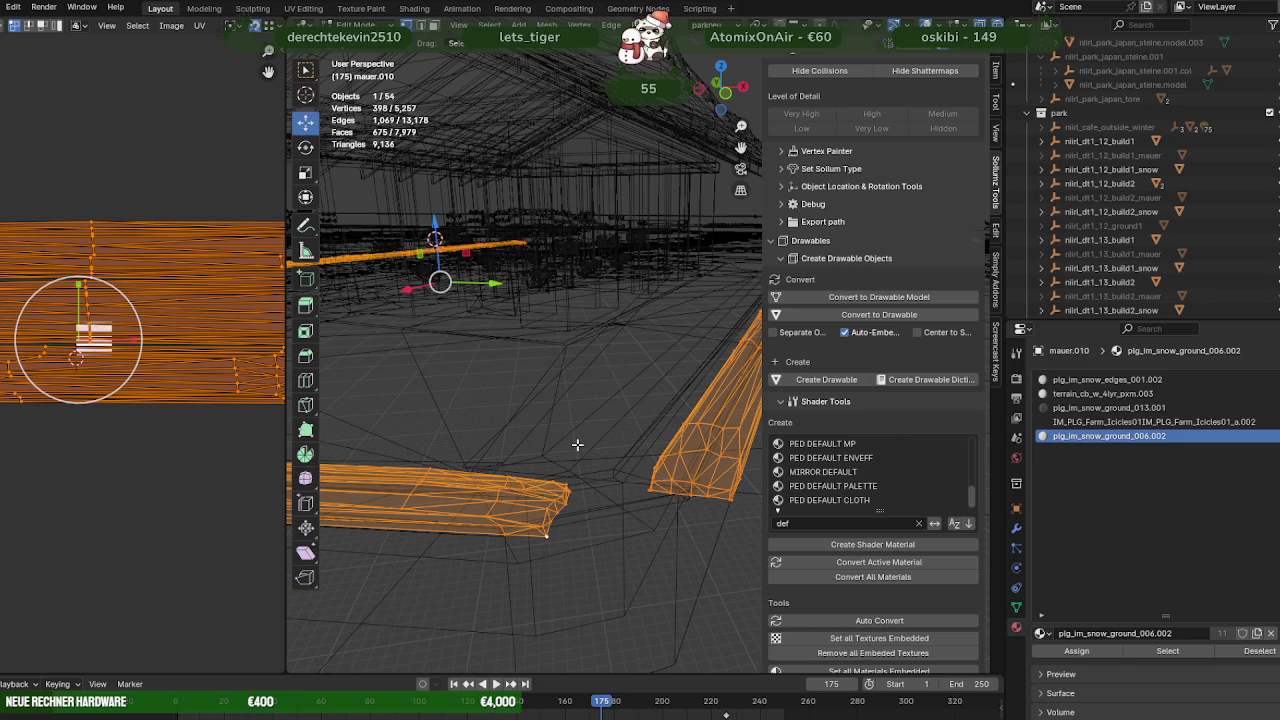
Vertex-snap the snow strip onto the wall tops (−0.163 m X, 0.065 m Y, 0.019 m Z), then turn X-ray off
left_click(797, 23)
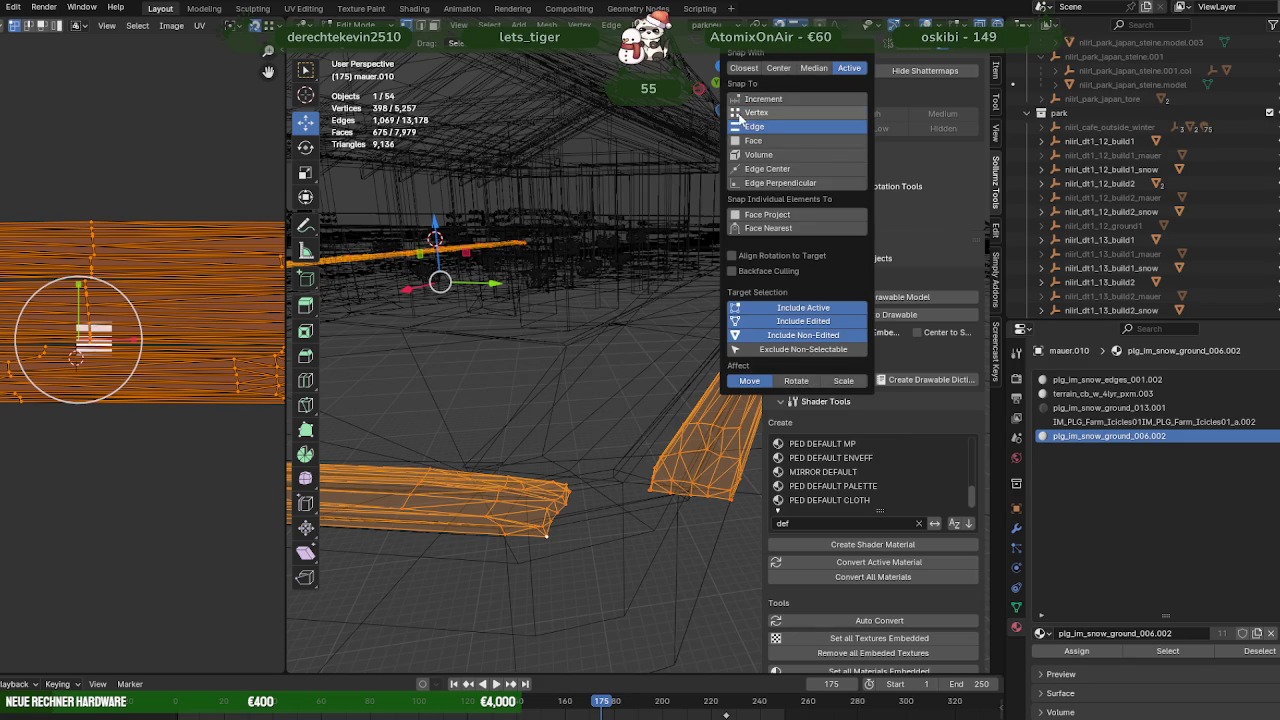
left_click_drag(454, 311, 528, 371)
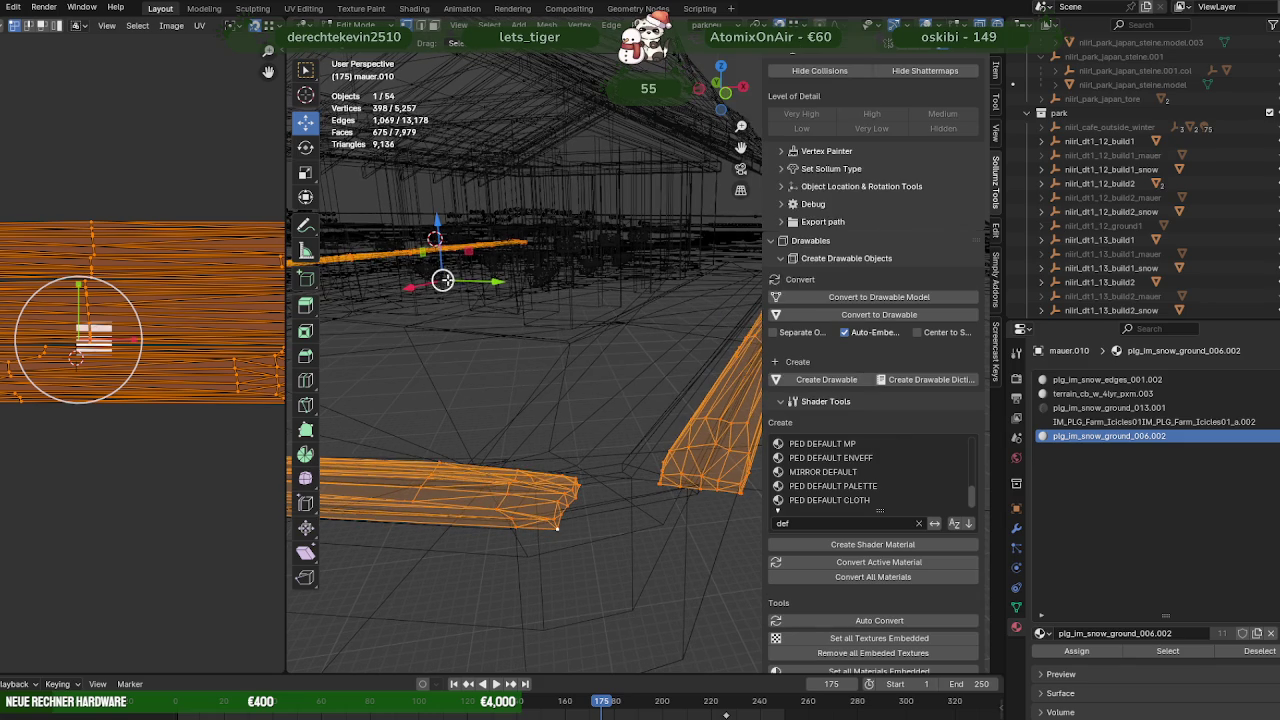
left_click_drag(443, 282, 510, 514)
left_click_drag(608, 457, 585, 393)
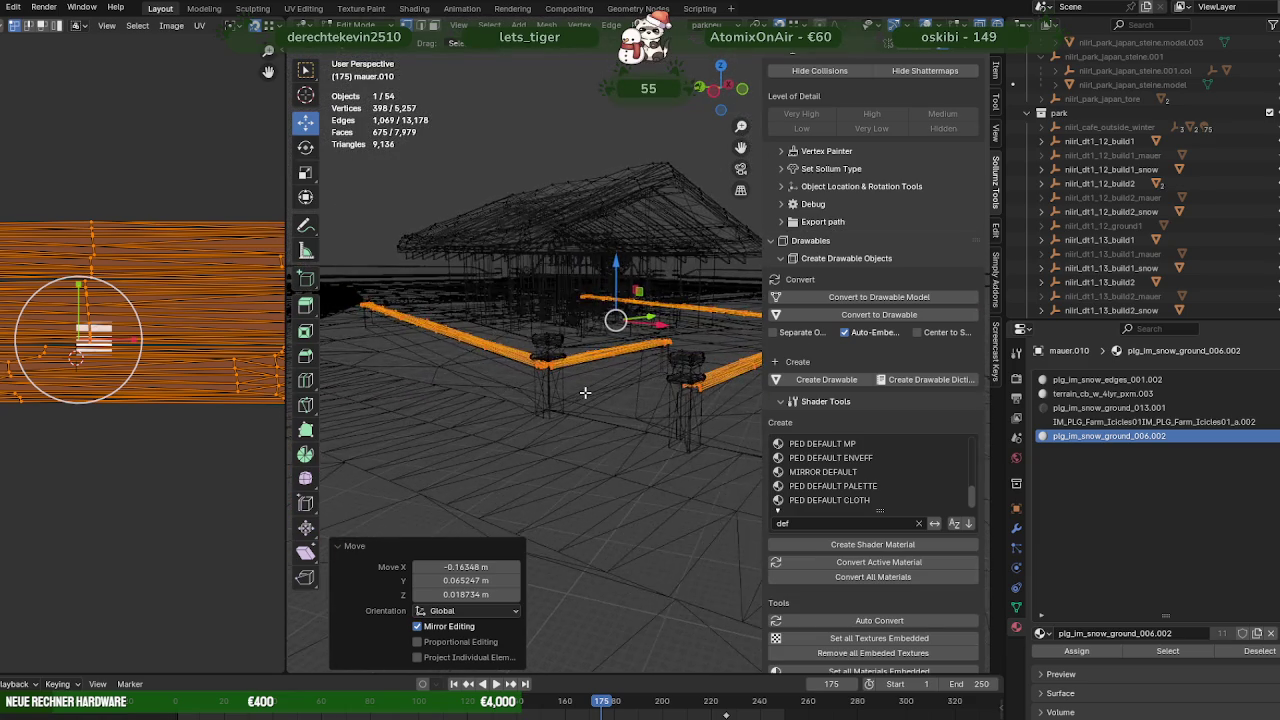
scroll("up", 3)
scroll("up", 3)
scroll("up", 3)
key("shift+z")
left_click_drag(580, 374, 566, 370)
scroll("down", 3)
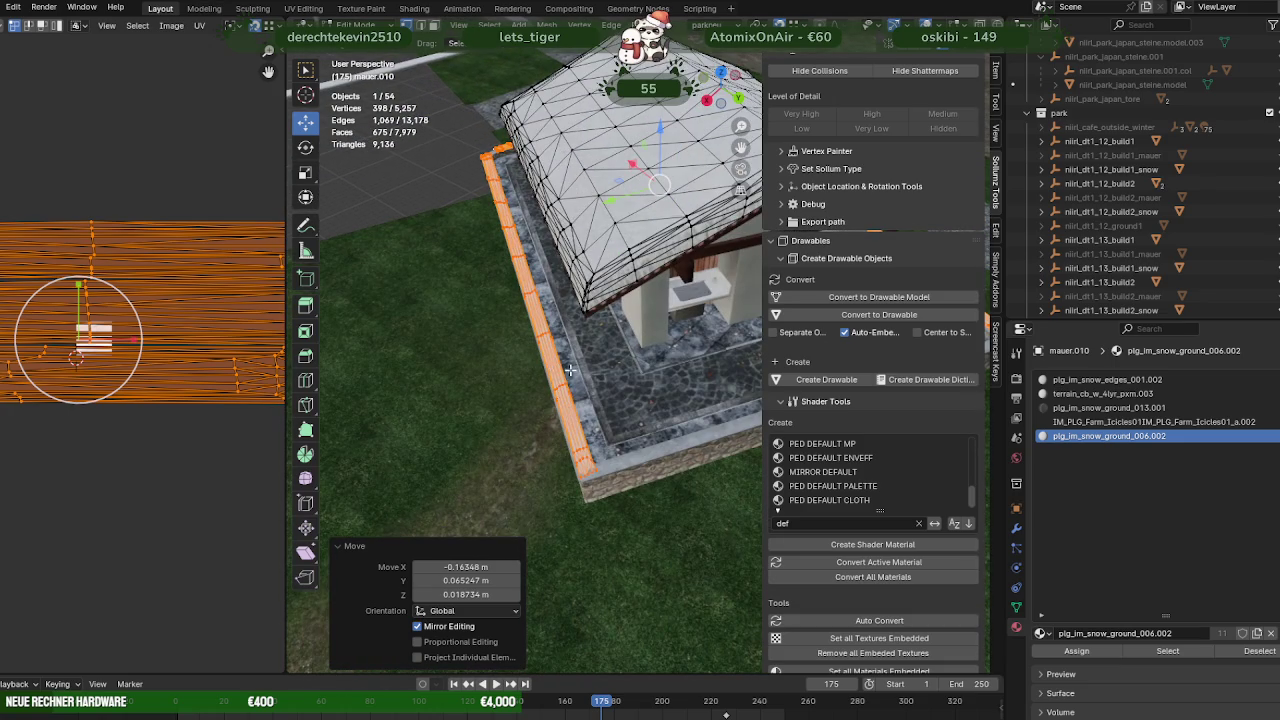
scroll("down", 3)
scroll("up", 3)
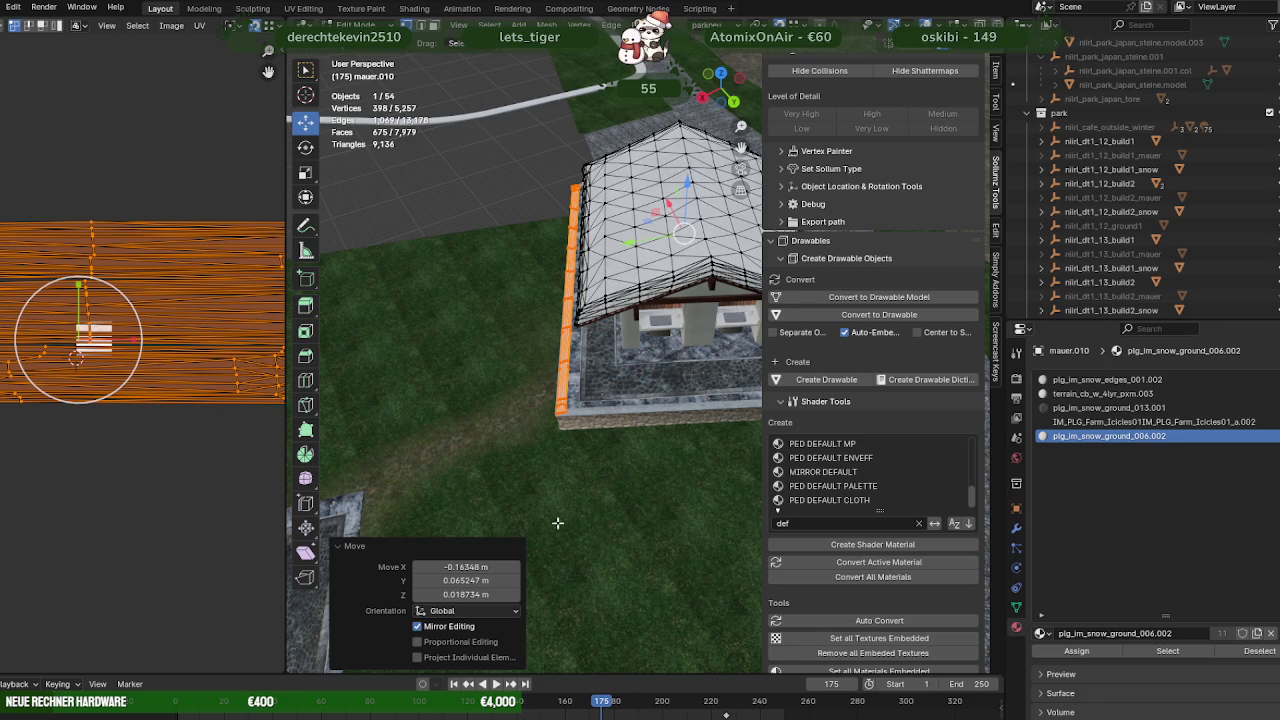
In X-ray, select the vertices at the wall strip's end and move them into place
scroll("up", 3)
scroll("up", 3)
scroll("up", 3)
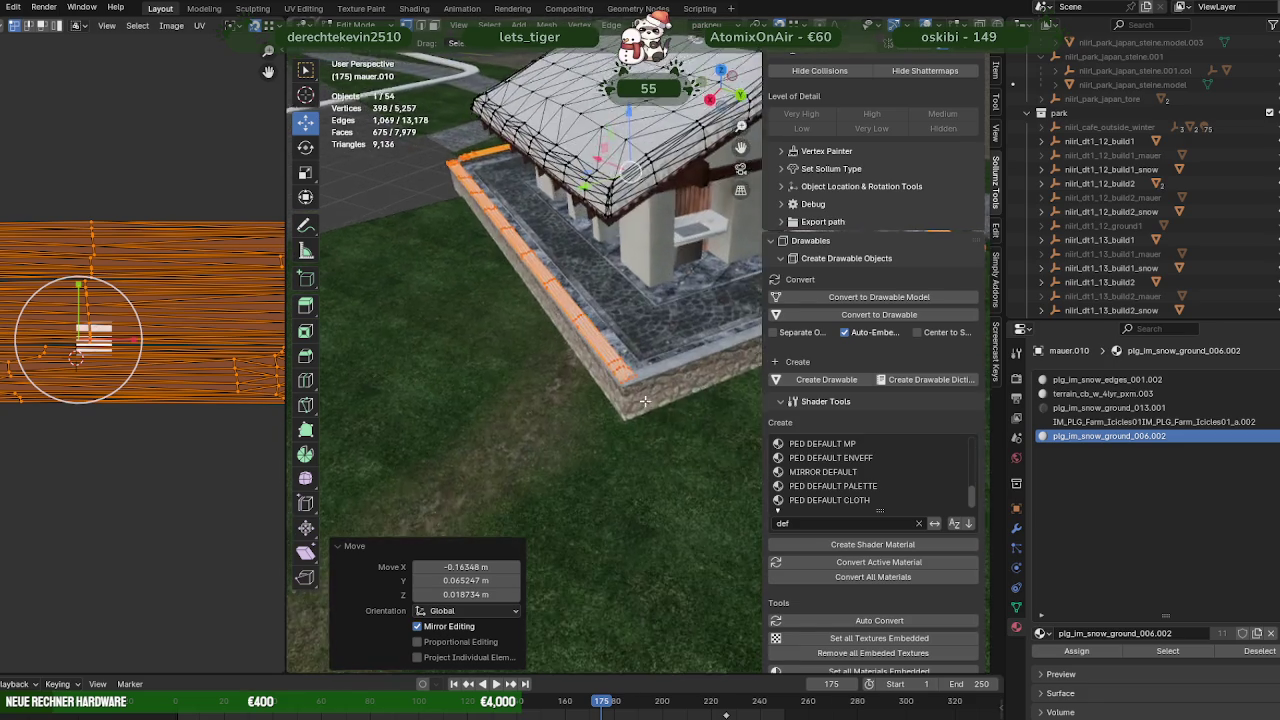
scroll("up", 3)
key("shift+z")
left_click_drag(558, 352, 648, 452)
scroll("up", 3)
scroll("up", 3)
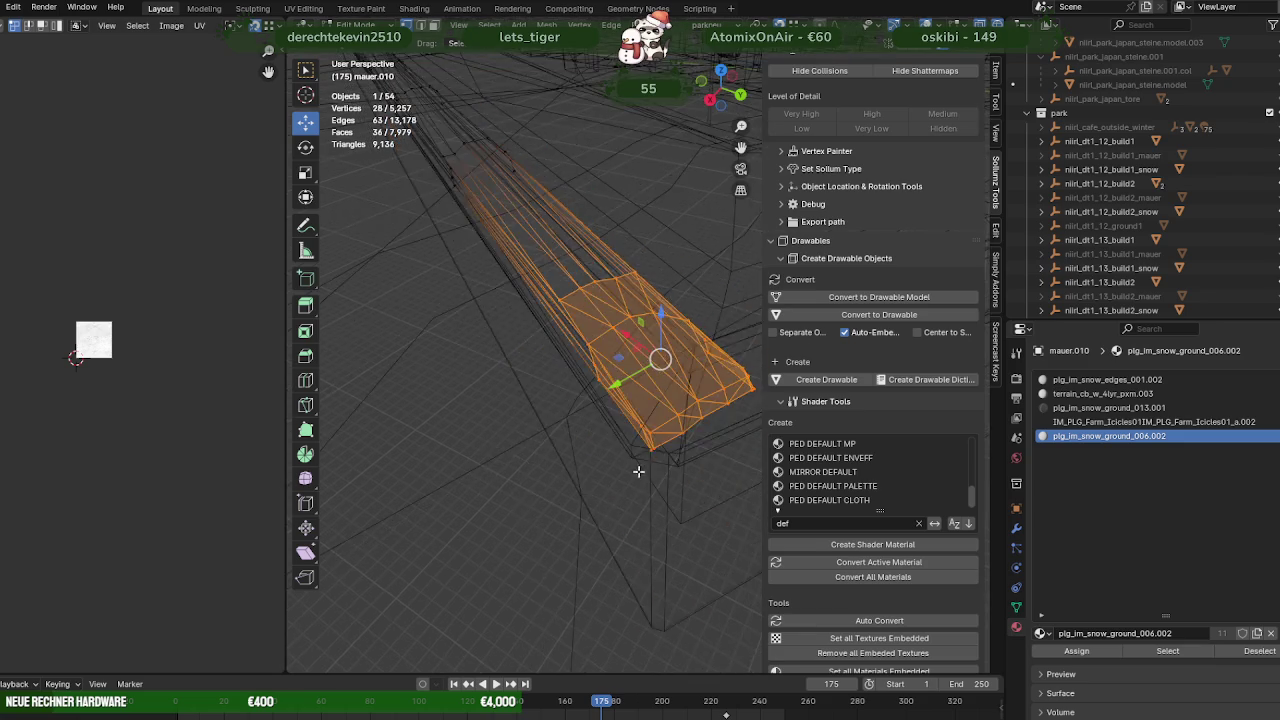
left_click_drag(645, 446, 666, 508)
left_click(670, 497)
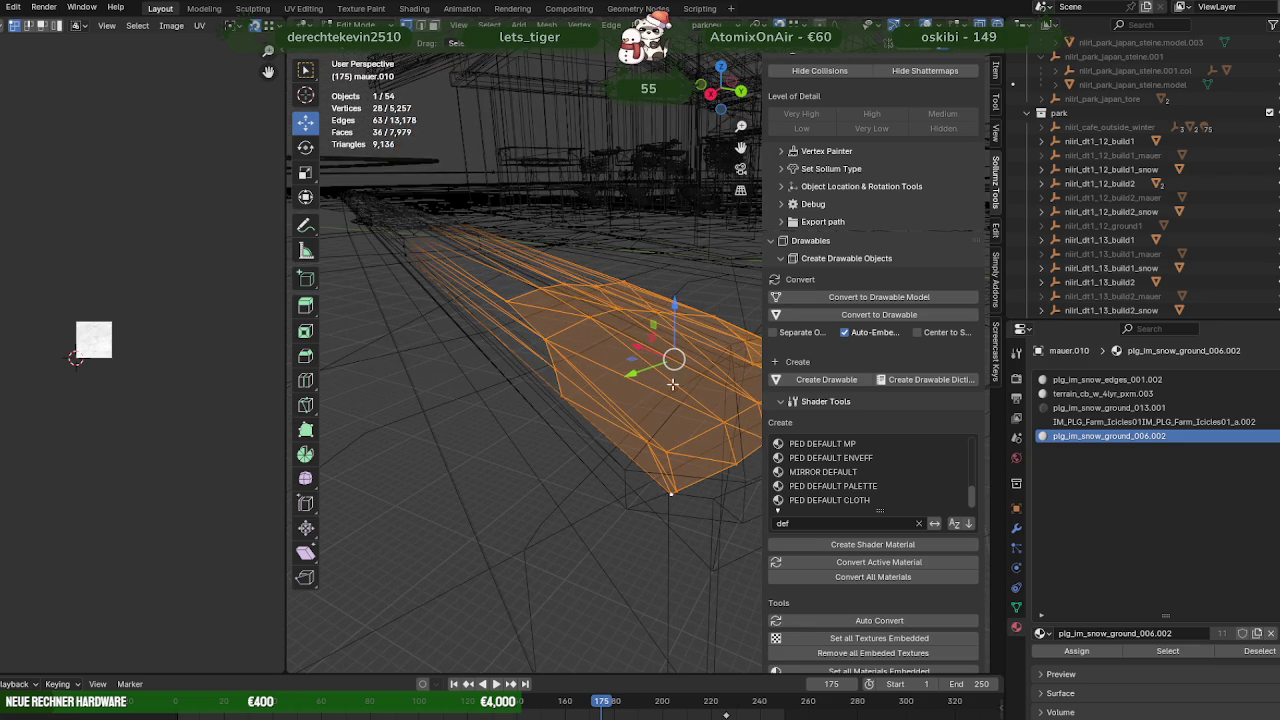
left_click(629, 468)
left_click(629, 468)
Select the edge loop along the wall top and set snapping to Edge
left_click_drag(629, 468, 423, 271)
left_click_drag(429, 249, 589, 352)
left_click_drag(589, 352, 486, 349)
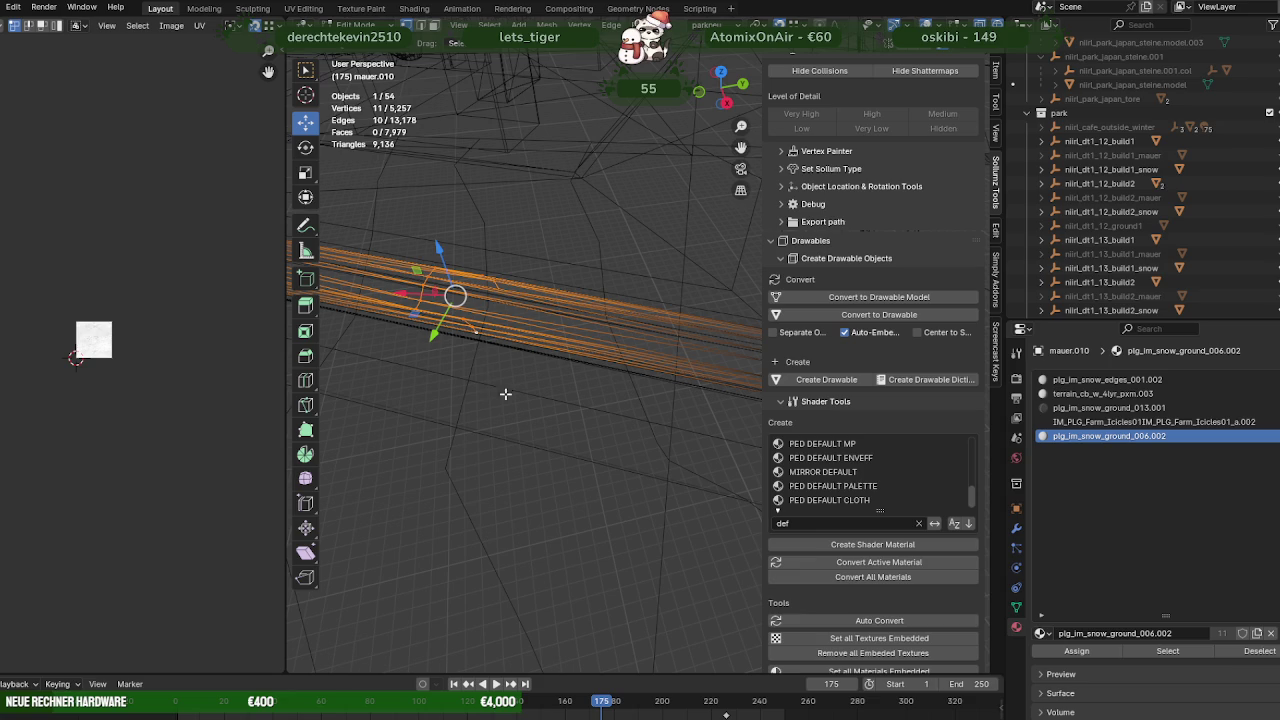
left_click(798, 23)
left_click(756, 127)
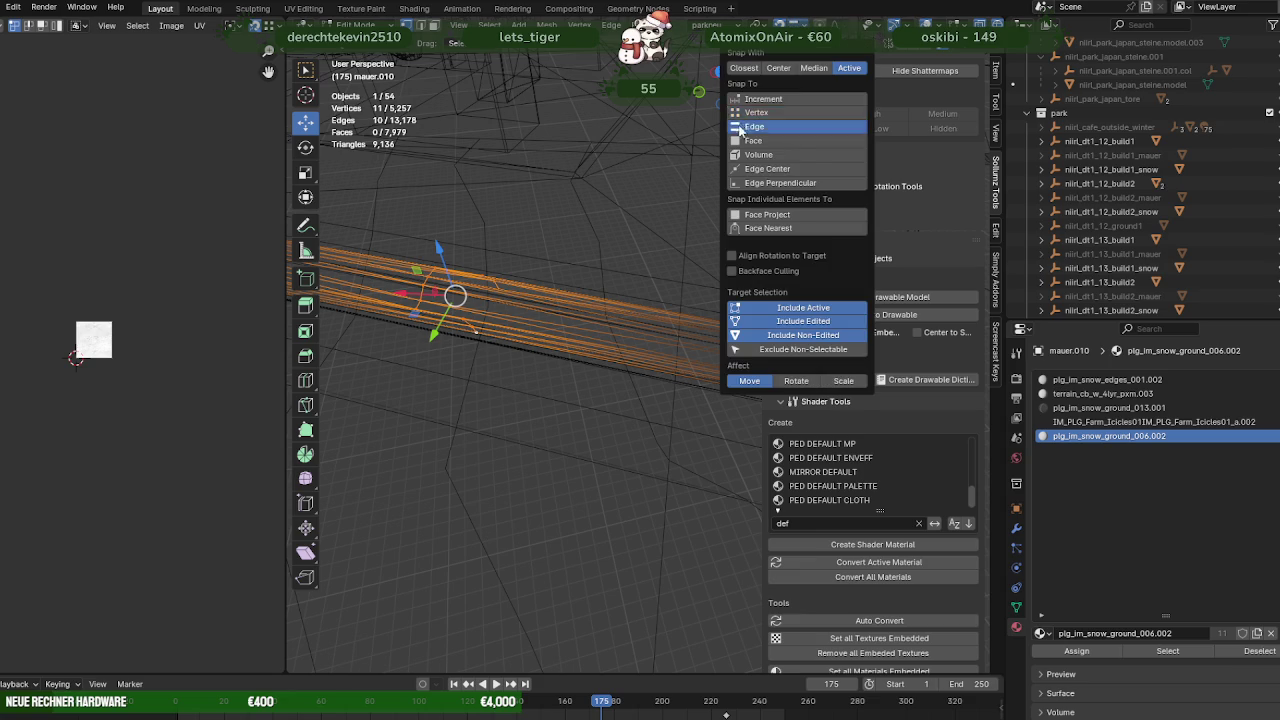
Reselect the edge loop along the wall top and move it onto the wall
left_click_drag(543, 257, 610, 190)
key("z")
scroll("up", 3)
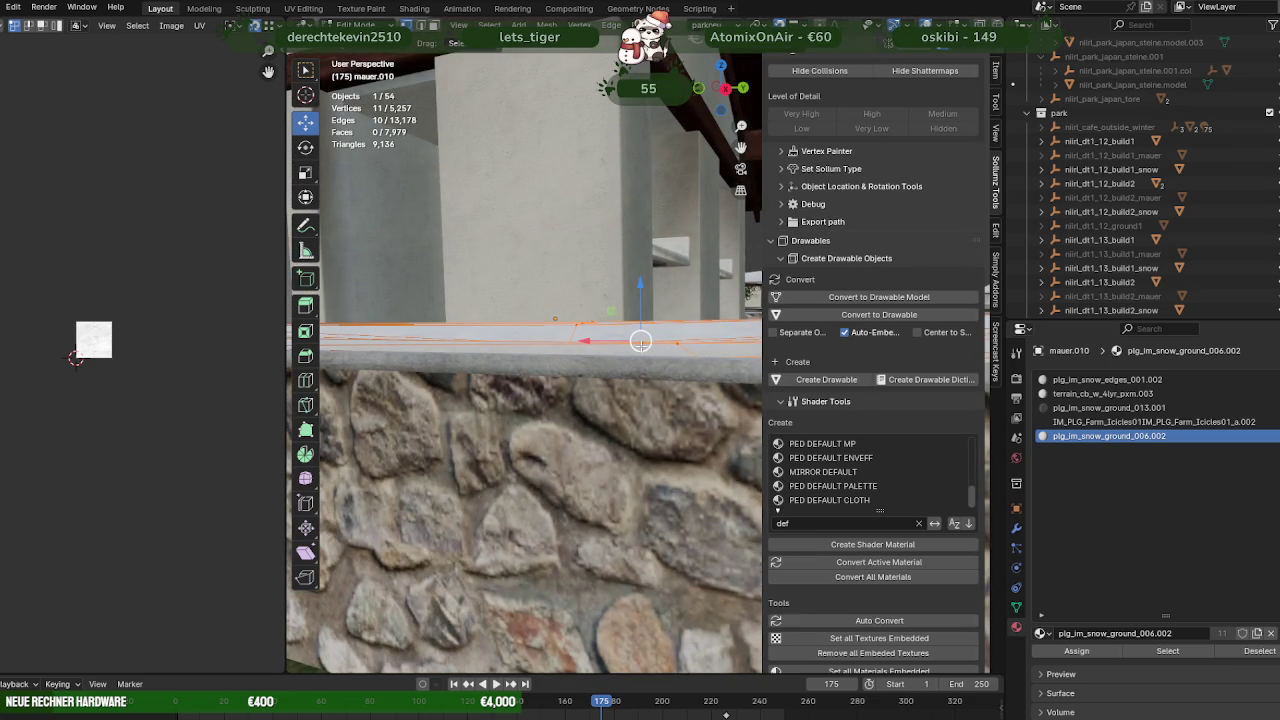
key("alt+a")
left_click(621, 361)
left_click_drag(621, 361, 619, 376)
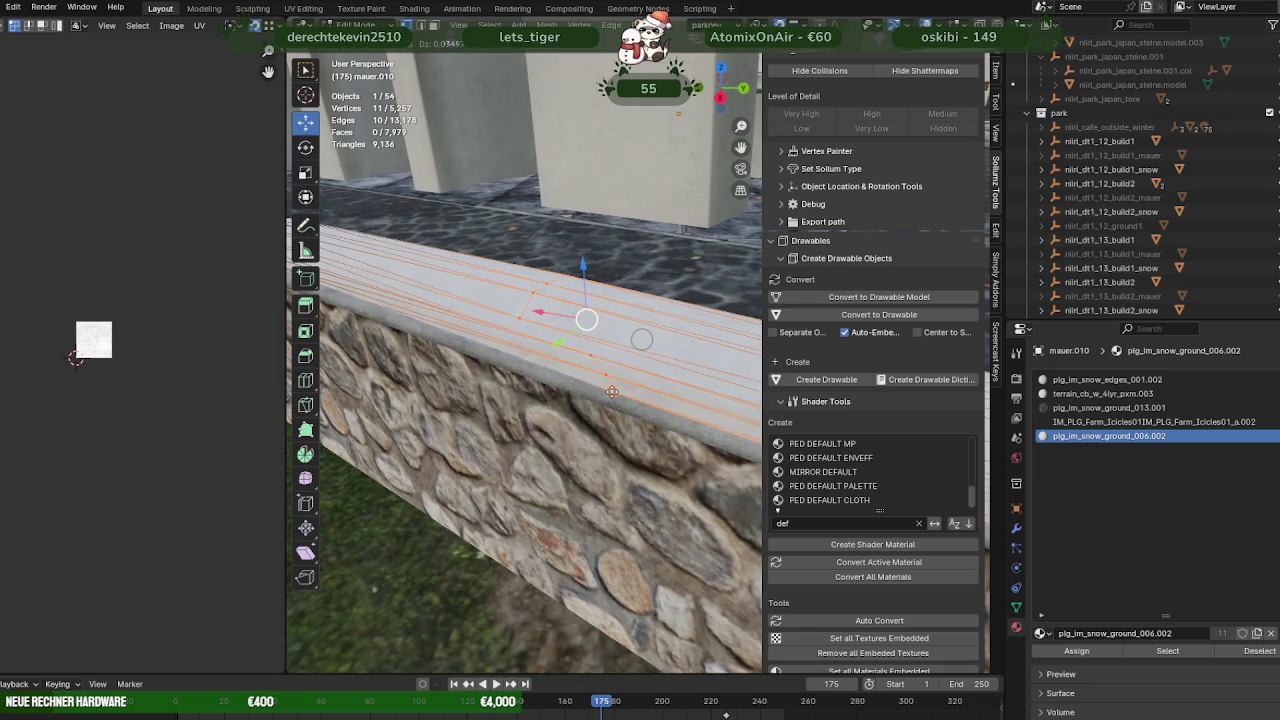
left_click_drag(641, 340, 630, 336)
left_click_drag(630, 336, 574, 339)
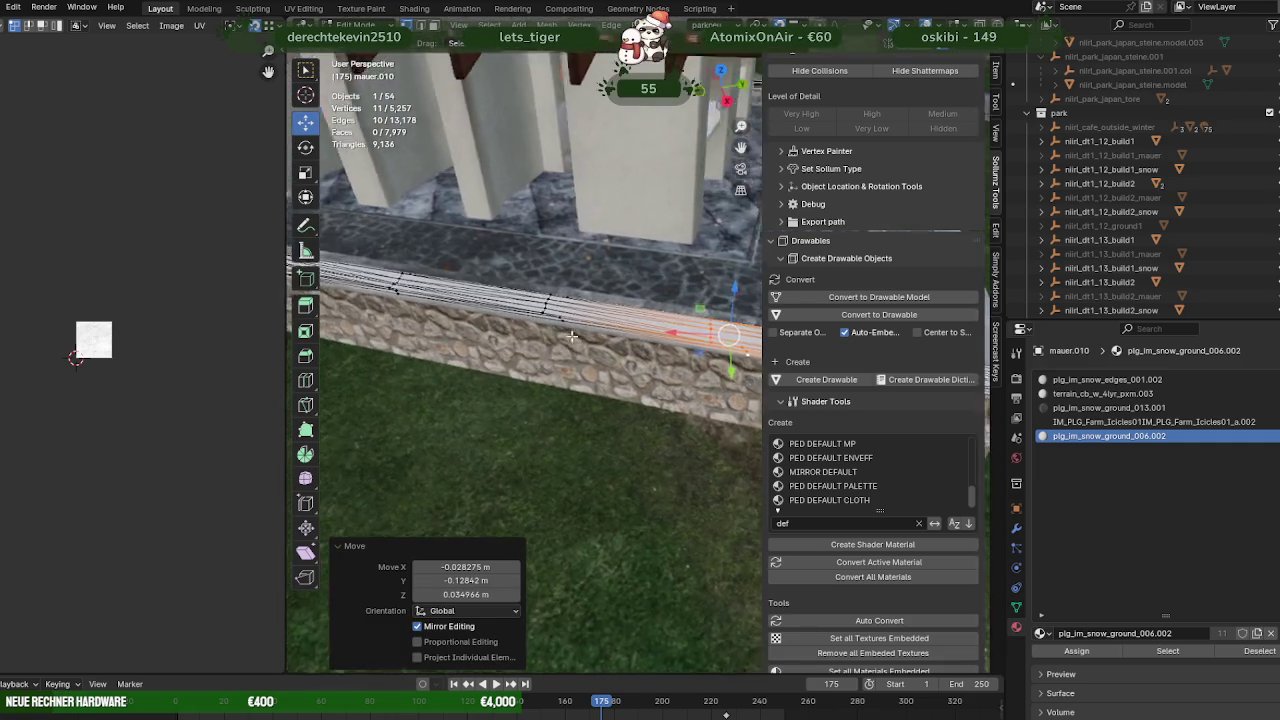
Raise the selected wall-top edges slightly along Z, checking the fit in X-ray
key("shift+z")
scroll("up", 3)
key("shift+z")
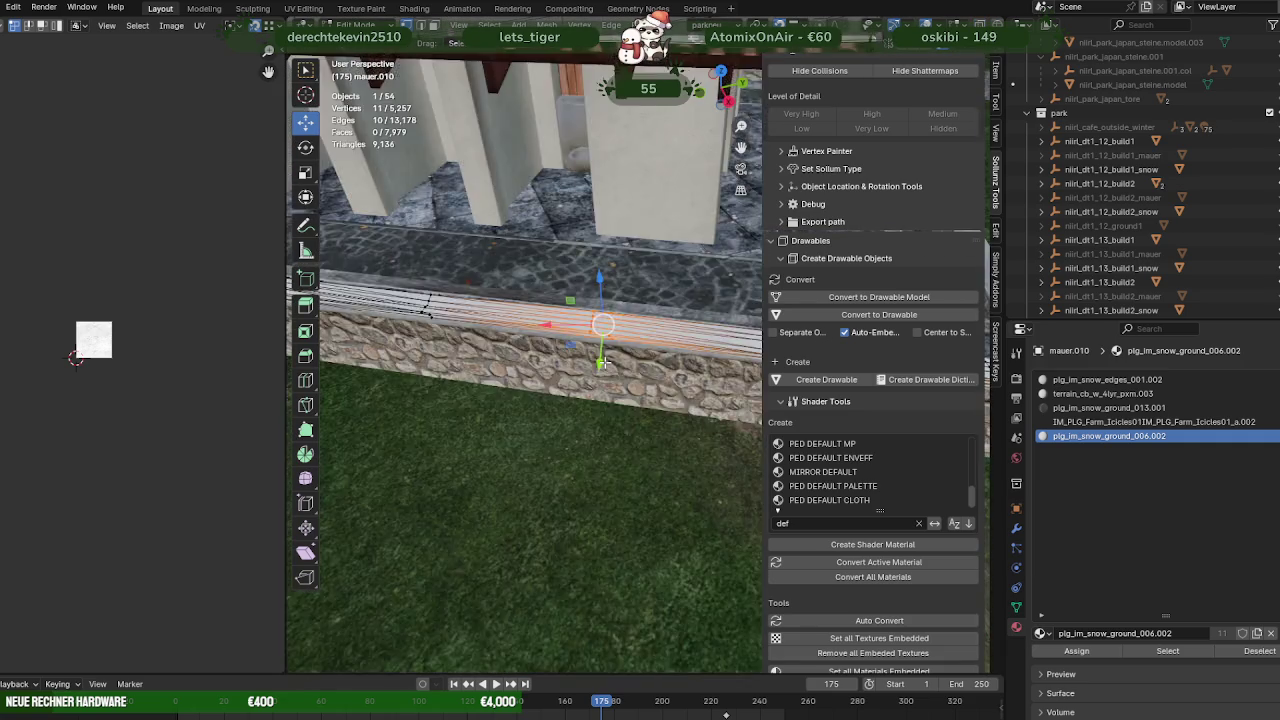
key("shift+z")
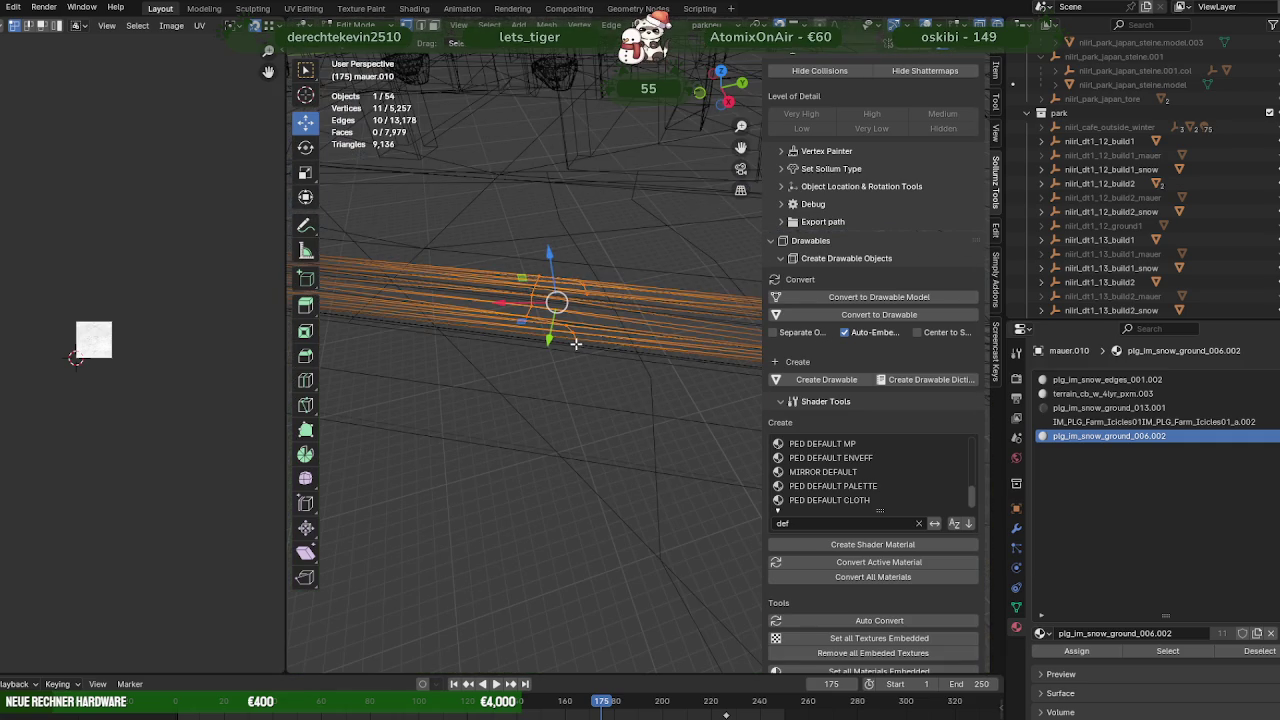
key("shift+z")
key("g")
key("z")
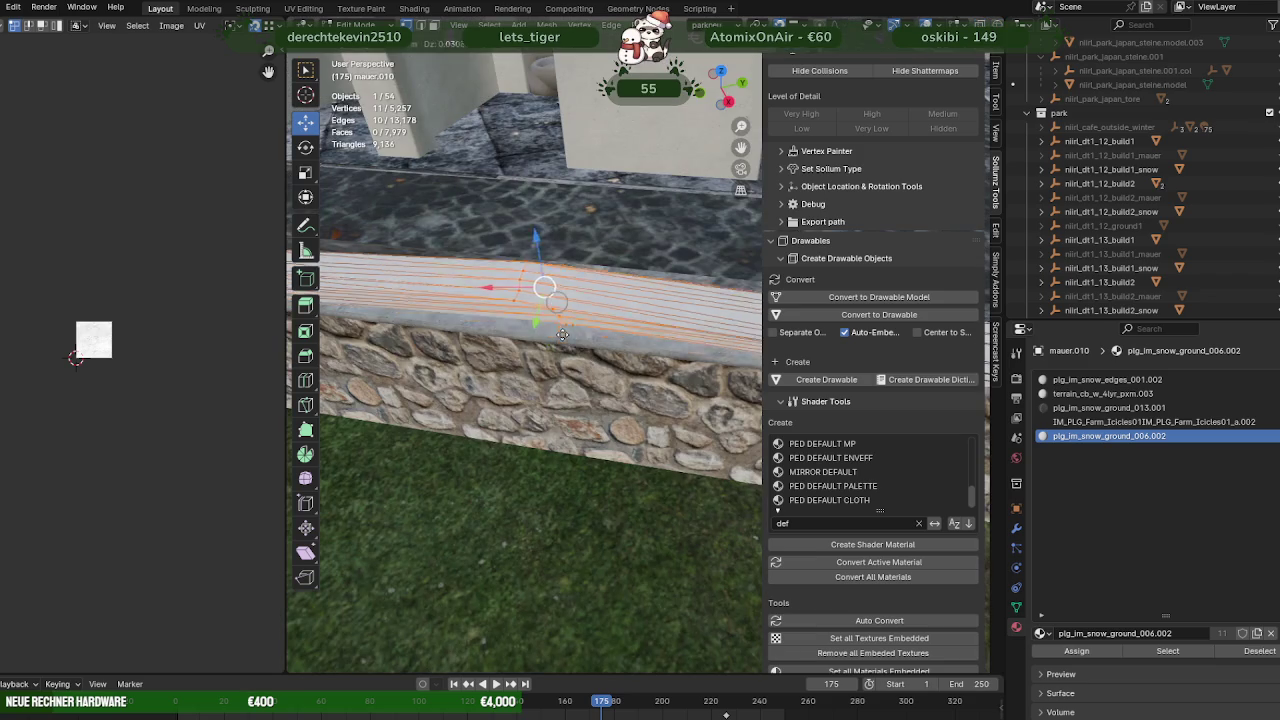
left_click(562, 336)
left_click_drag(562, 336, 513, 218)
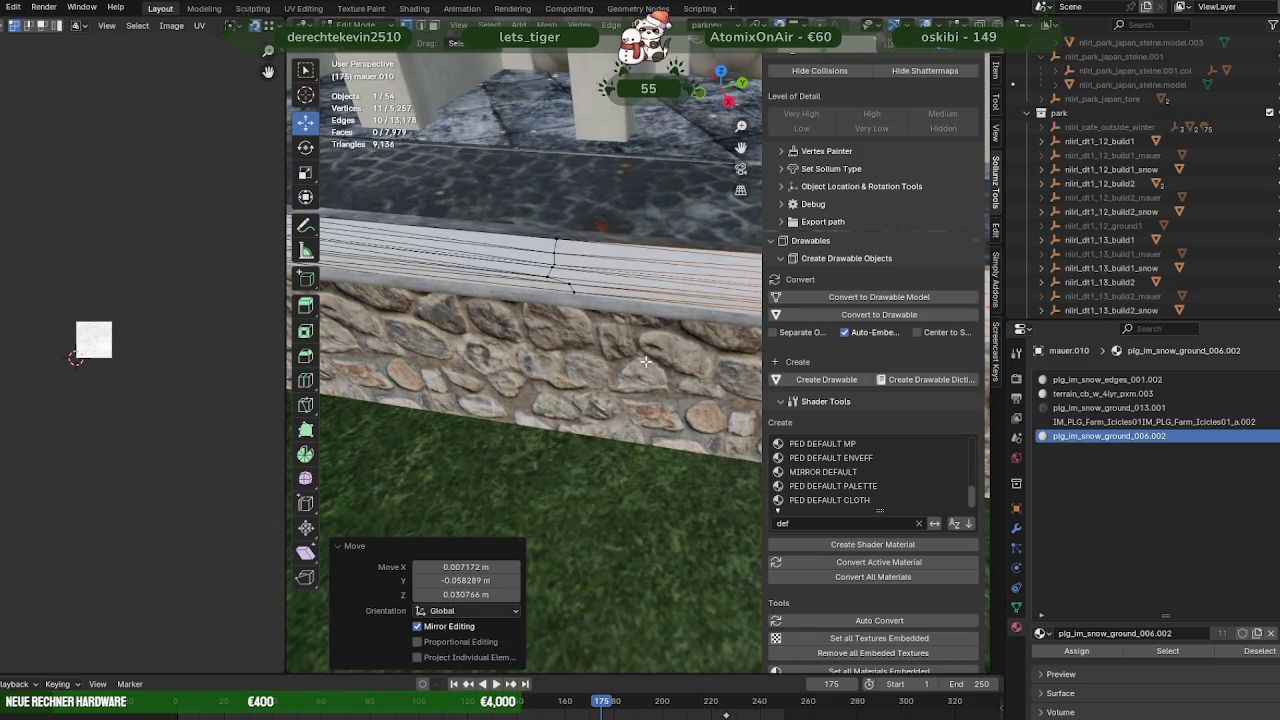
Zoom into the wall edges and nudge the selected wall-top edges onto the wall top
key("shift+z")
key("shift+b")
left_click_drag(509, 200, 709, 329)
key("shift+z")
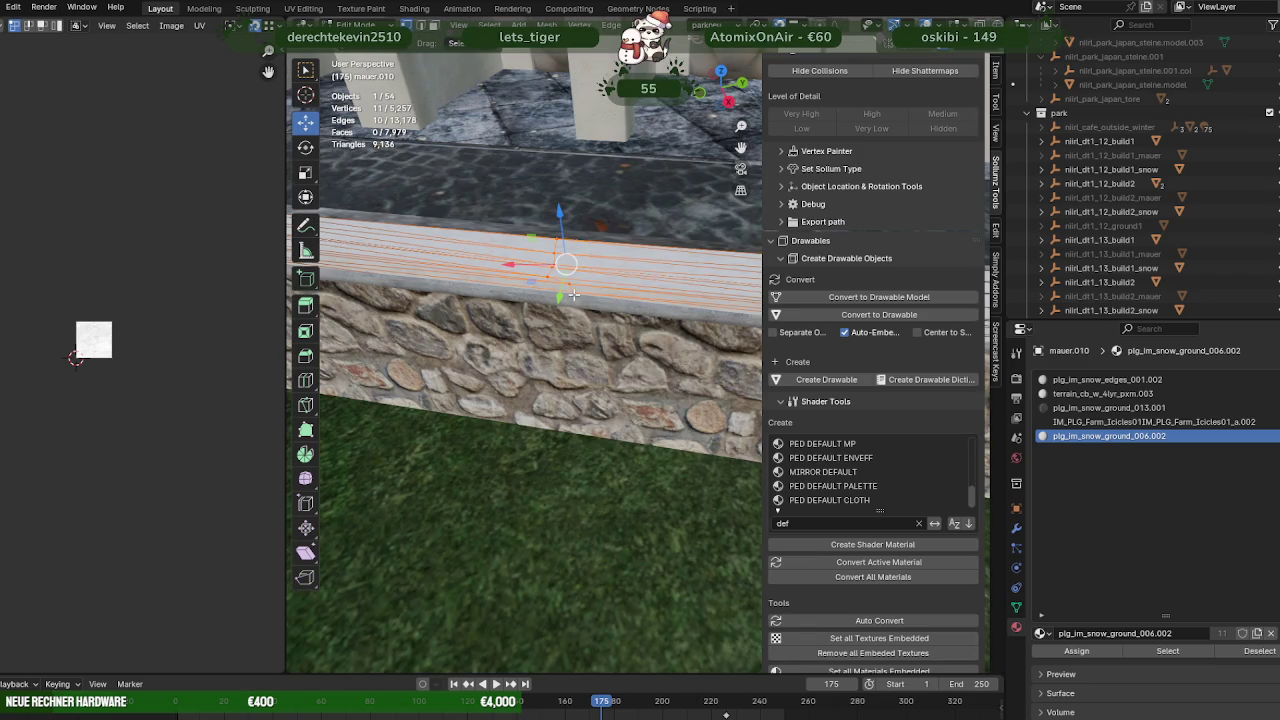
key("shift+z")
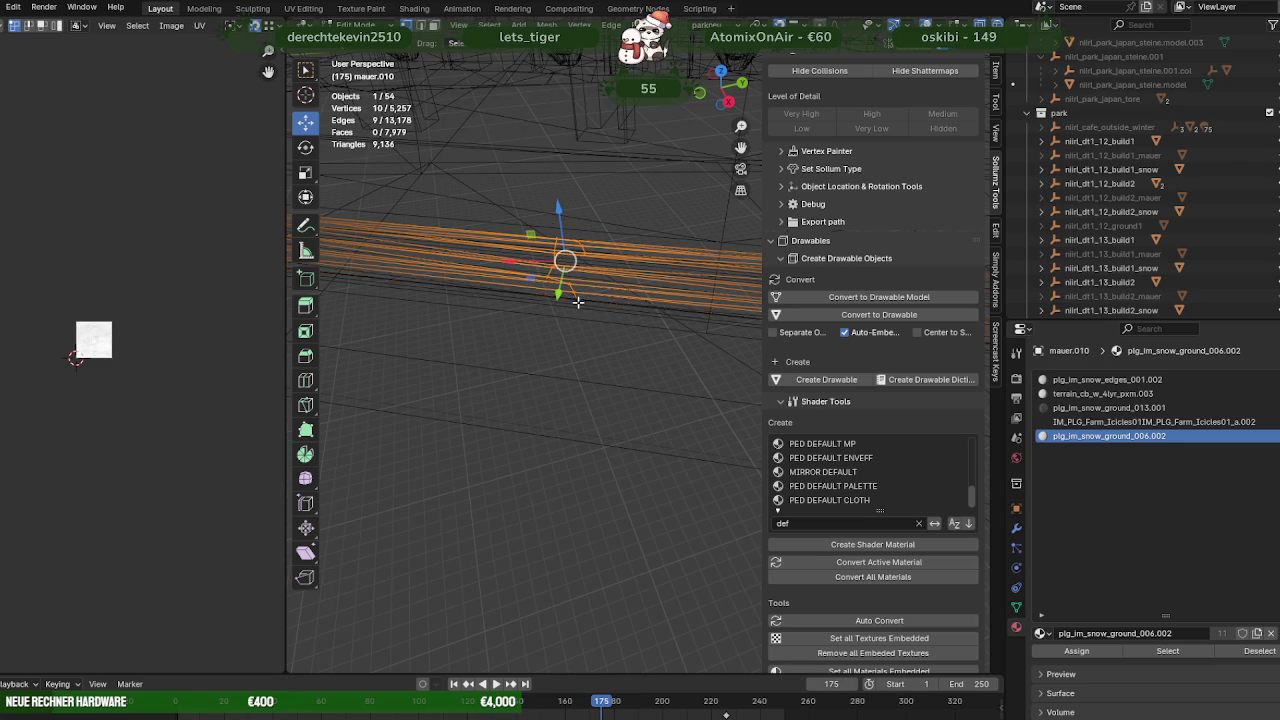
key("shift+z")
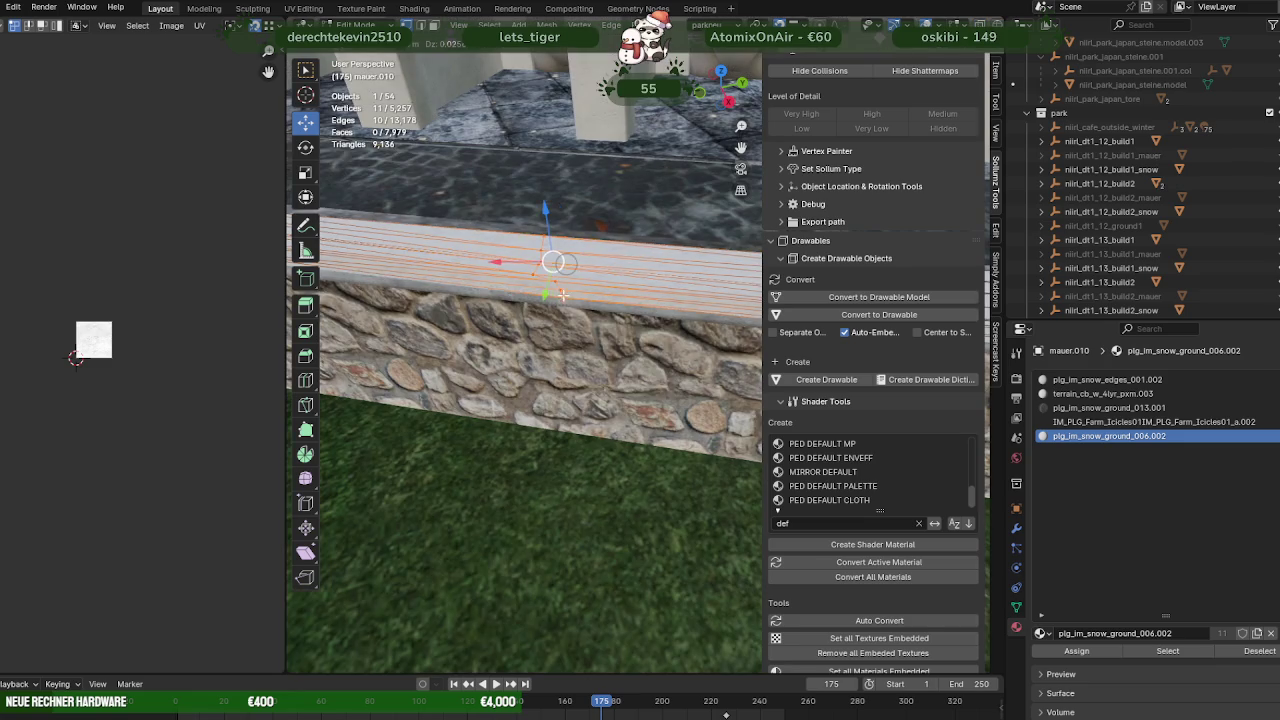
left_click_drag(564, 293, 568, 300)
left_click_drag(568, 300, 575, 318)
key("shift+z")
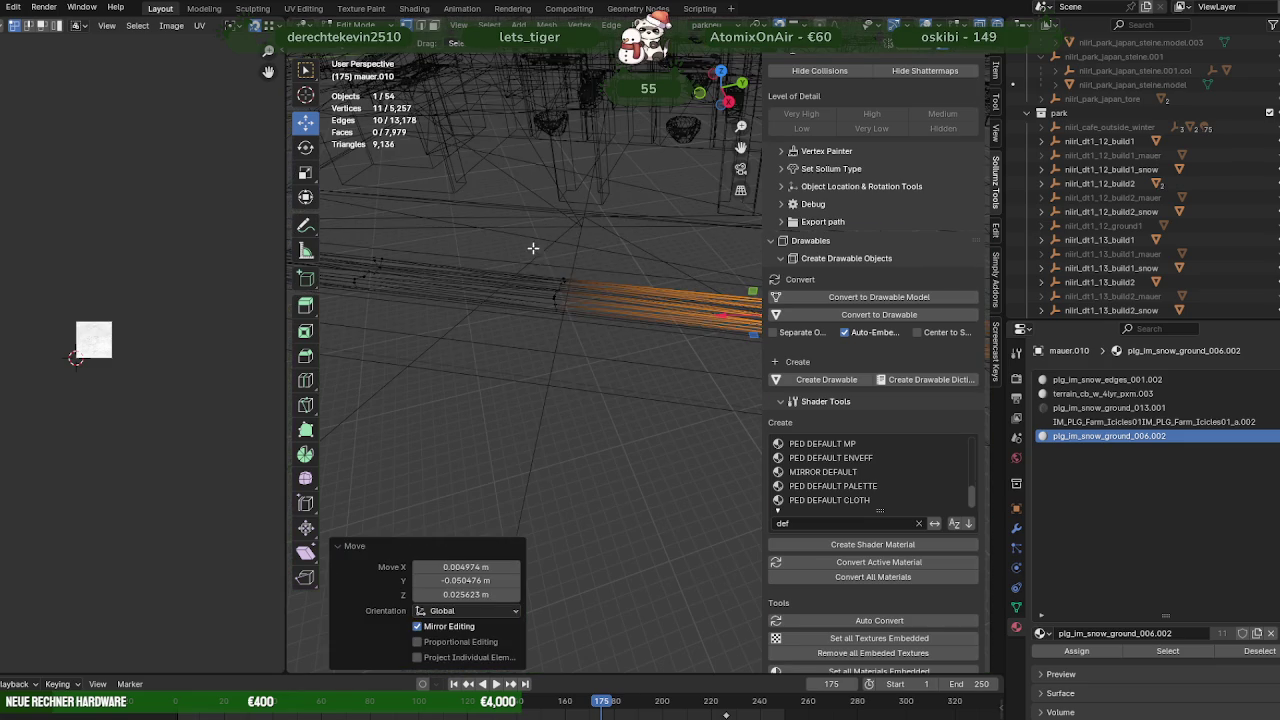
left_click(555, 285)
key("shift+z")
key("shift+z")
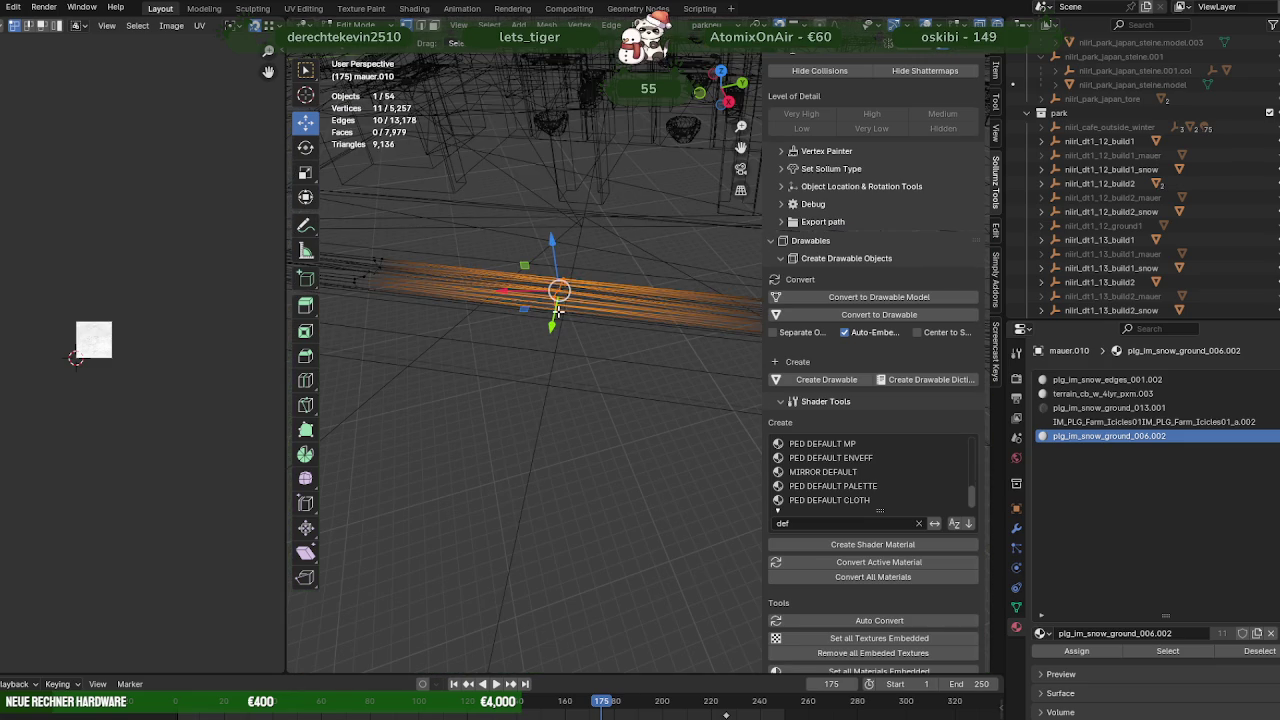
Select the left wall-top edges and move them down and left onto the wall
key("shift+z")
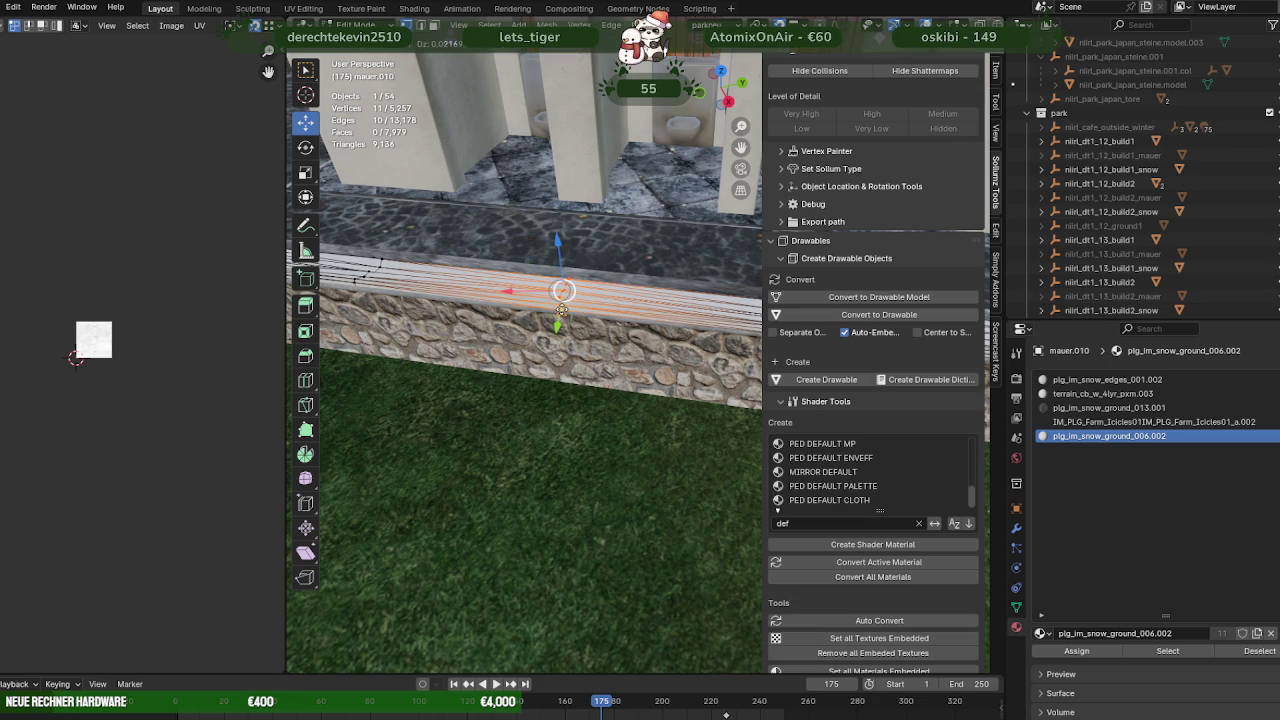
left_click_drag(560, 290, 566, 296)
left_click_drag(566, 296, 681, 323)
key("shift+z")
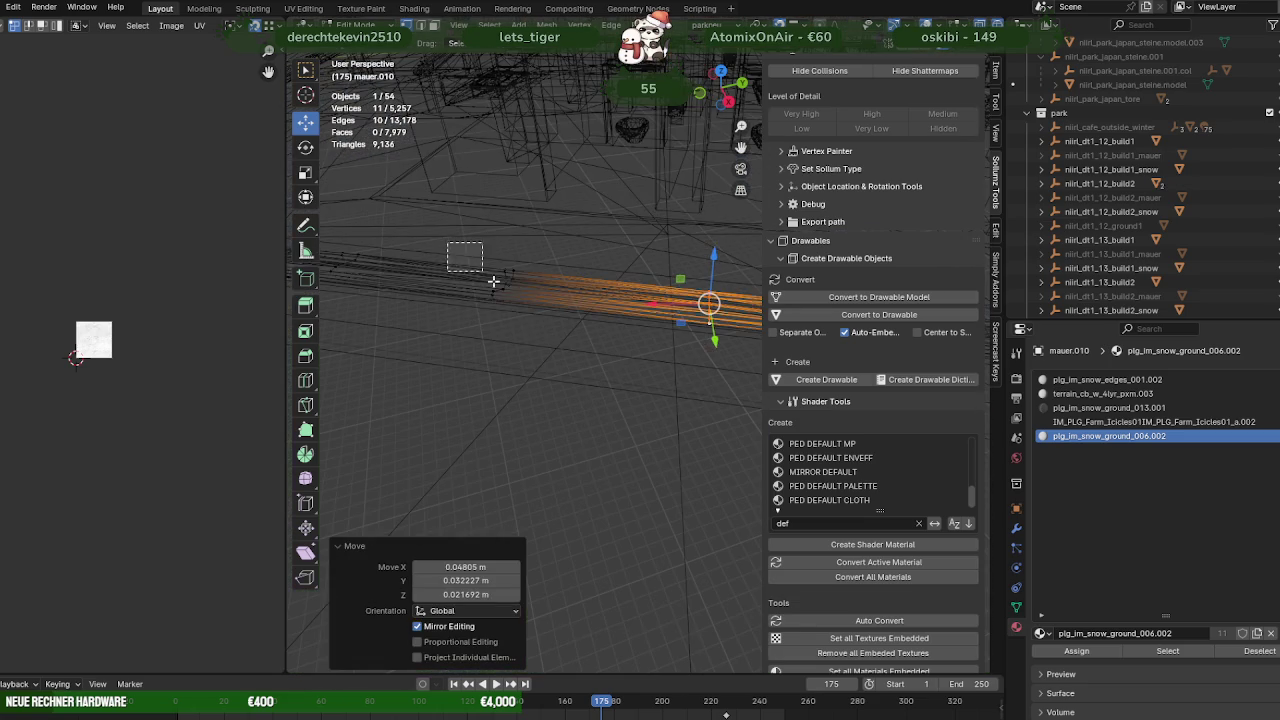
left_click(496, 304)
key("shift+z")
key("shift+z")
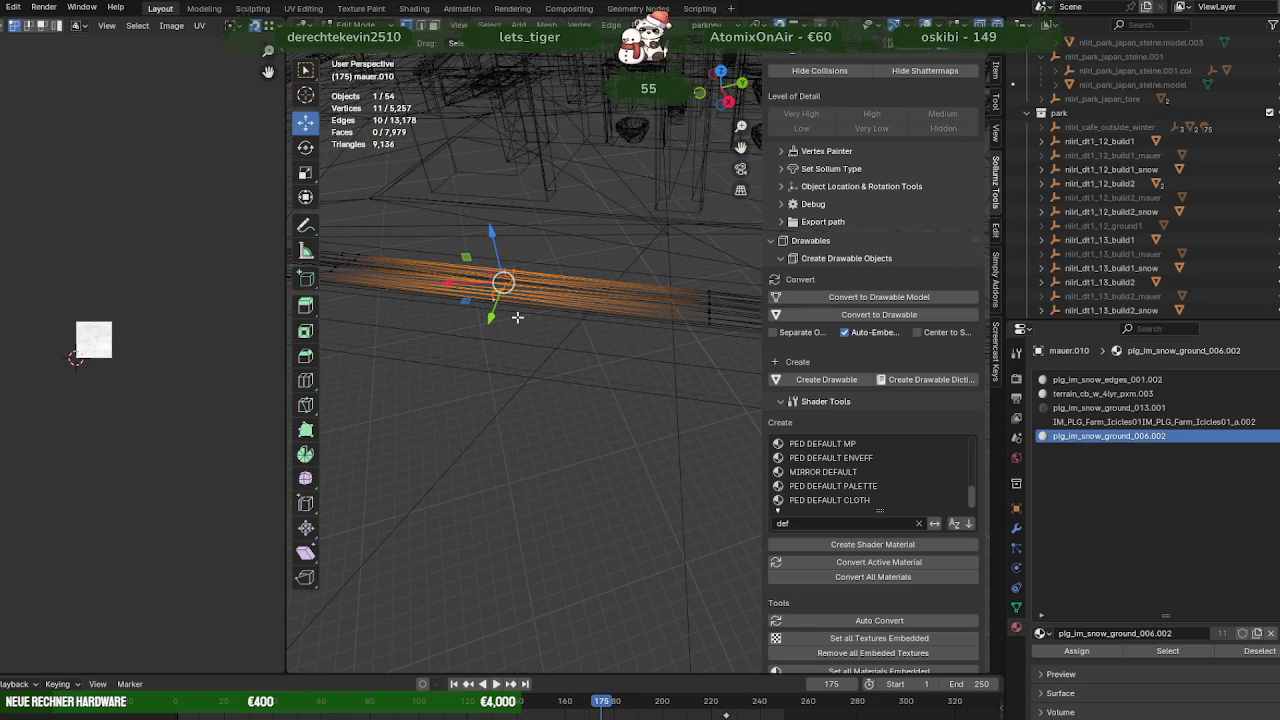
key("KP_Decimal")
left_click_drag(545, 334, 614, 327)
key("shift+z")
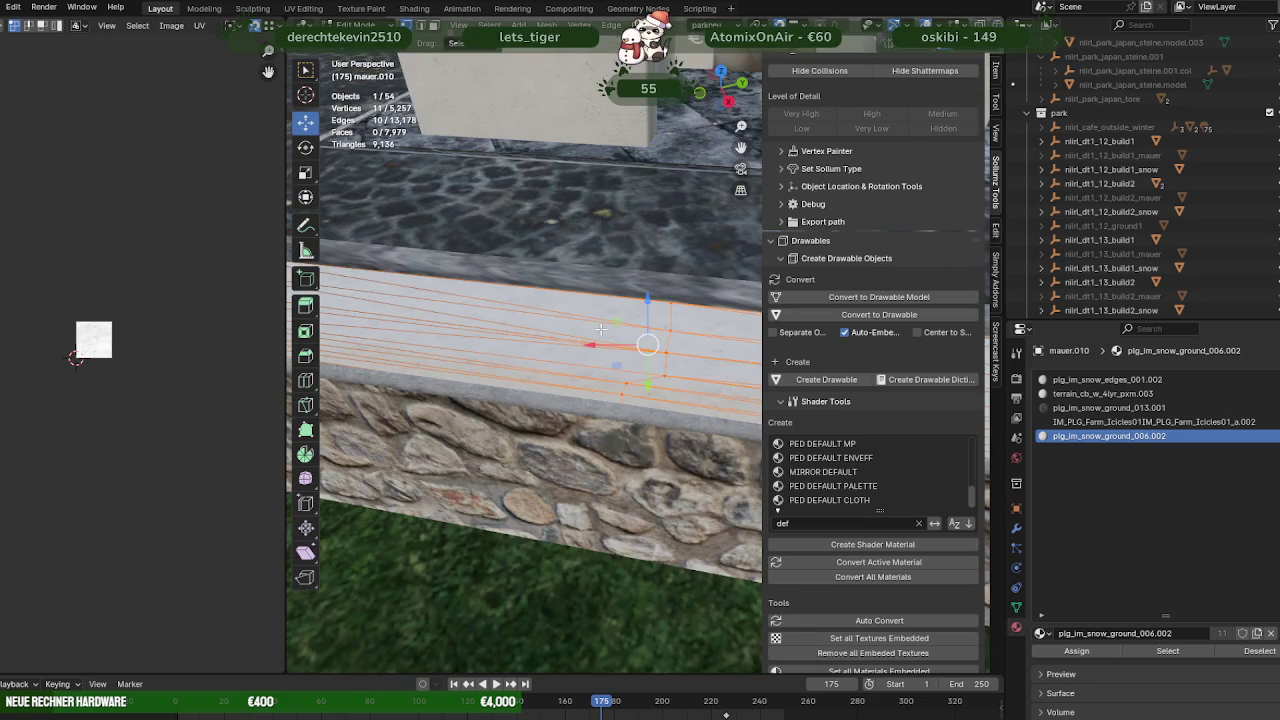
left_click_drag(648, 345, 649, 345)
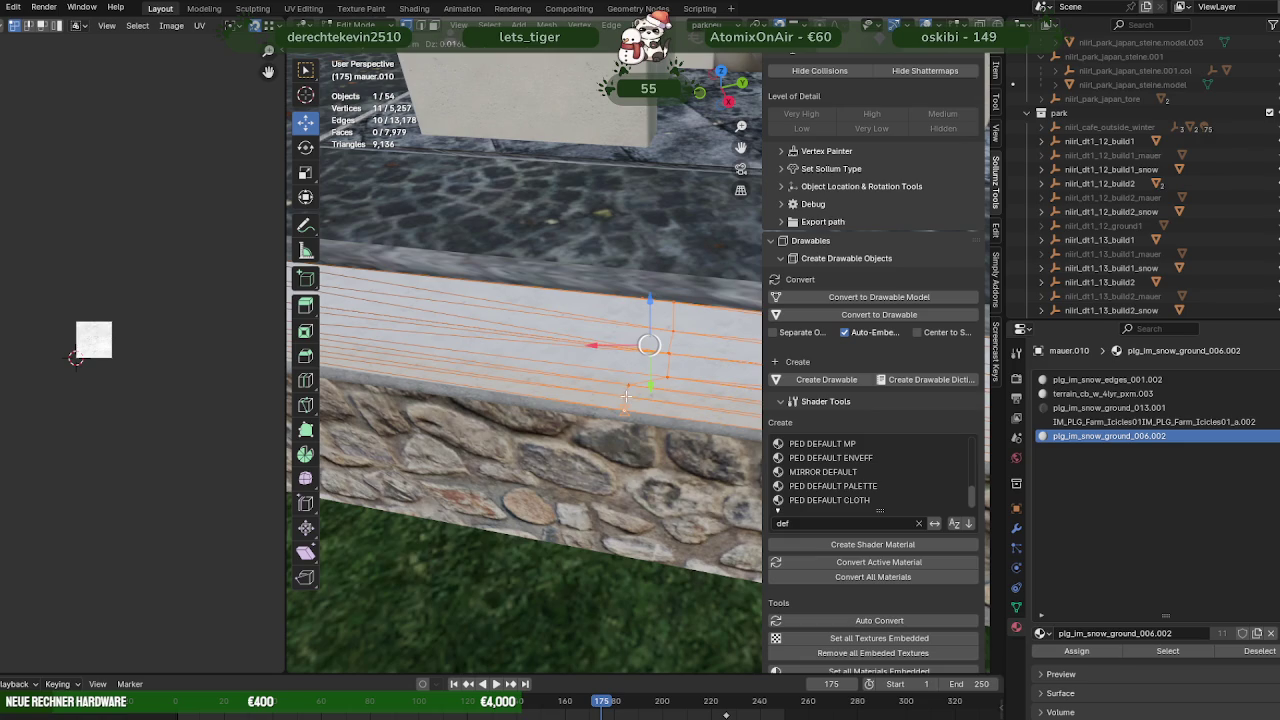
Widen the 3D viewport by dragging both side panel borders outward
scroll("down", 3)
left_click_drag(634, 400, 690, 366)
scroll("up", 3)
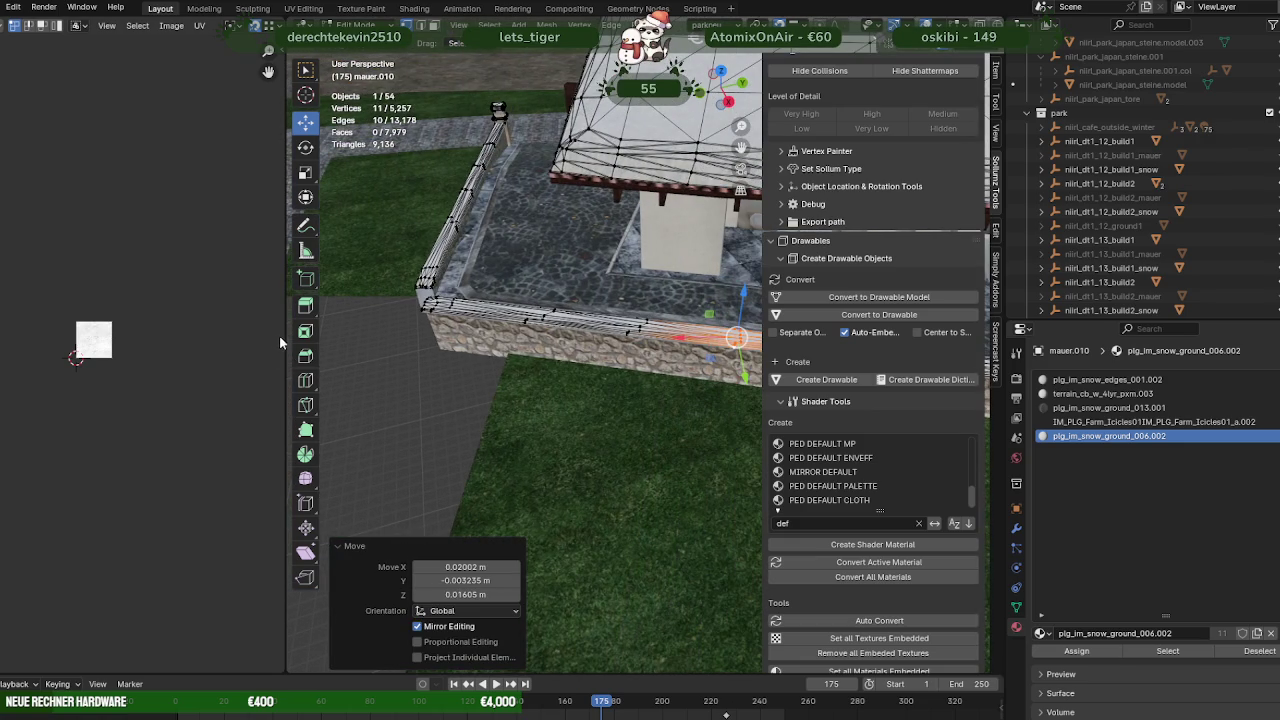
left_click_drag(286, 336, 90, 340)
left_click_drag(1002, 318, 1178, 318)
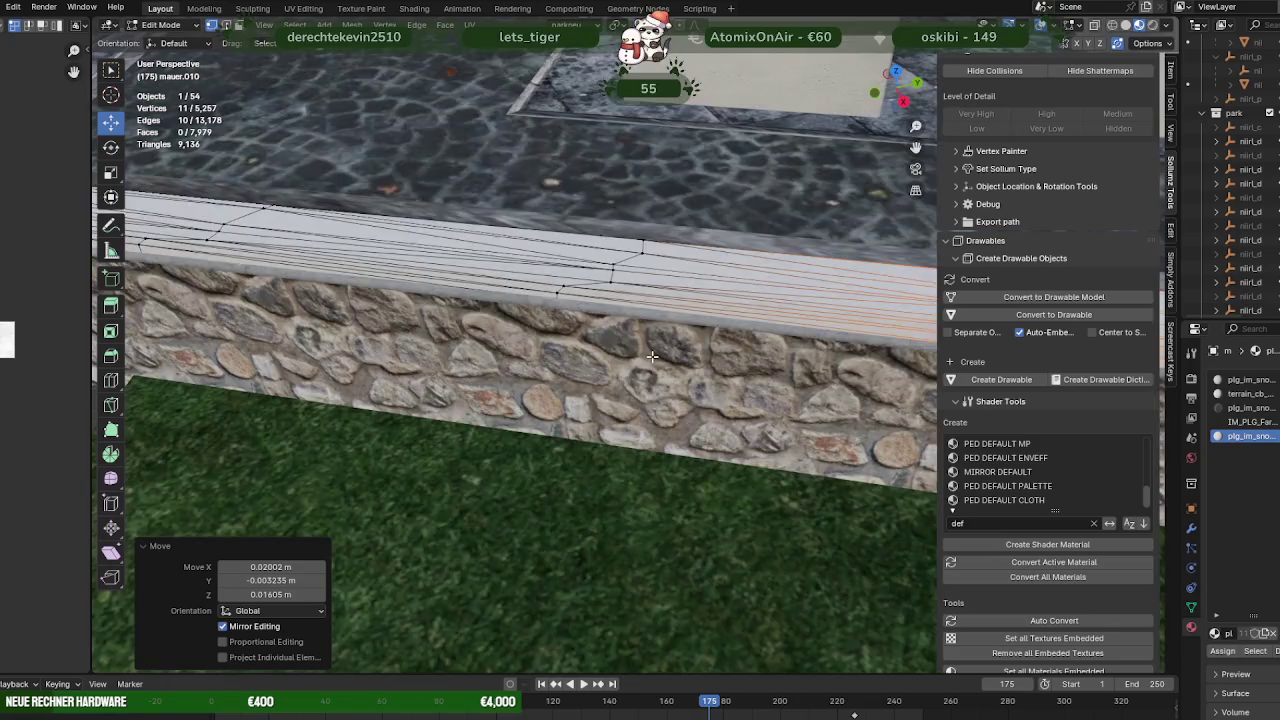
Select the edge loop along the ledge top and shift it slightly
key("alt+z")
left_click(553, 302)
key("alt+z")
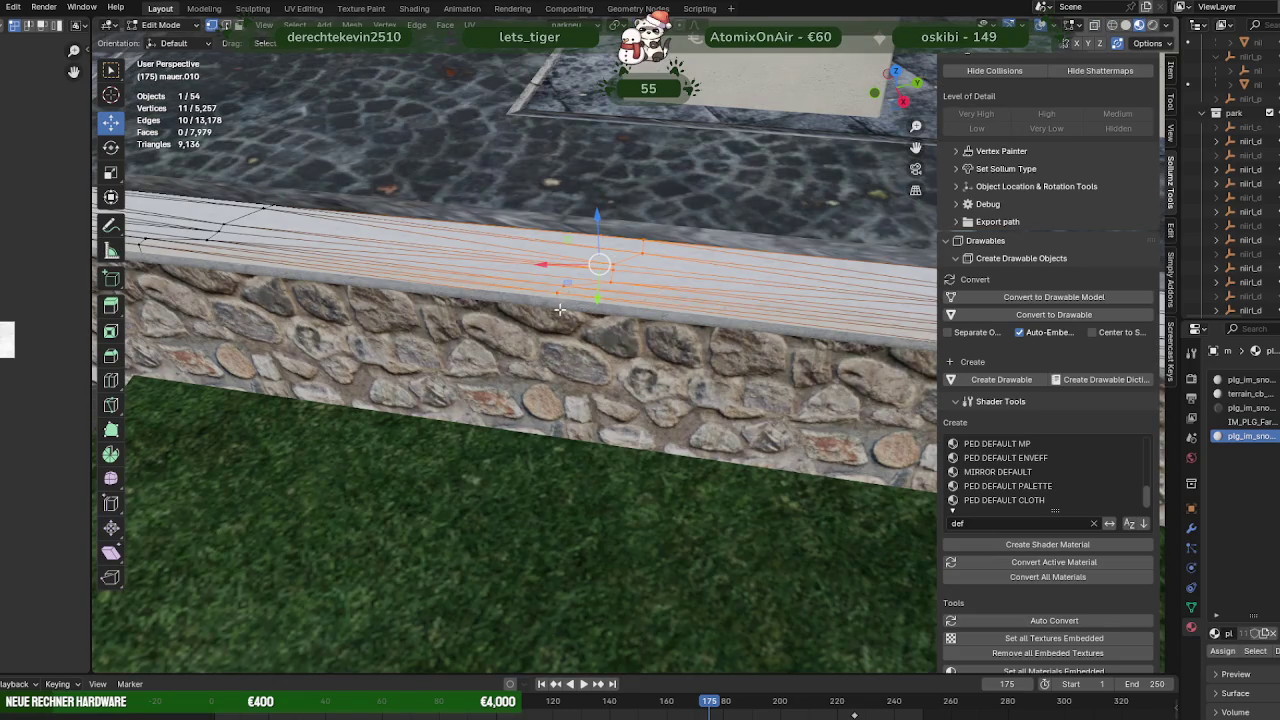
left_click_drag(597, 266, 617, 266)
left_click_drag(617, 266, 744, 333)
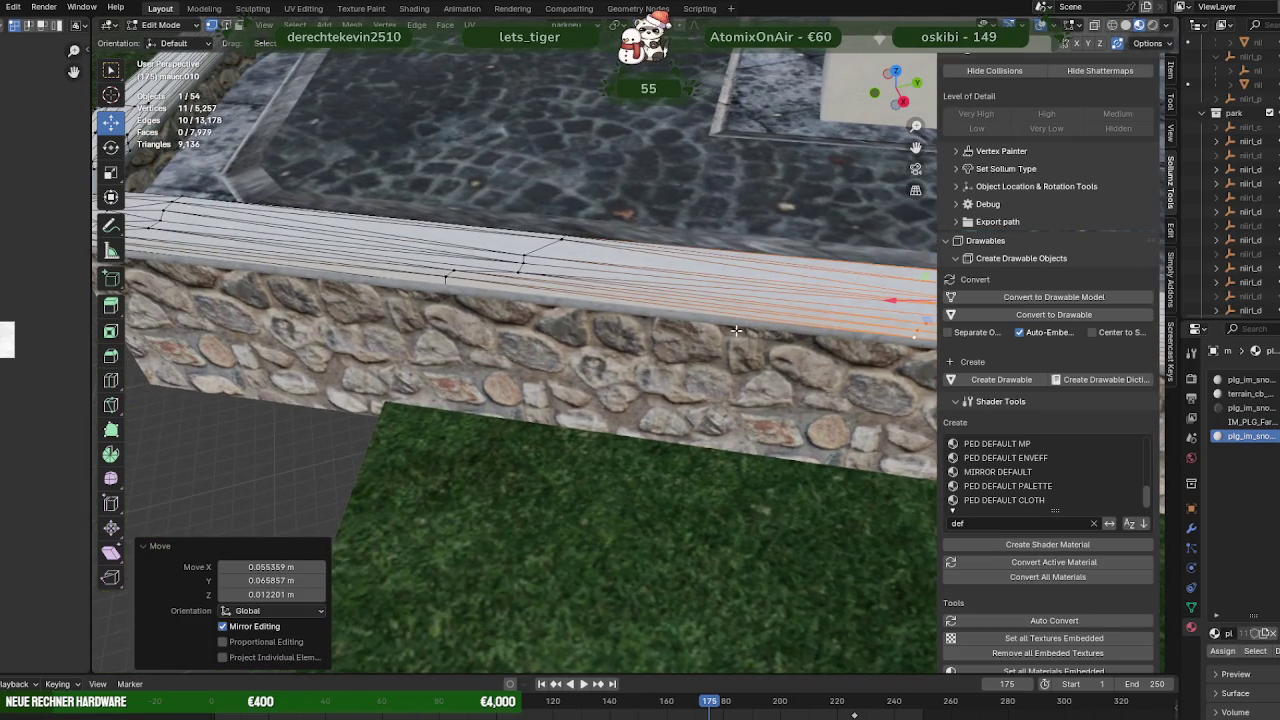
Add more ledge edges to the selection in X-ray and move them
key("alt+z")
left_click_drag(408, 180, 668, 349)
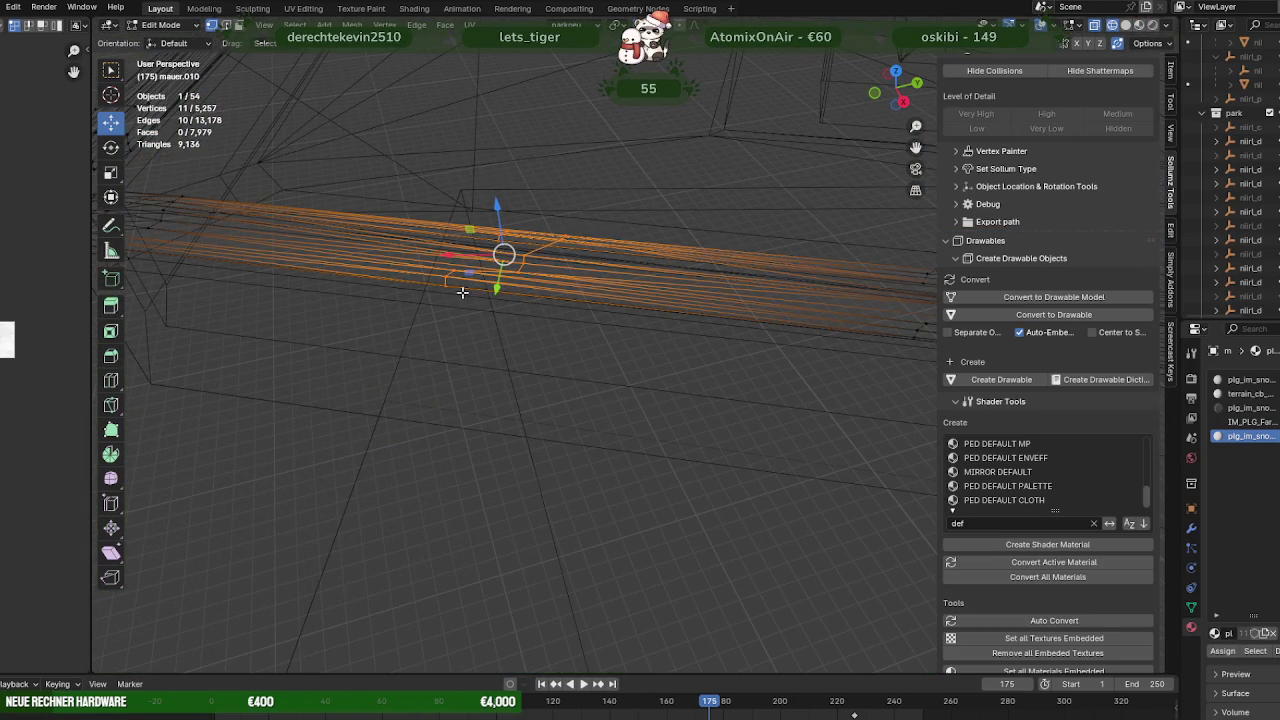
key("alt+z")
key("g")
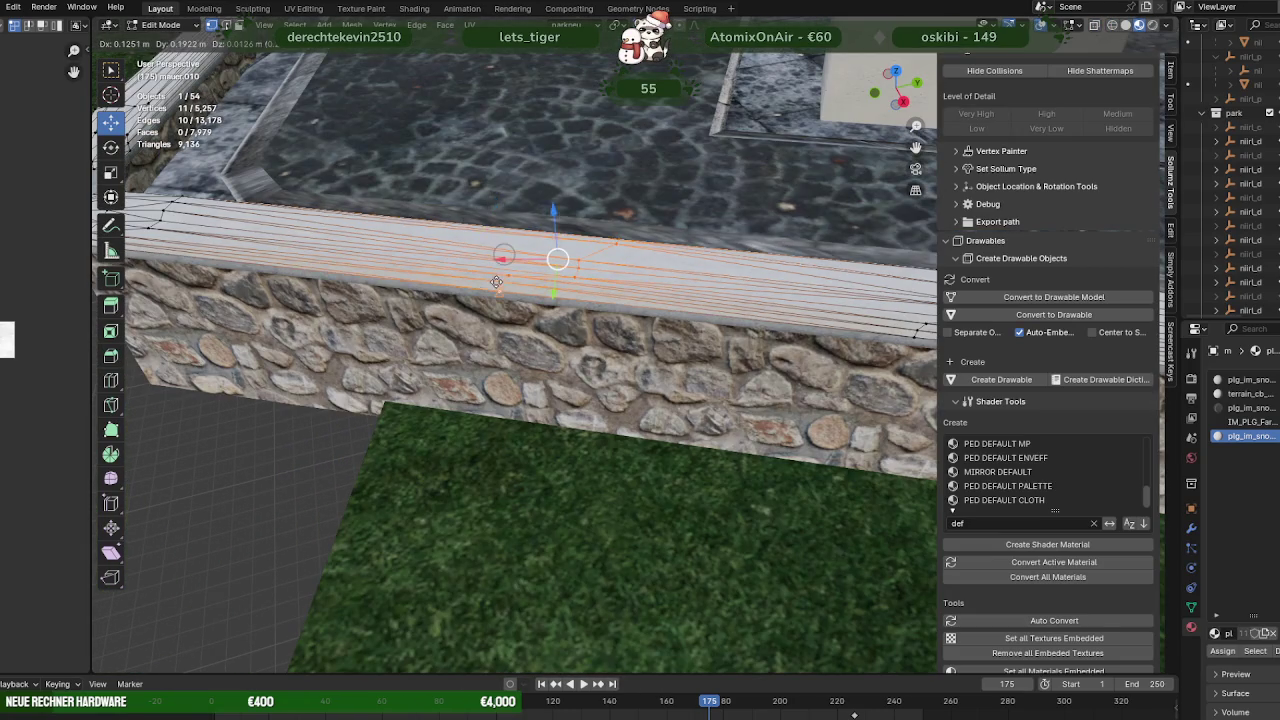
left_click(473, 309)
Orbit to the ledge corner and box-select its hidden vertices in X-ray
scroll("down", 3)
left_click_drag(473, 309, 543, 391)
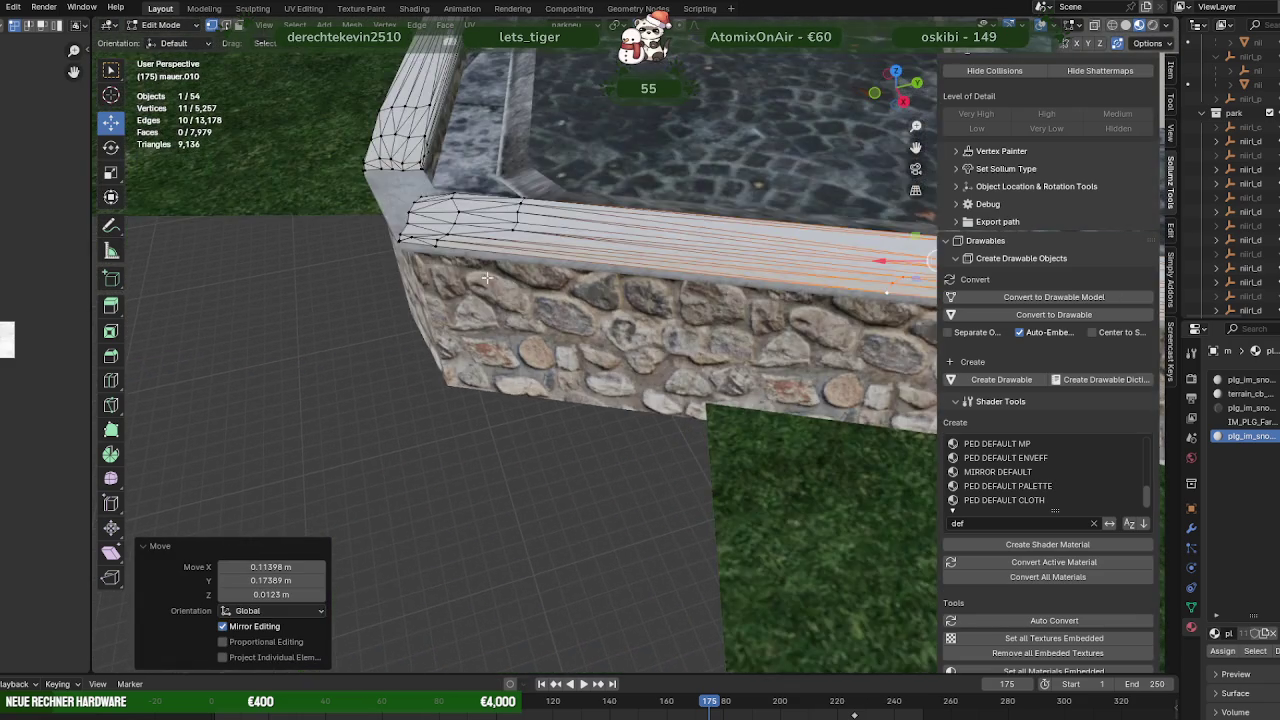
key("alt+z")
left_click_drag(471, 282, 646, 394)
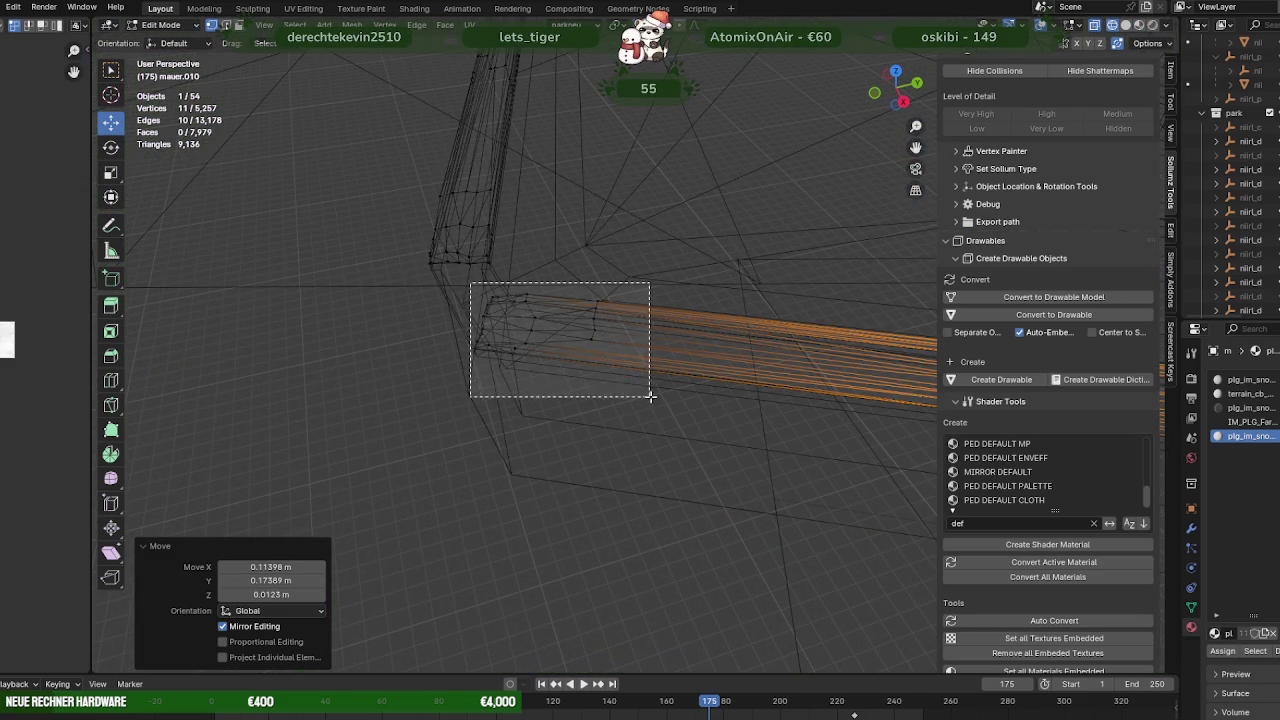
Move the selected ledge corner vertices into place
key("alt+z")
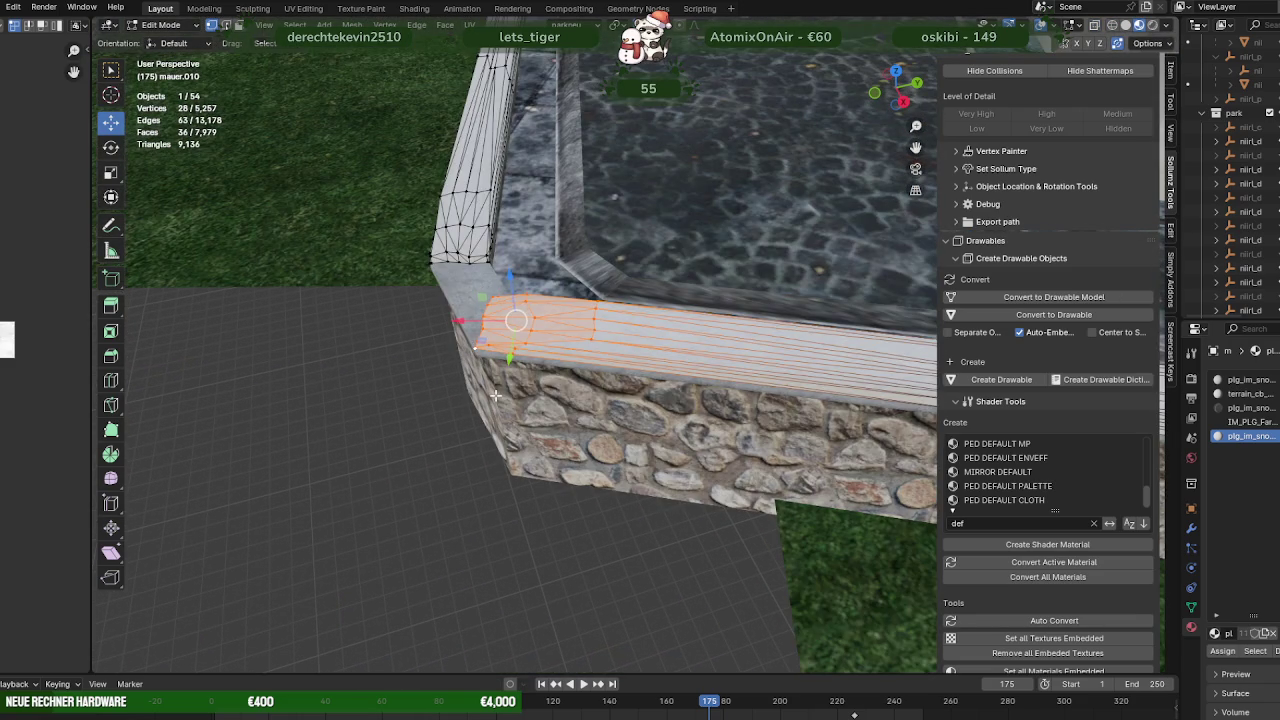
scroll("up", 3)
scroll("down", 3)
scroll("up", 3)
key("g")
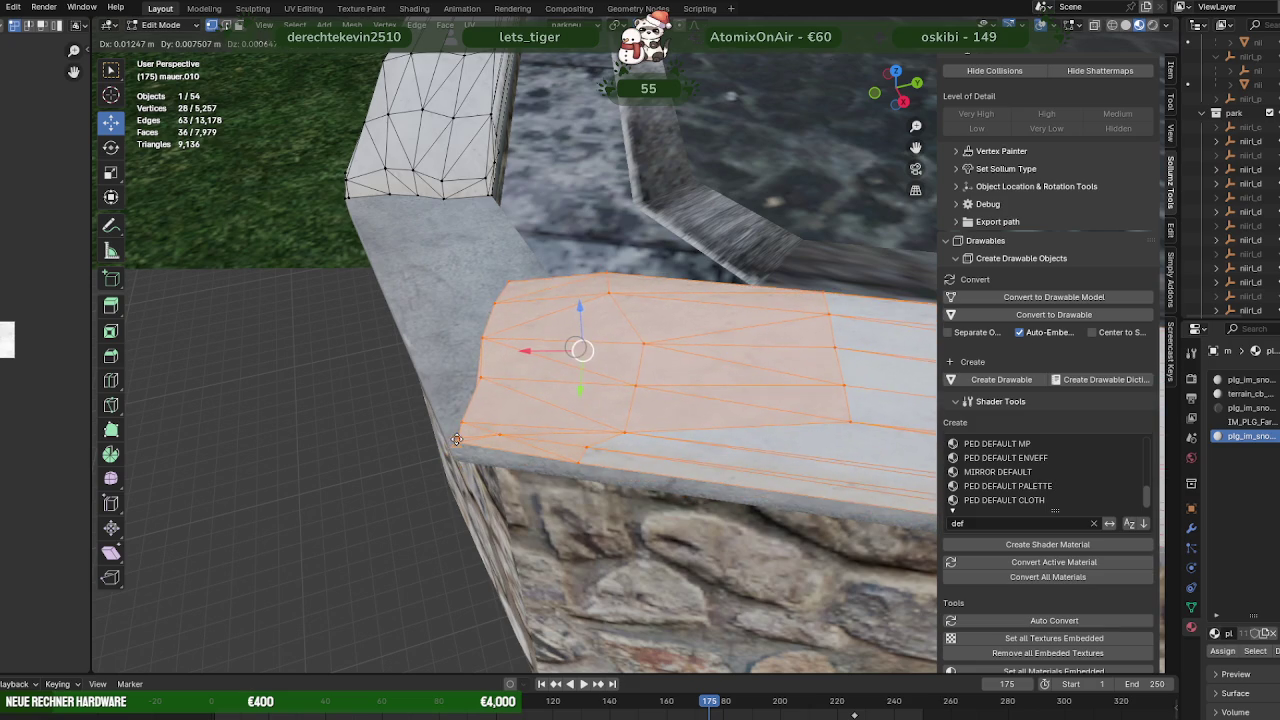
left_click(467, 452)
left_click_drag(467, 452, 565, 312)
Adjust snapping and slide the ledge corner vertices into position
left_click(657, 24)
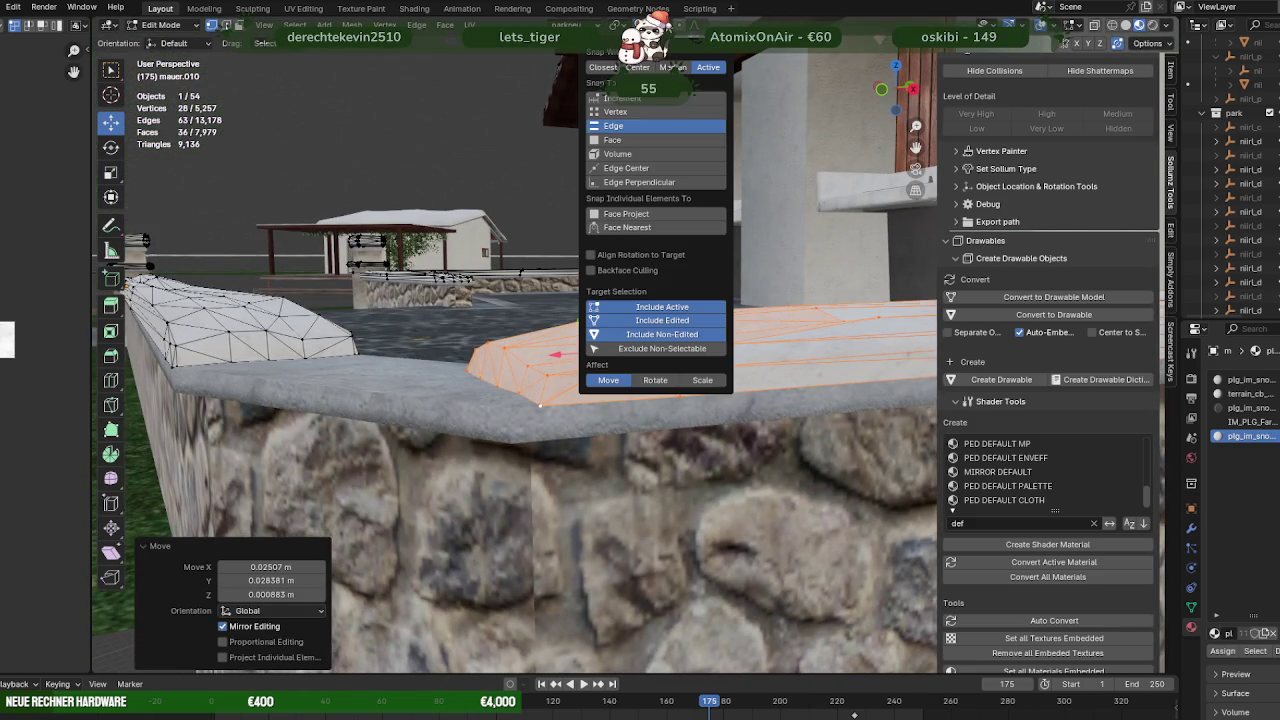
left_click_drag(585, 365, 545, 400)
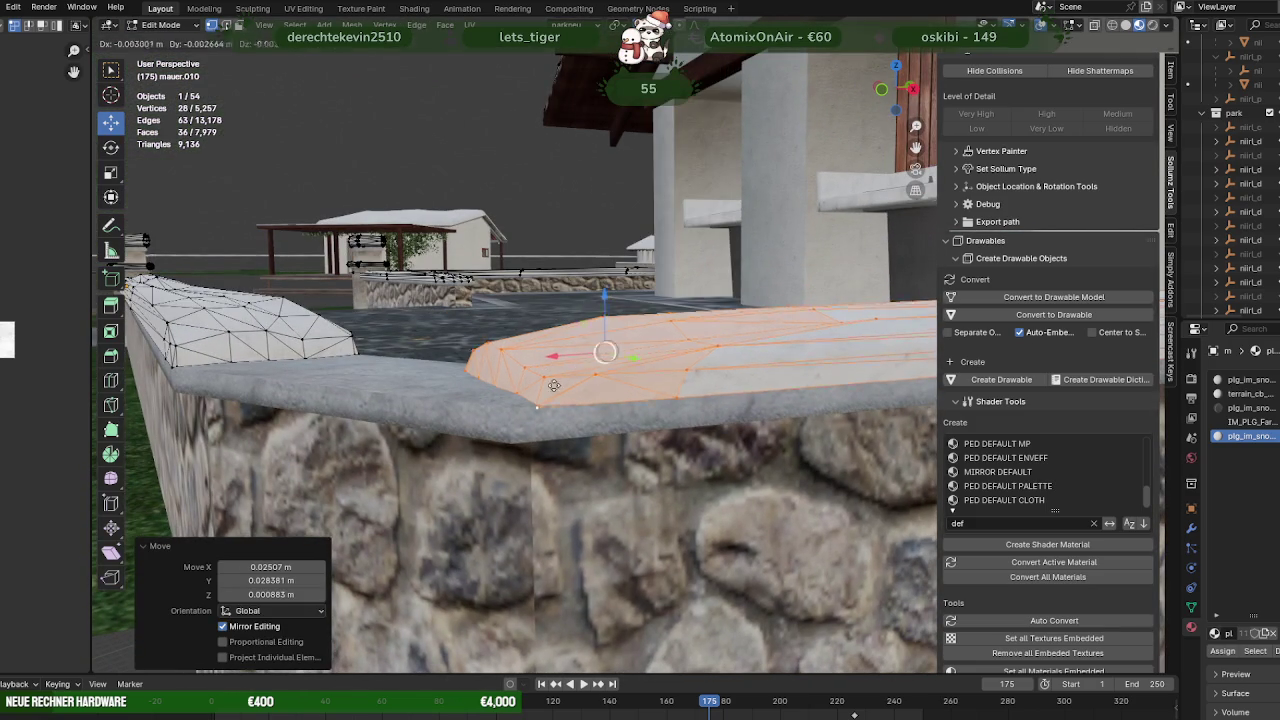
left_click_drag(545, 400, 624, 415)
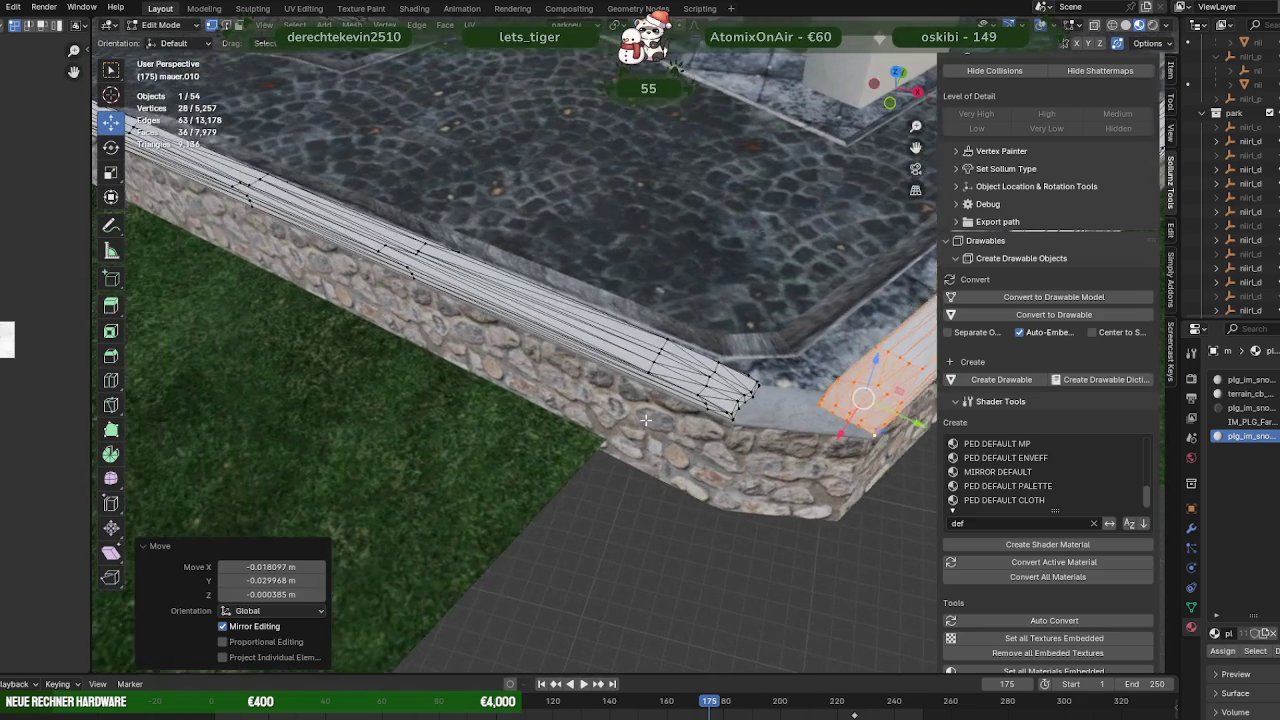
scroll("up", 3)
Clear the selection, box-select the long edges along the ledge top, and switch snapping to Vertex
key("alt+a")
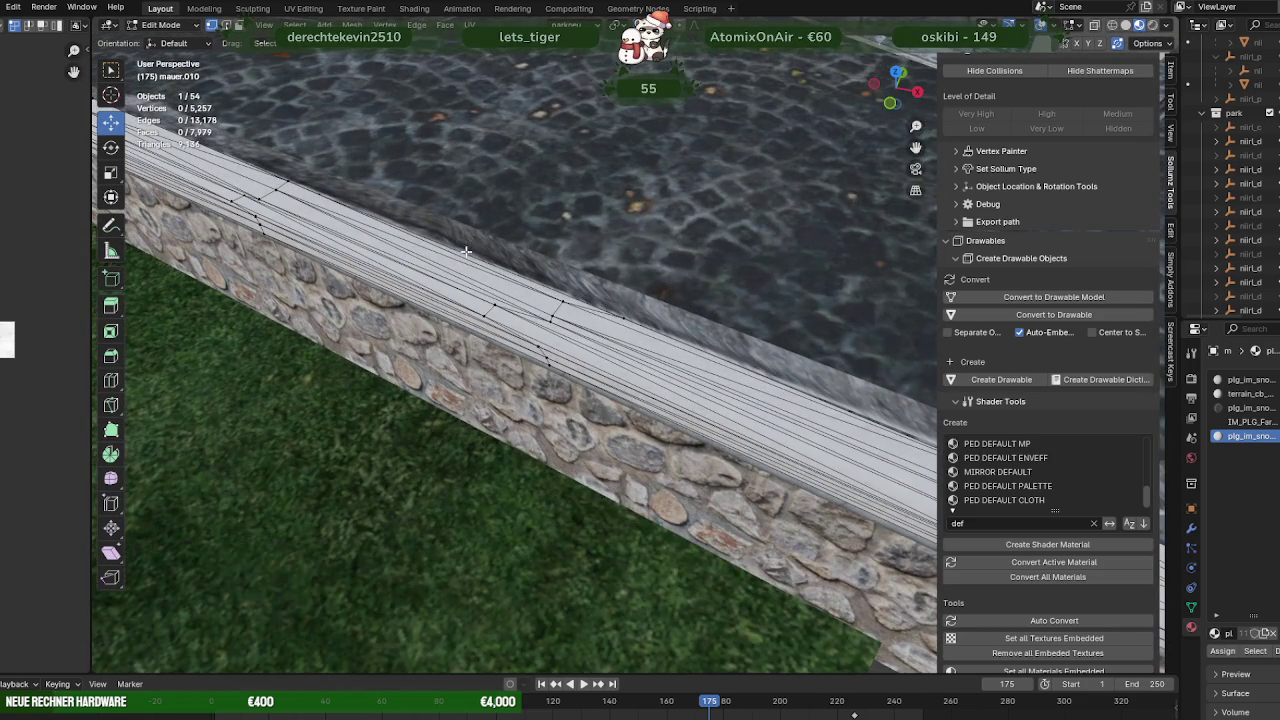
key("shift+z")
left_click_drag(436, 224, 593, 405)
key("shift+z")
left_click_drag(593, 405, 517, 384)
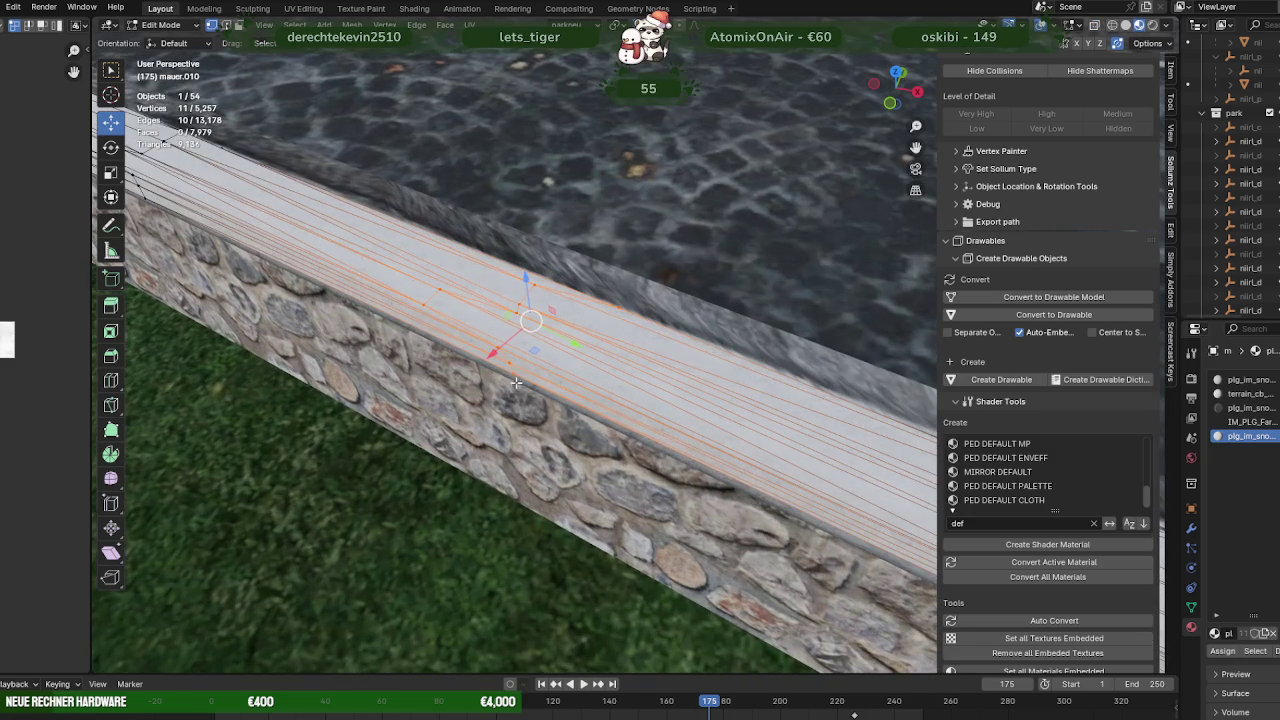
left_click(667, 28)
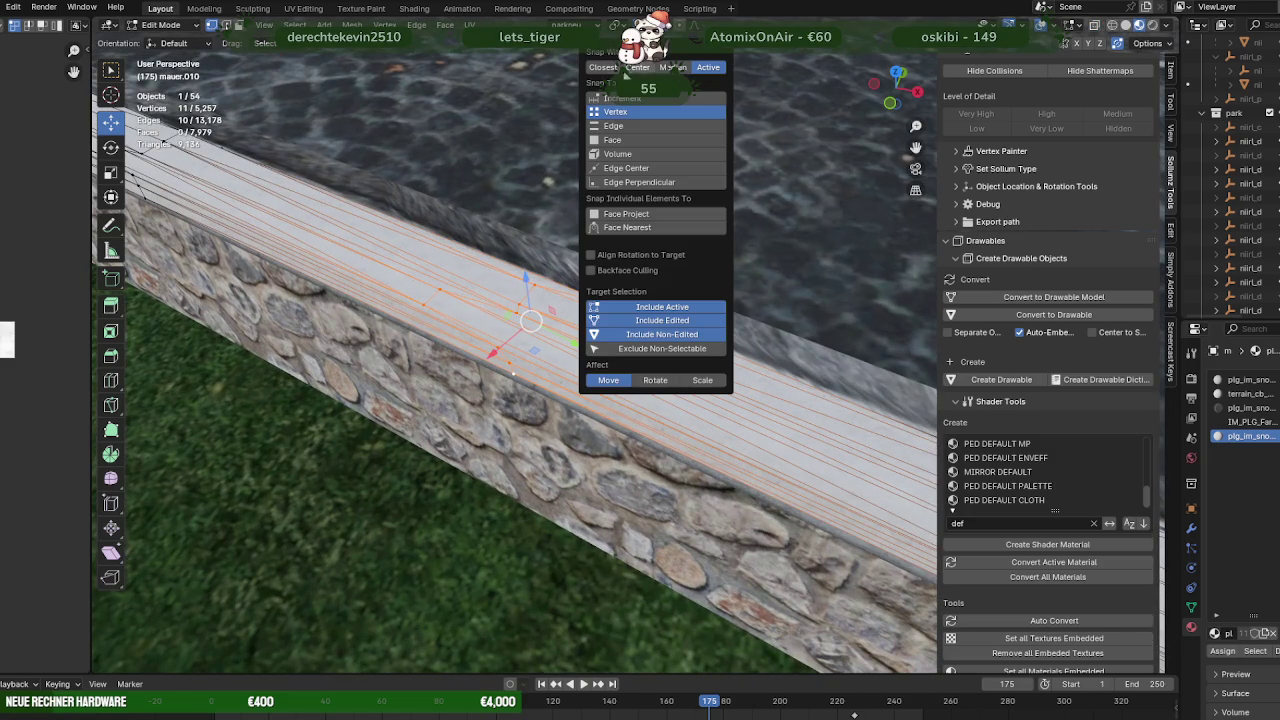
Nudge the ledge edges, then select and move the next wall-top edge loop
key("g")
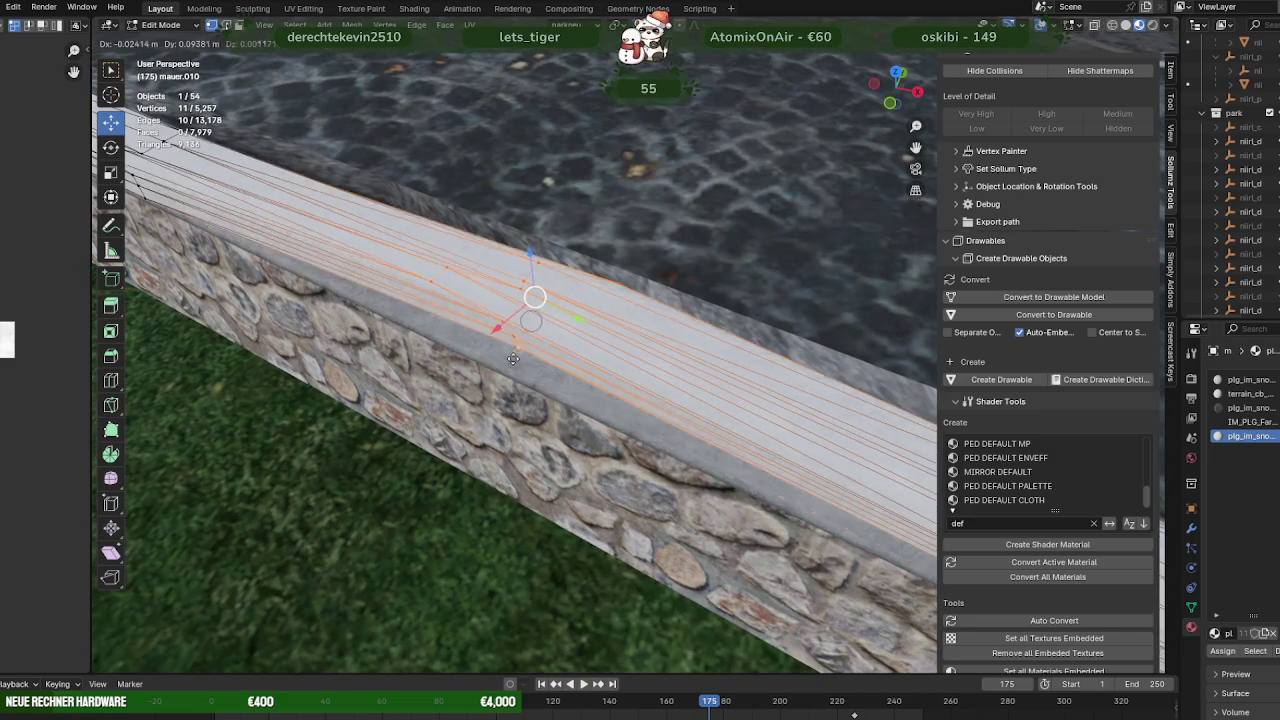
left_click(338, 258)
left_click_drag(338, 258, 556, 224)
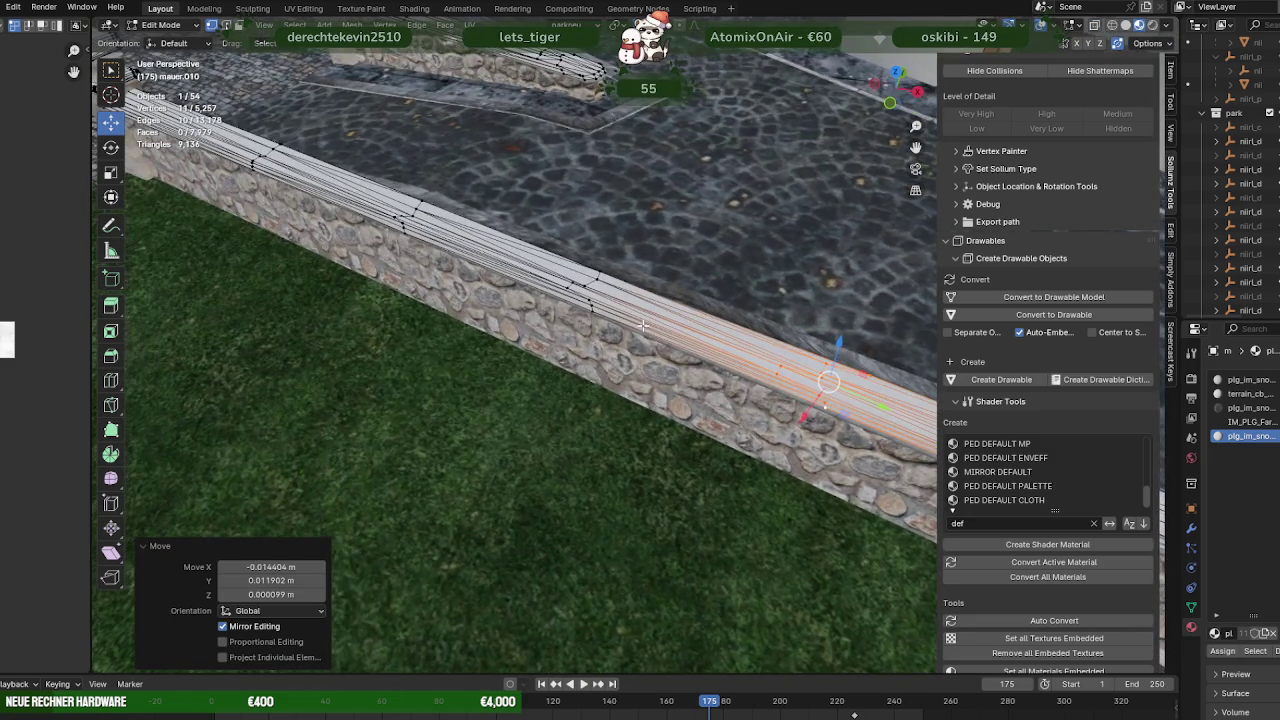
key("shift+z")
left_click_drag(530, 229, 679, 352)
left_click_drag(679, 352, 588, 313)
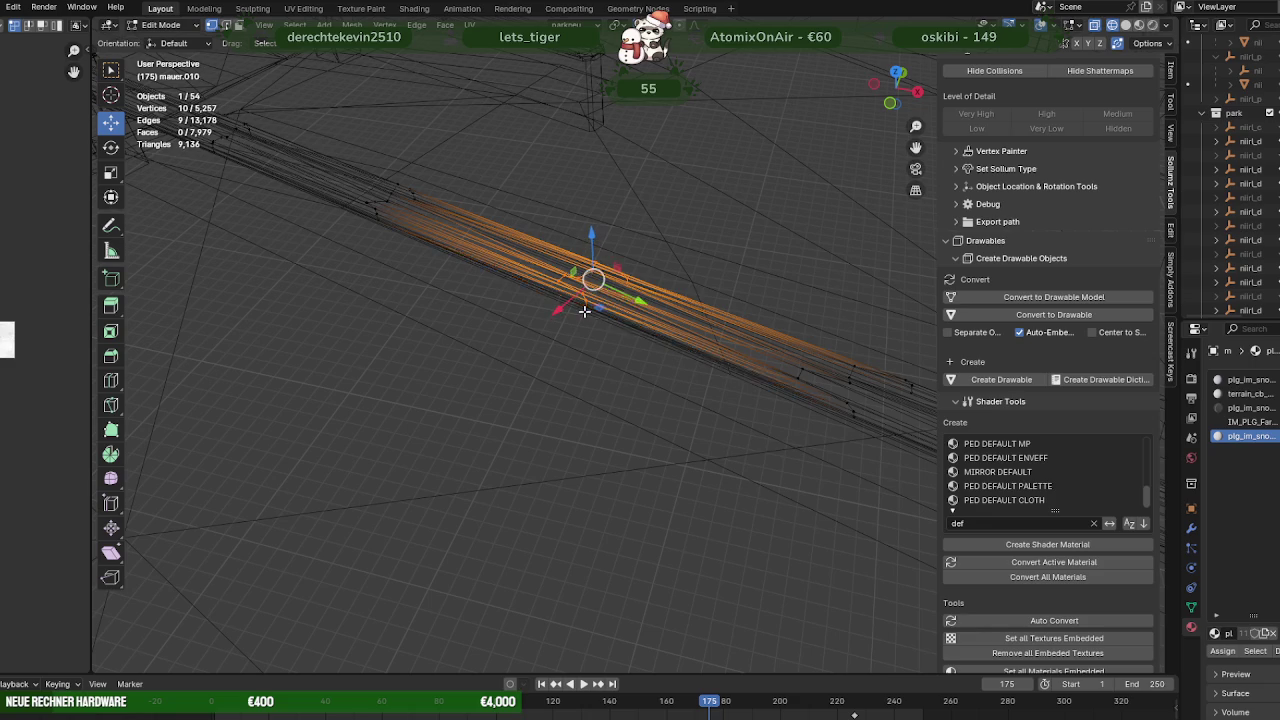
key("shift+z")
key("g")
left_click(588, 305)
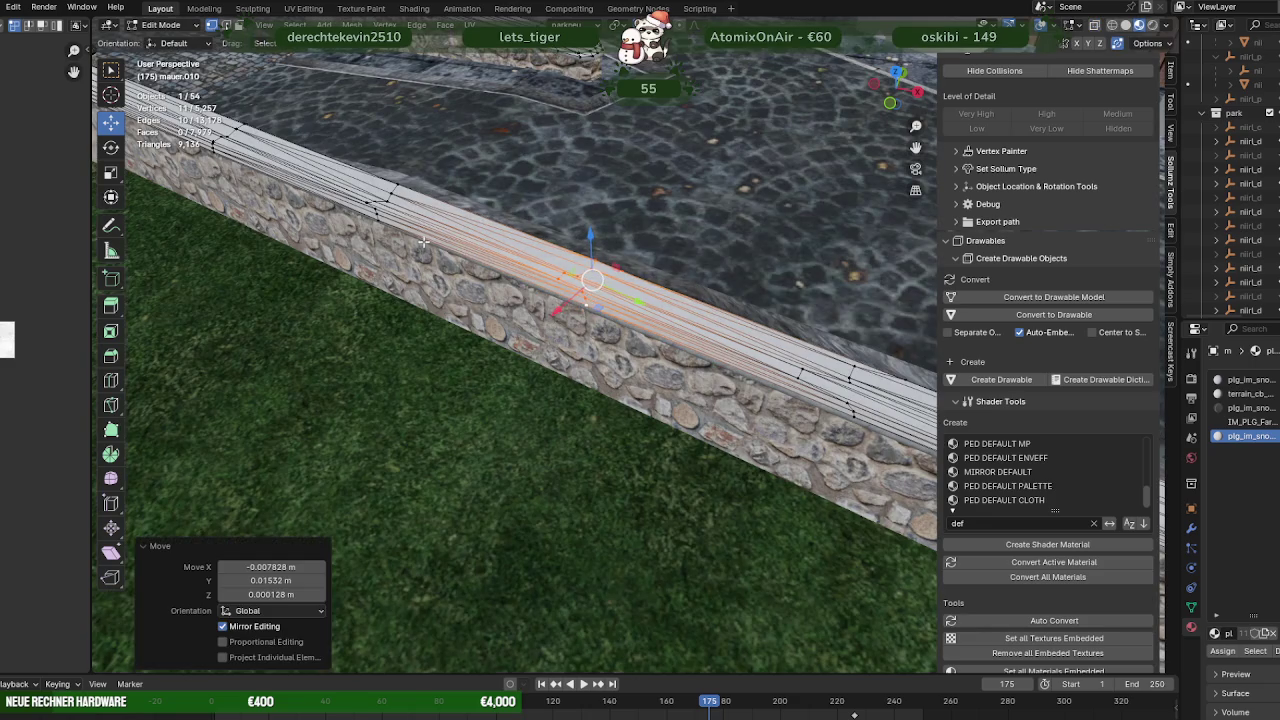
Slide the selected edge loop along the wall top
left_click_drag(588, 305, 636, 338)
key("shift+z")
key("g")
key("shift+z")
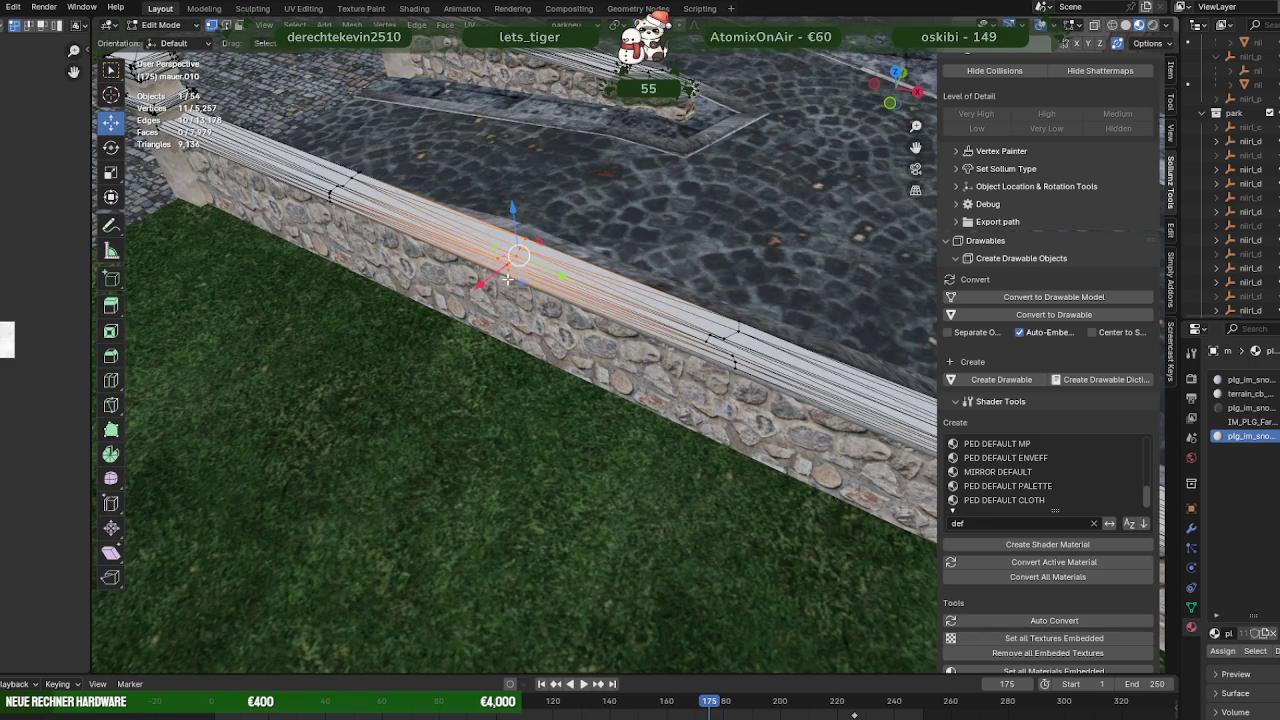
key("g")
scroll("up", 3)
left_click_drag(549, 320, 603, 326)
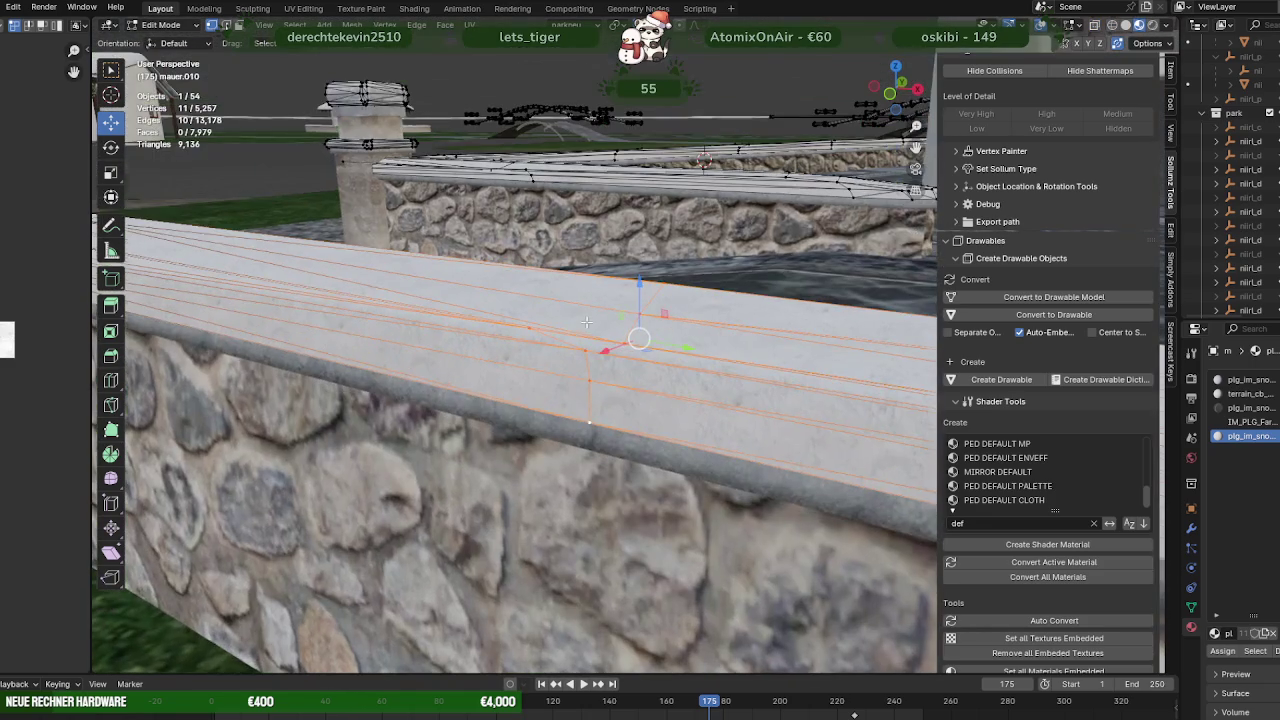
left_click(617, 377)
scroll("down", 3)
left_click_drag(617, 377, 609, 363)
Shift the selected wall-top edges slightly toward the pillars
key("shift+z")
scroll("up", 3)
key("shift+z")
left_click_drag(539, 341, 464, 330)
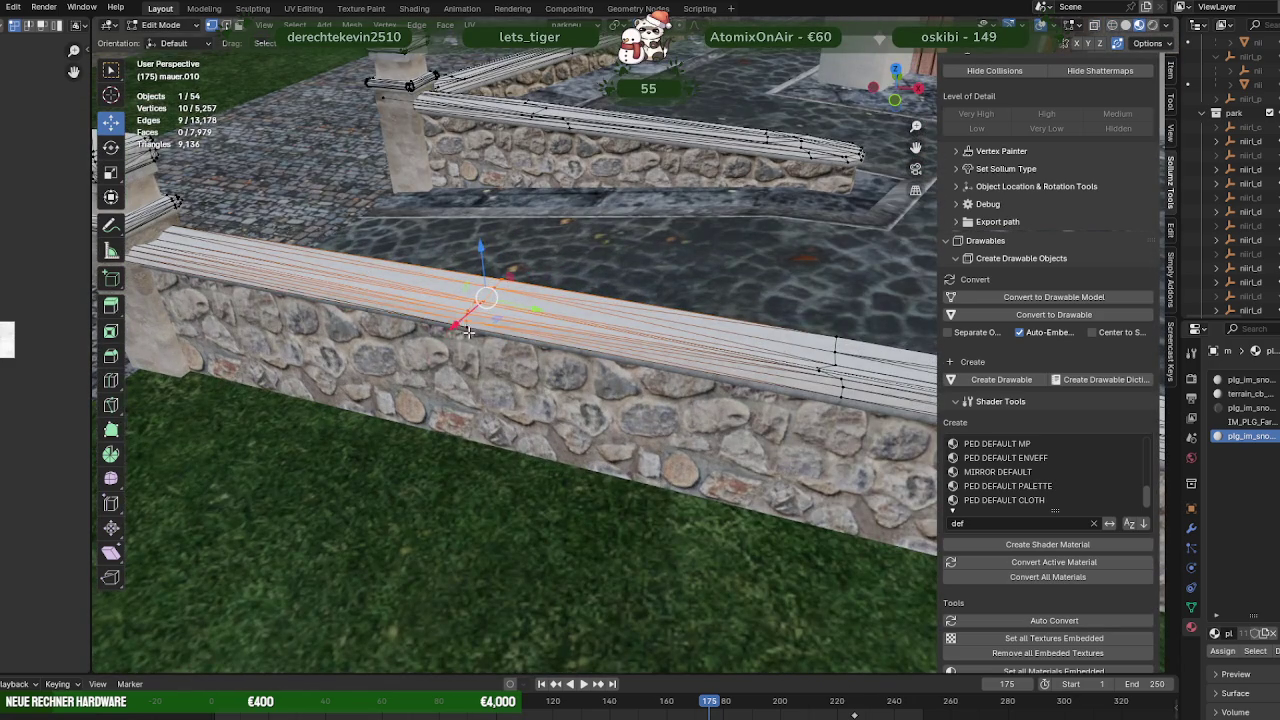
scroll("up", 3)
left_click_drag(508, 399, 608, 325)
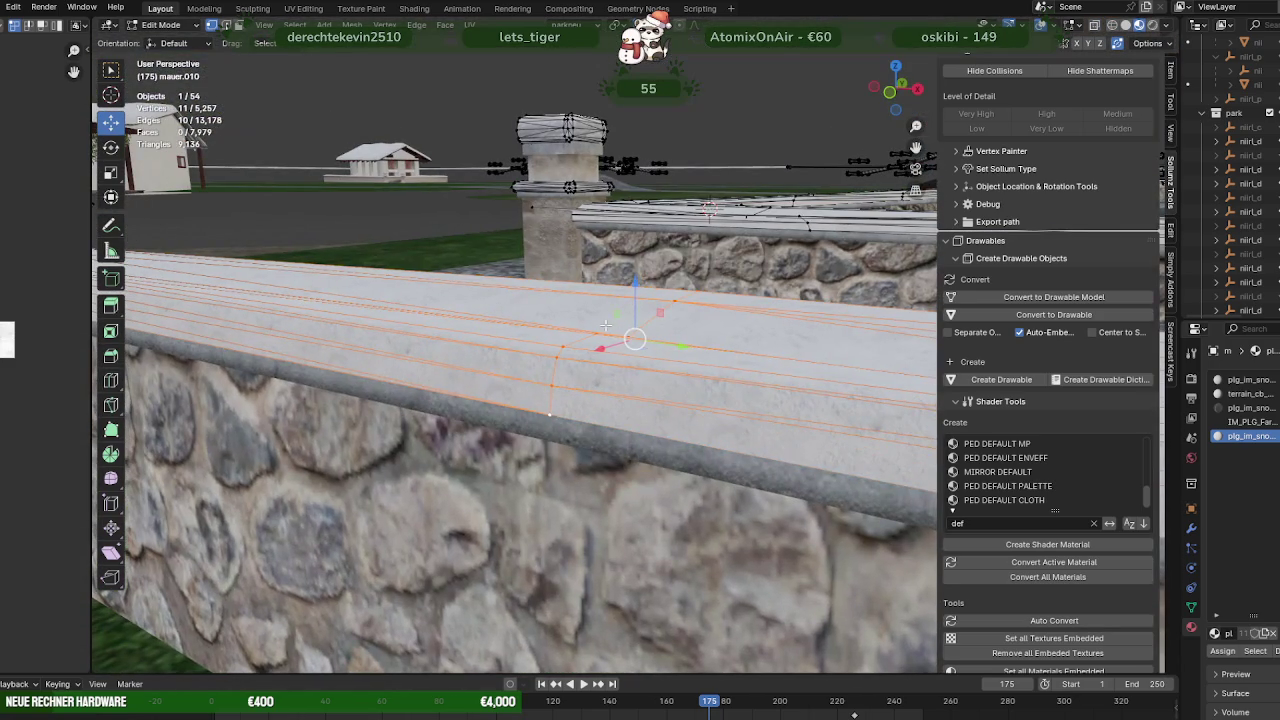
left_click_drag(635, 345, 654, 337)
scroll("down", 3)
left_click_drag(654, 337, 450, 323)
Select the wall-cap end beside the pillar and pull it in to meet the pillar
key("shift+z")
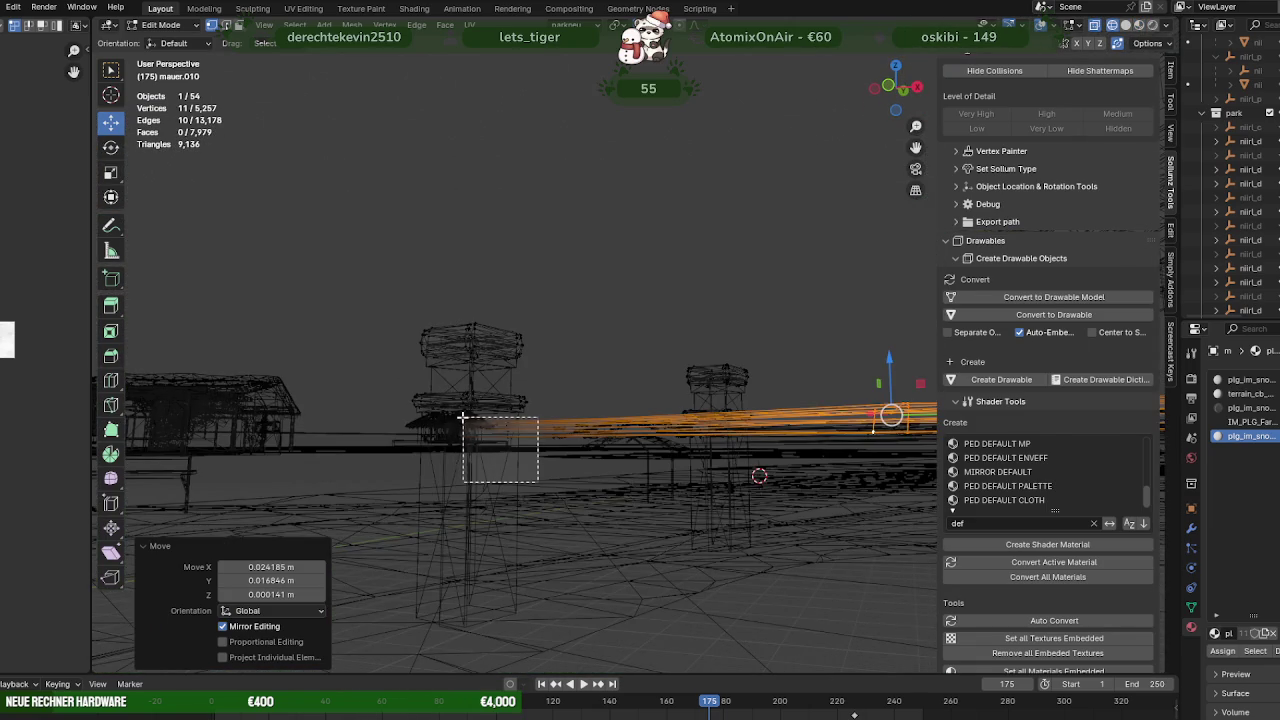
left_click_drag(449, 416, 451, 421)
scroll("up", 3)
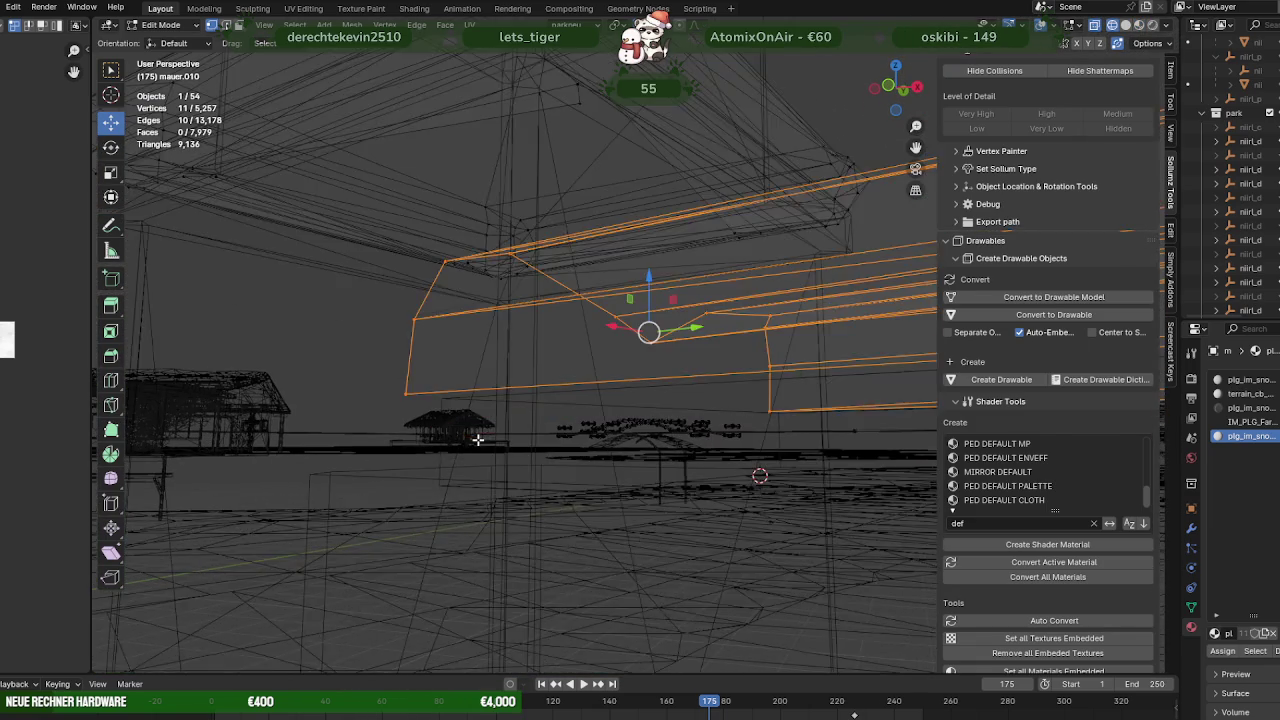
left_click_drag(492, 375, 598, 363)
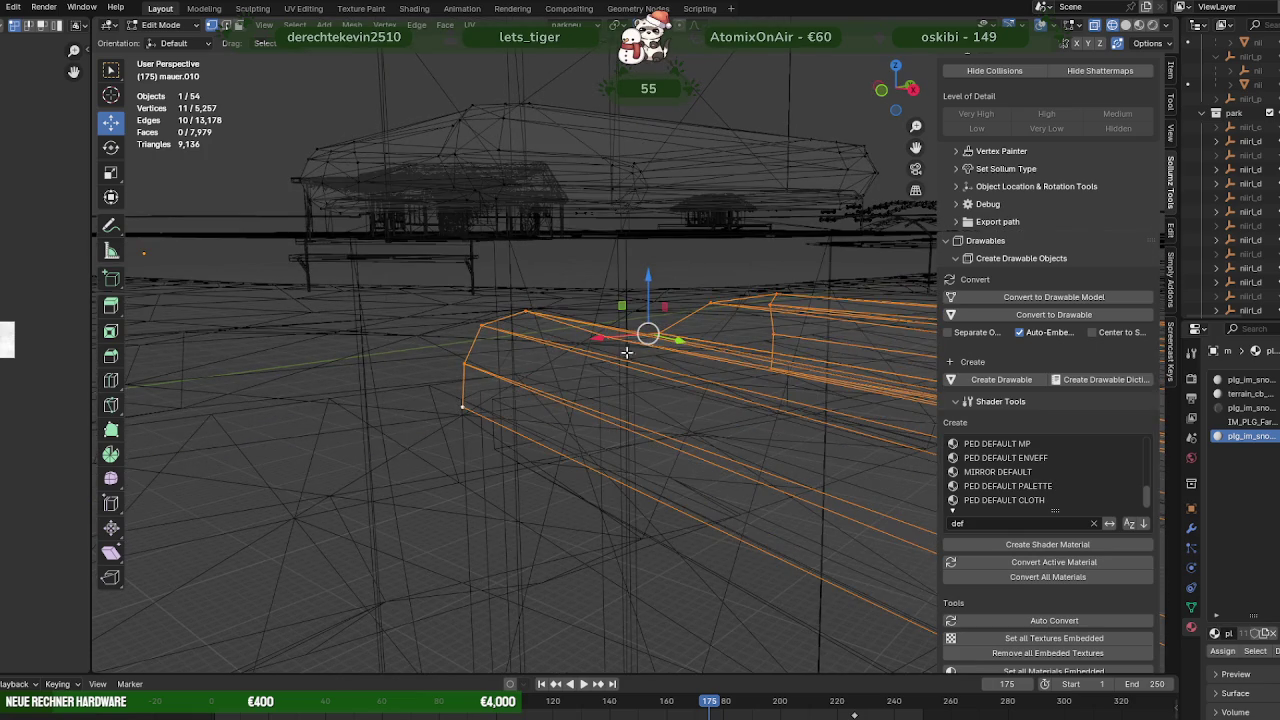
key("g")
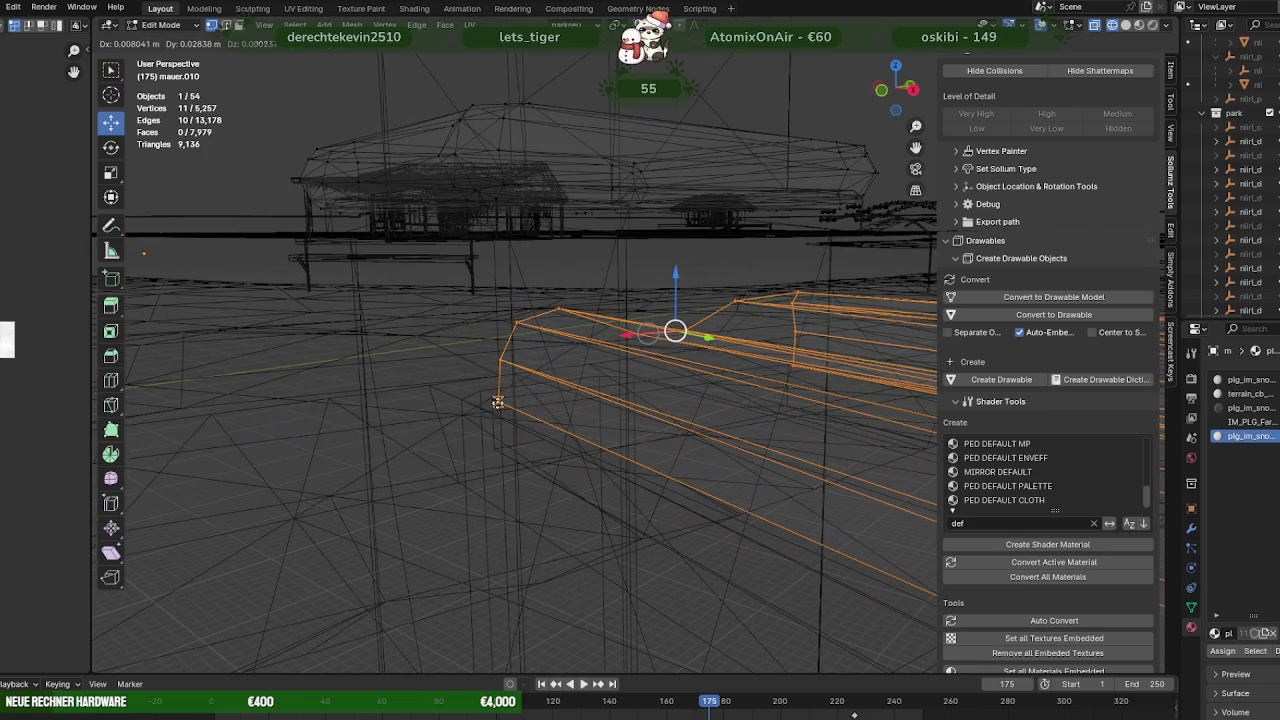
left_click(498, 401)
key("shift+z")
left_click_drag(498, 401, 546, 431)
scroll("down", 3)
scroll("up", 3)
In X-ray, select the cap-end vertices inside the pillar, adjust snapping, and move them slightly
left_click_drag(634, 409, 593, 393)
key("shift+z")
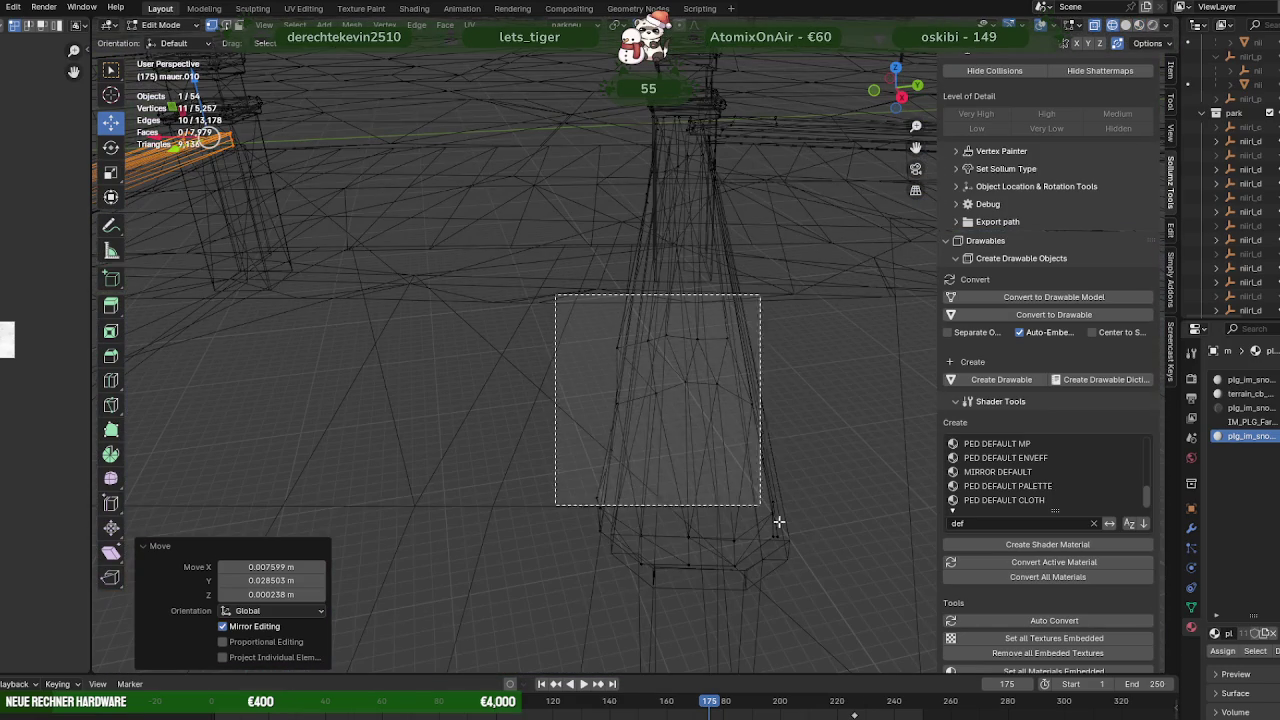
left_click_drag(737, 484, 814, 594)
left_click(676, 24)
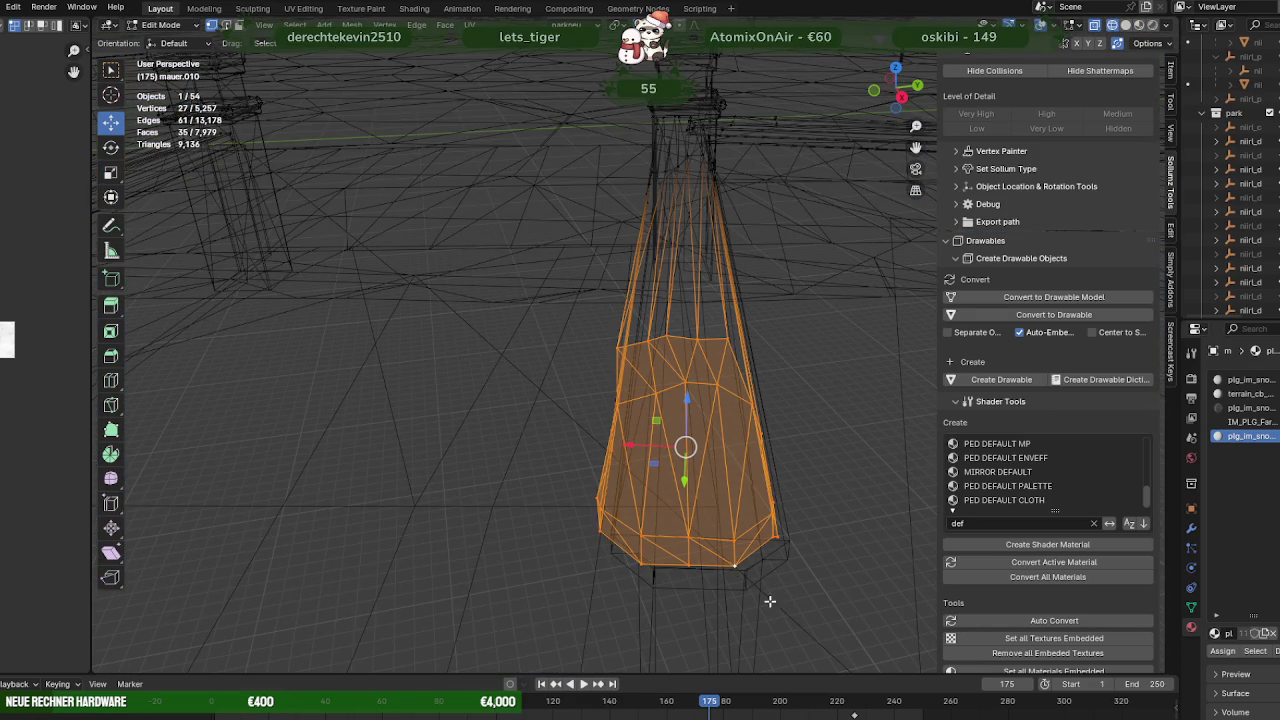
left_click_drag(690, 455, 766, 551)
Shift the cap end flush against the pillar base, then select an edge loop on the wall rail
left_click_drag(766, 551, 688, 469)
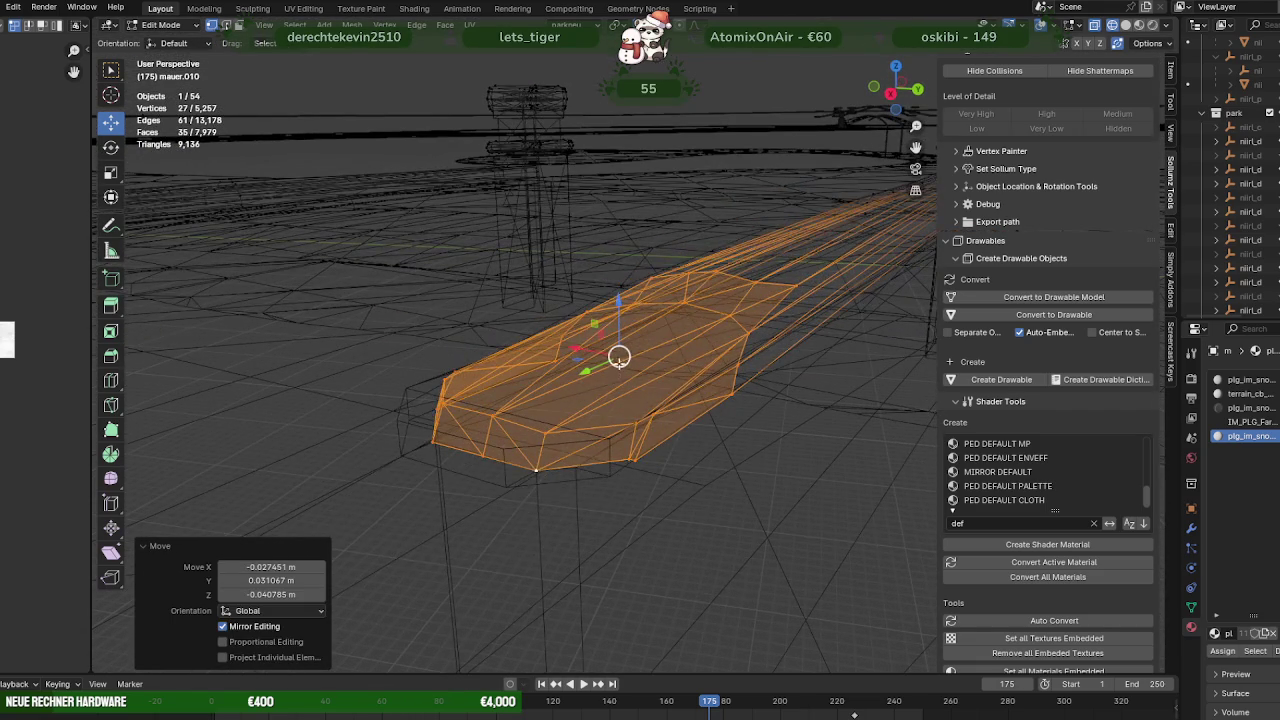
left_click_drag(536, 470, 518, 448)
left_click_drag(514, 451, 494, 353)
key("shift+z")
key("shift+z")
left_click_drag(649, 414, 622, 385)
key("shift+z")
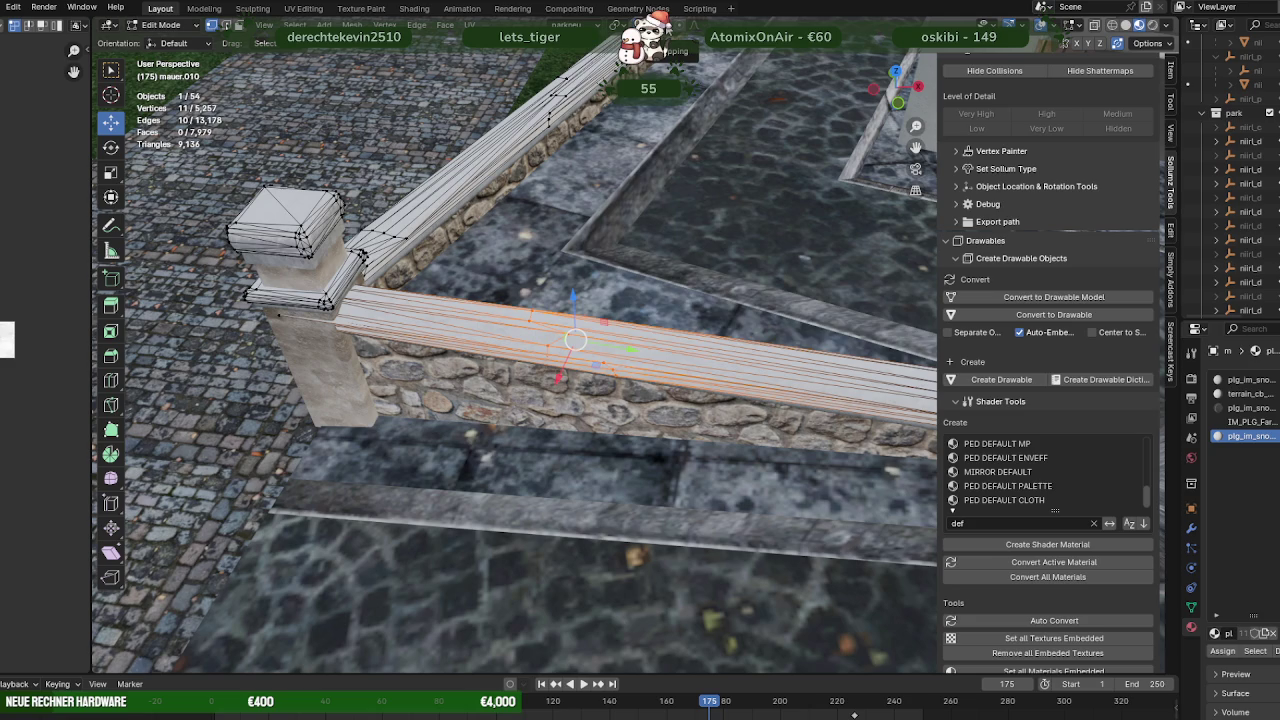
In X-ray view, select the mauer.010 rail and coping end vertices next to the stone pillar
left_click(656, 25)
left_click_drag(600, 400, 604, 437)
left_click_drag(572, 397, 592, 440)
left_click_drag(592, 440, 644, 406)
key("shift+z")
left_click(578, 462)
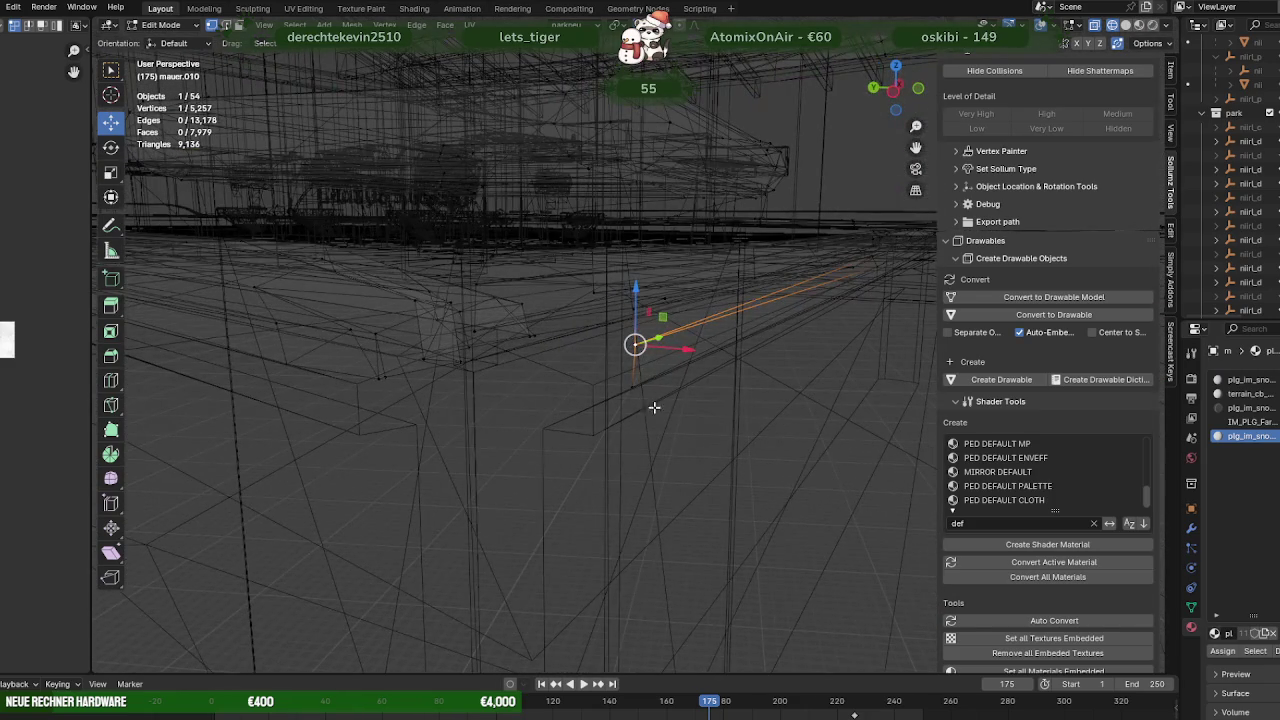
left_click_drag(576, 379, 774, 479)
left_click_drag(784, 477, 453, 309)
left_click_drag(455, 298, 574, 422)
left_click_drag(435, 410, 502, 465)
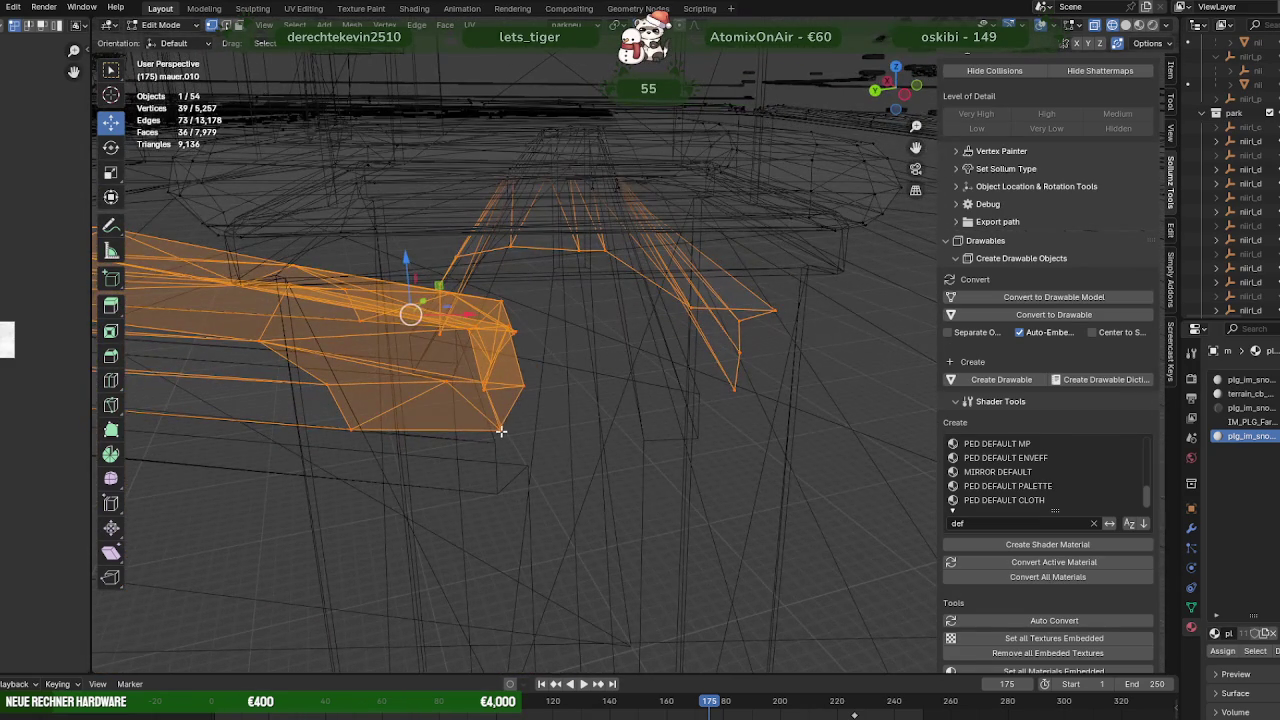
Shift the coping vertices against the pillar cap by 0.001358, 0.002197, 0.000036 m and check the fit
key("g")
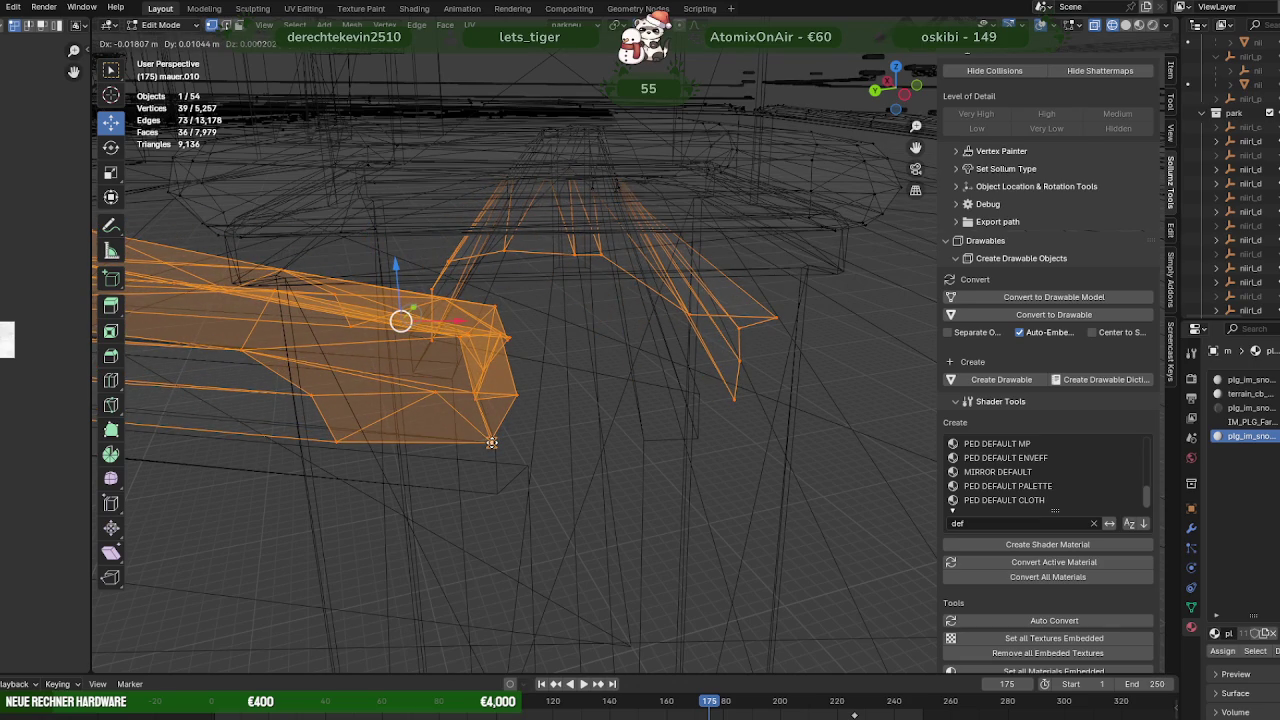
left_click(494, 442)
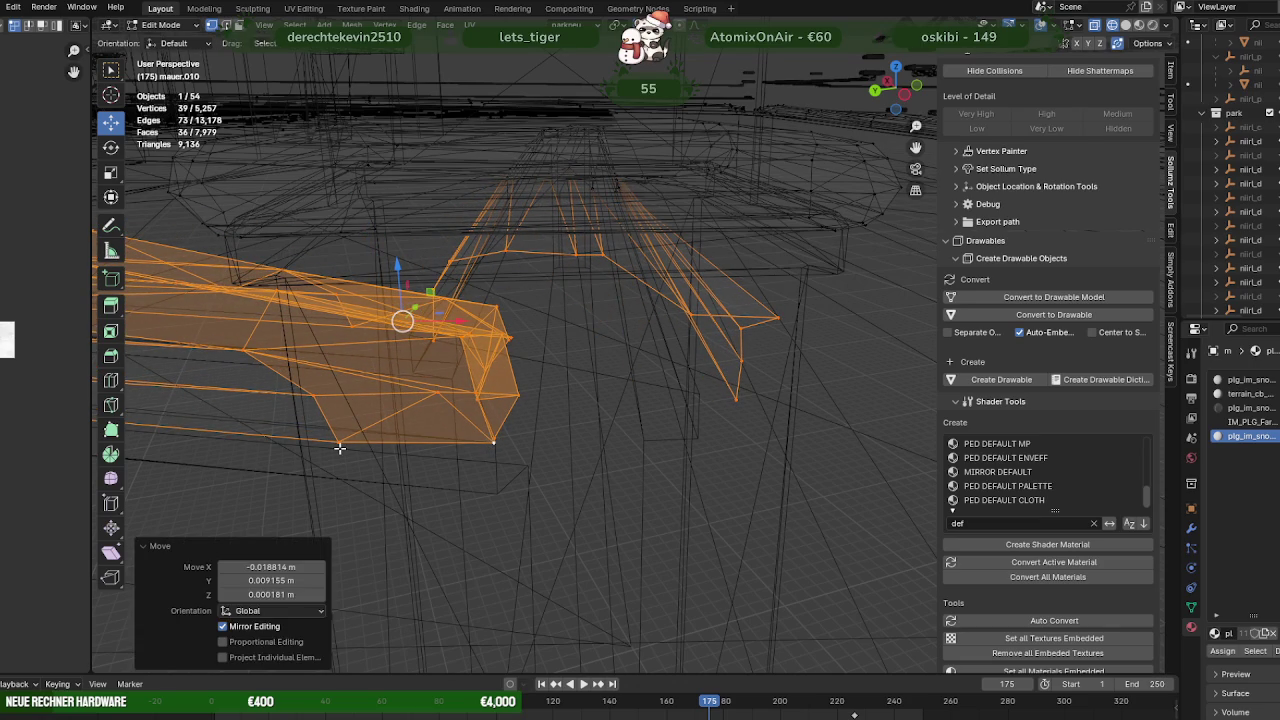
key("g")
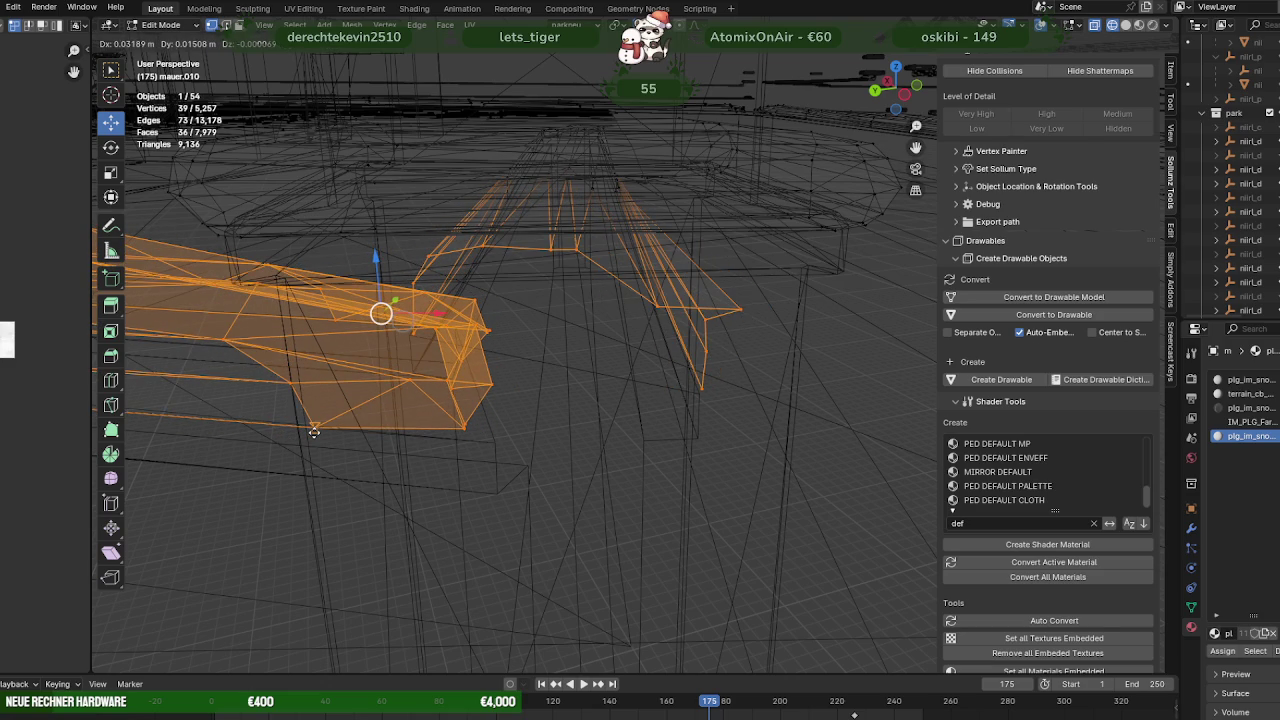
left_click(313, 430)
left_click_drag(506, 434, 507, 360)
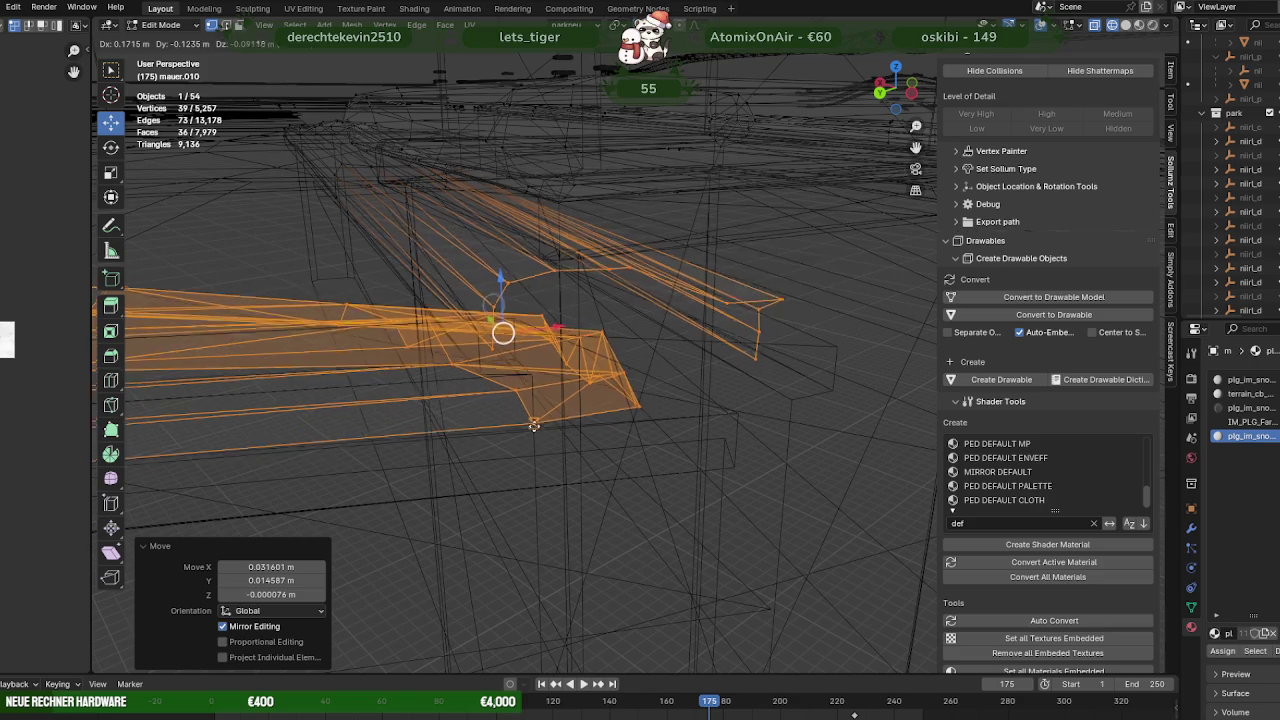
key("g")
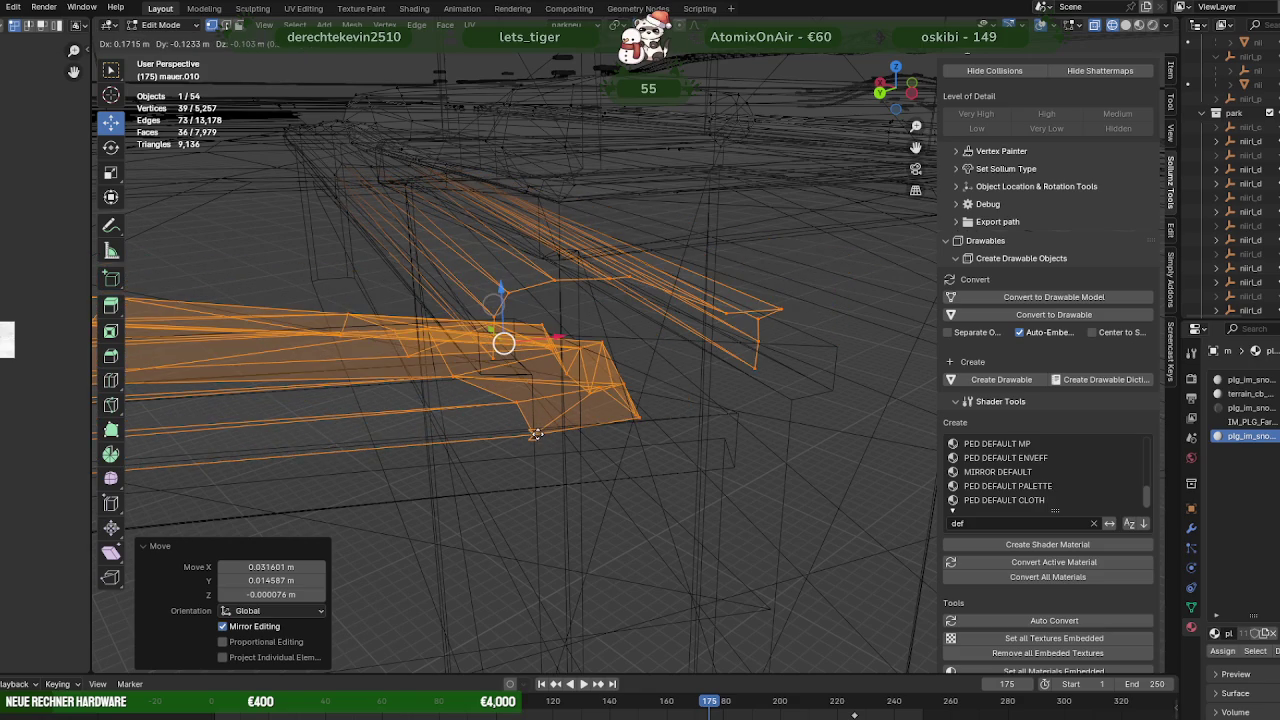
key("Escape")
key("g")
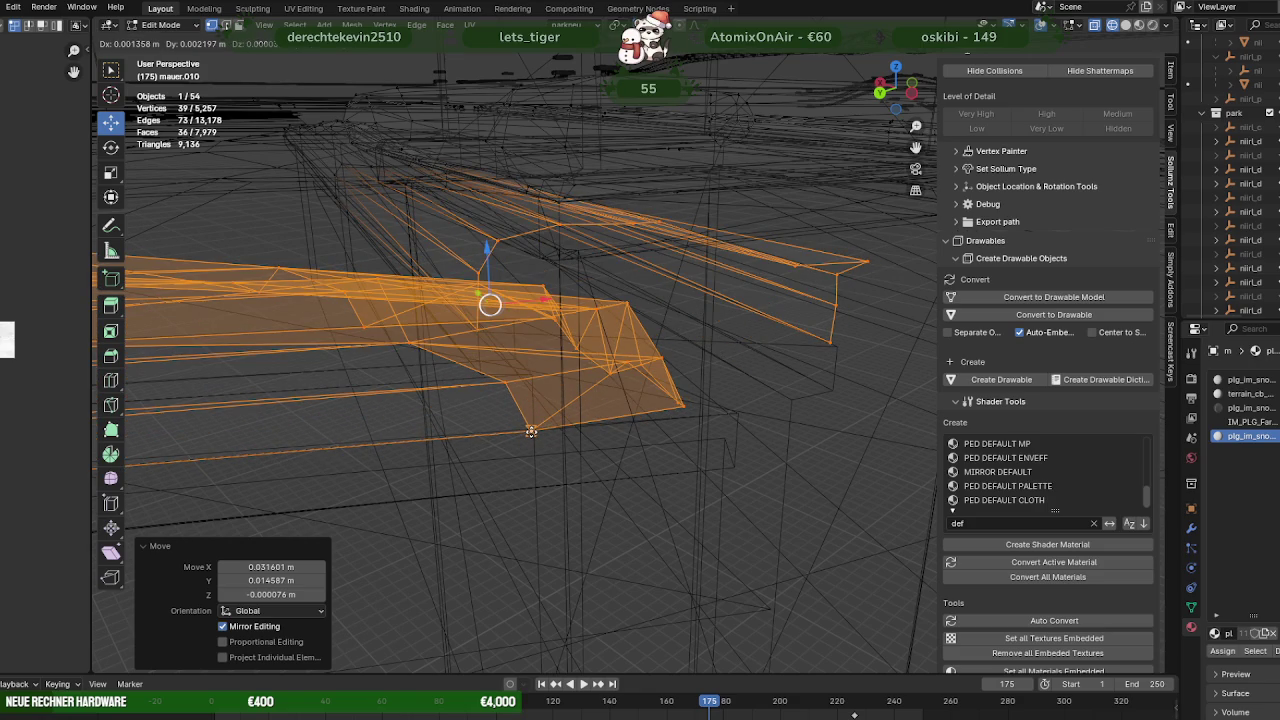
left_click_drag(526, 354, 474, 366)
key("shift+z")
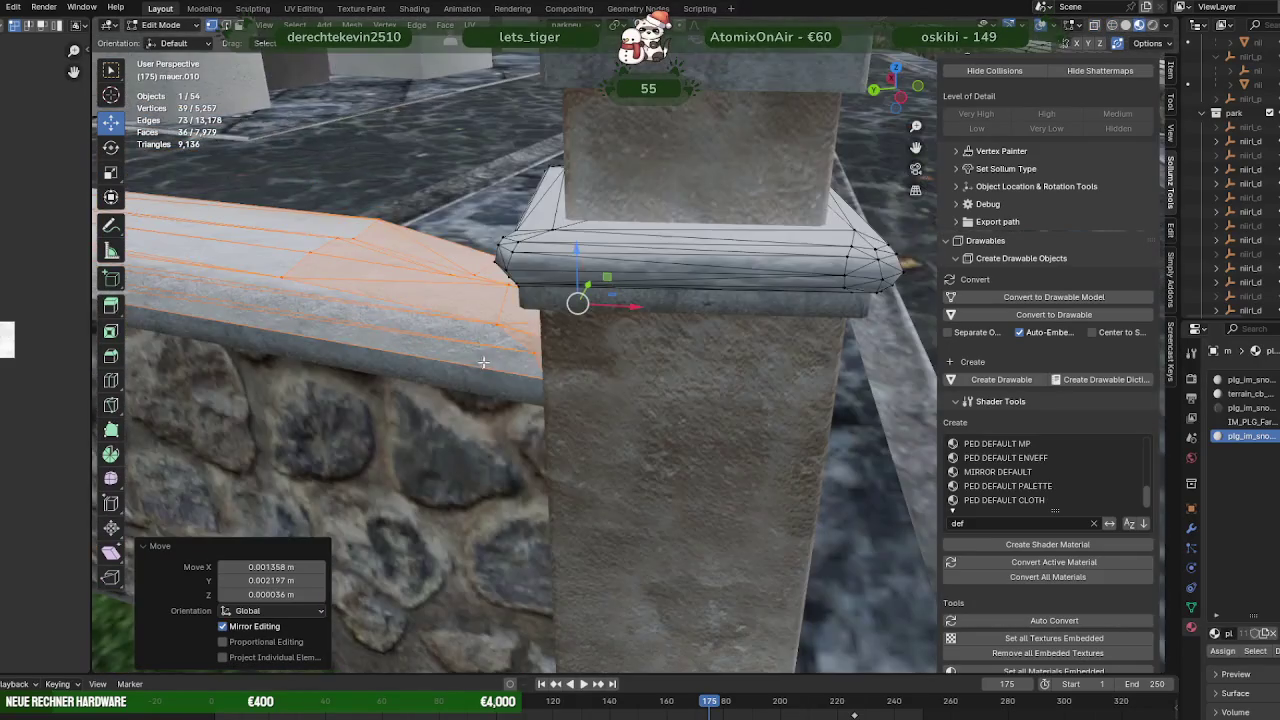
Select vertices along the wall's top edge and nudge them into line
scroll("up", 3)
left_click_drag(423, 311, 449, 364)
key("shift+z")
scroll("down", 3)
left_click_drag(524, 387, 524, 387)
left_click_drag(524, 387, 517, 390)
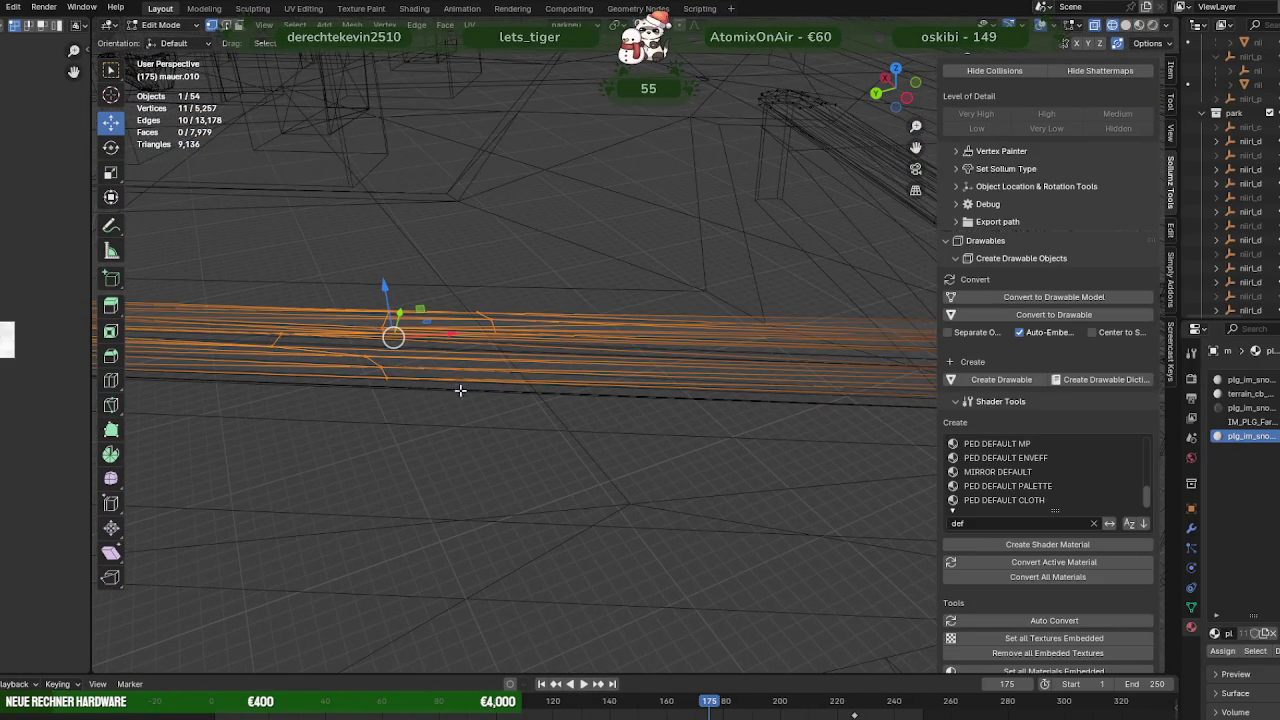
key("shift+z")
left_click_drag(458, 459, 539, 397)
key("g")
left_click(397, 368)
key("shift+z")
key("shift+z")
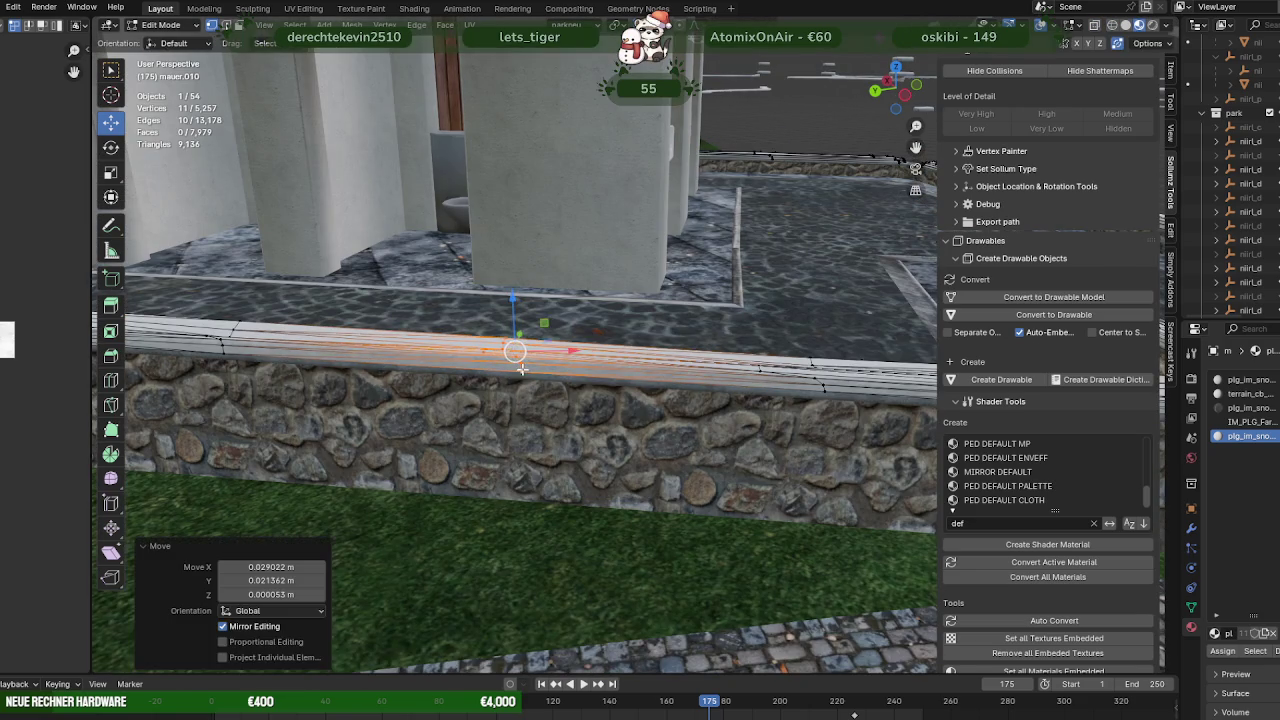
left_click(521, 370)
Box-select the middle stretch of wall-top edges and shift it slightly to the right
left_click_drag(521, 370, 377, 309)
key("shift+z")
left_click_drag(406, 306, 566, 418)
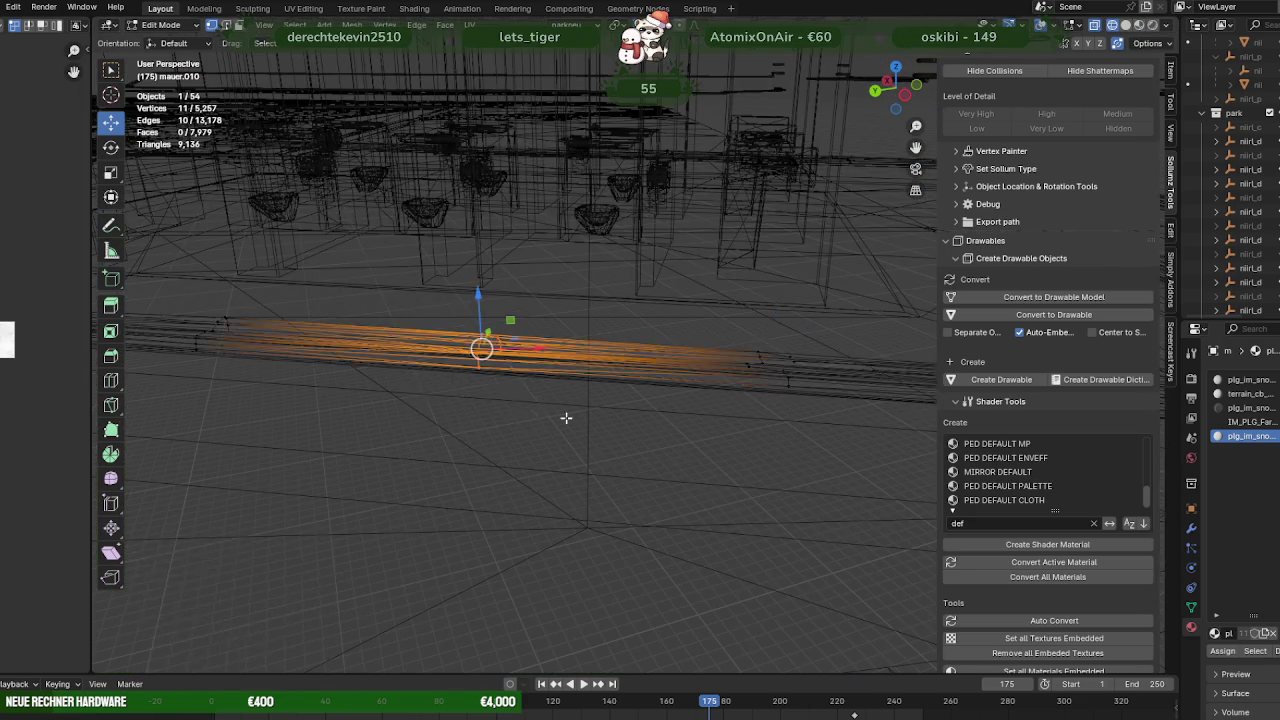
key("shift+z")
left_click_drag(566, 418, 476, 368)
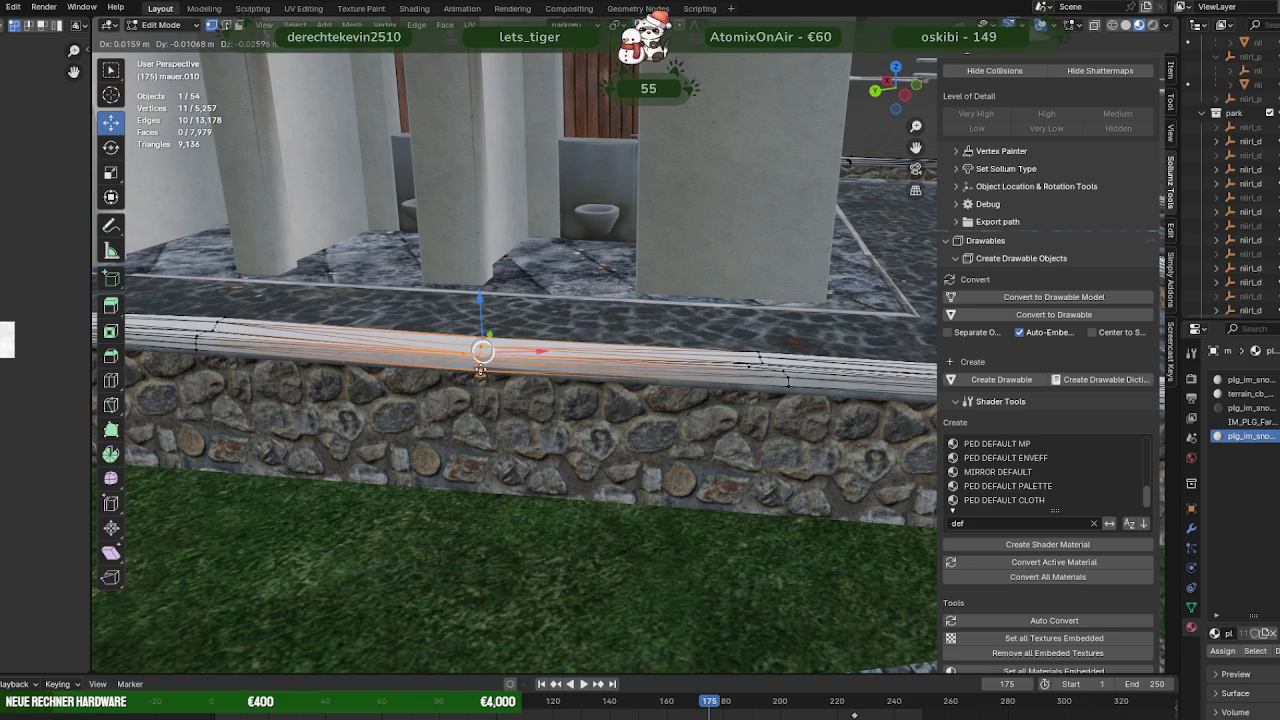
left_click_drag(481, 352, 485, 356)
left_click_drag(485, 356, 495, 402)
key("shift+z")
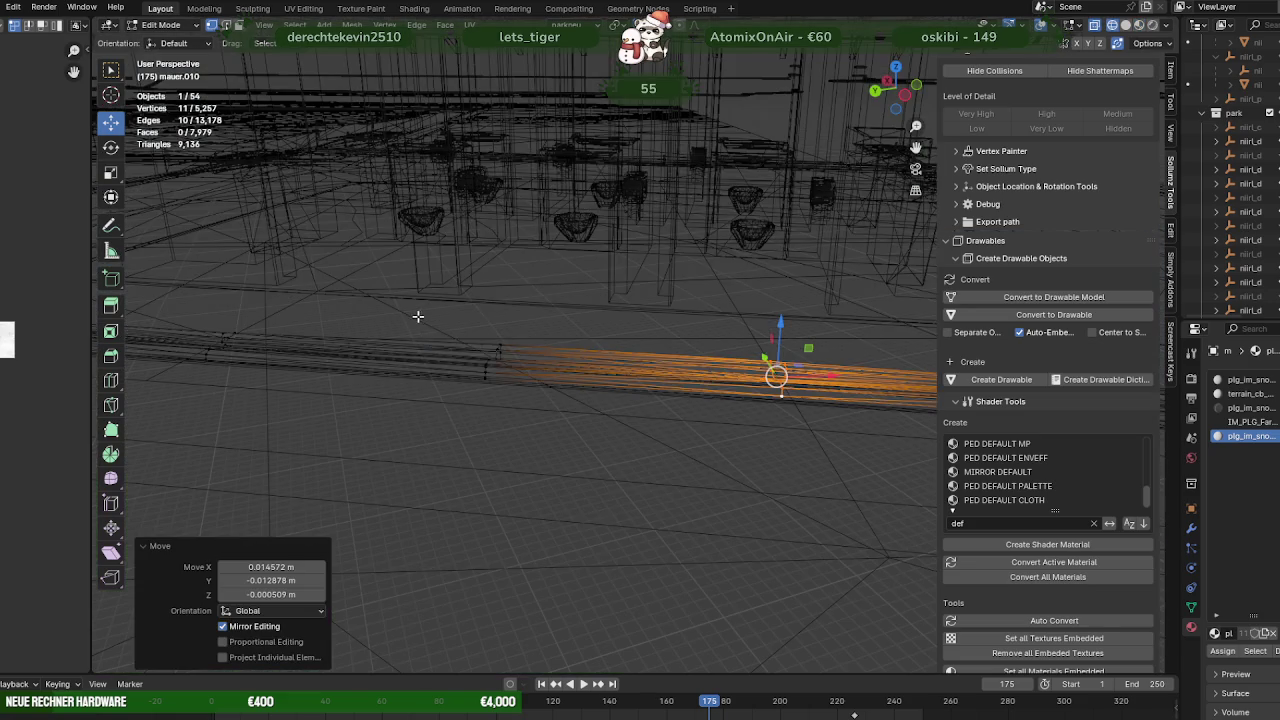
left_click_drag(416, 314, 570, 412)
key("shift+z")
left_click_drag(493, 359, 499, 358)
Select the left part of the top edge loop and move it to straighten the coping
scroll("up", 3)
scroll("down", 3)
left_click_drag(463, 386, 459, 379)
scroll("down", 3)
key("shift+z")
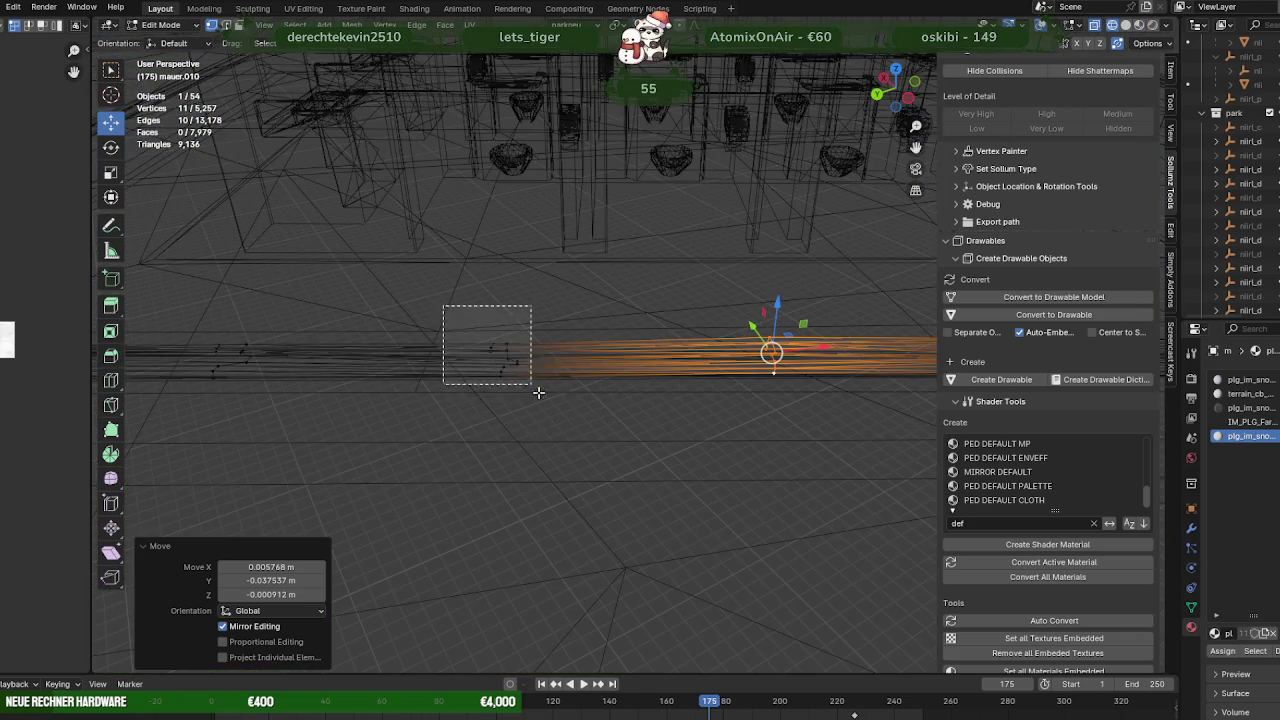
left_click_drag(444, 306, 524, 377)
key("shift+z")
scroll("up", 3)
scroll("up", 3)
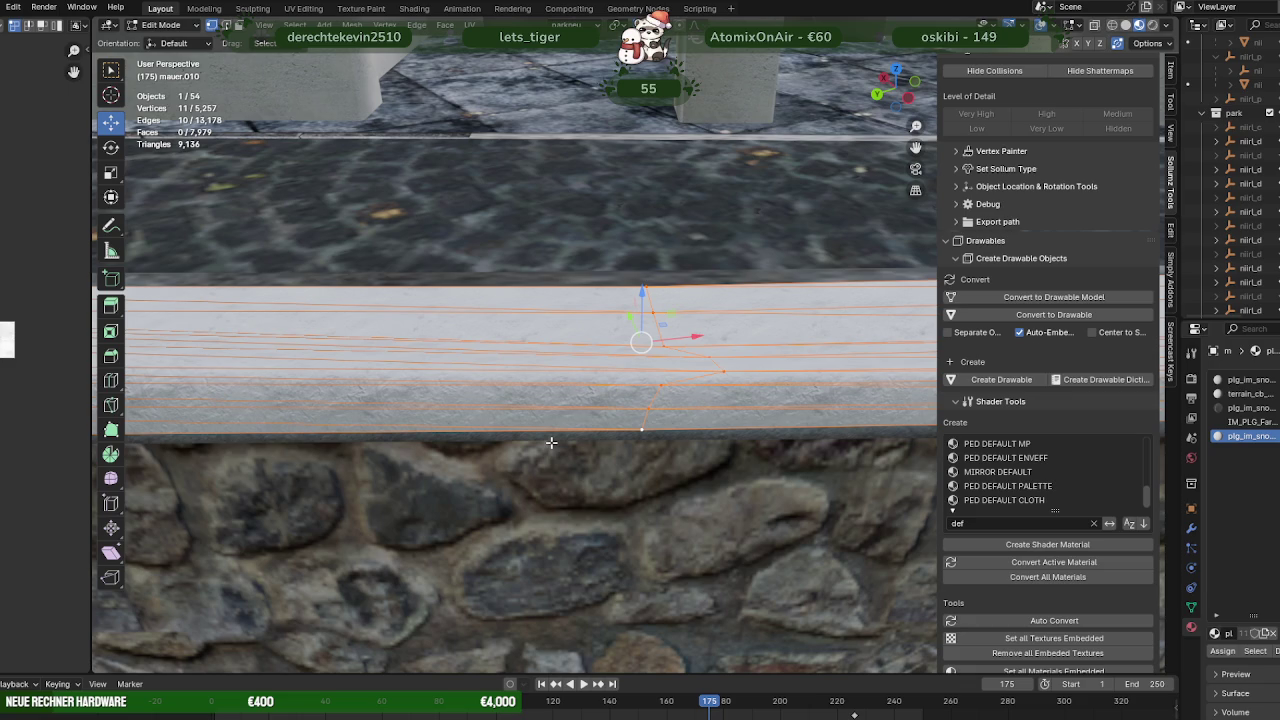
key("g")
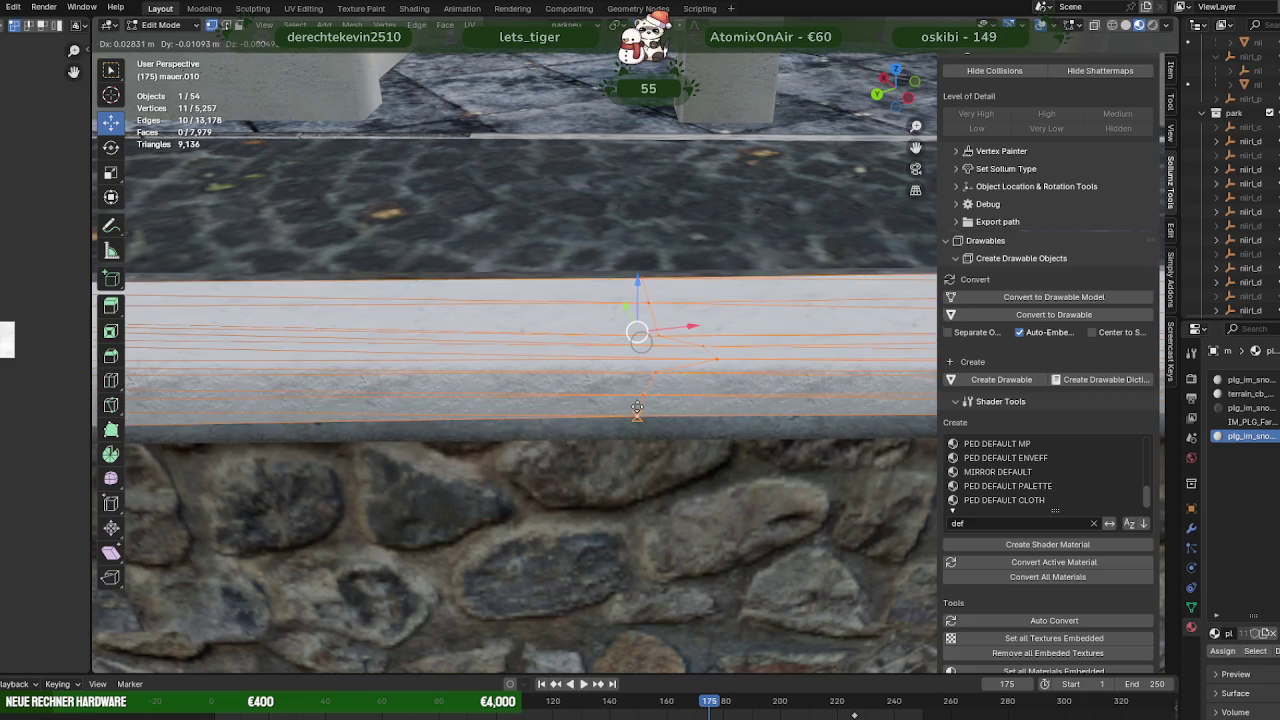
left_click(637, 410)
Move another stretch of top edges (0.02272, -0.030945, -0.000826 m) and frame the selected wall edges
scroll("down", 3)
left_click_drag(517, 403, 449, 305)
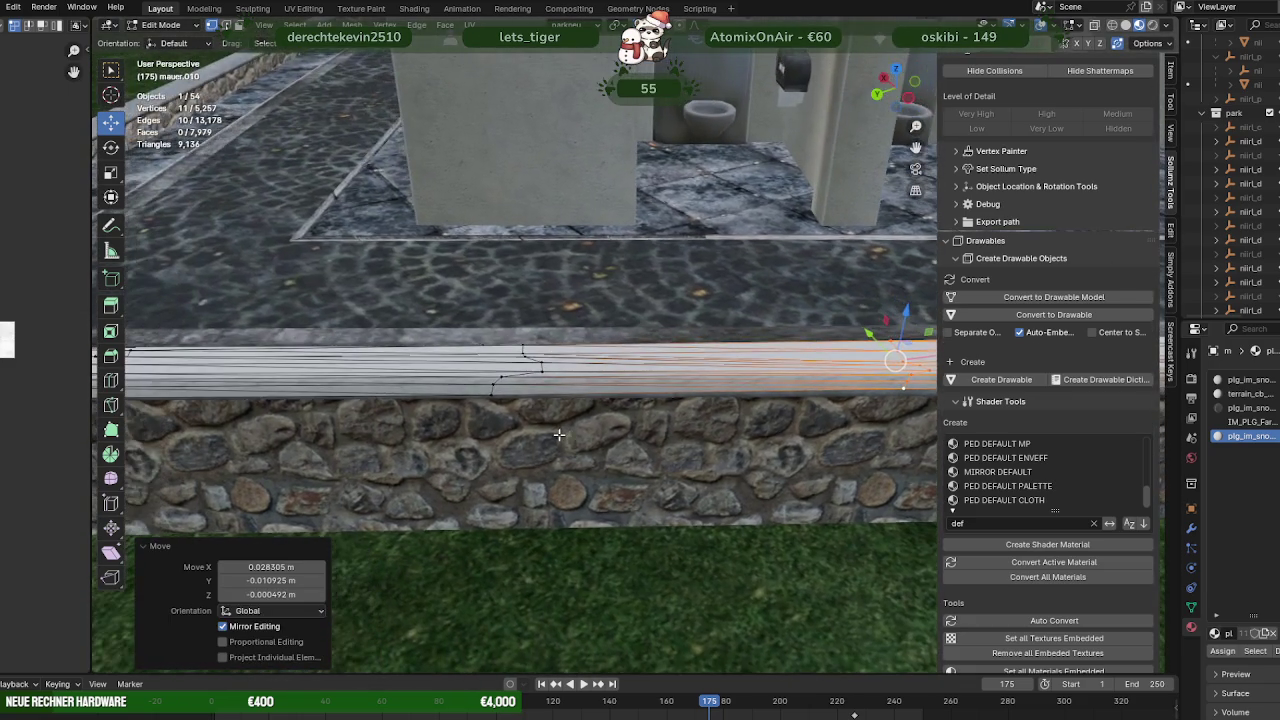
key("shift+z")
left_click_drag(429, 305, 585, 422)
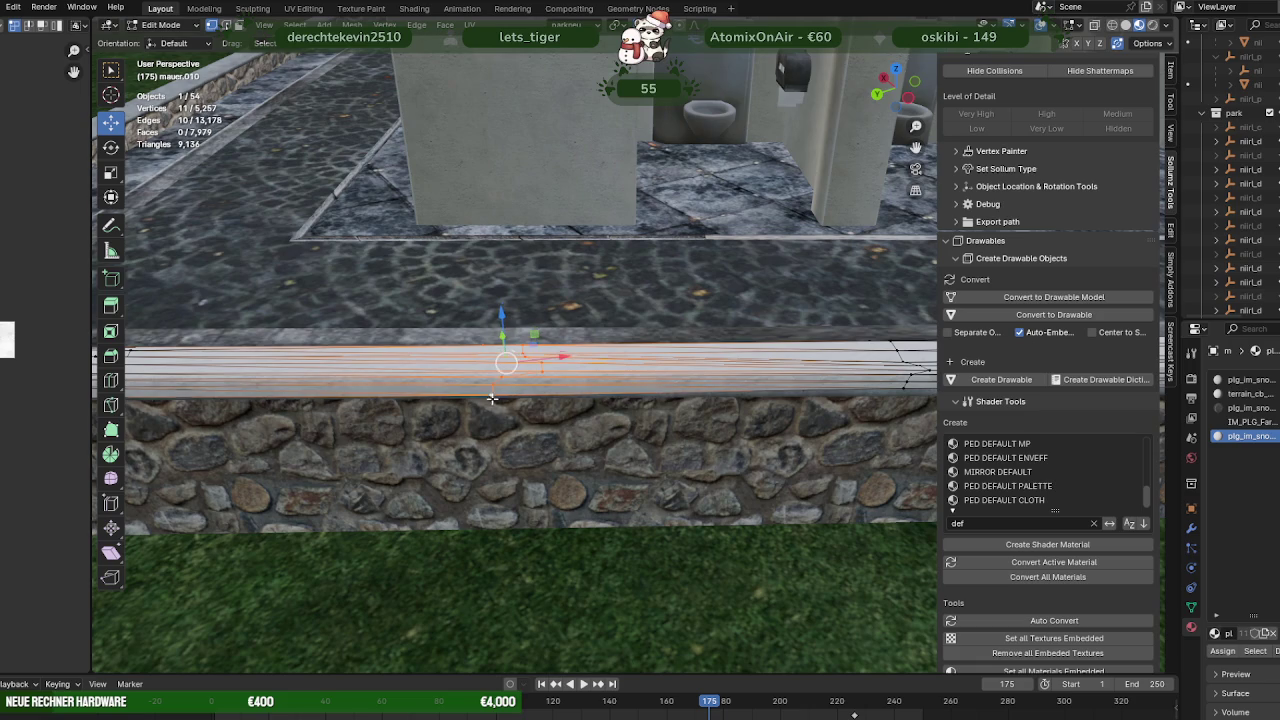
key("g")
left_click(496, 391)
left_click_drag(496, 391, 720, 403)
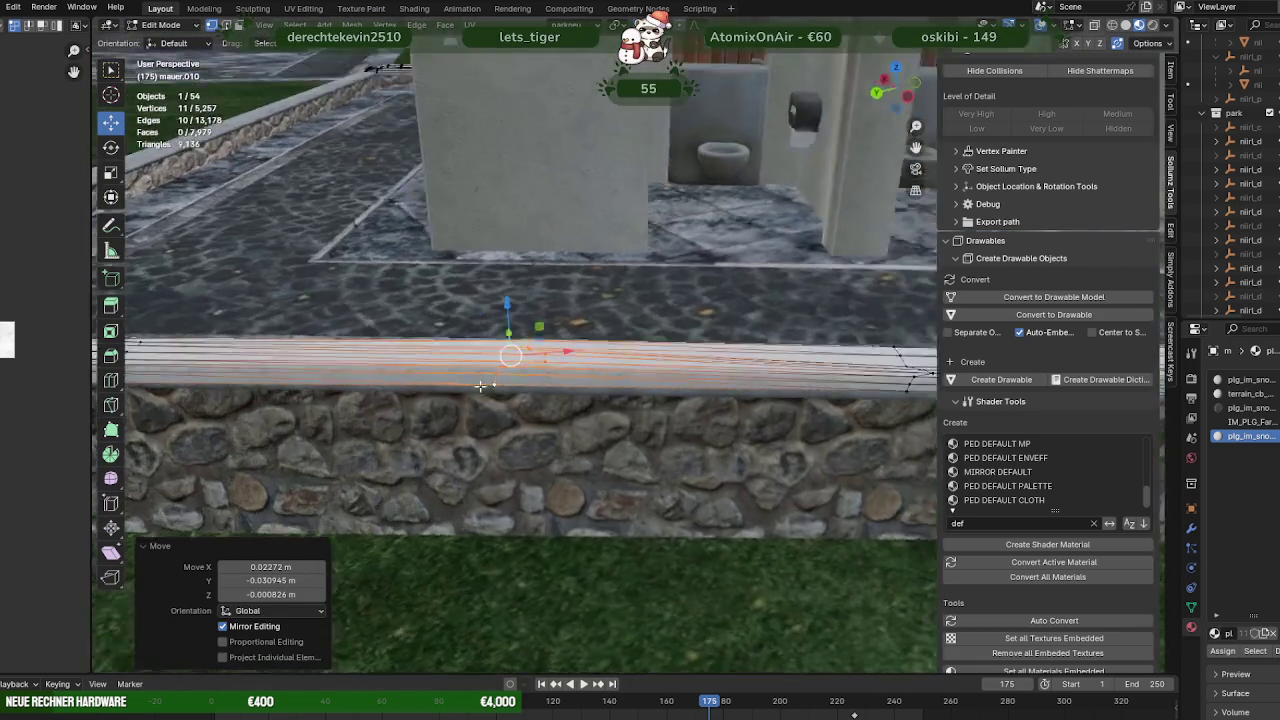
key("shift+z")
key("shift+b")
left_click_drag(360, 278, 586, 405)
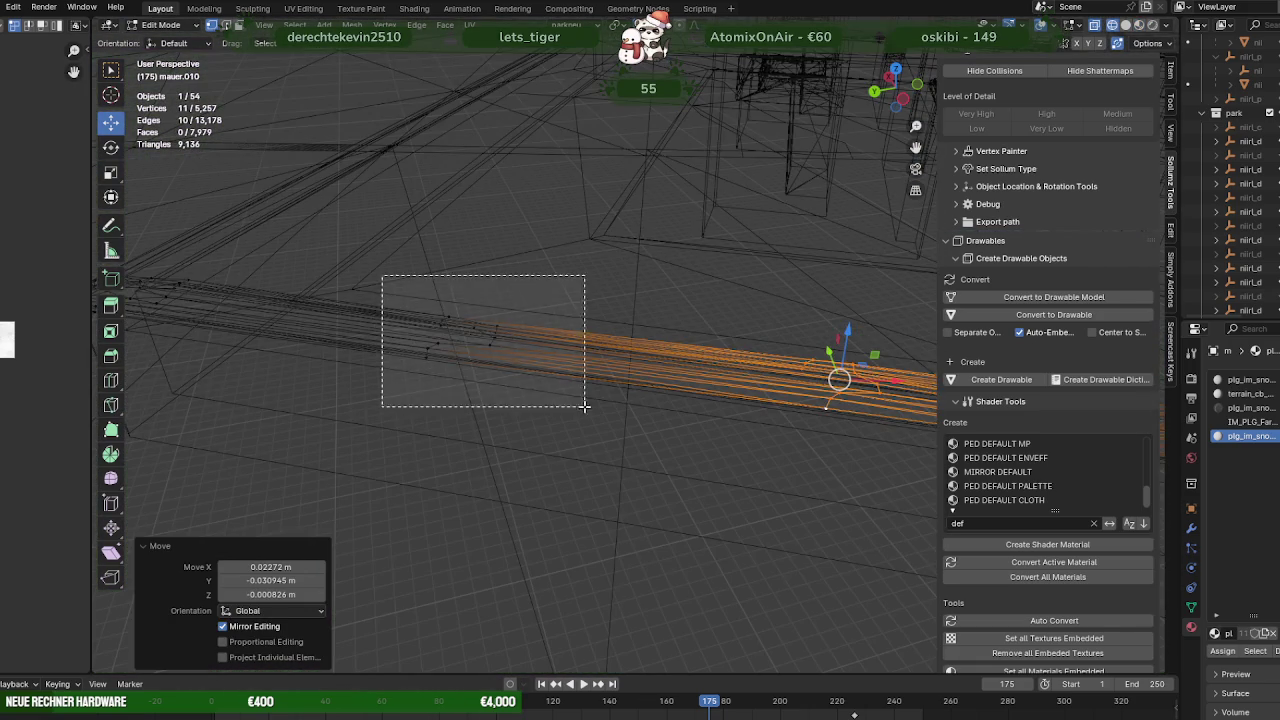
key("shift+z")
key("KP_Decimal")
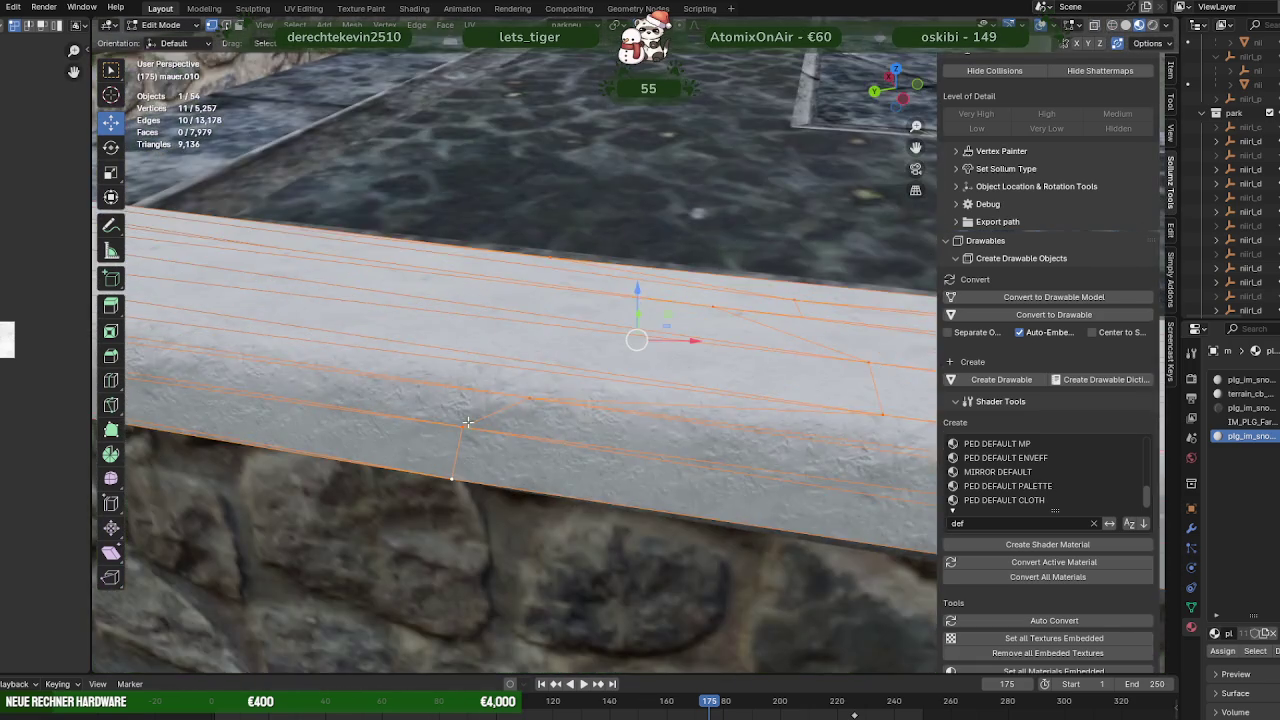
Select the coping vertices at the wall corner and move them toward the adjoining wall
left_click_drag(467, 422, 570, 373)
left_click_drag(635, 340, 691, 340)
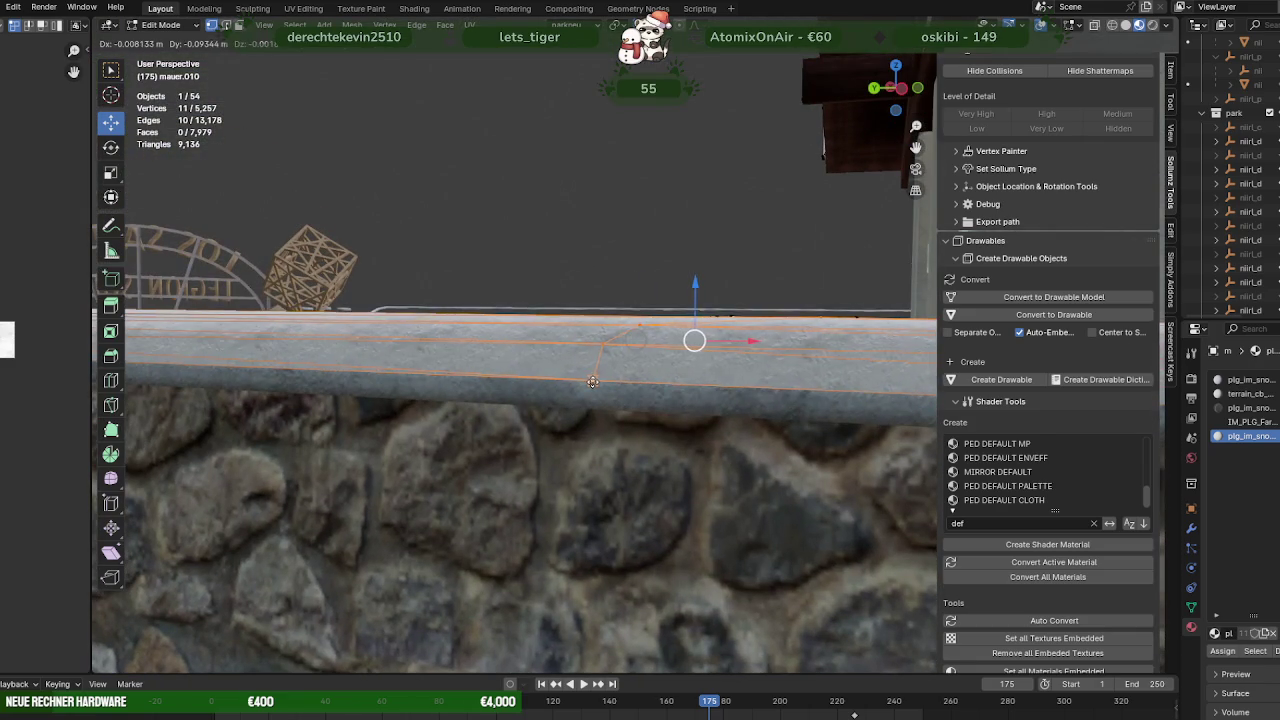
left_click_drag(691, 340, 480, 420)
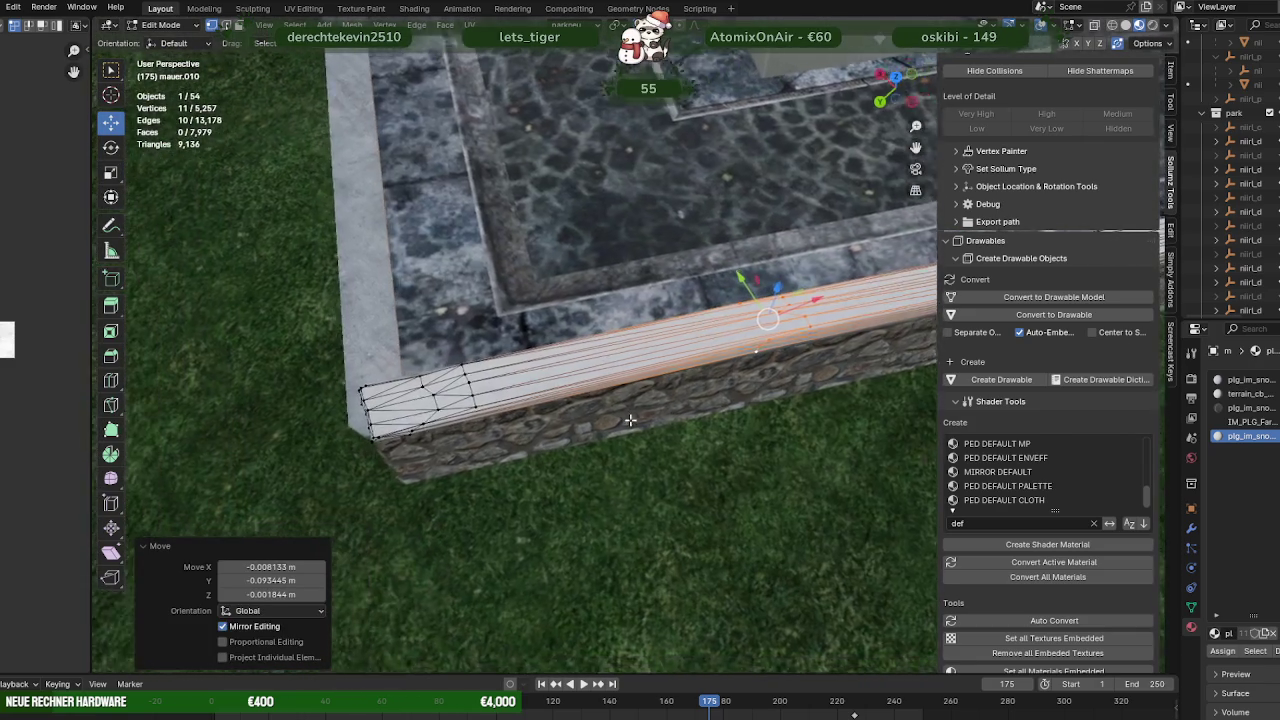
key("shift+z")
left_click_drag(400, 296, 642, 481)
key("shift+z")
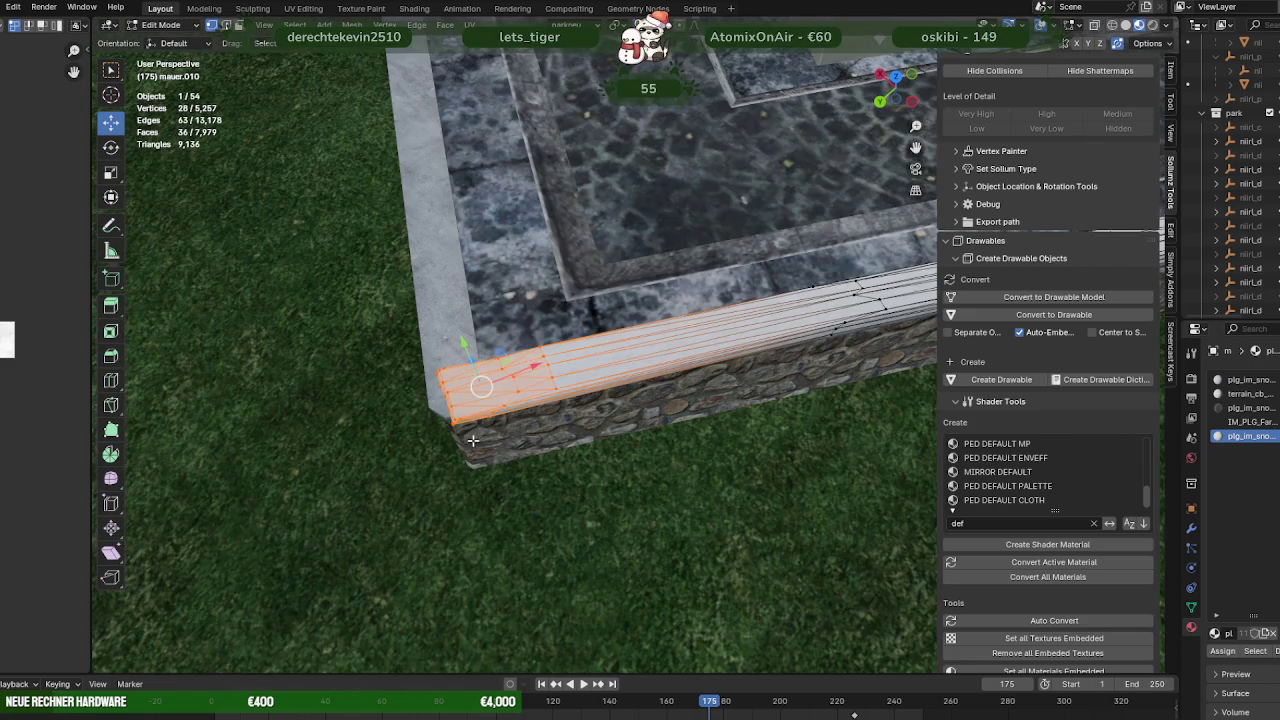
key("KP_Decimal")
left_click_drag(466, 440, 586, 497)
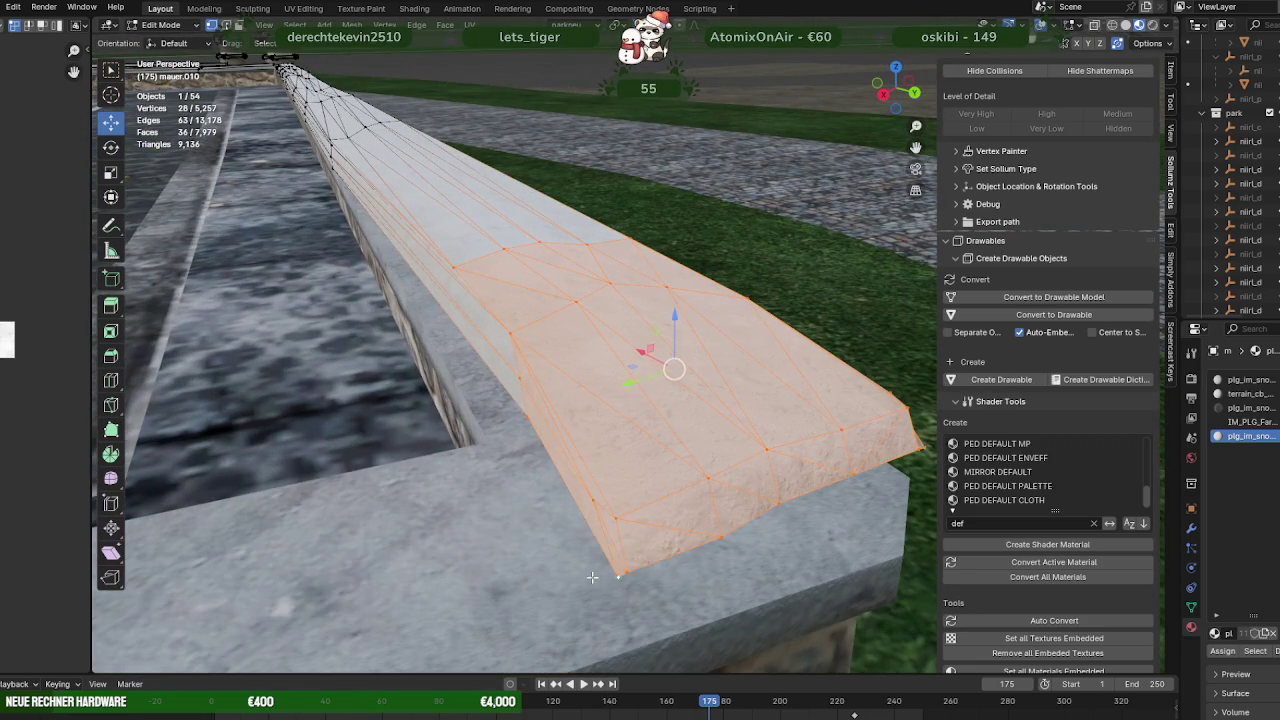
left_click_drag(599, 577, 590, 480)
key("g")
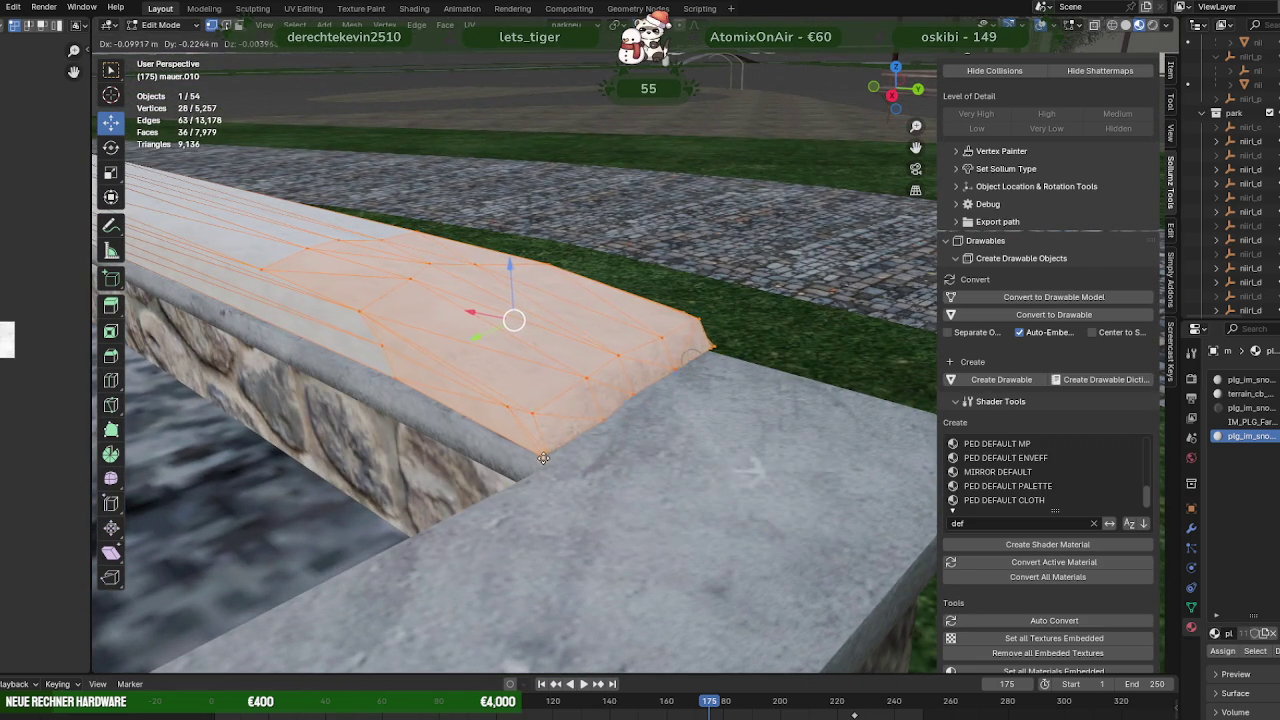
left_click(551, 459)
Turn on Snap to Vertex and snap the coping's end faces into the corner
left_click_drag(551, 459, 487, 513)
left_click_drag(619, 459, 617, 486)
key("shift+z")
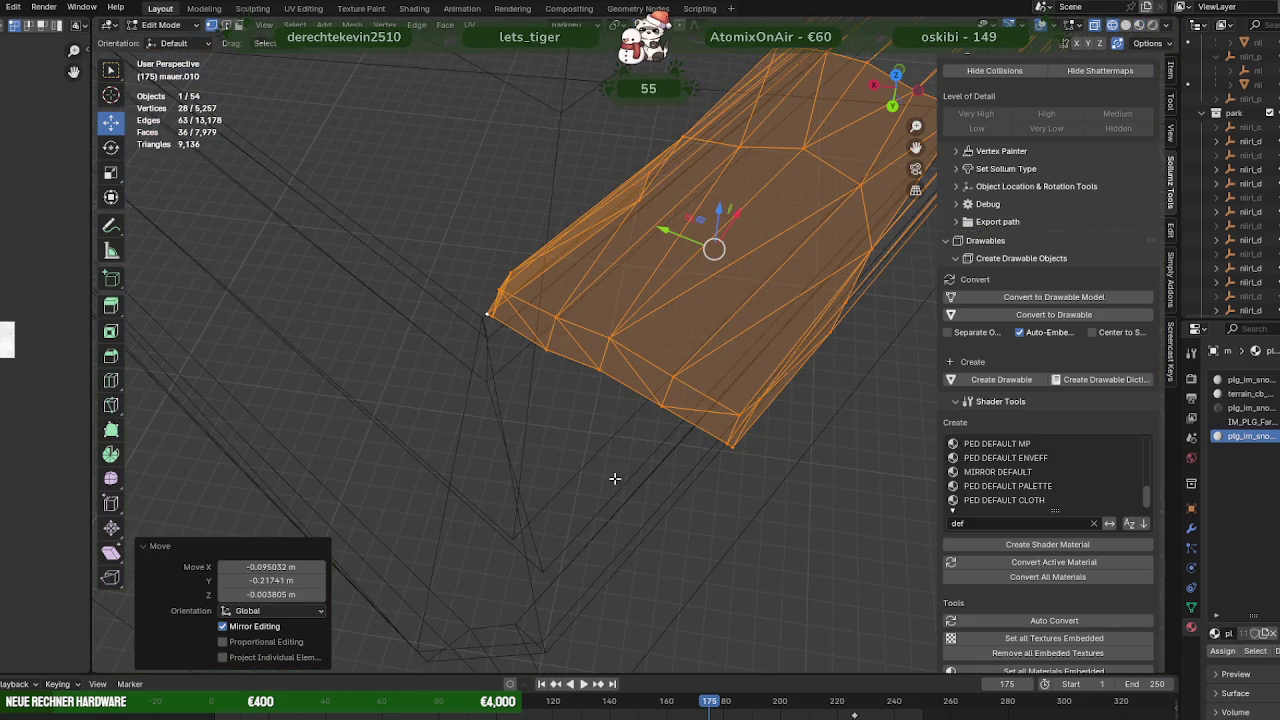
left_click_drag(781, 508, 591, 323)
left_click_drag(591, 323, 559, 455)
left_click(668, 24)
left_click(615, 111)
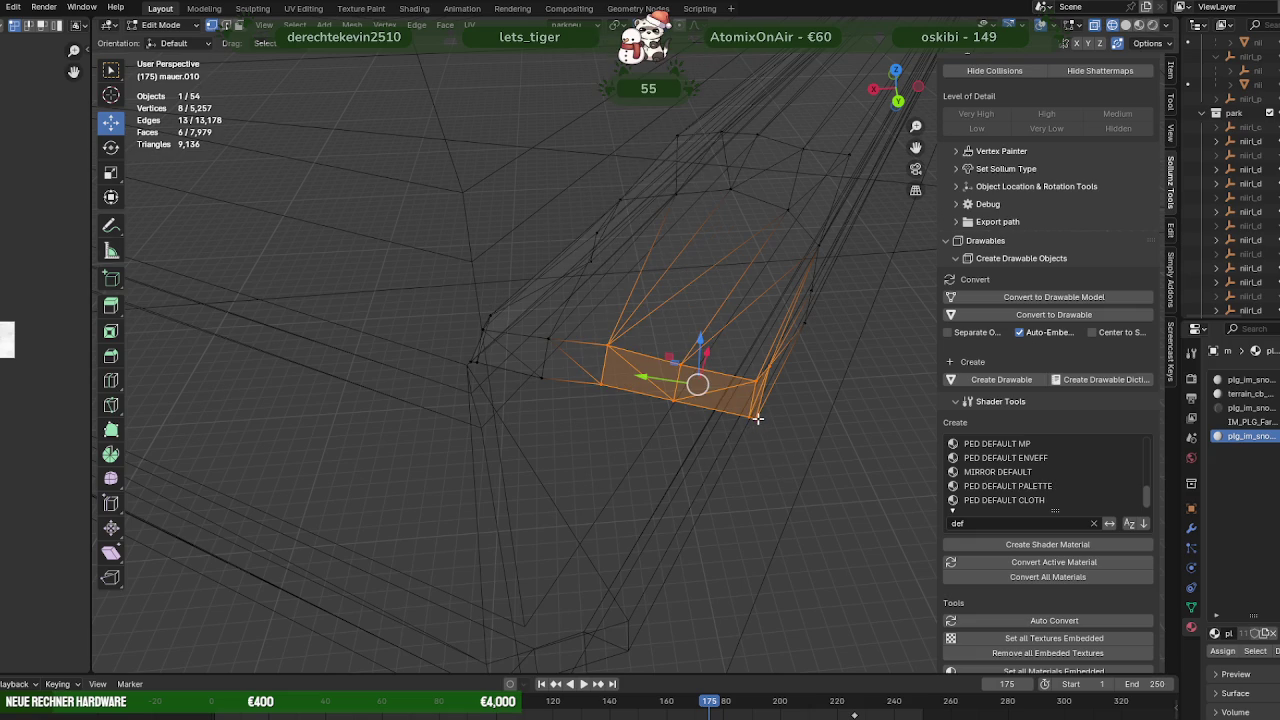
scroll("down", 3)
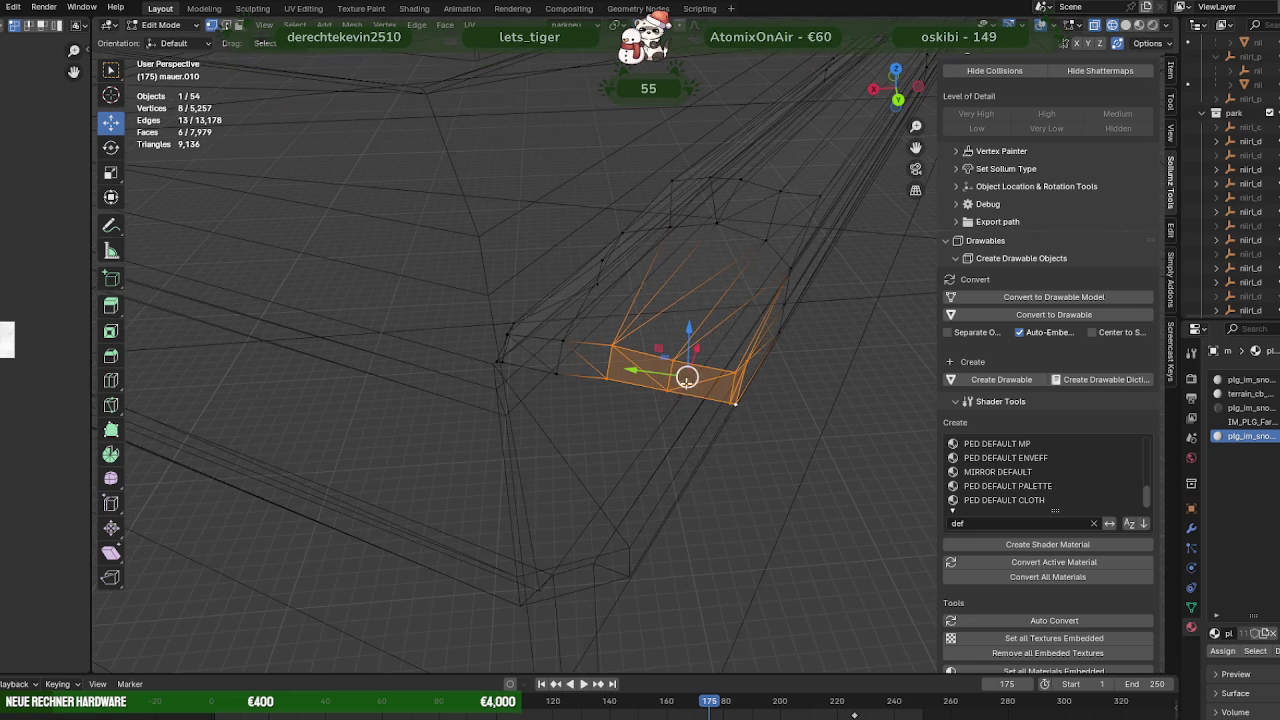
left_click_drag(687, 377, 543, 503)
Adjust the remaining corner vertices in the horizontal plane, then return to Object Mode
left_click_drag(543, 503, 597, 534)
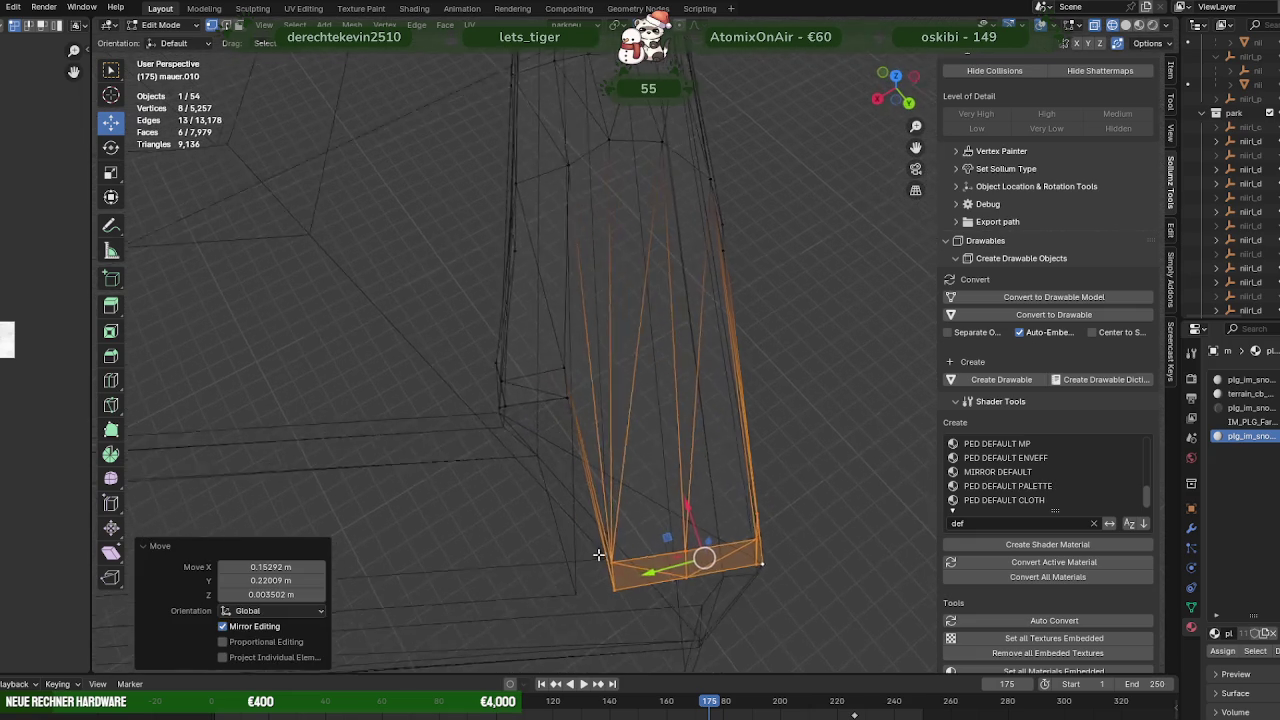
left_click(646, 609)
left_click_drag(608, 558, 580, 443)
left_click_drag(533, 335, 587, 432)
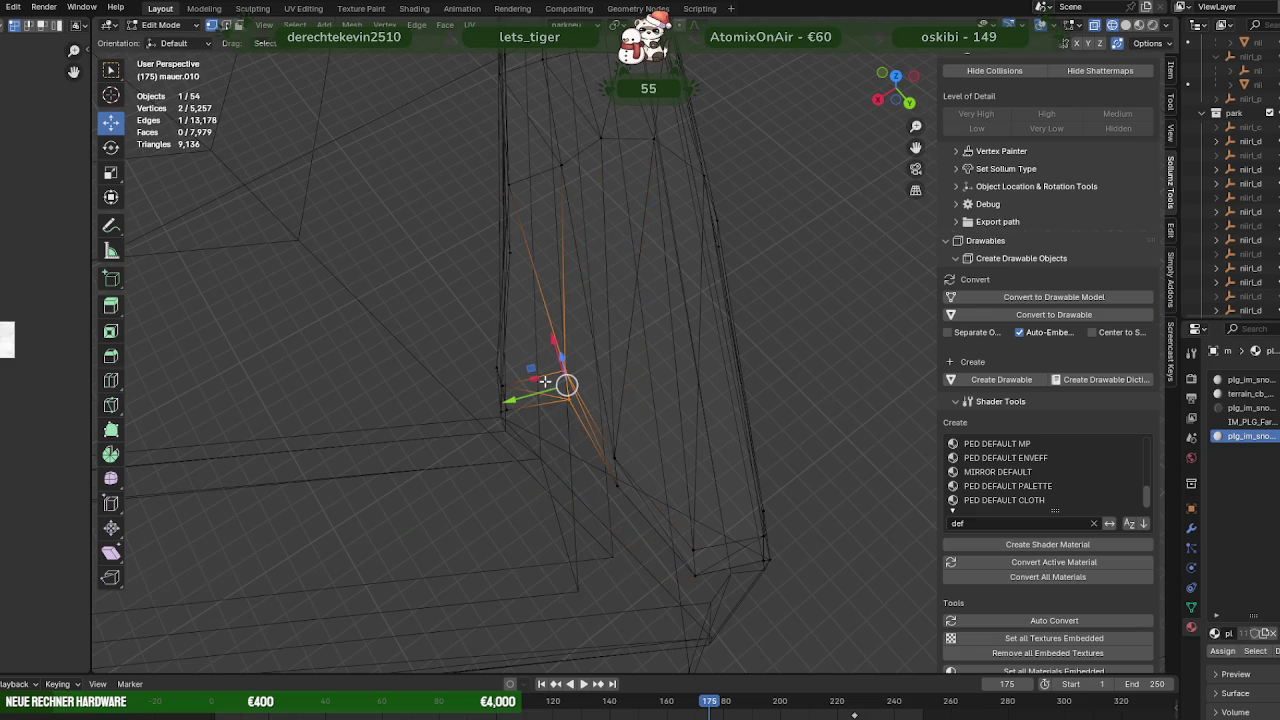
left_click_drag(531, 369, 526, 400)
left_click_drag(656, 500, 722, 601)
left_click_drag(665, 543, 675, 515)
key("shift+z")
left_click_drag(675, 515, 577, 487)
key("Tab")
Put mauer.010 into Edit Mode and look down on the wall in see-through wireframe
scroll("down", 3)
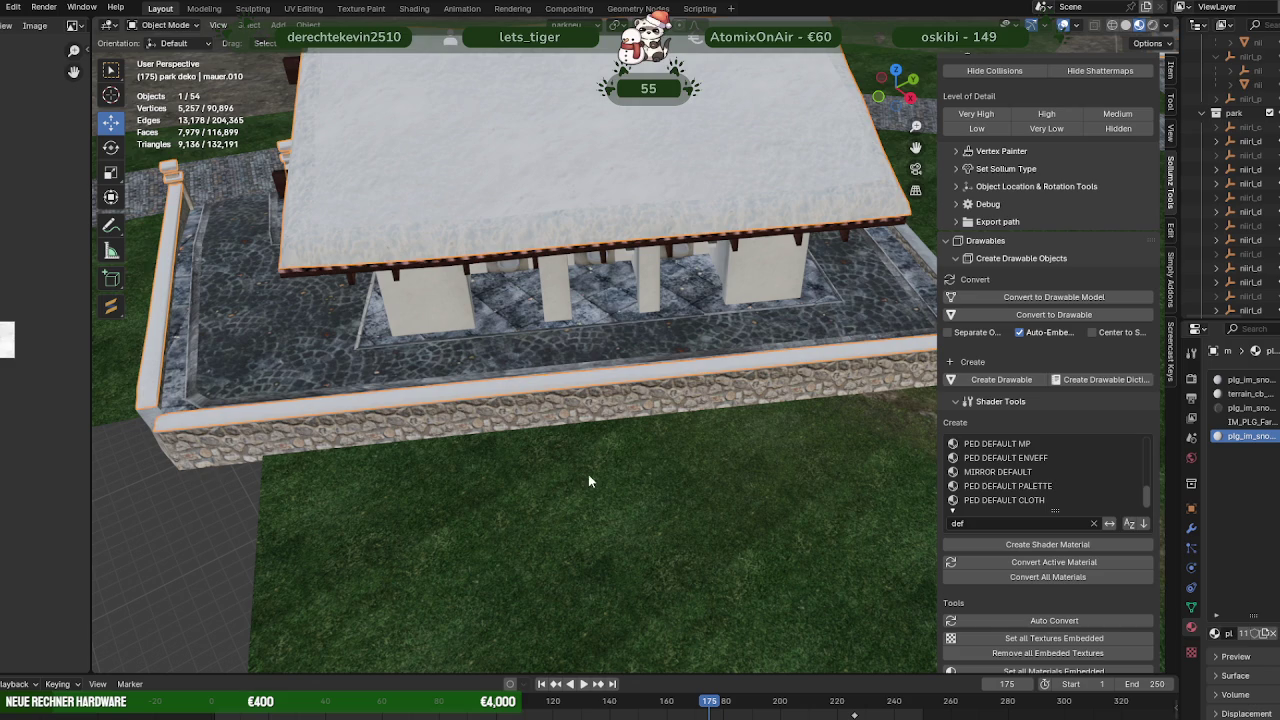
key("Tab")
left_click_drag(613, 381, 675, 421)
key("shift+z")
Select the wall's top coping strip and duplicate it in place
left_click_drag(562, 385, 831, 458)
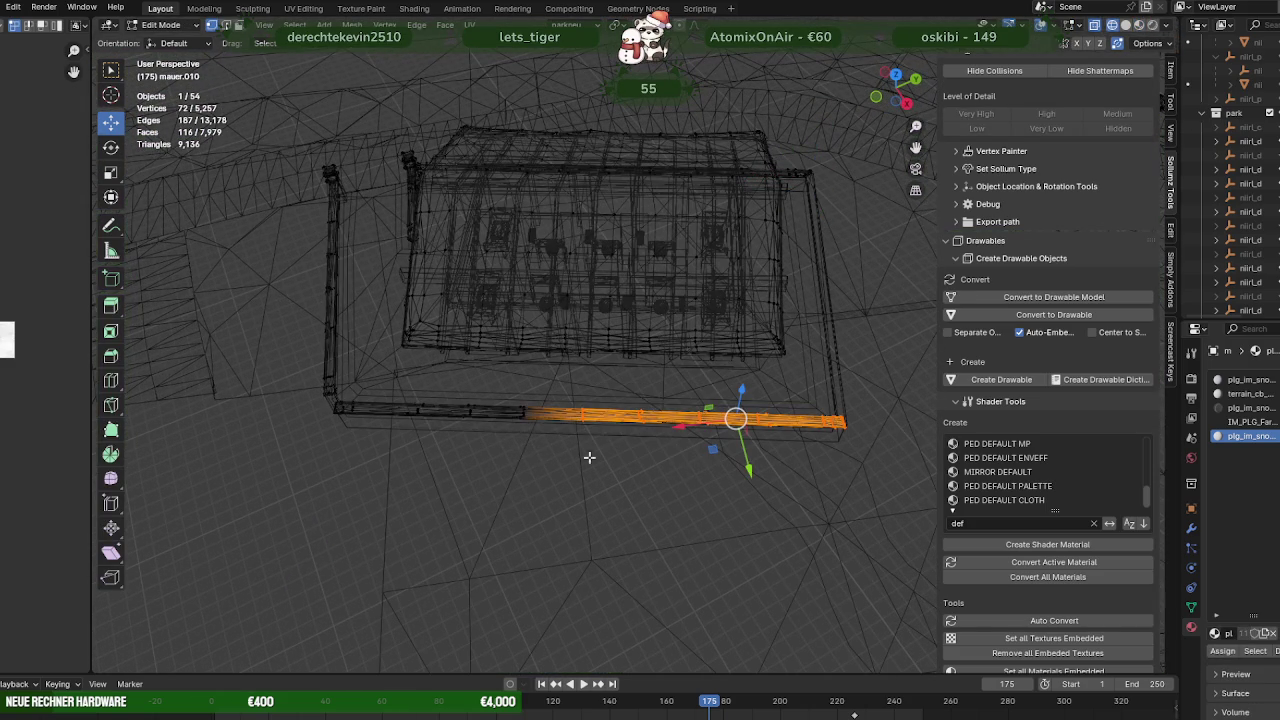
left_click_drag(327, 397, 470, 417)
left_click_drag(651, 449, 585, 460)
key("g")
right_click(640, 456)
scroll("down", 3)
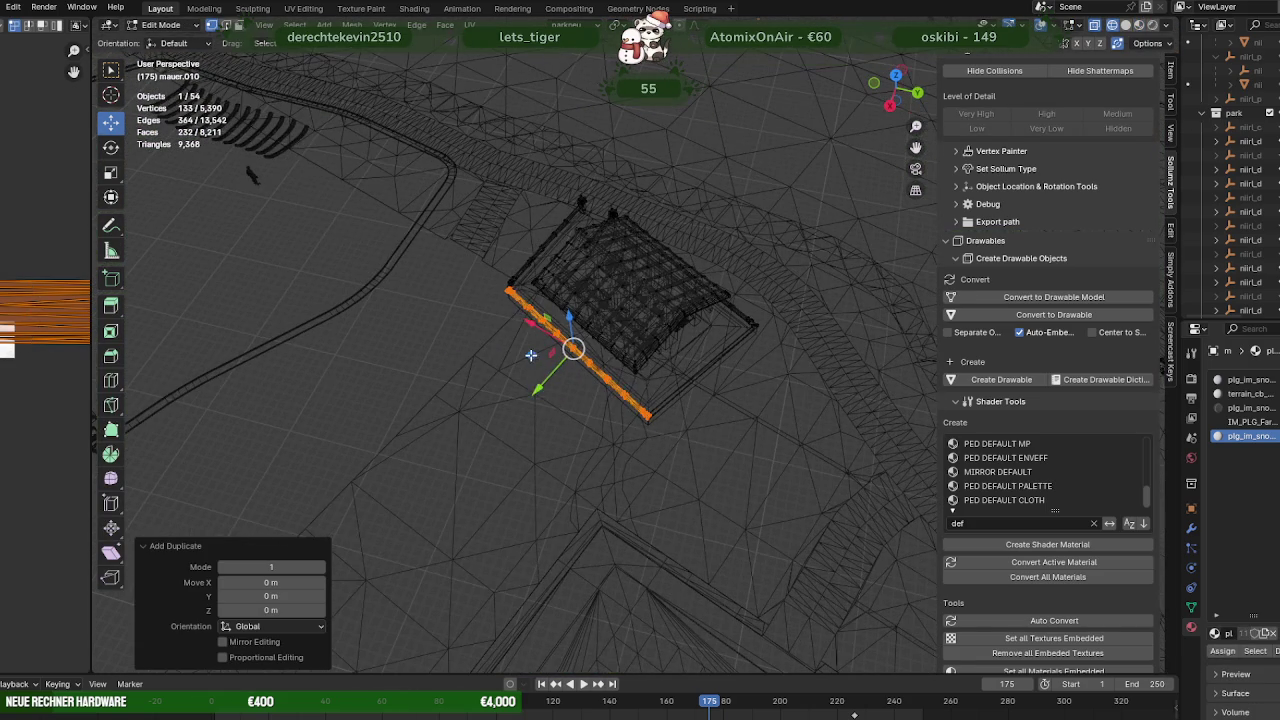
key("g")
key("shift+z")
left_click(778, 448)
In top view, shorten the copied strip to 0.588 along X
key("r")
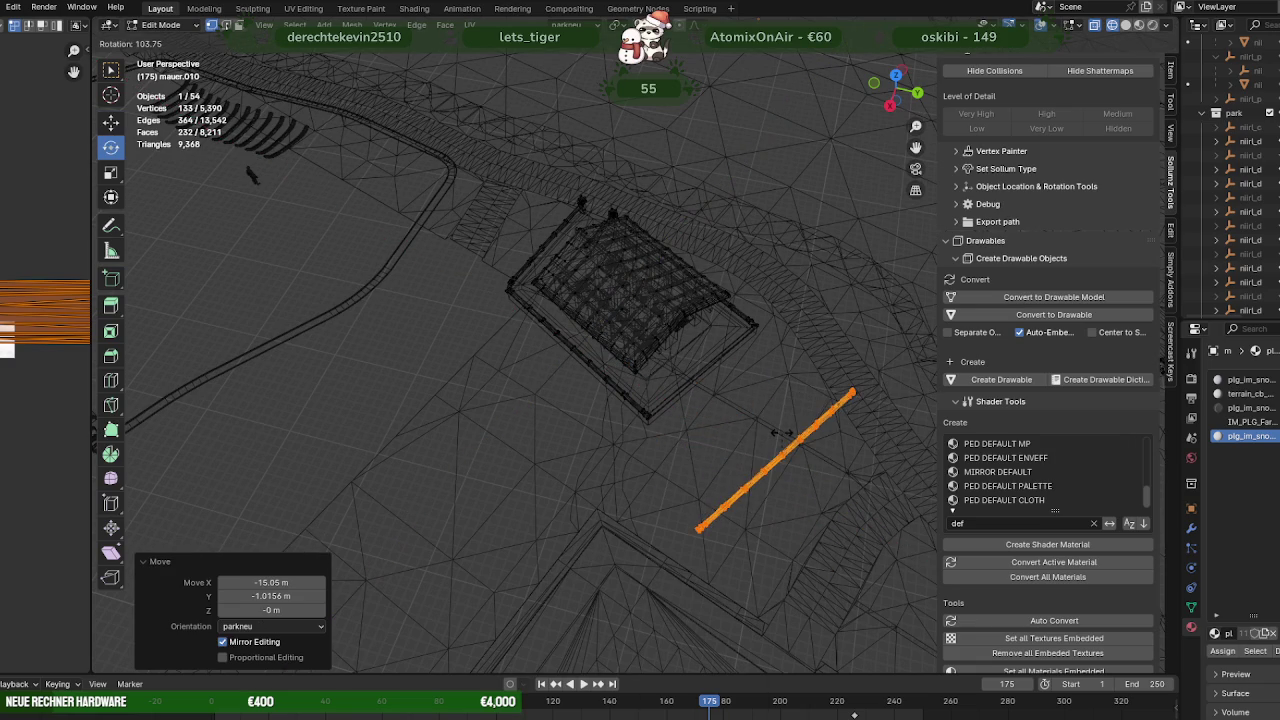
right_click(782, 433)
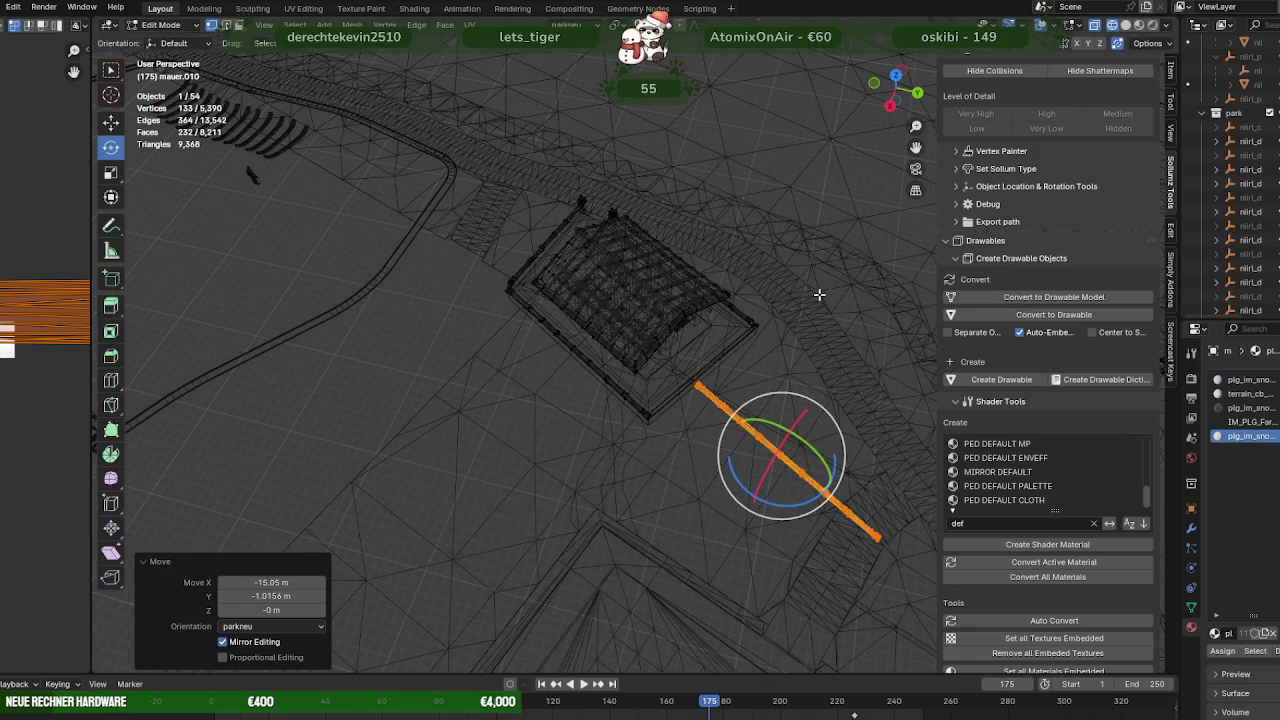
key("KP_7")
left_click_drag(739, 193, 700, 305)
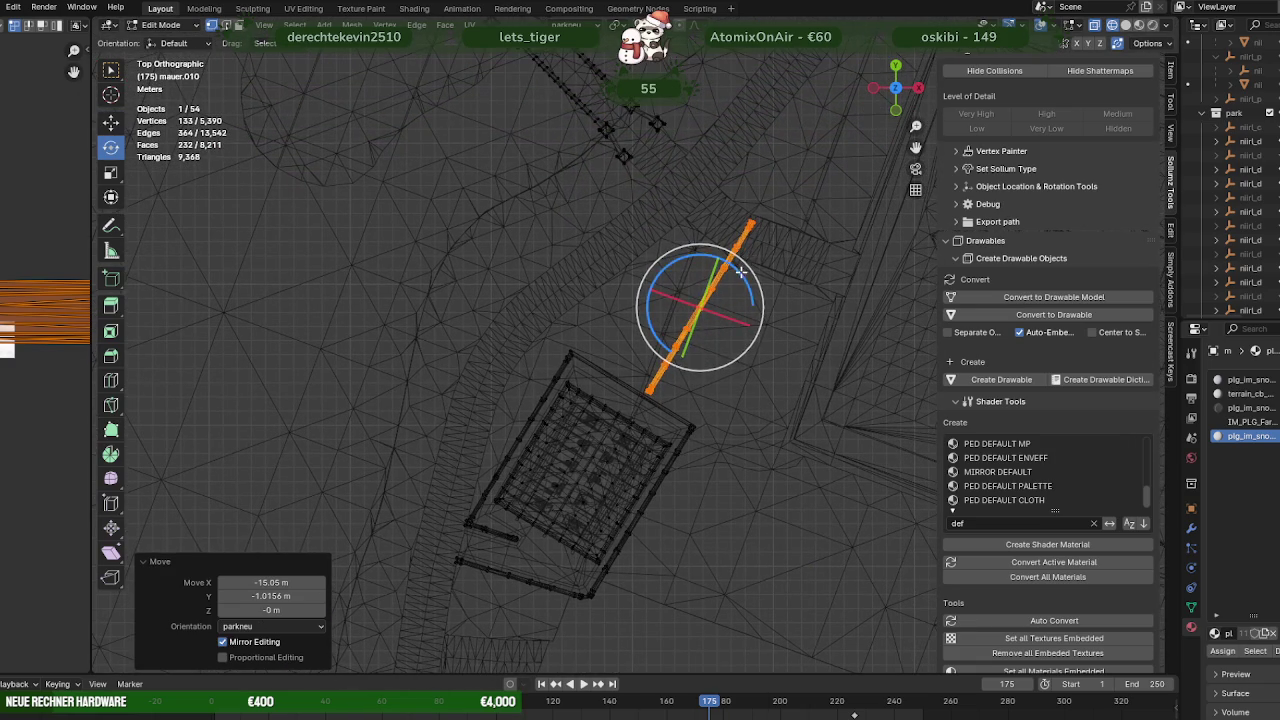
key("r")
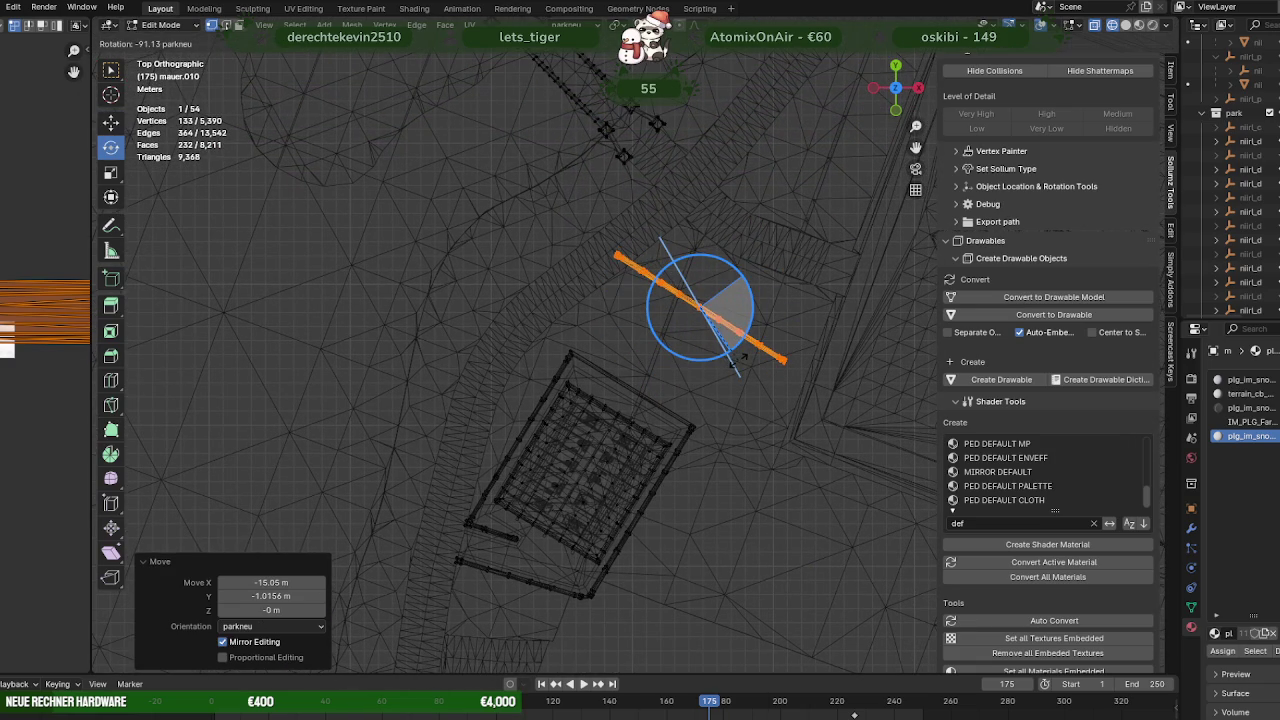
left_click(741, 365)
key("shift+space")
key("s")
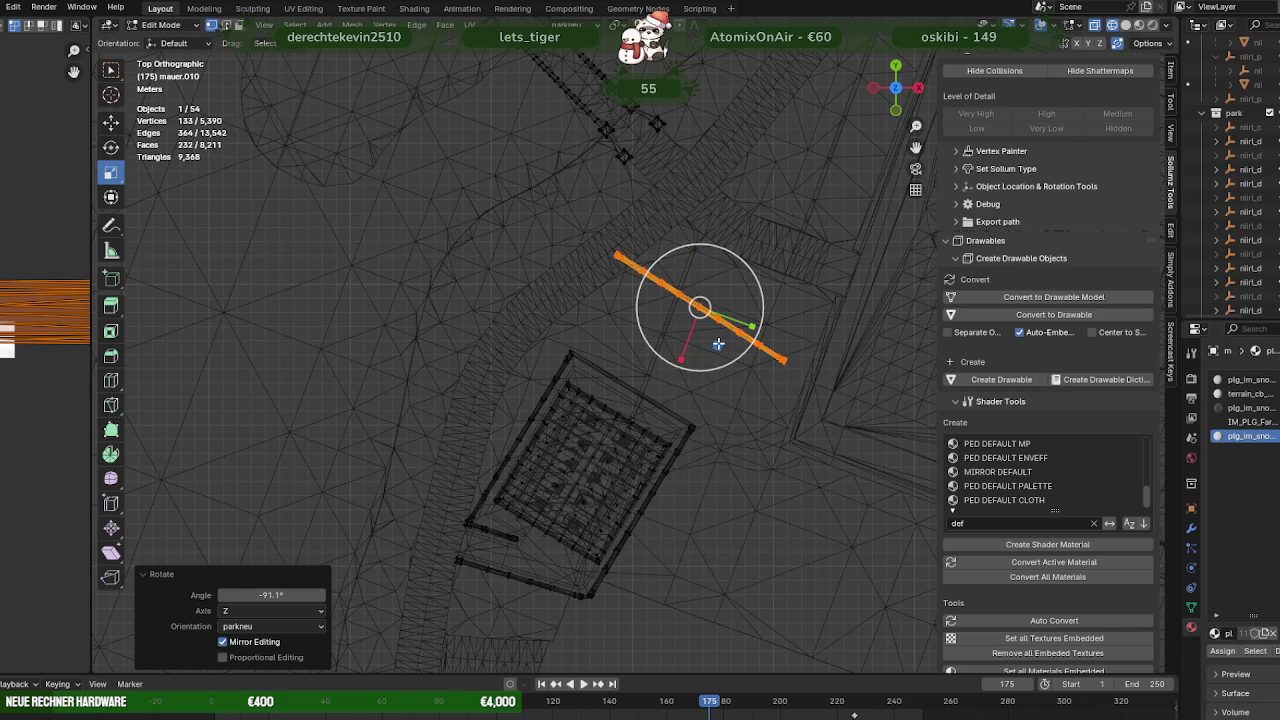
key("ctrl+z")
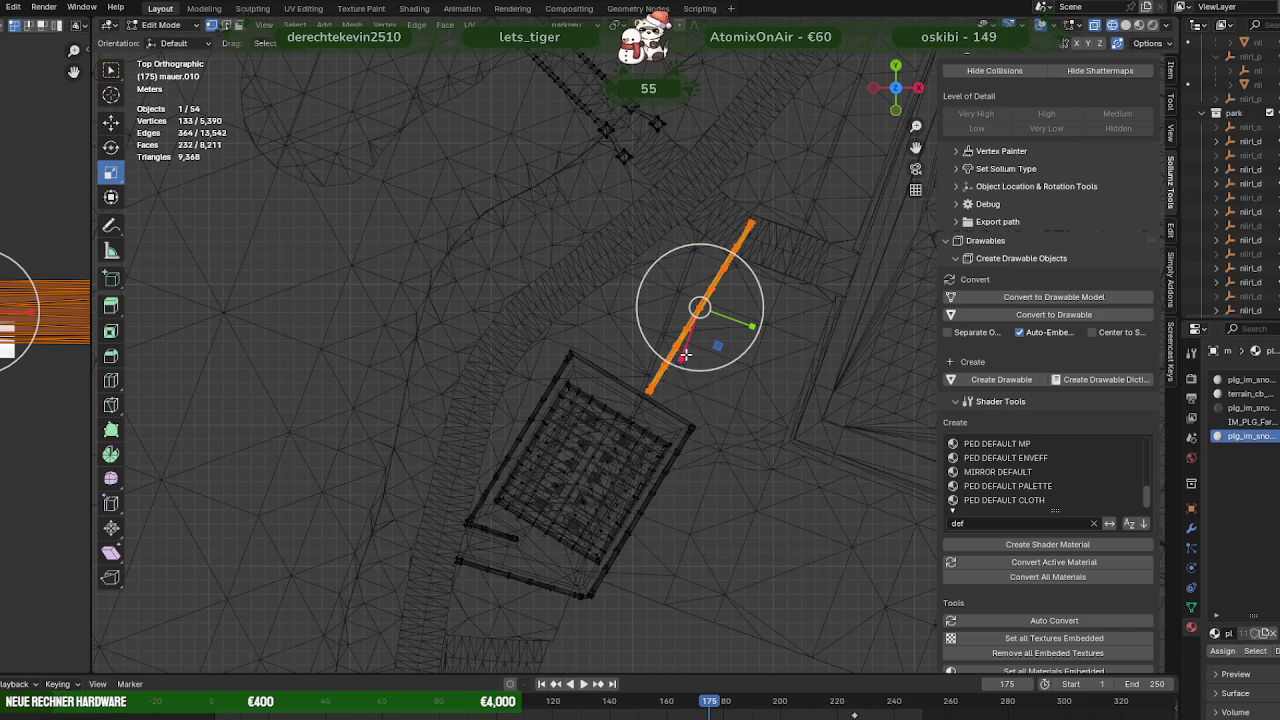
left_click_drag(683, 357, 691, 346)
left_click(700, 338)
Rotate the copy -91.6° about Z and move it 6.4608, -2.3163 m beside the building
scroll("up", 3)
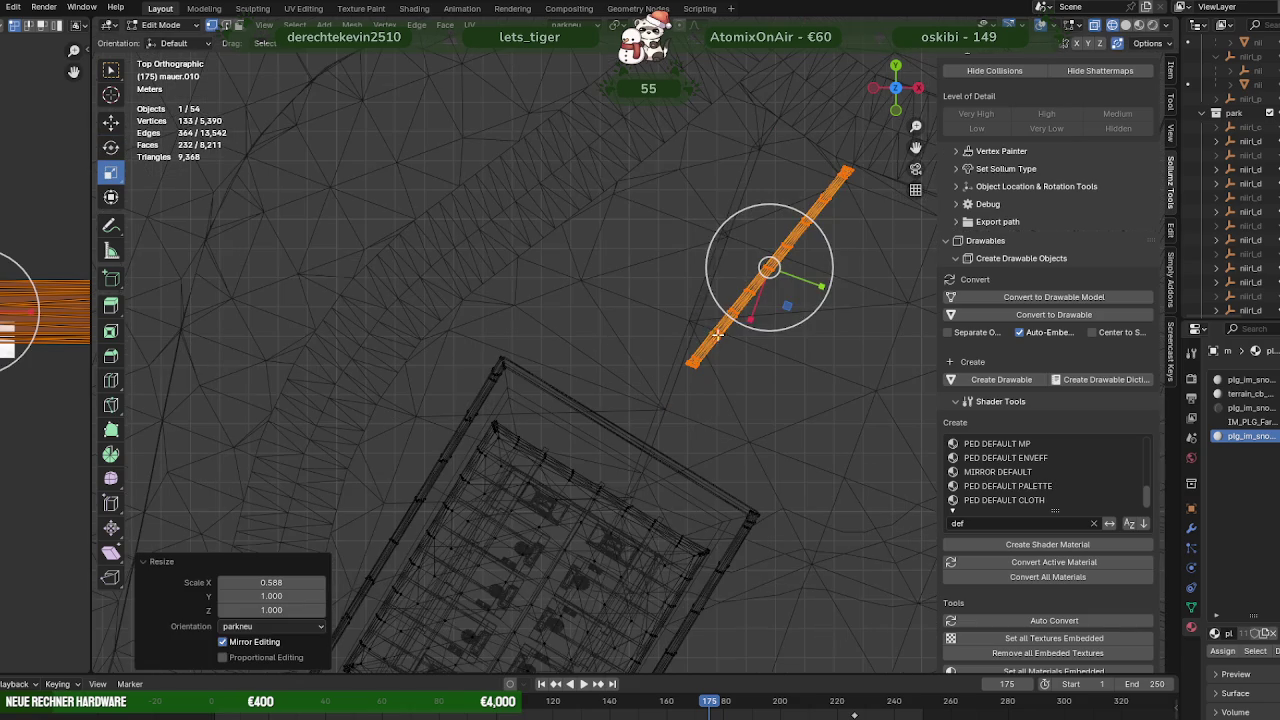
key("shift+space")
key("r")
left_click_drag(782, 323, 732, 271)
key("shift+space")
key("g")
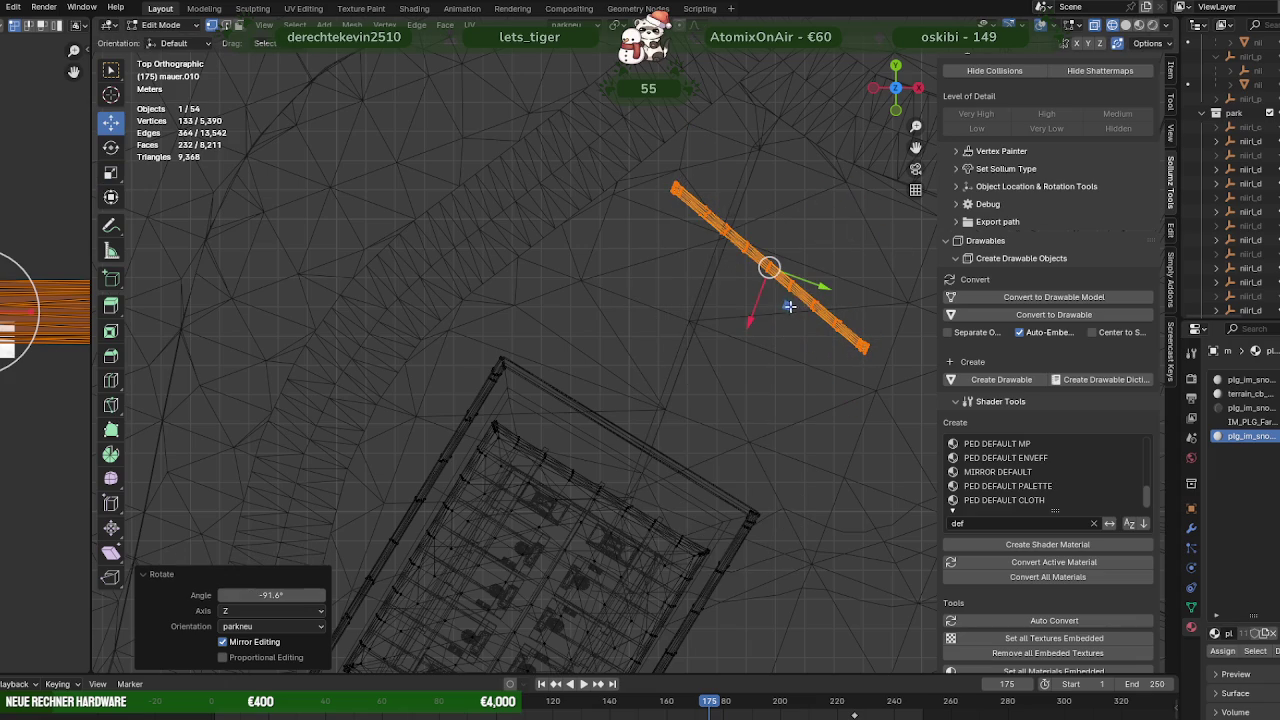
left_click_drag(790, 307, 656, 462)
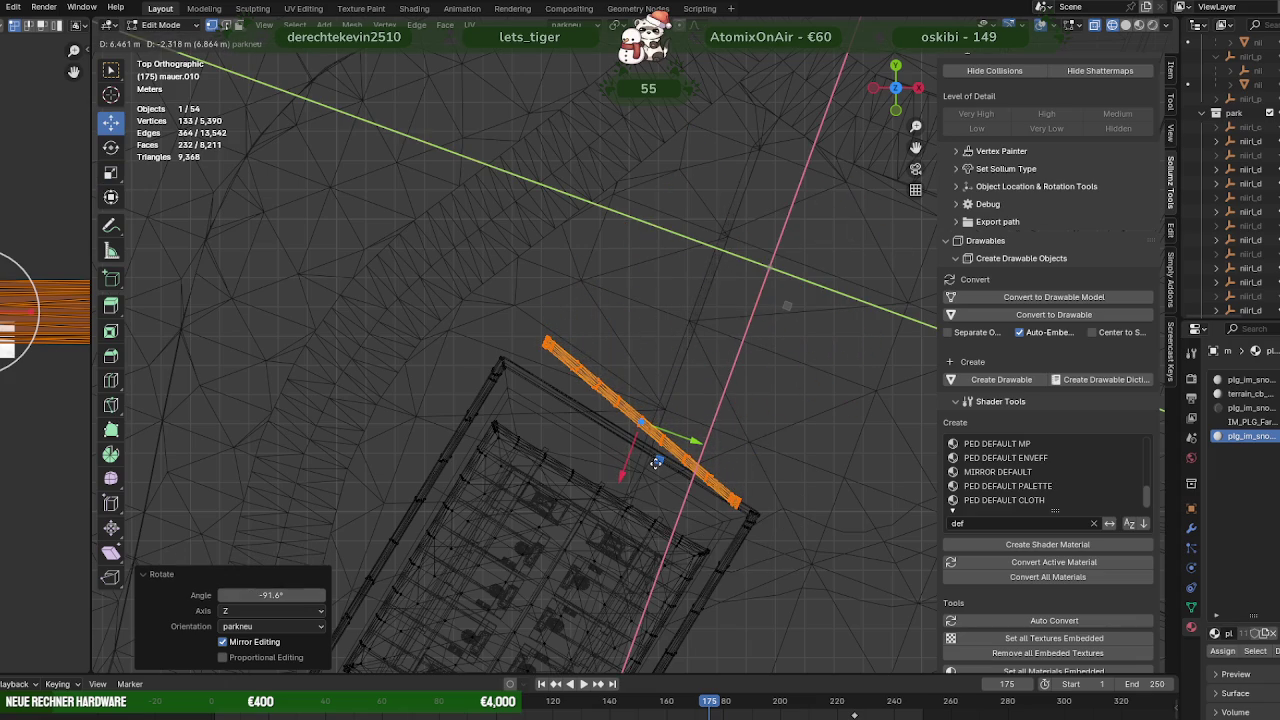
left_click(656, 462)
left_click_drag(650, 440, 414, 374)
scroll("up", 3)
scroll("up", 3)
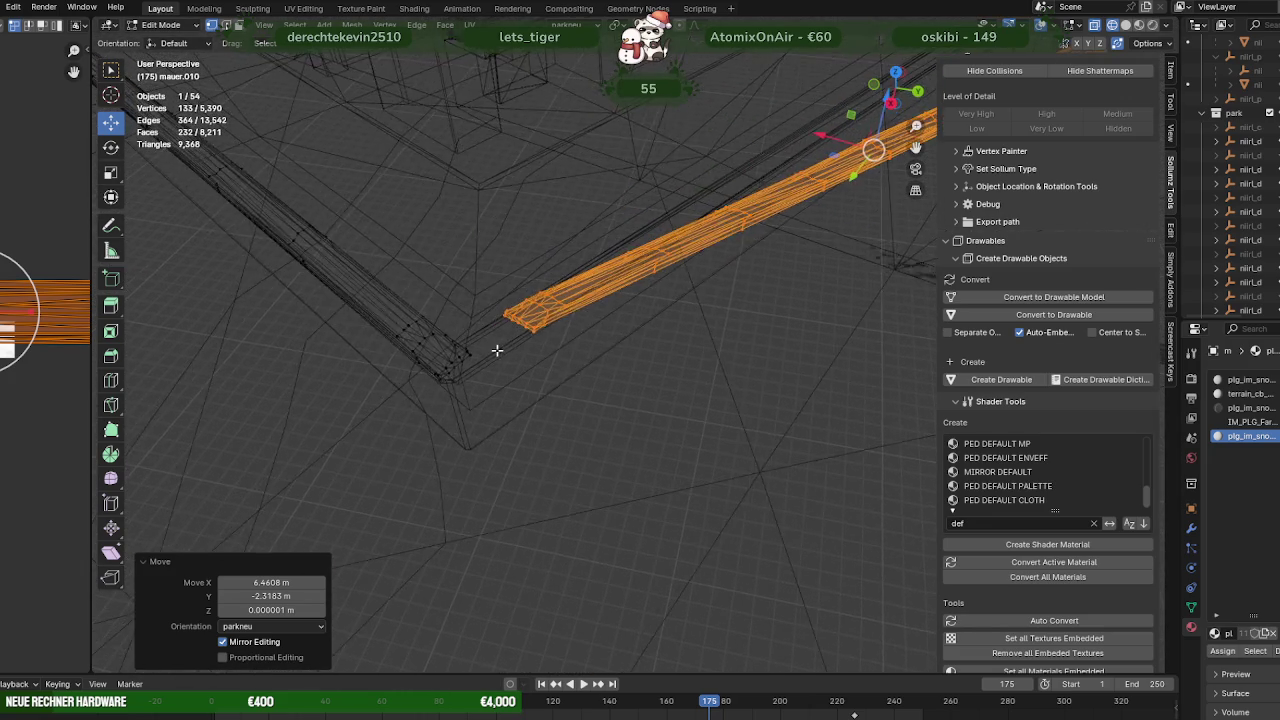
Select the new strip's end faces, frame them in the view, and enable vertex snapping
left_click_drag(495, 349, 470, 318)
left_click_drag(430, 241, 553, 344)
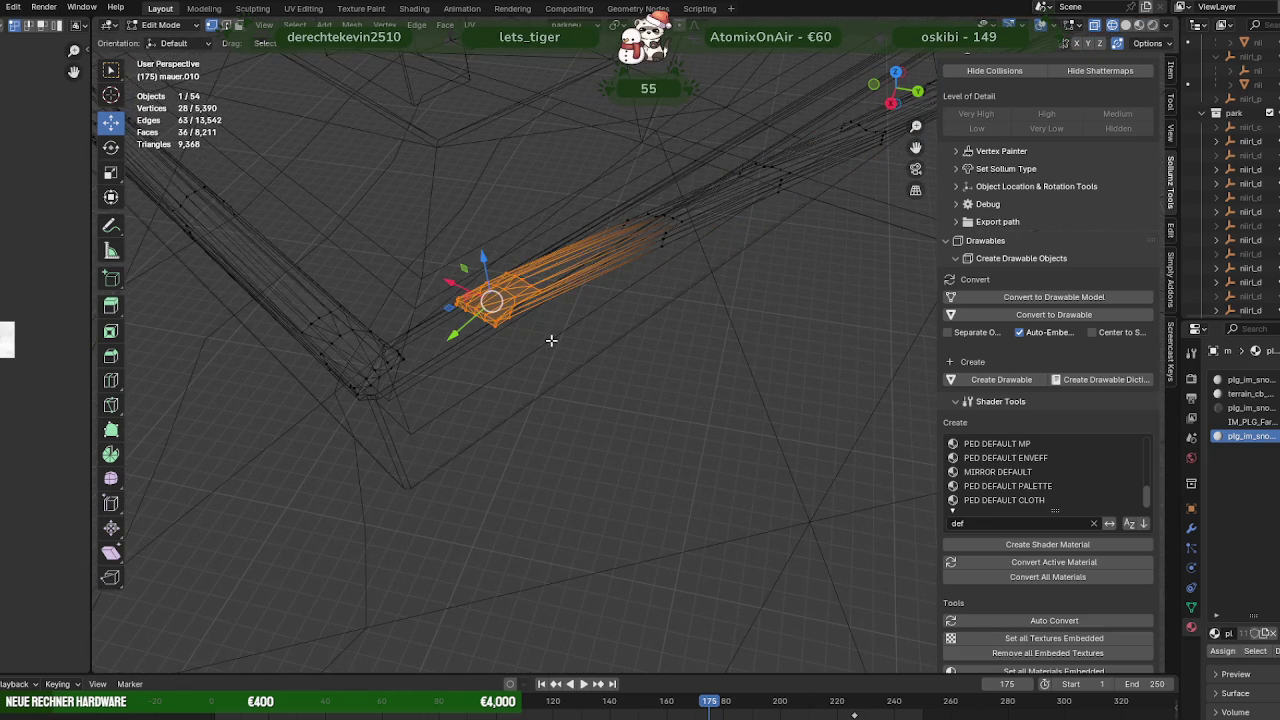
key("KP_Decimal")
left_click_drag(676, 476, 604, 283)
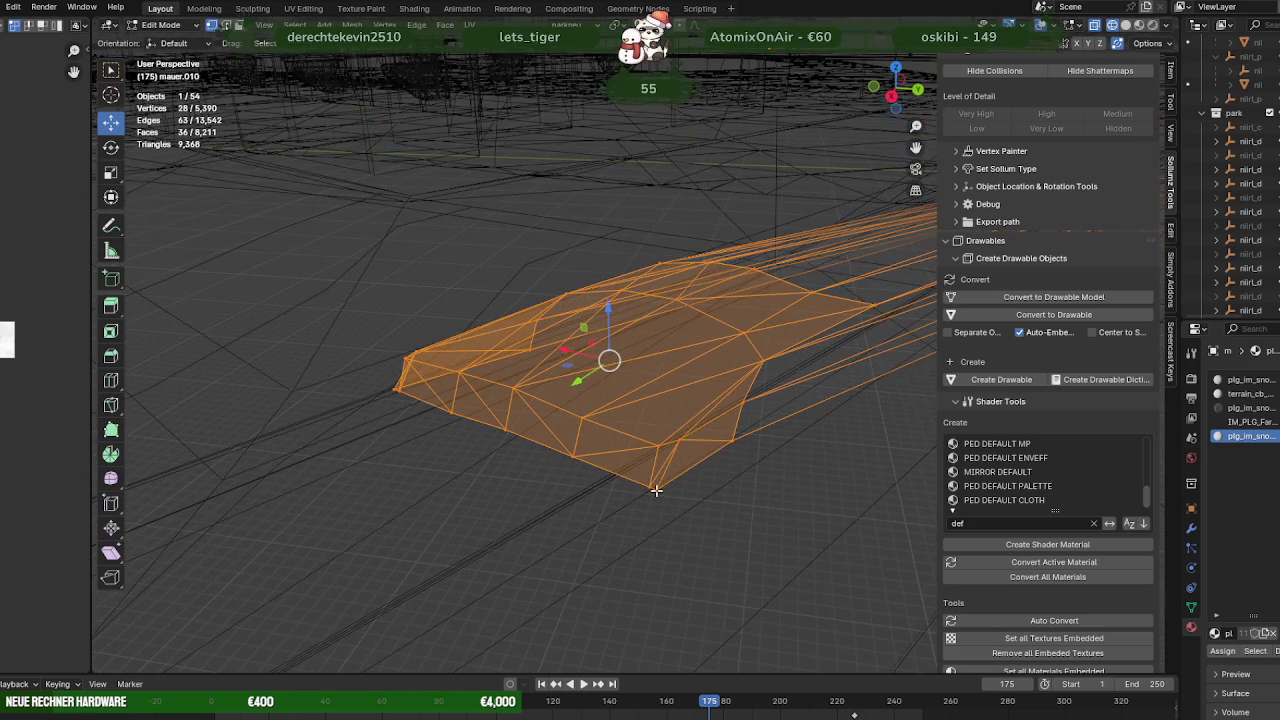
left_click(669, 28)
In Material Preview, snap the strip's end flat onto the stone wall's top to match the cap
left_click_drag(623, 442, 622, 385)
key("shift+z")
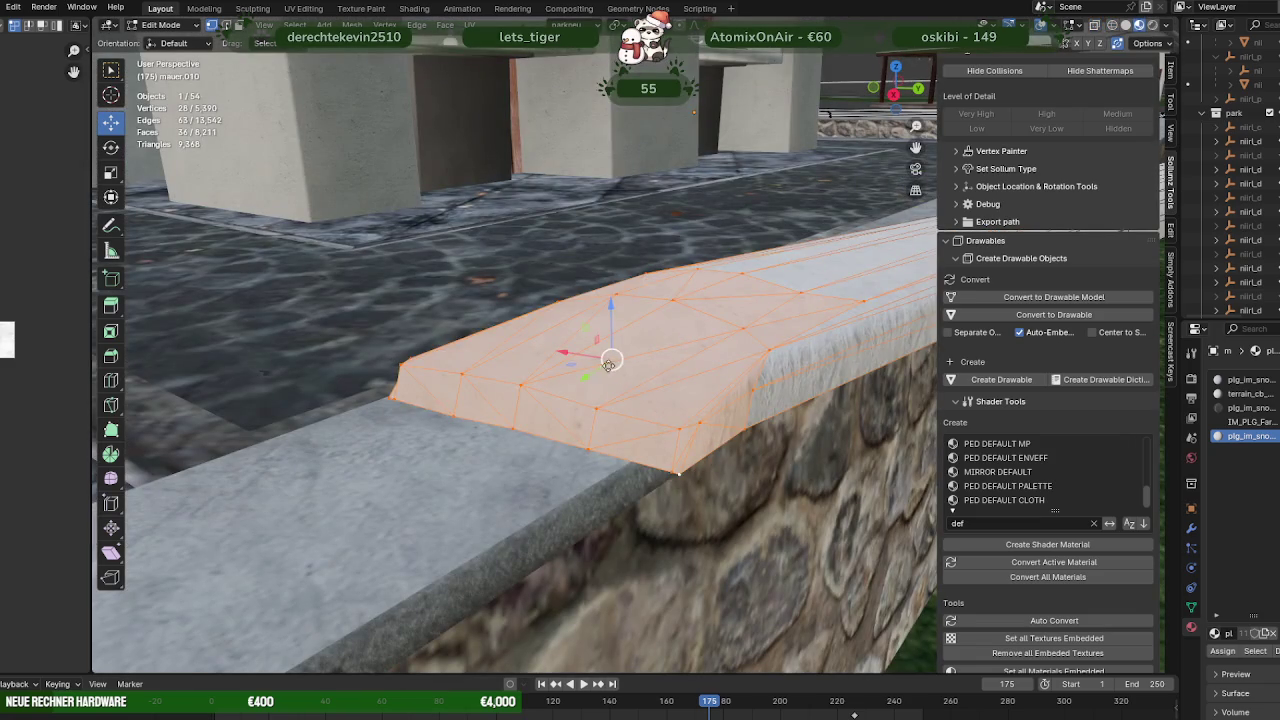
left_click_drag(612, 358, 545, 370)
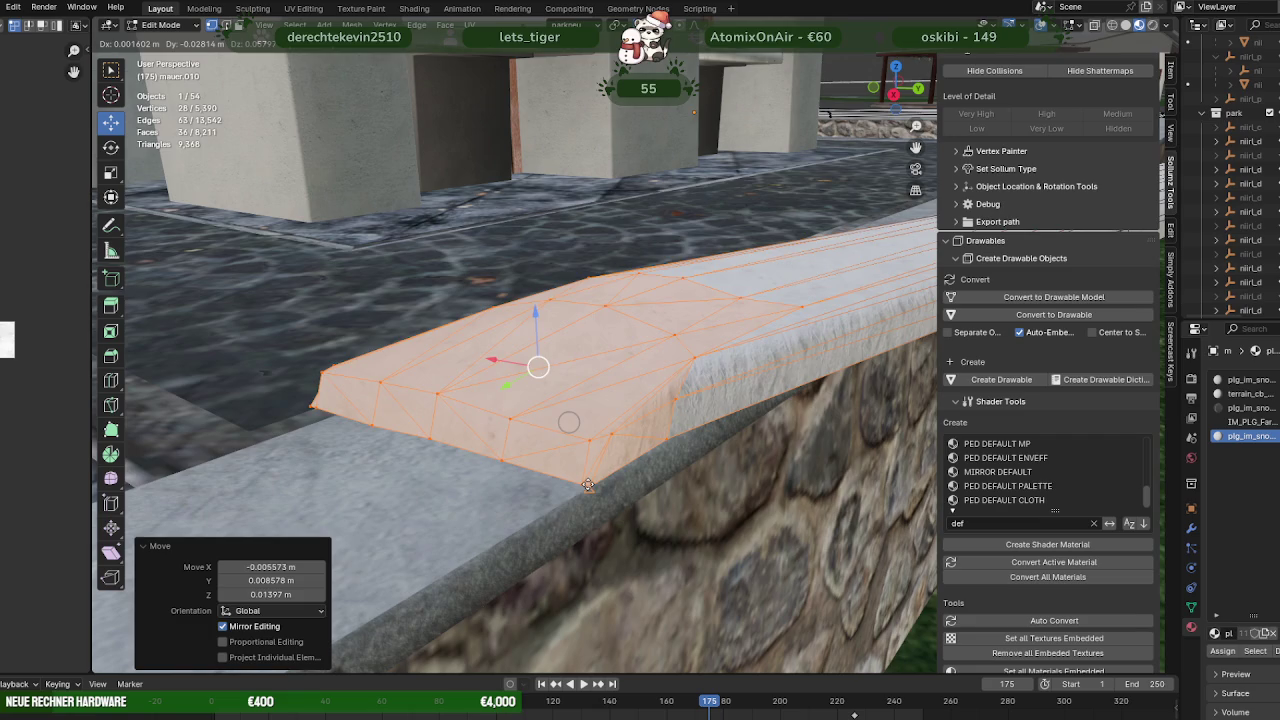
left_click_drag(545, 370, 629, 449)
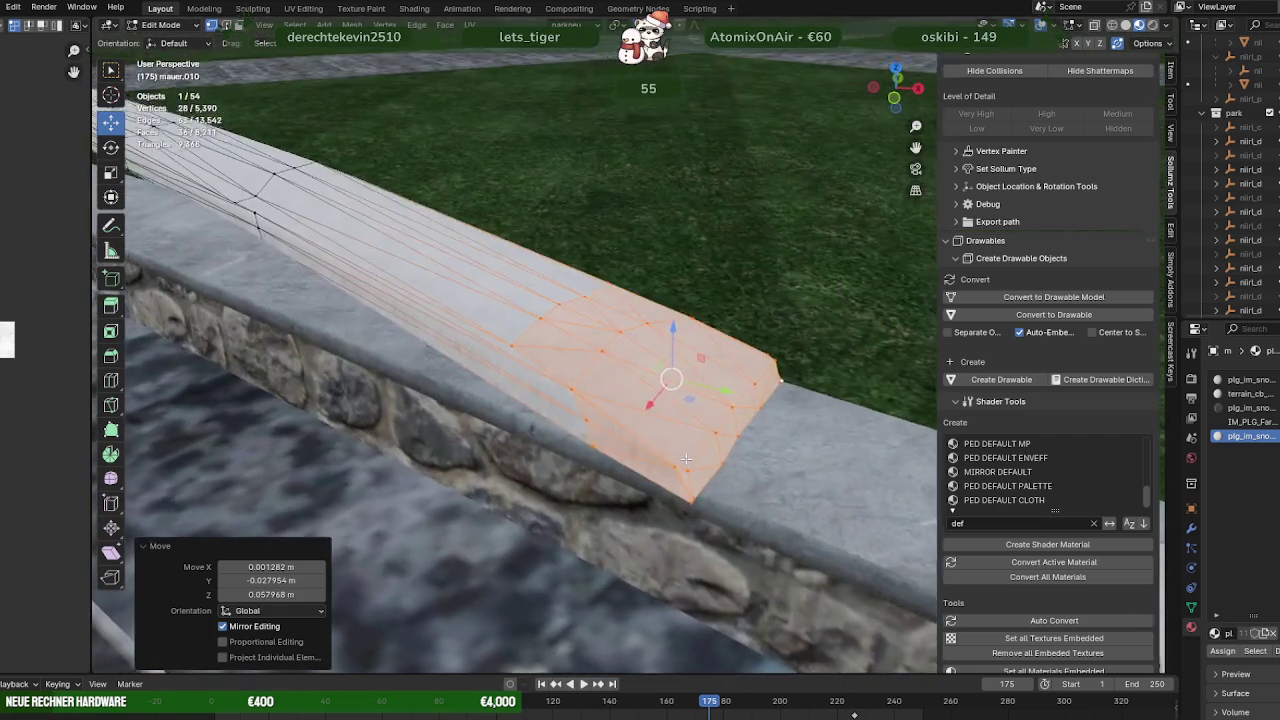
scroll("up", 3)
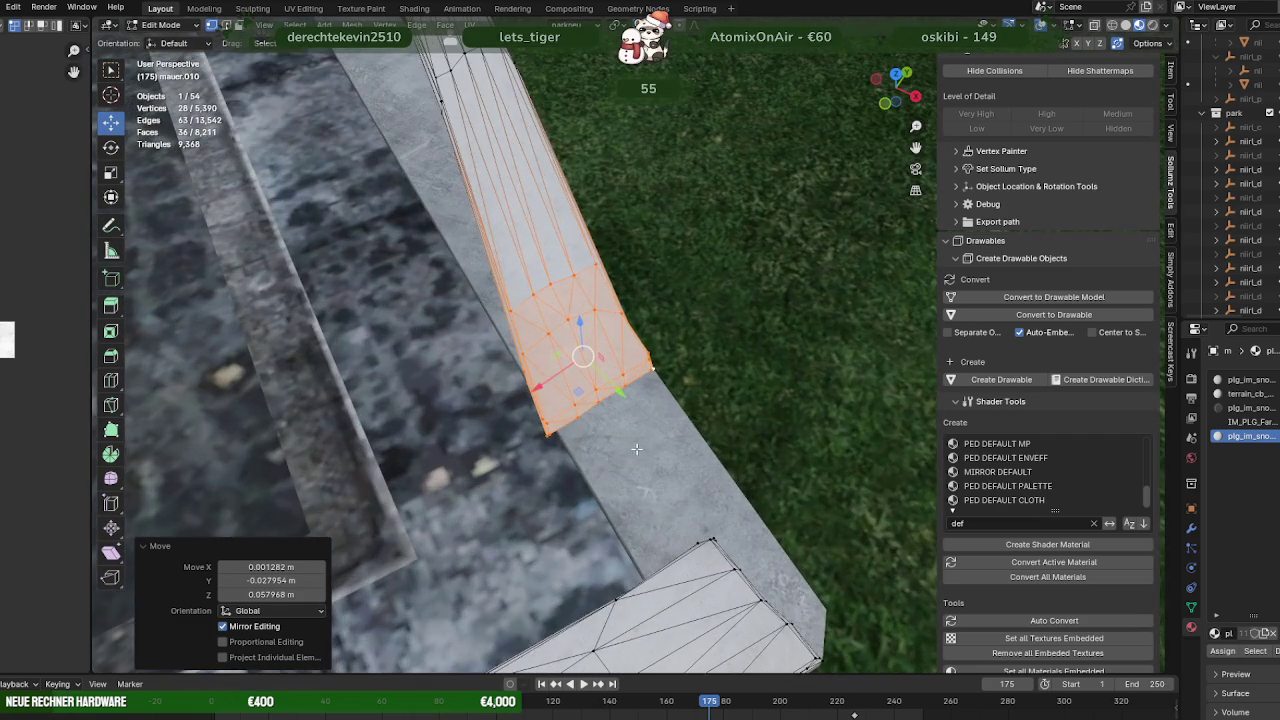
left_click_drag(629, 449, 629, 371)
scroll("up", 3)
Select the strip's next row of vertices in X-ray, then return to textured shading
key("shift+z")
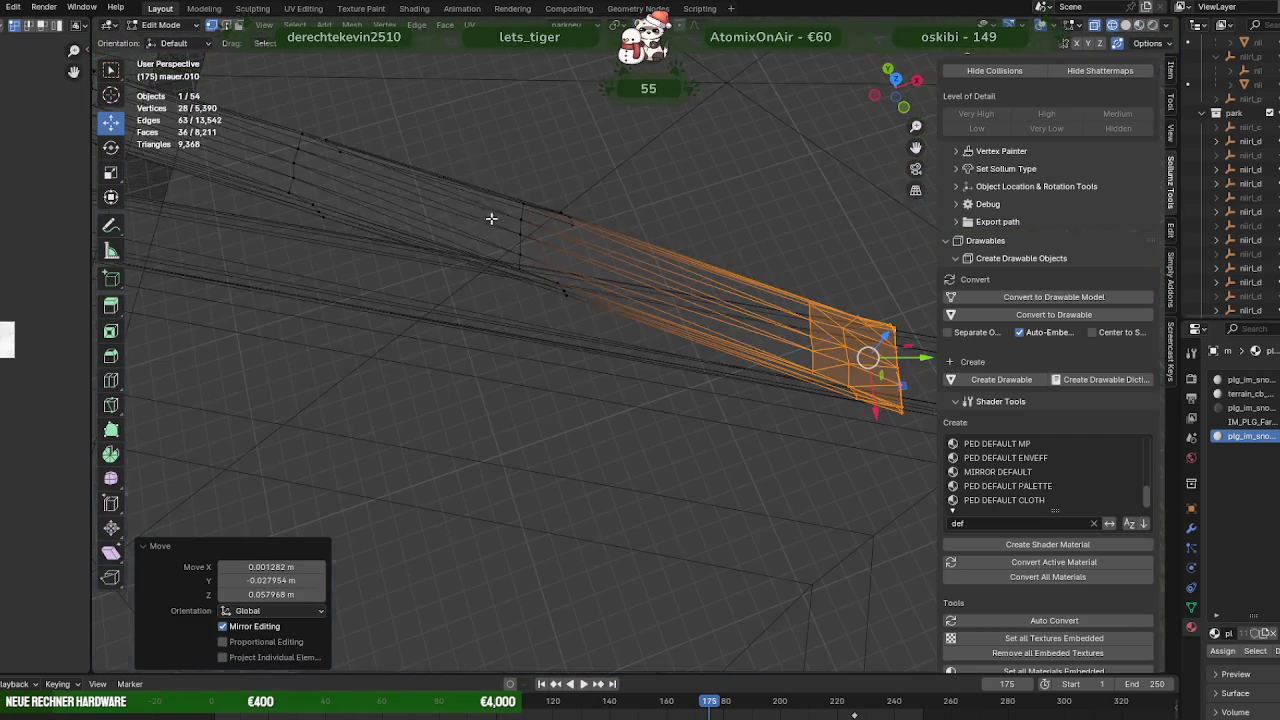
left_click_drag(472, 163, 610, 332)
left_click_drag(610, 332, 534, 380)
key("shift+z")
Bend the strip at the first corner, then move the next bend's edges to follow the wall
left_click_drag(534, 380, 537, 337)
left_click_drag(537, 337, 695, 359)
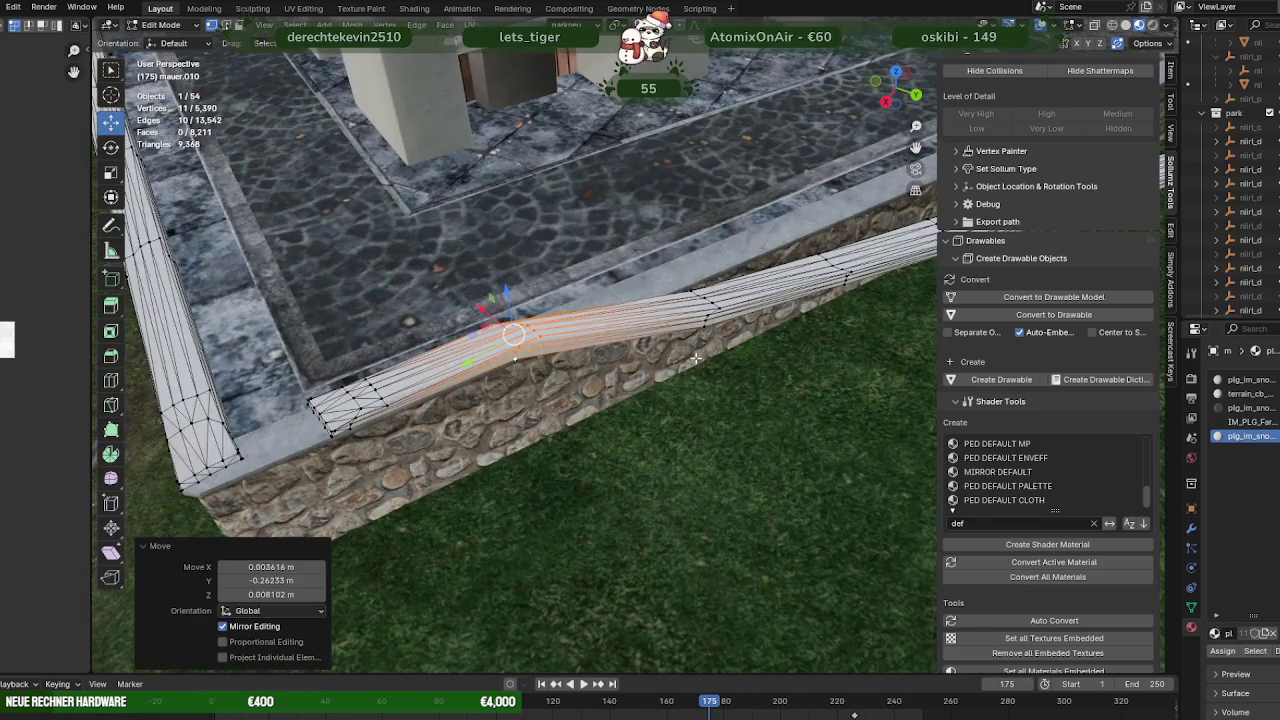
key("shift+z")
left_click_drag(724, 342, 652, 285)
left_click(699, 328)
key("shift+z")
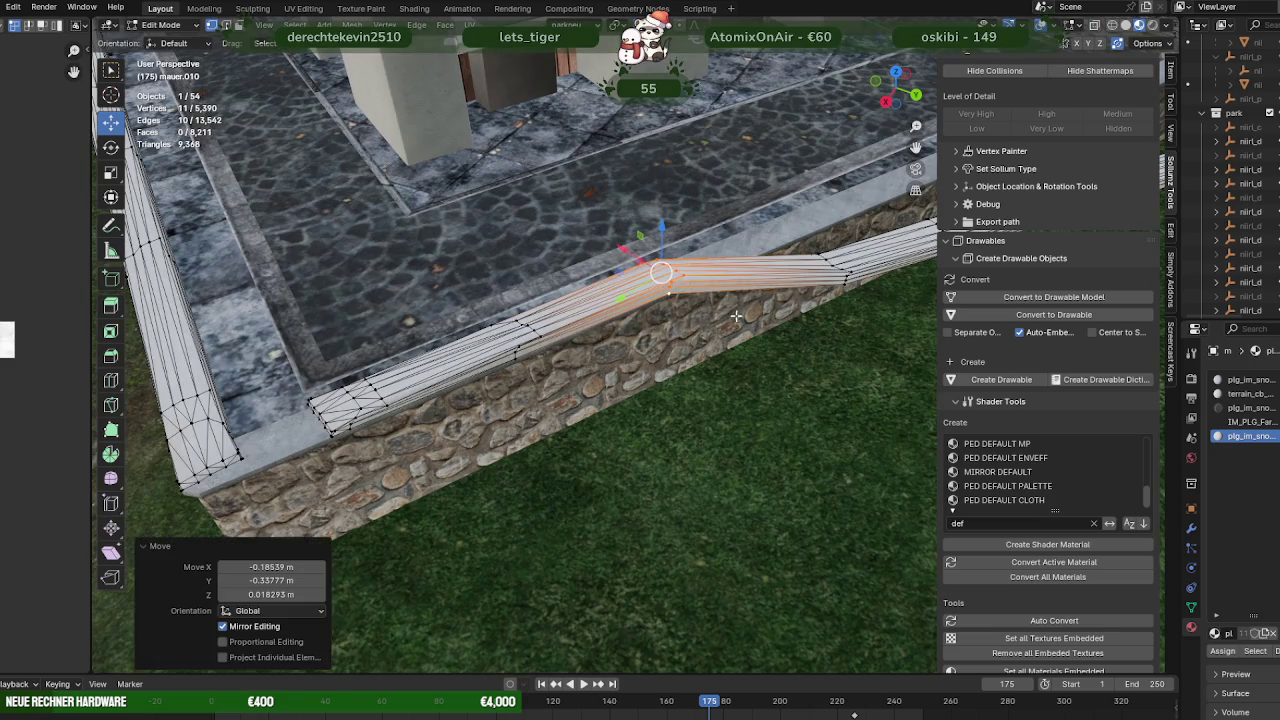
left_click_drag(820, 290, 590, 282)
Place the strip's next cross-section on the wall top and slide it along the wall
key("shift+z")
left_click_drag(545, 234, 545, 258)
left_click(607, 301)
key("shift+z")
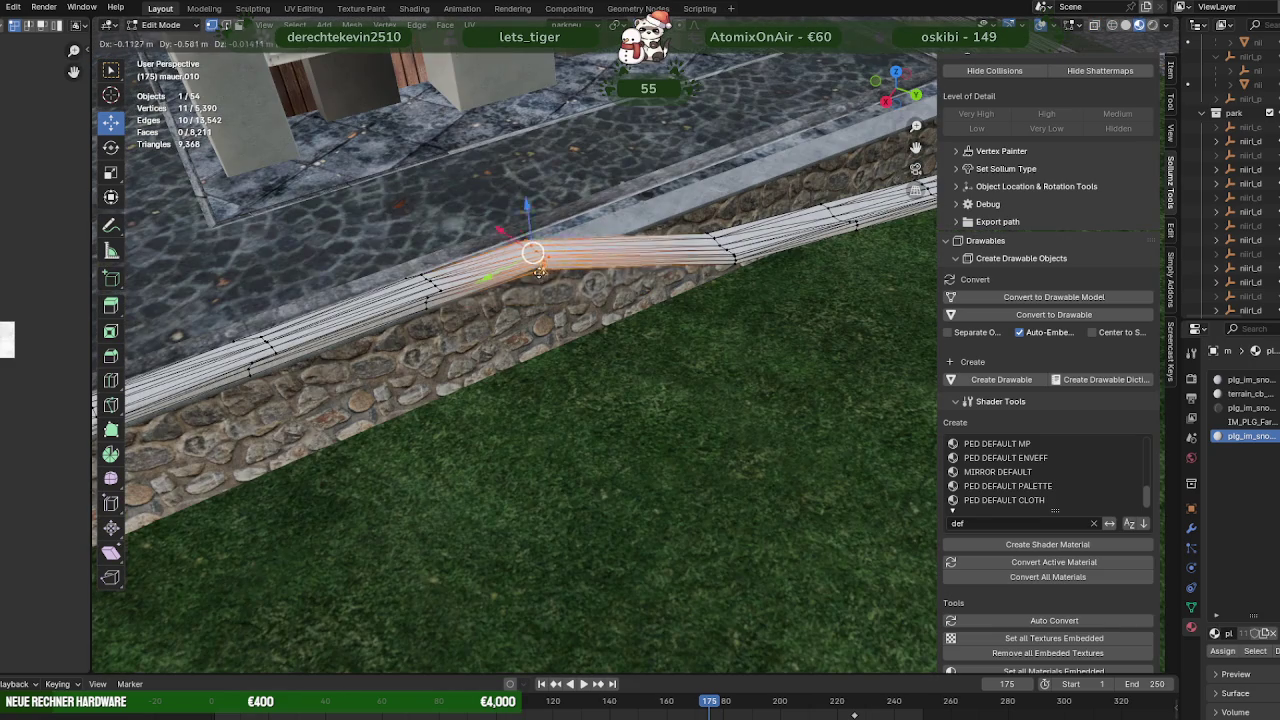
left_click_drag(545, 258, 600, 440)
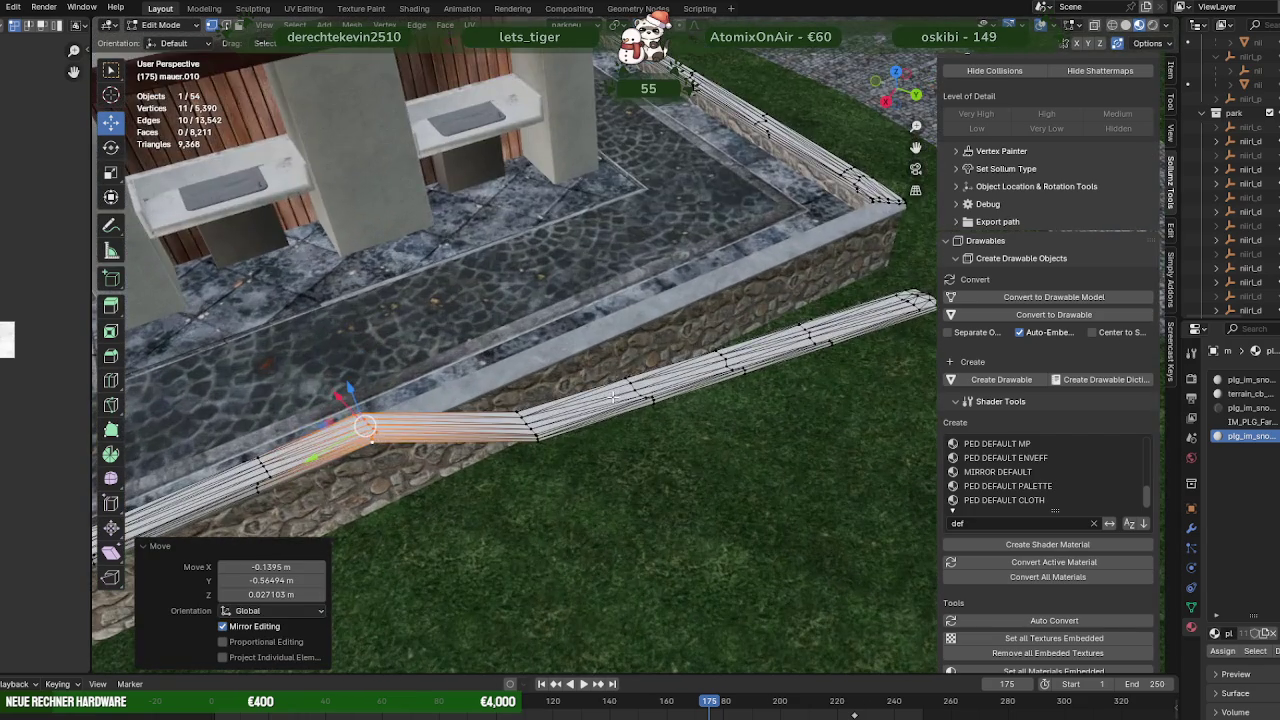
key("shift+z")
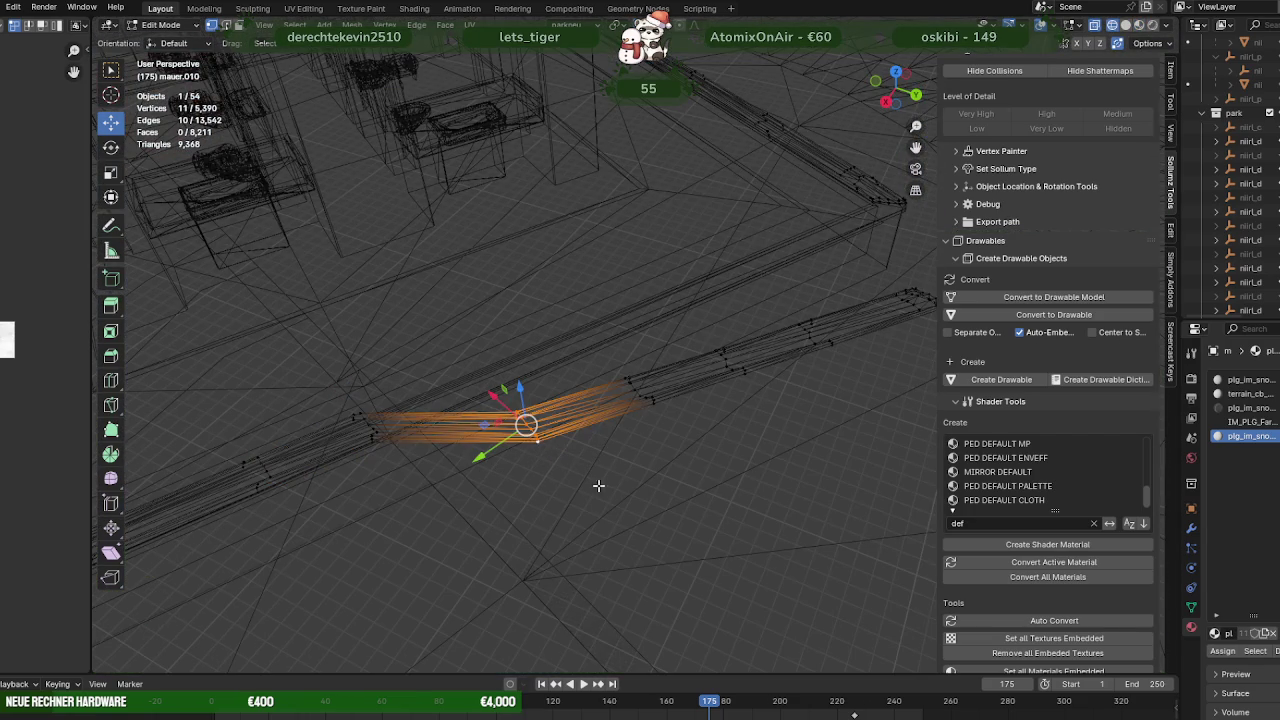
key("shift+z")
left_click_drag(526, 425, 470, 398)
Move the edge loop at the next bend onto the wall, then select the following section
left_click_drag(585, 405, 541, 409)
key("shift+z")
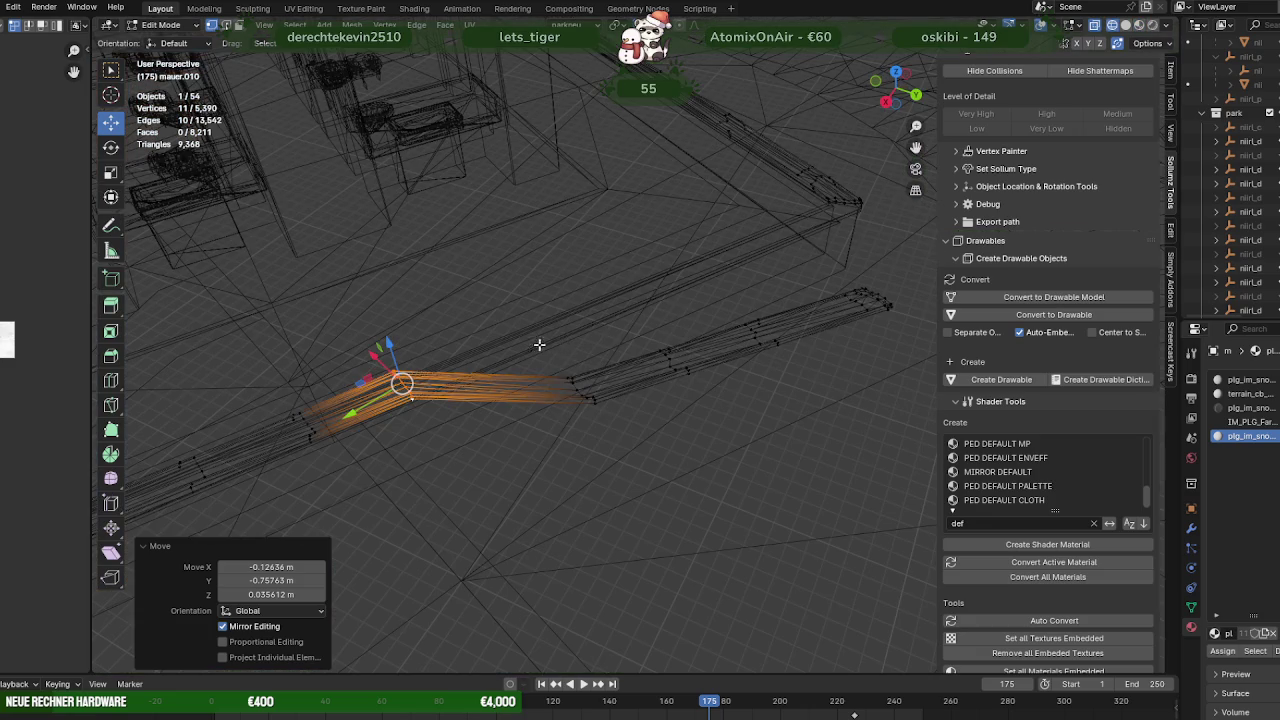
left_click(586, 392)
key("shift+z")
left_click_drag(597, 405, 527, 346)
left_click_drag(527, 346, 606, 520)
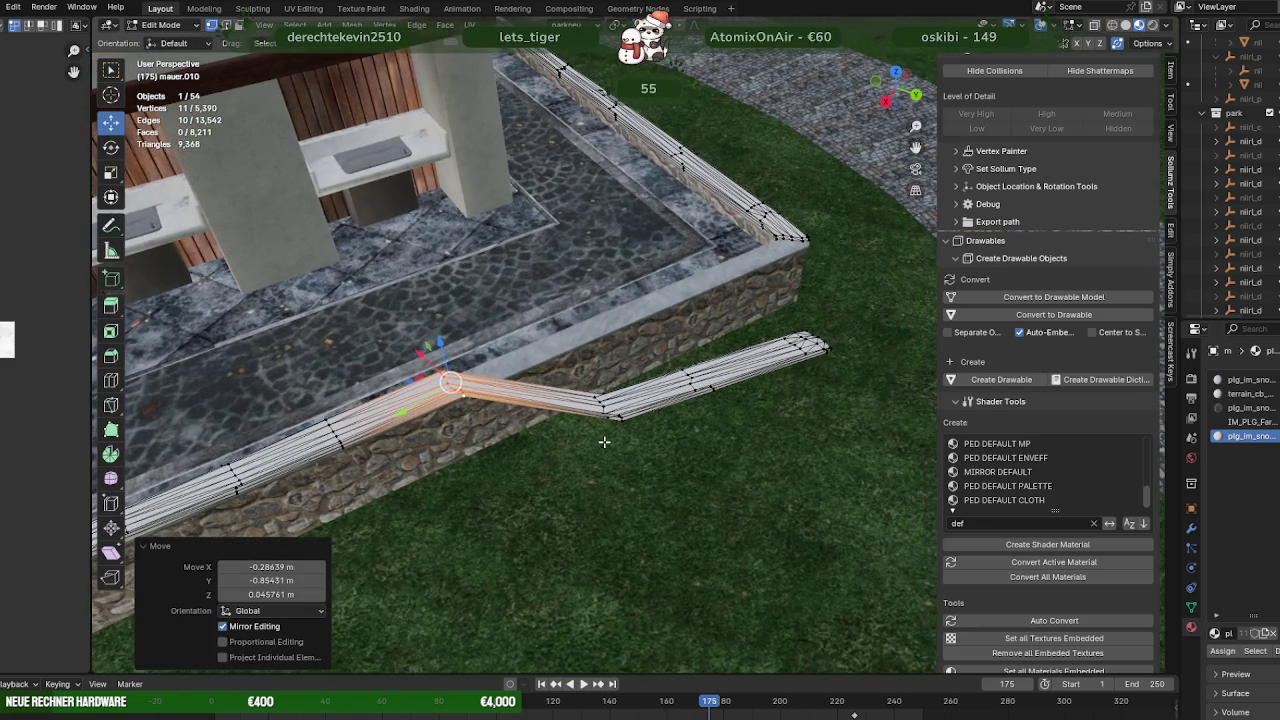
key("shift+z")
left_click_drag(569, 369, 533, 368)
key("shift+z")
key("shift+z")
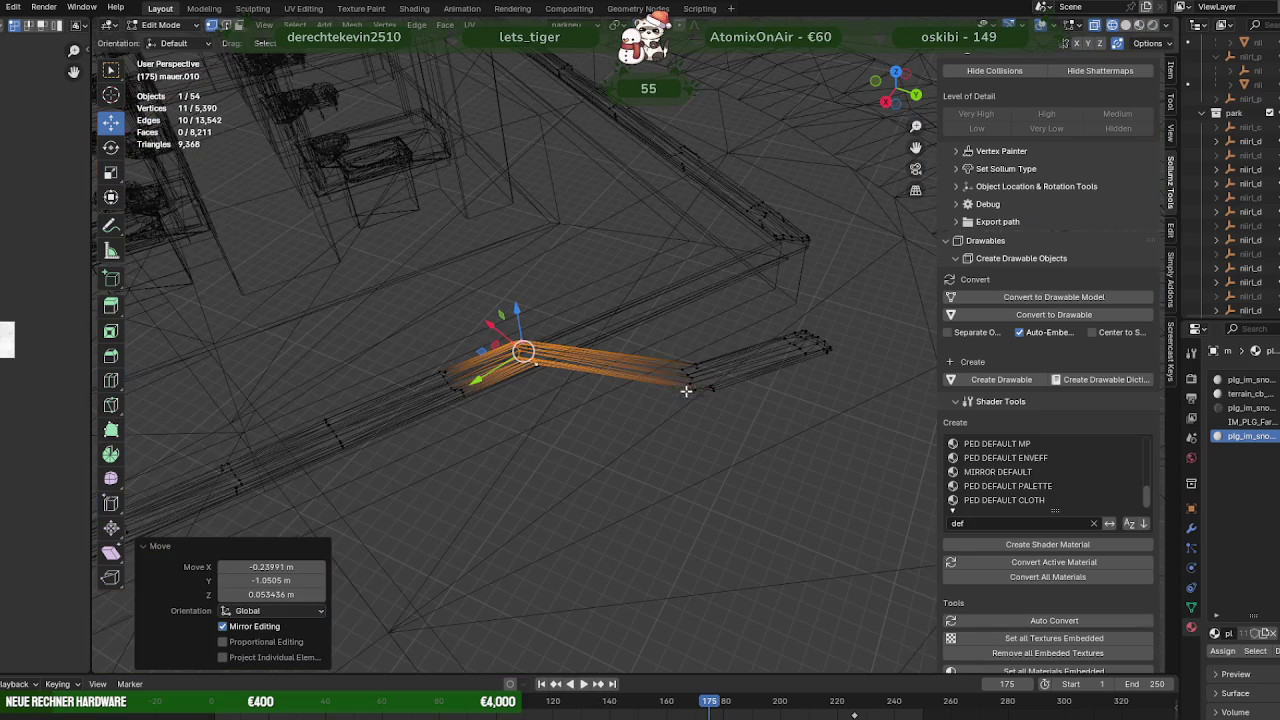
Shift another run of strip edges left and nudge them into place along the wall
left_click(695, 375)
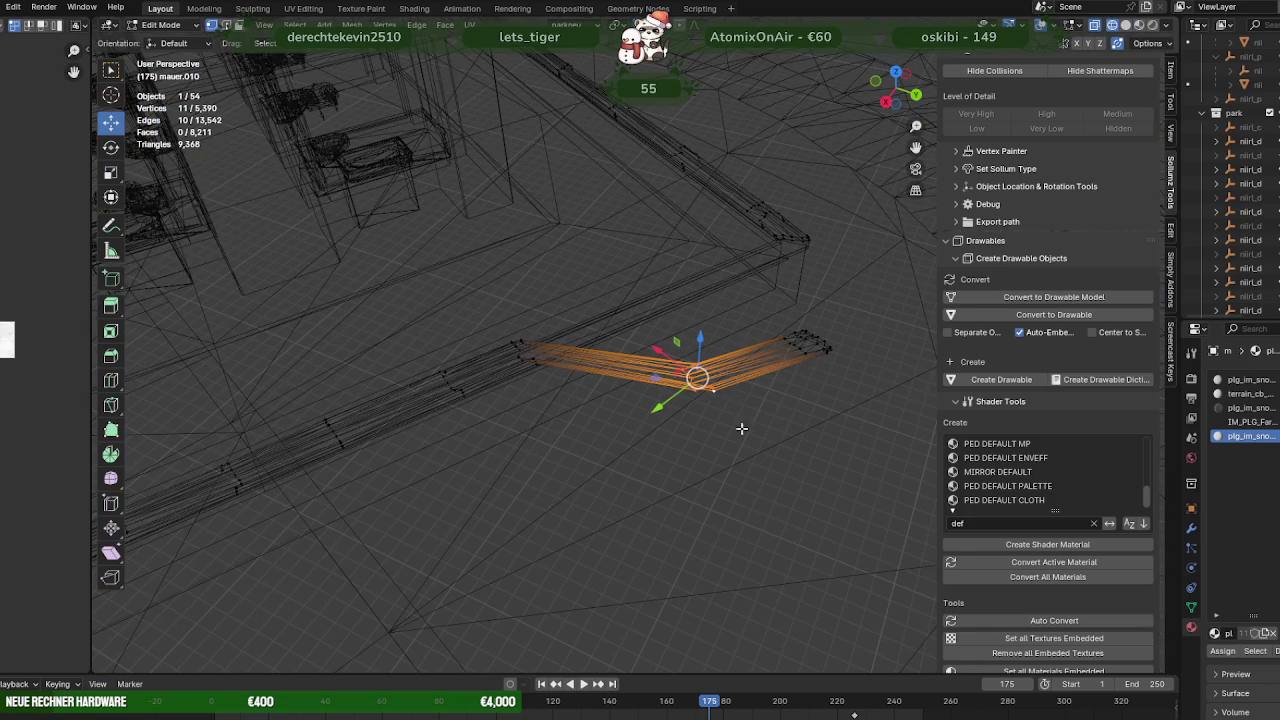
key("shift+z")
left_click_drag(730, 411, 623, 354)
left_click_drag(593, 331, 599, 334)
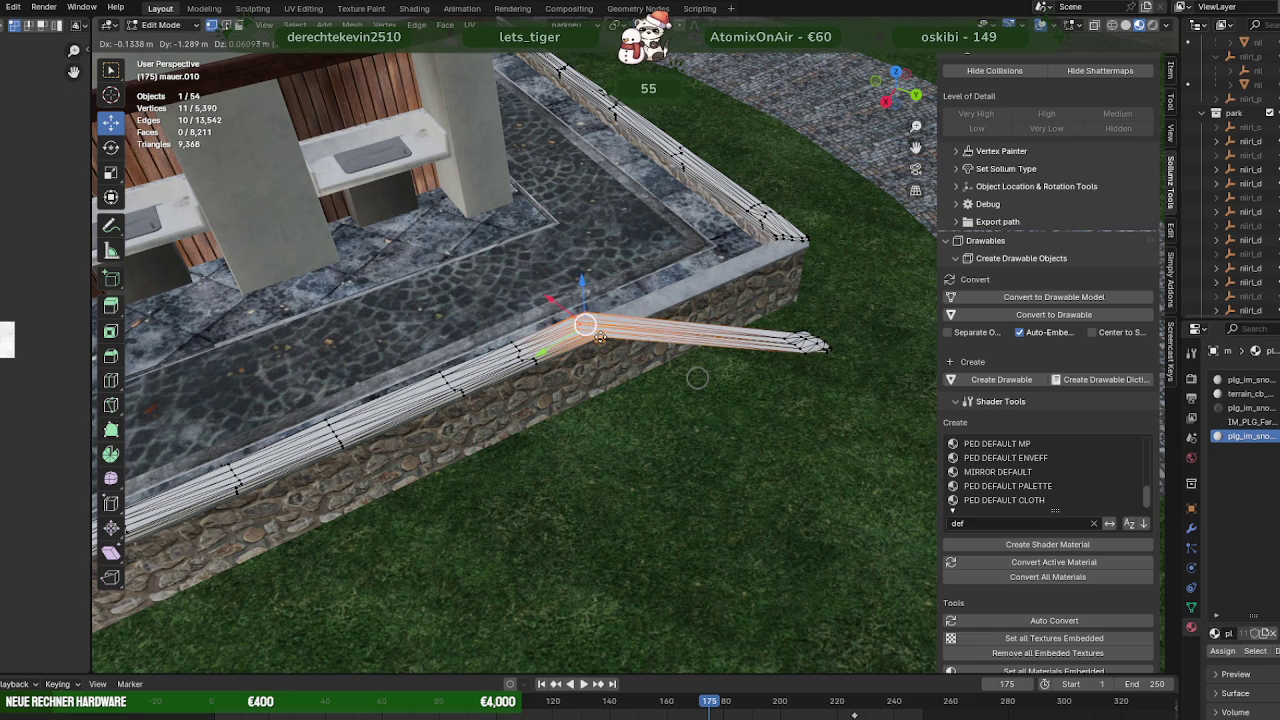
left_click(599, 337)
Select the whole strip of cap vertices protruding onto the grass at the wall corner
left_click_drag(610, 360, 686, 443)
key("shift+z")
key("ctrl+l")
left_click_drag(729, 394, 778, 430)
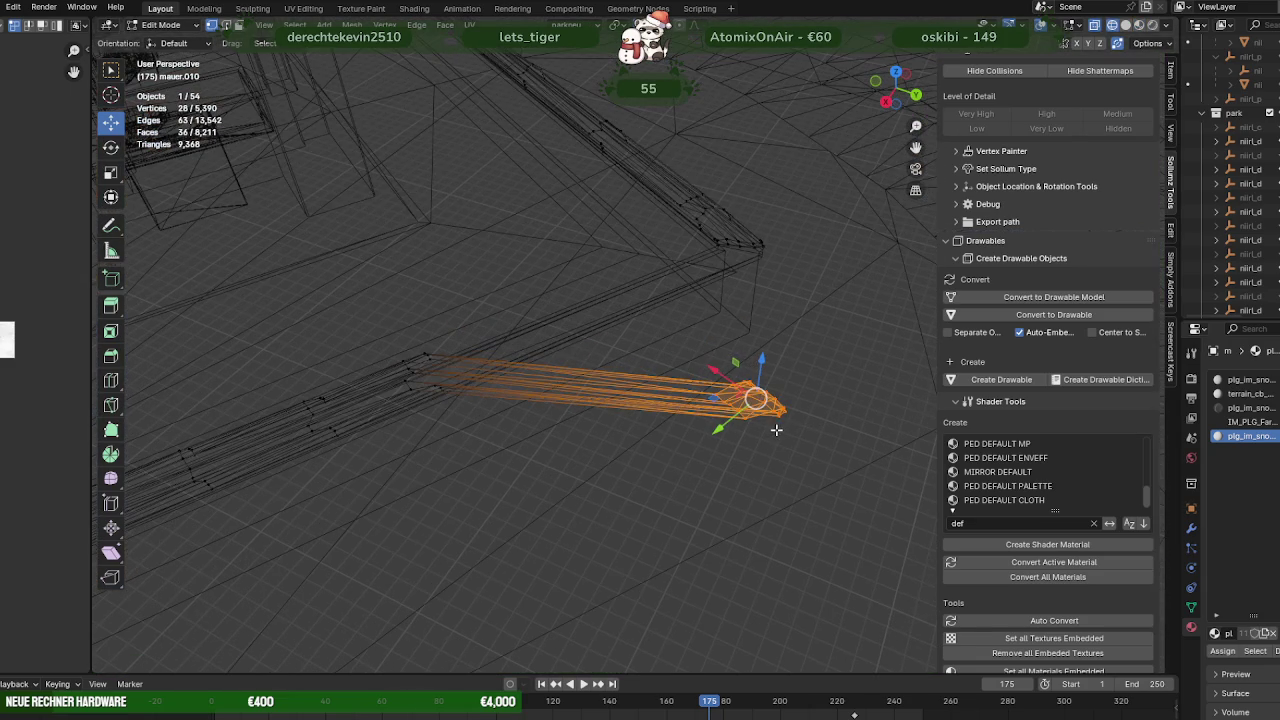
Move the protruding strip back onto the wall, then reposition the cap's end vertices
key("shift+z")
key("g")
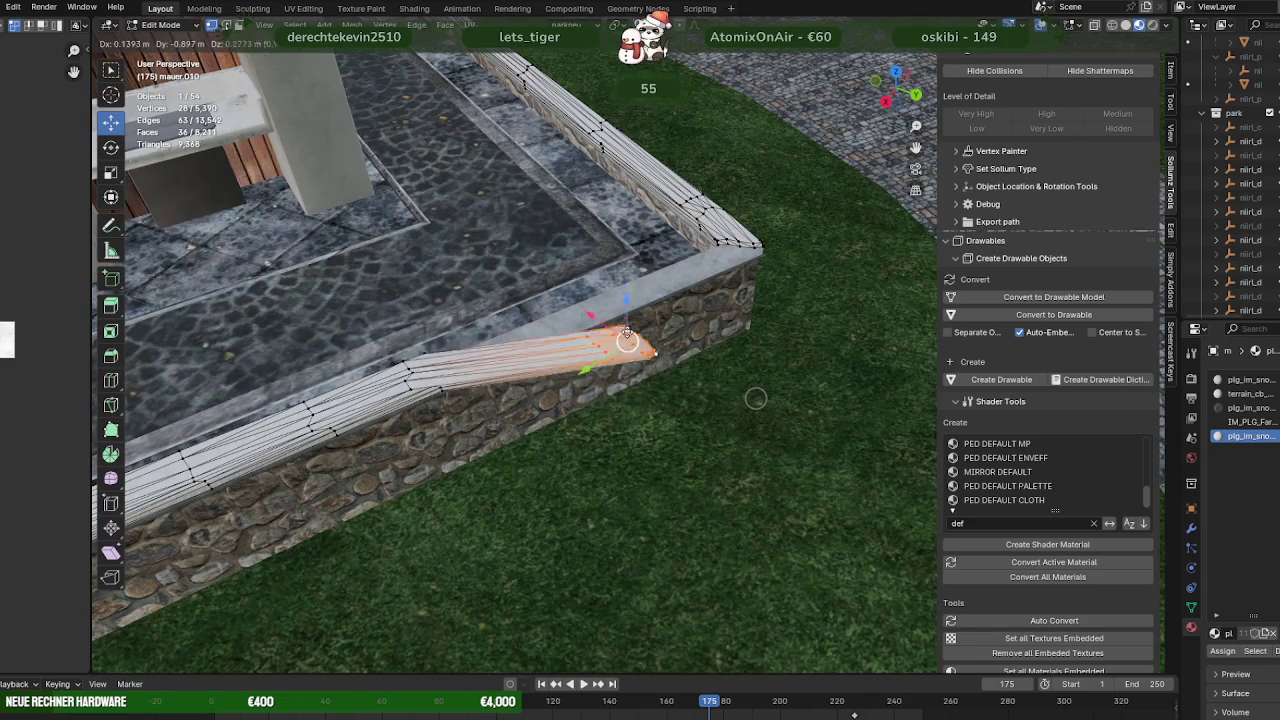
left_click(645, 301)
scroll("up", 3)
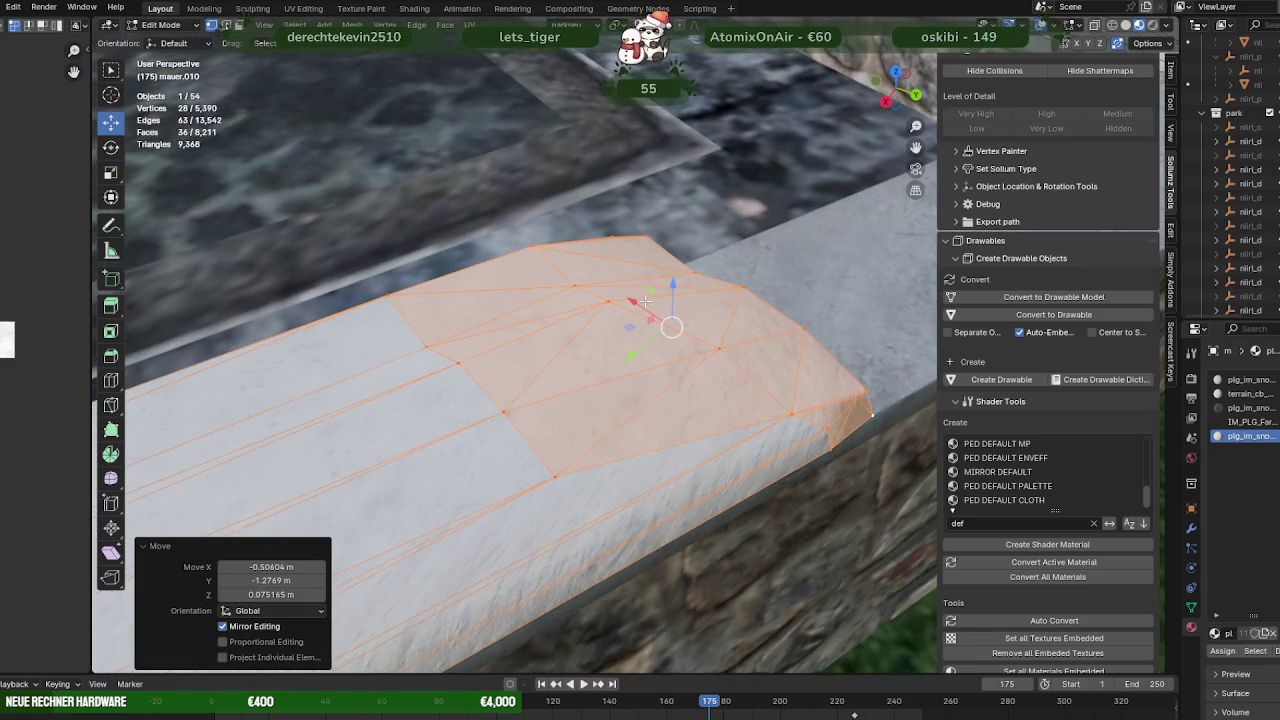
left_click_drag(820, 417, 577, 437)
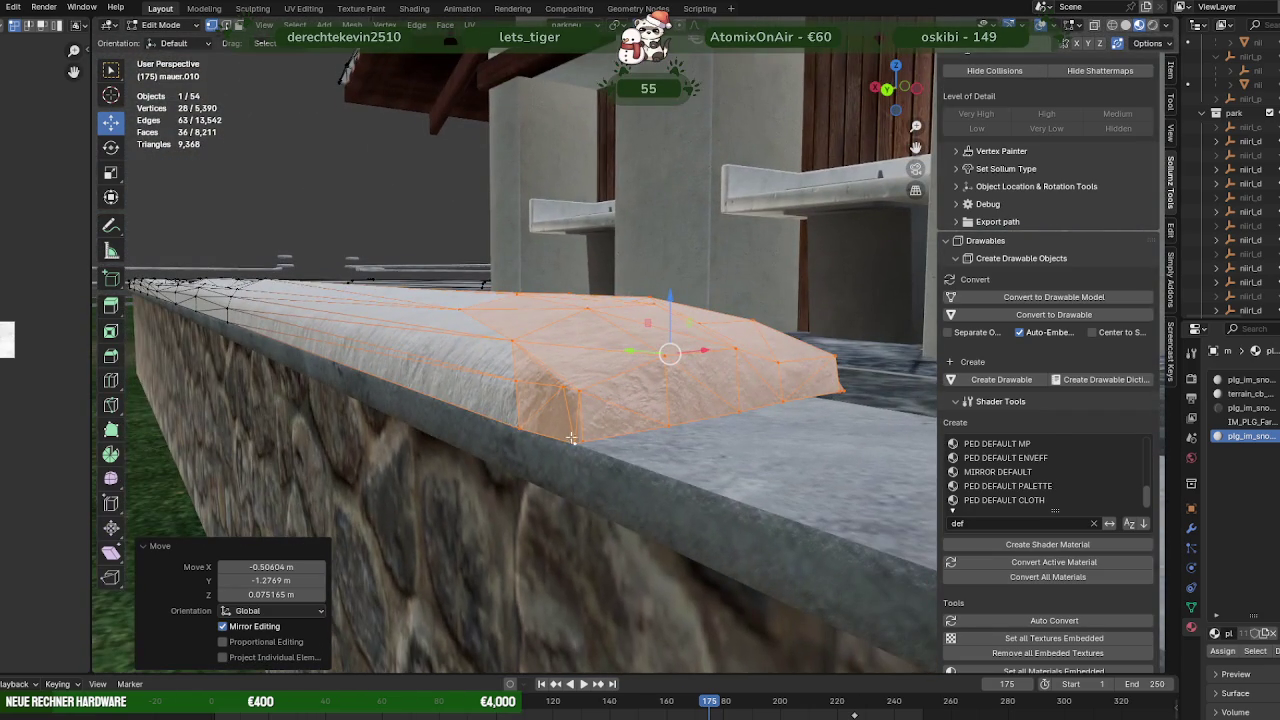
left_click(515, 427)
key("g")
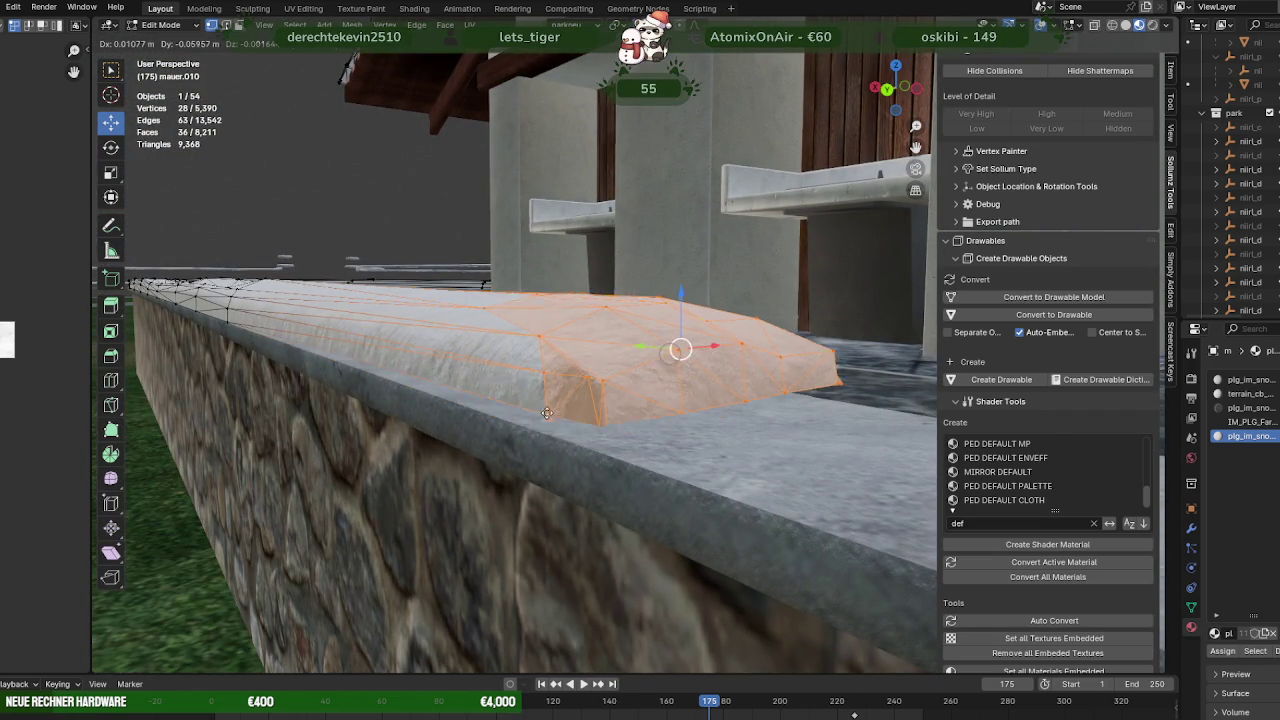
left_click(757, 363)
left_click_drag(757, 363, 680, 562)
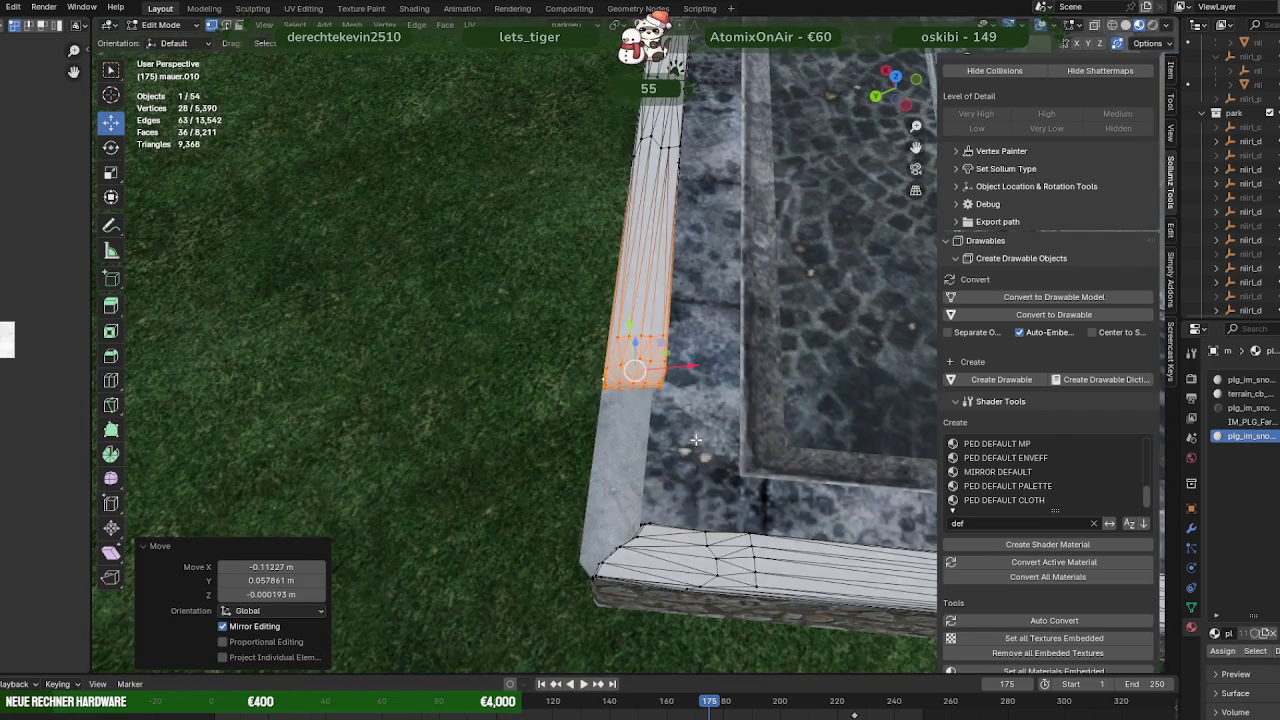
Select 17 cap vertices and raise them onto the wall top
key("shift+z")
left_click_drag(754, 616, 643, 486)
left_click_drag(643, 486, 658, 530)
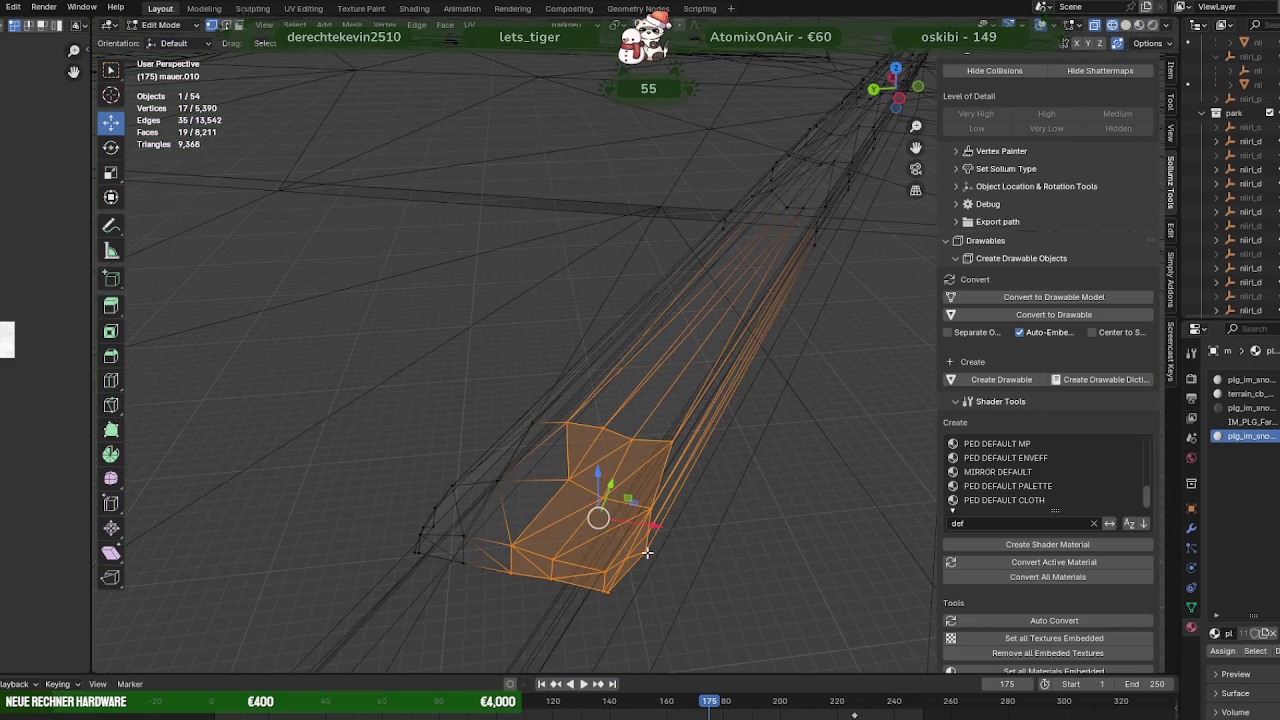
key("shift+z")
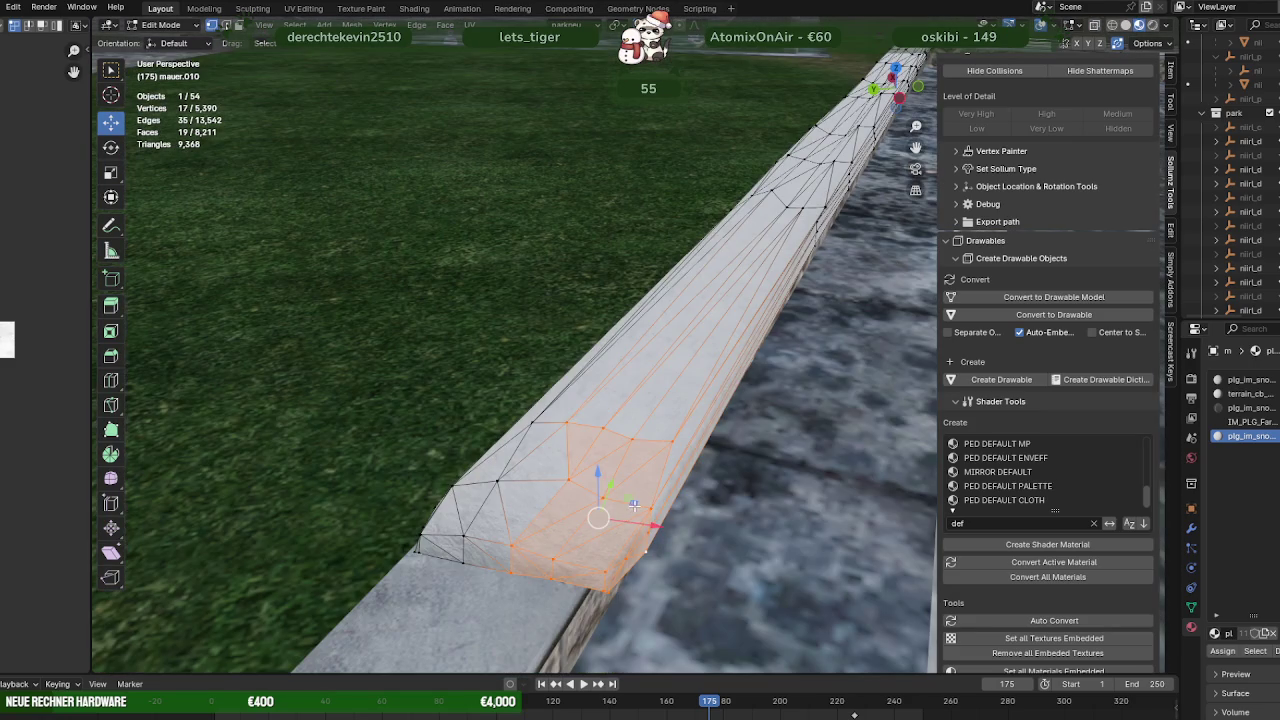
left_click_drag(598, 518, 648, 486)
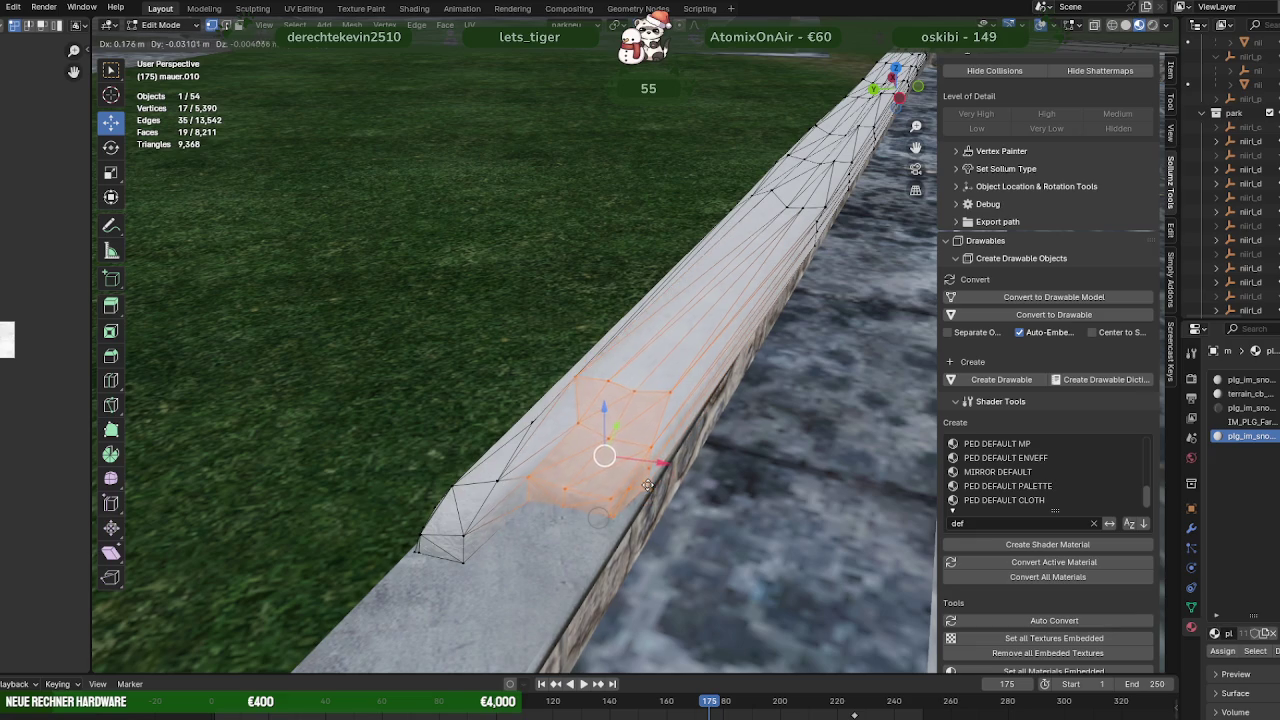
left_click_drag(636, 497, 696, 455)
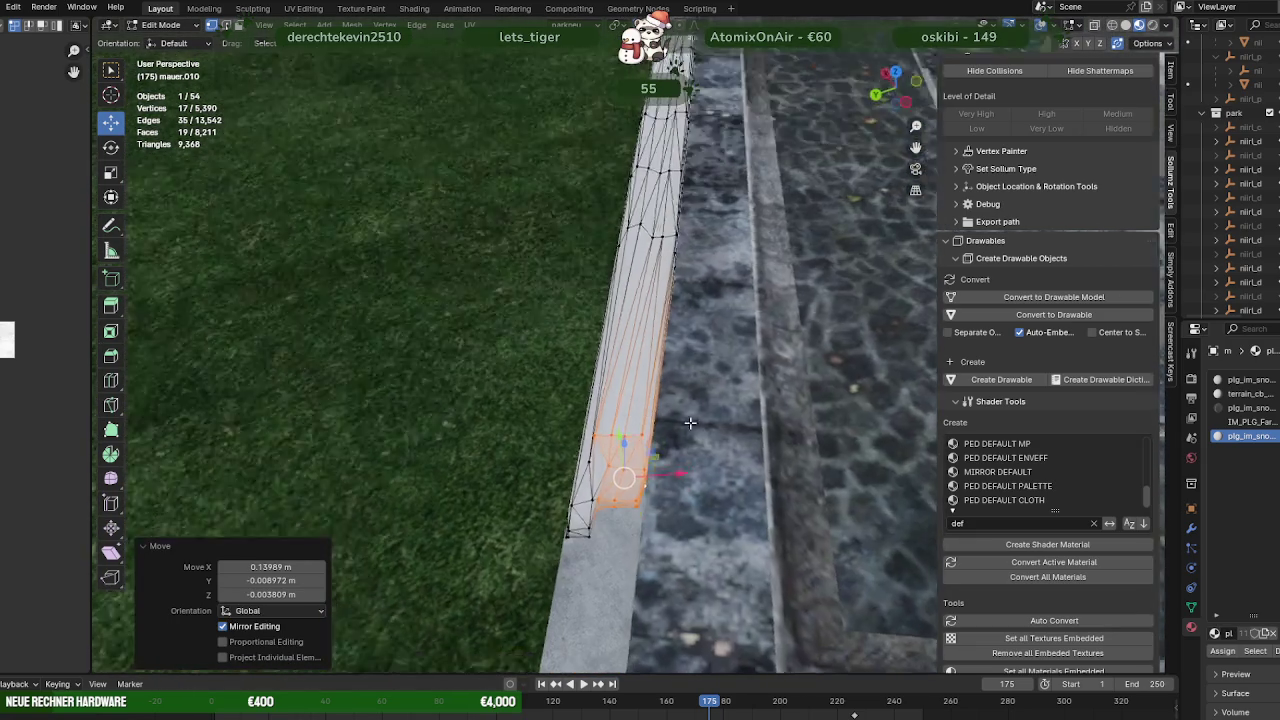
Shift six vertices at the cap's edge by 0.109 m onto the wall top
key("shift+z")
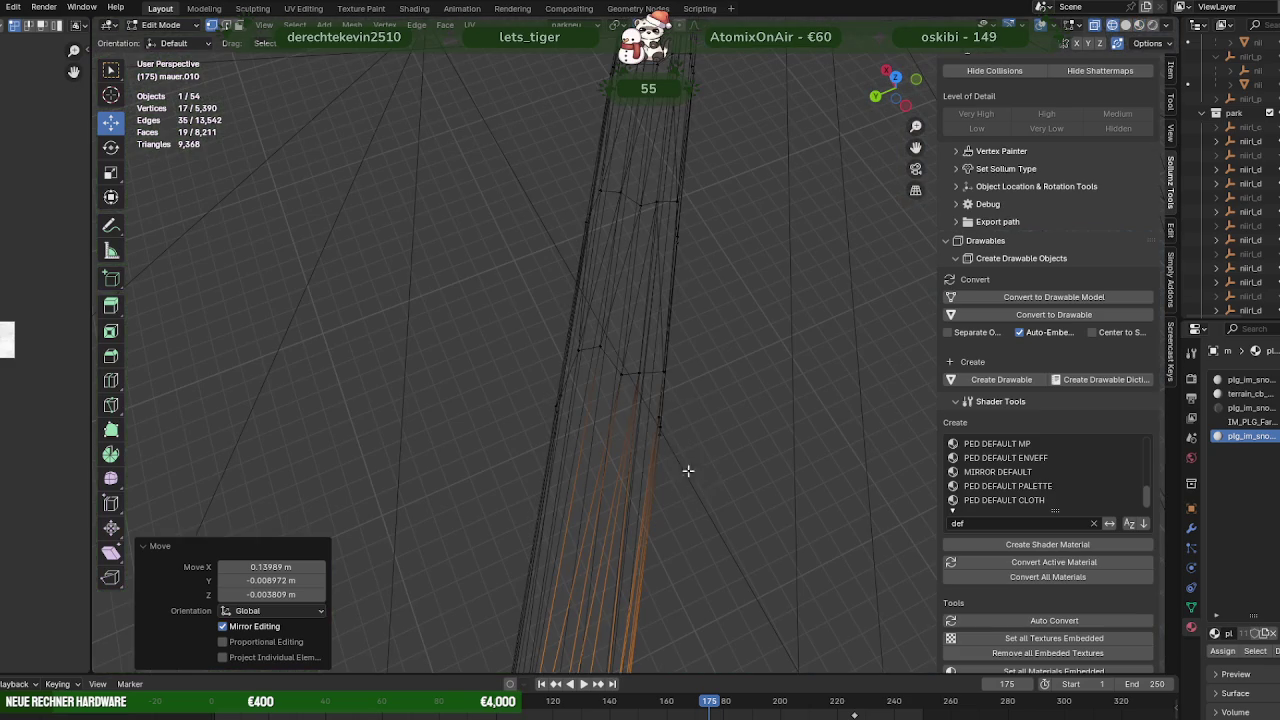
left_click_drag(619, 352, 620, 354)
left_click_drag(668, 465, 607, 437)
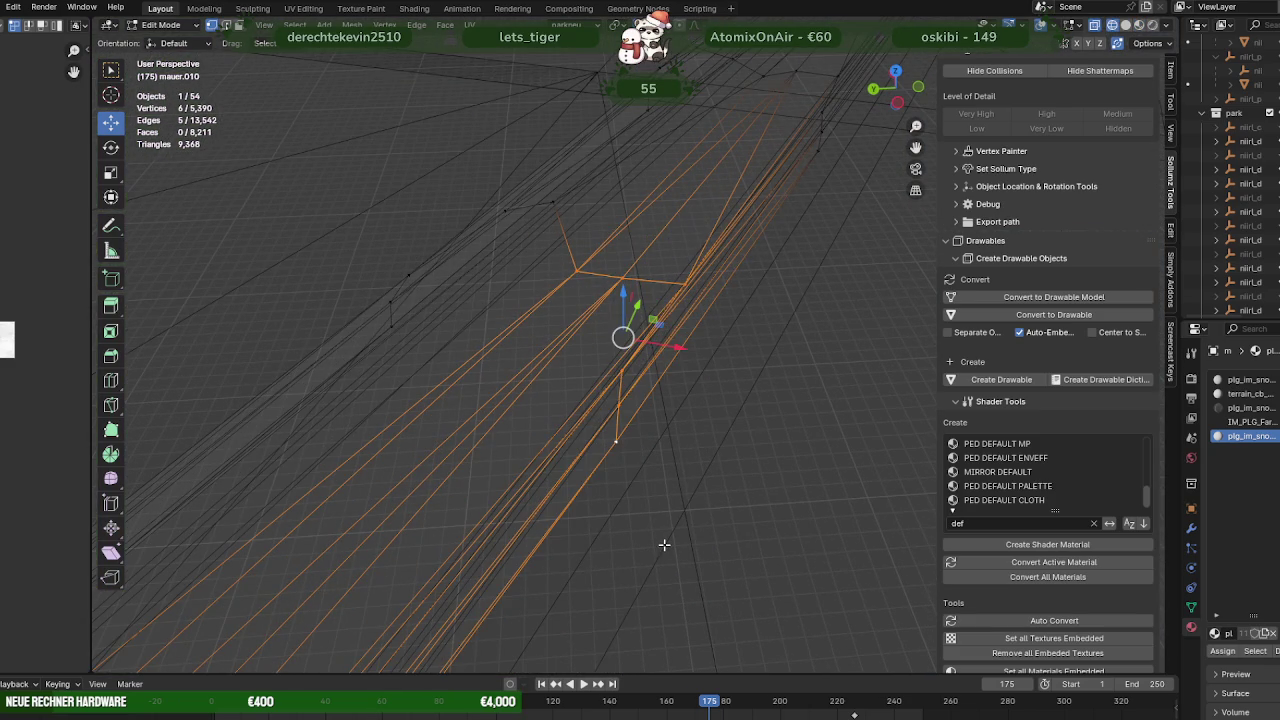
key("shift+z")
key("g")
left_click(640, 335)
left_click_drag(640, 335, 647, 437)
Undo a bad move of the selected cap vertices and move them onto the wall again
key("shift+z")
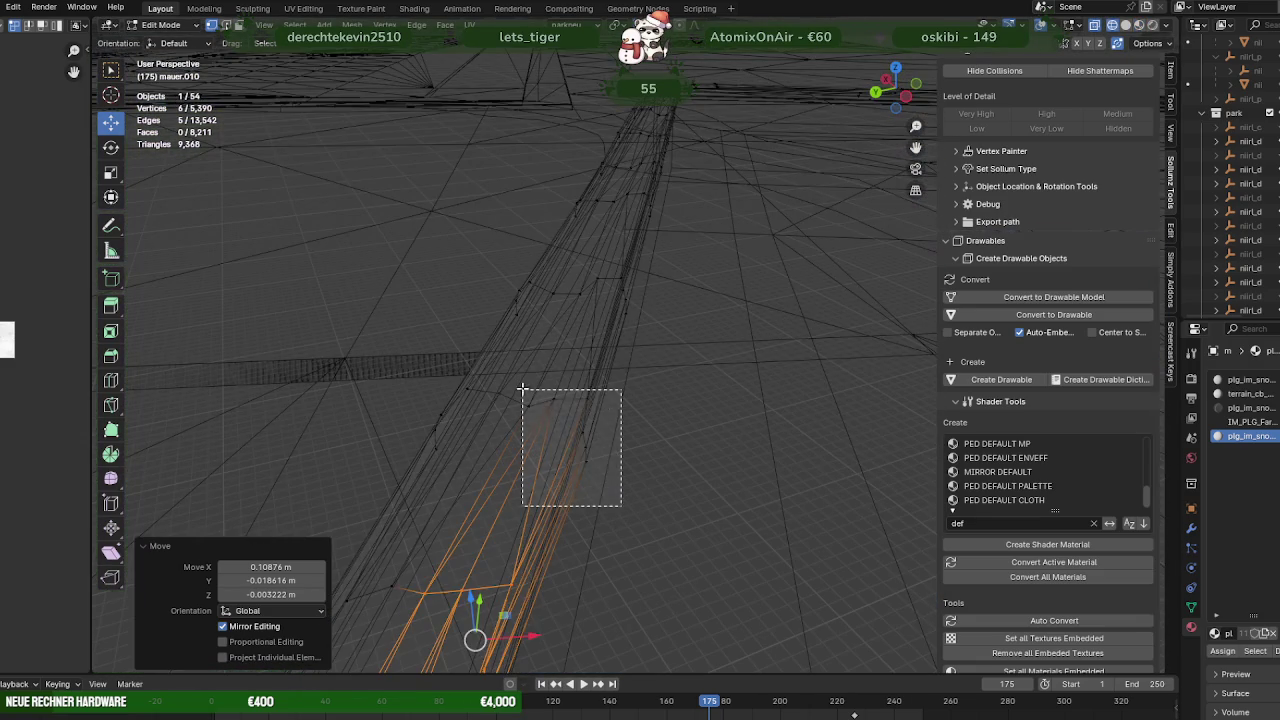
left_click_drag(522, 390, 522, 390)
key("shift+z")
left_click_drag(655, 490, 613, 462)
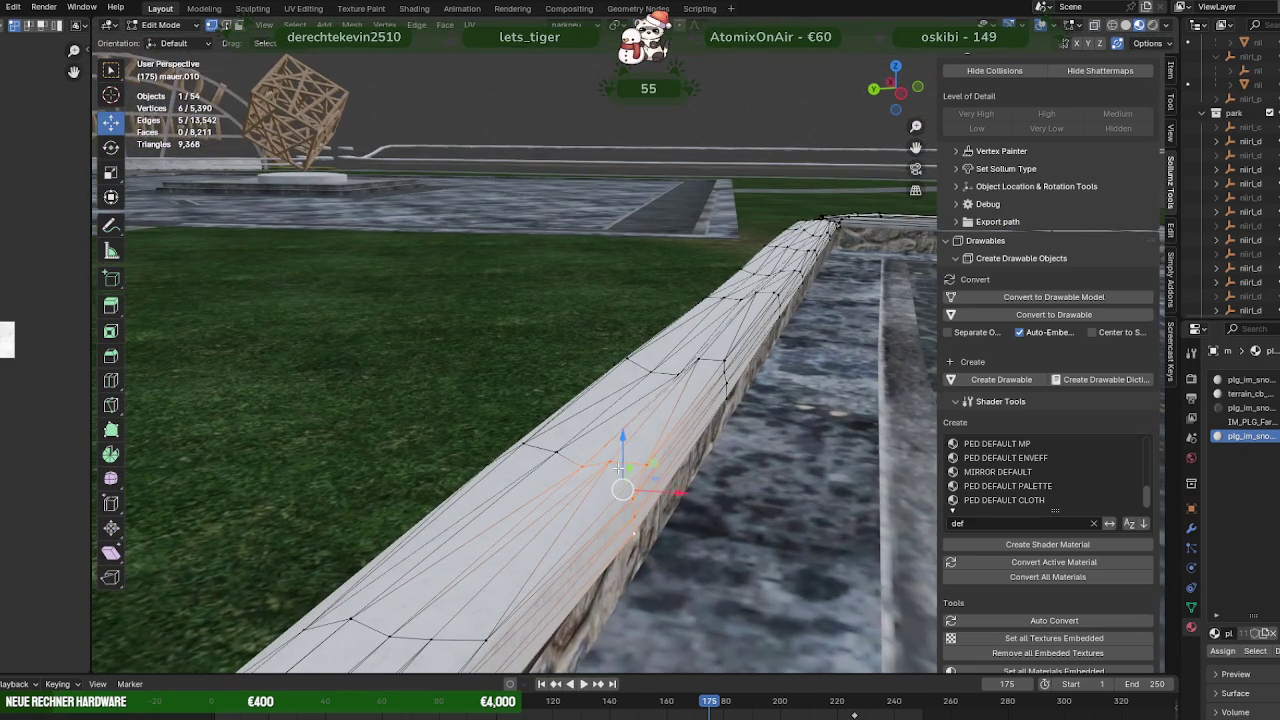
left_click_drag(622, 490, 609, 543)
left_click_drag(609, 543, 569, 387)
key("shift+z")
key("ctrl+z")
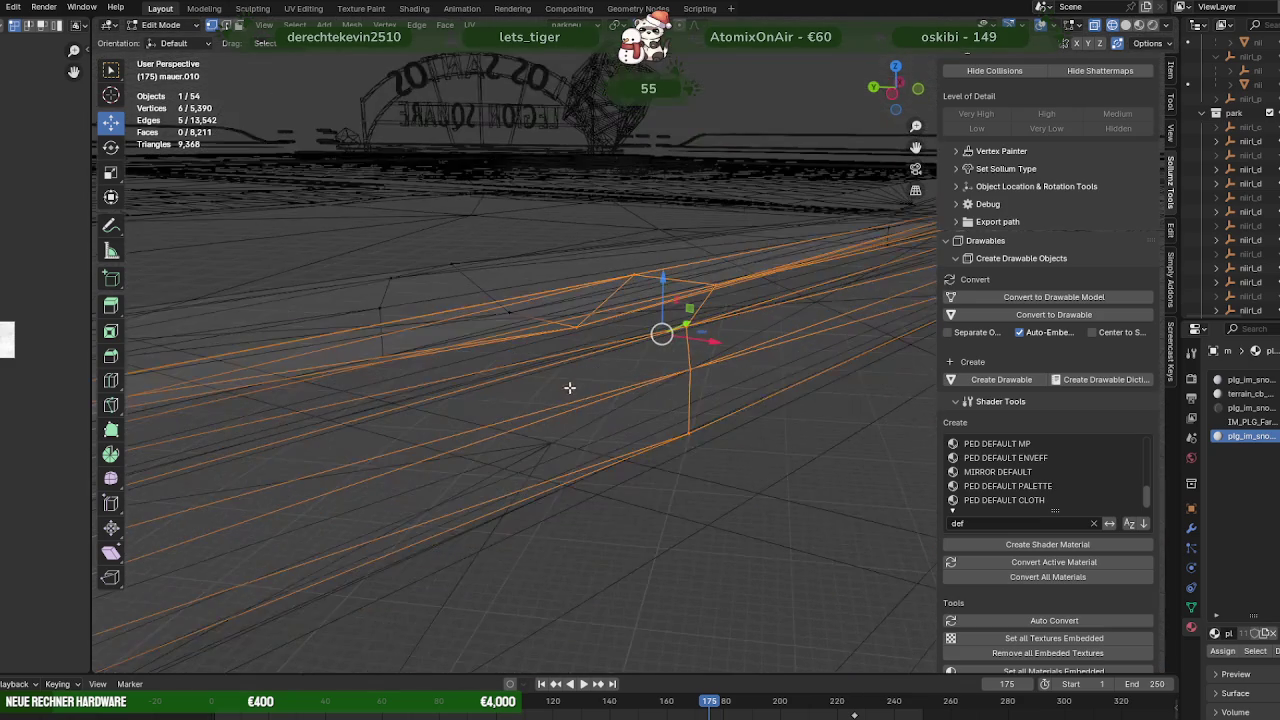
key("shift+z")
left_click_drag(632, 439, 609, 336)
key("g")
left_click(665, 398)
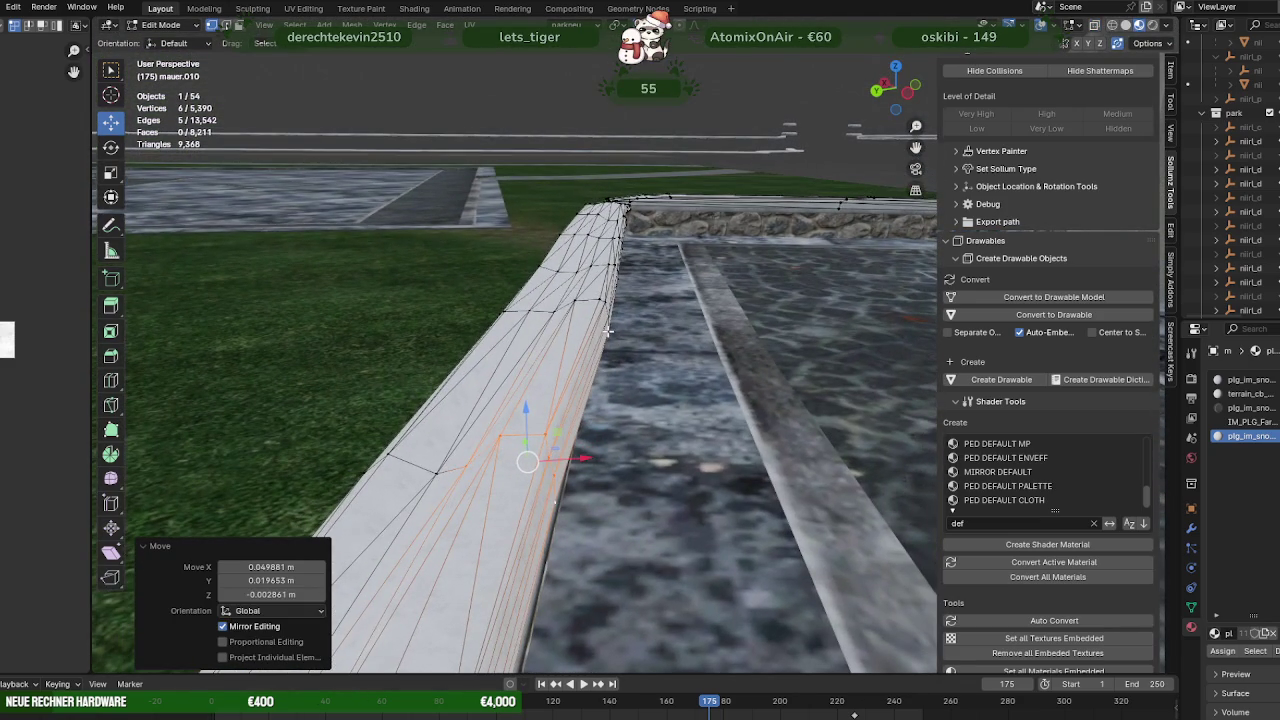
Select six vertices at the cap edge and adjust them to sit on the wall
key("shift+z")
left_click_drag(584, 314, 631, 355)
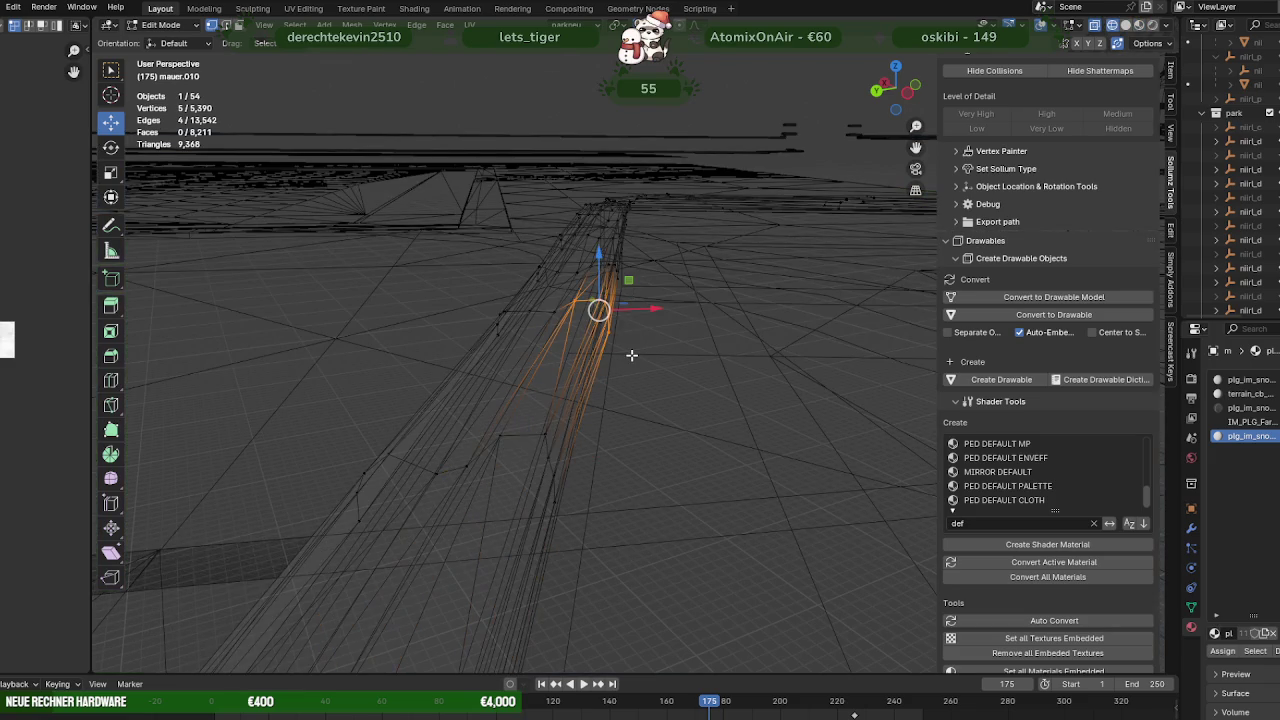
scroll("up", 3)
left_click_drag(634, 354, 679, 363)
left_click(731, 468)
key("shift+z")
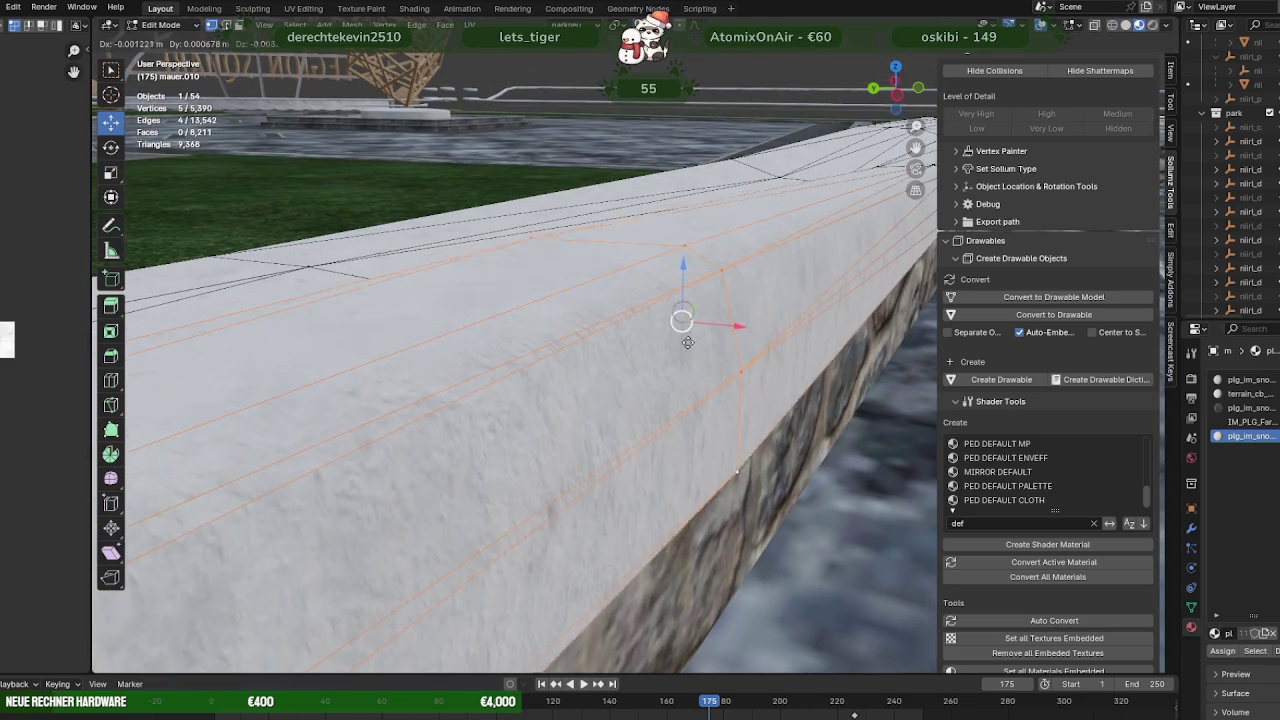
left_click(696, 415)
left_click_drag(696, 415, 590, 355)
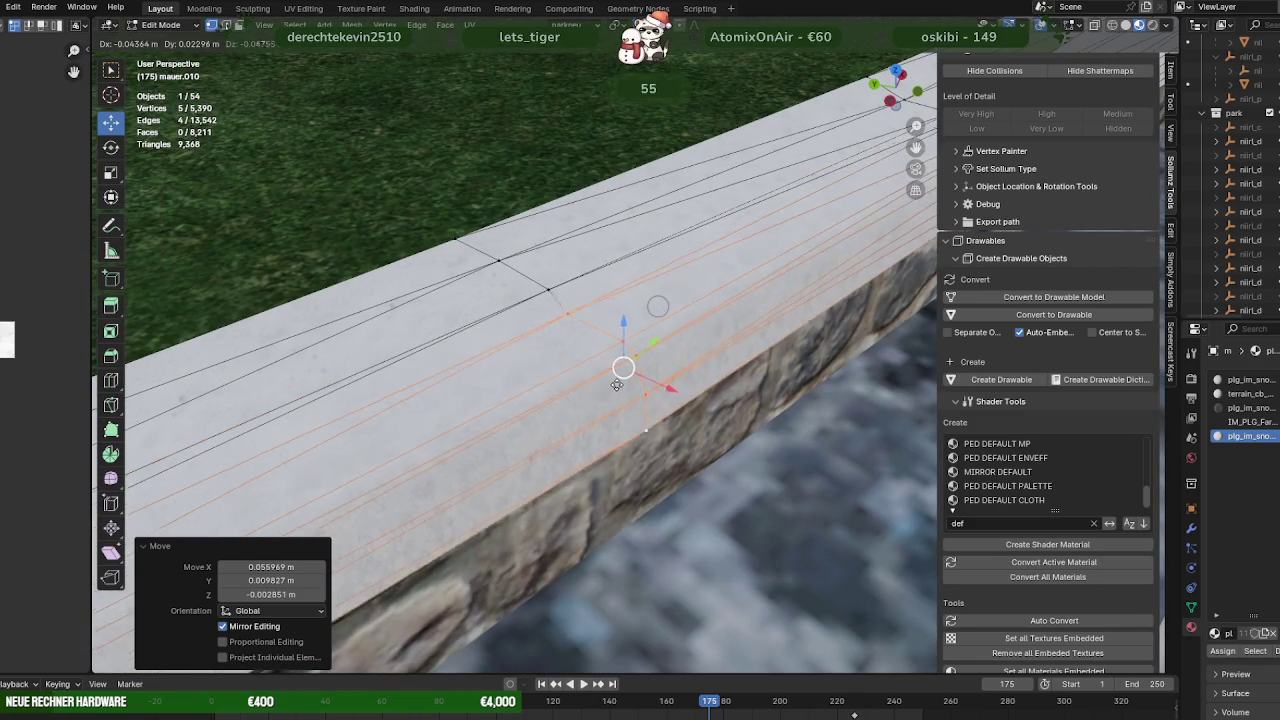
left_click(623, 386)
left_click_drag(623, 386, 566, 335)
Shift another group of cap vertices slightly and check it from above
left_click_drag(661, 455, 663, 452)
left_click_drag(663, 452, 729, 391)
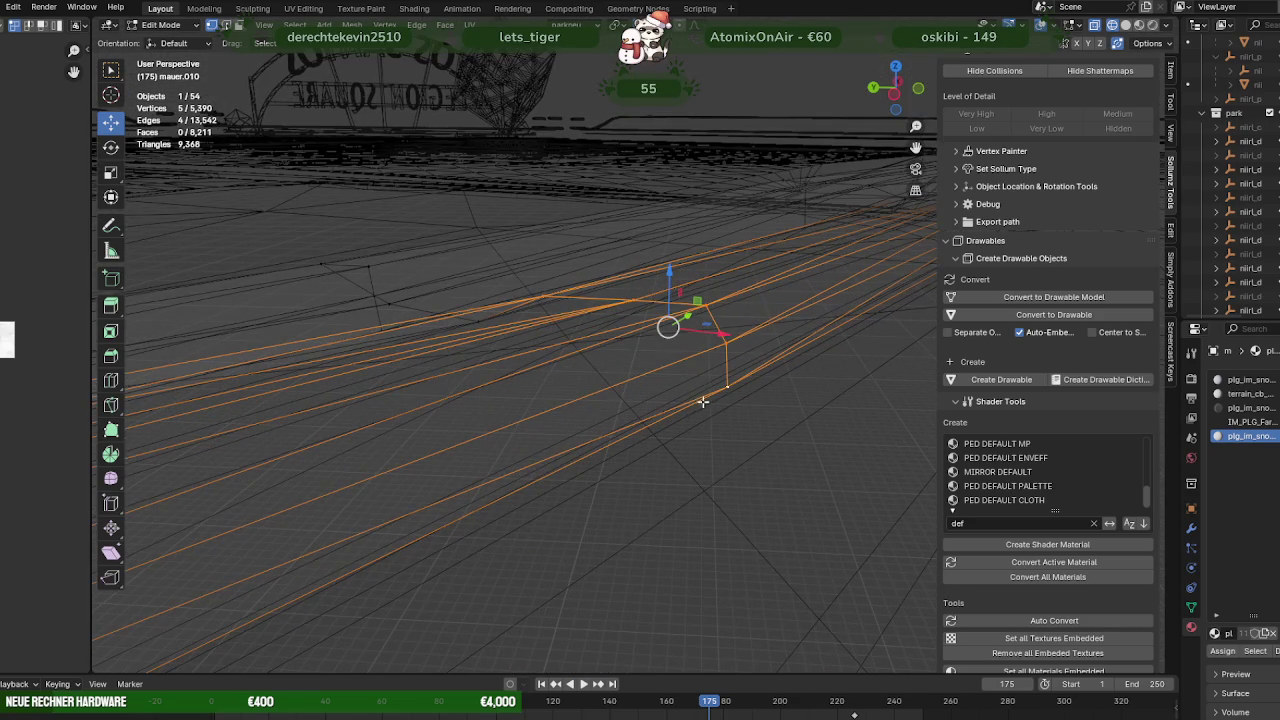
left_click_drag(669, 333, 623, 322)
left_click_drag(623, 322, 630, 330)
left_click_drag(630, 330, 675, 397)
scroll("down", 3)
scroll("down", 3)
scroll("down", 3)
scroll("down", 3)
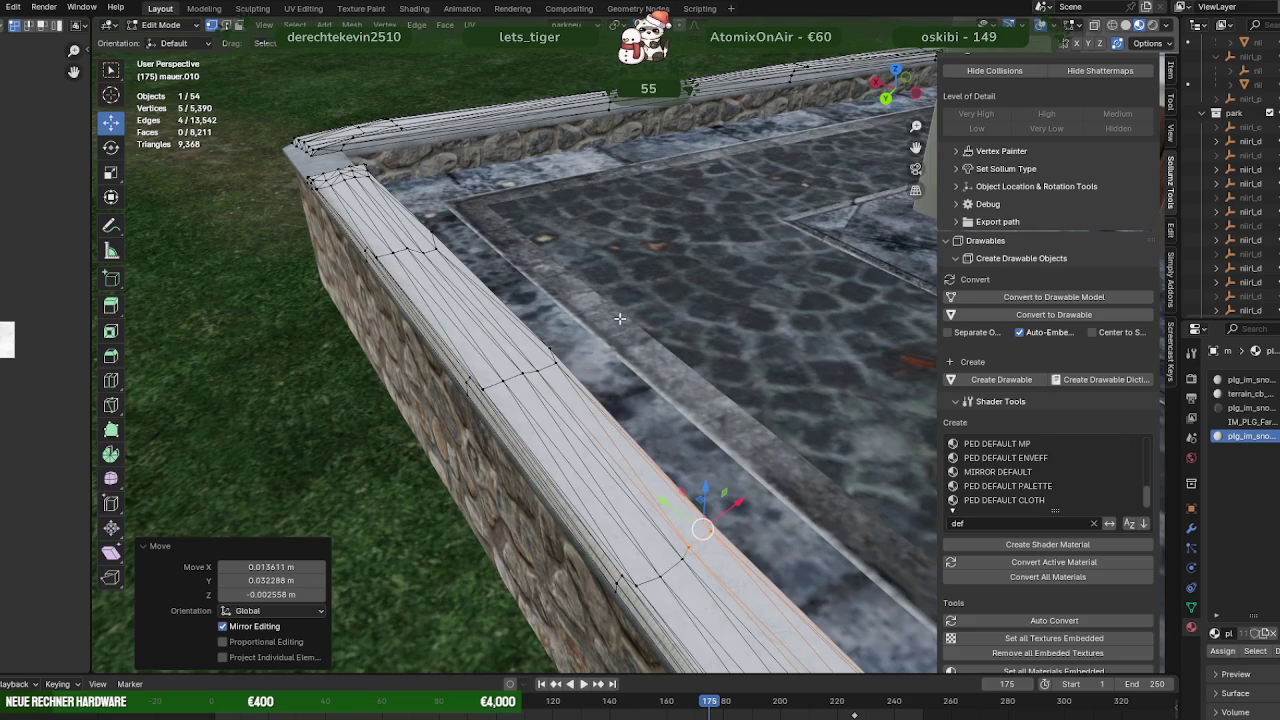
scroll("up", 3)
scroll("up", 3)
scroll("up", 3)
Nudge six cap vertices out to the wall's edge
key("shift+z")
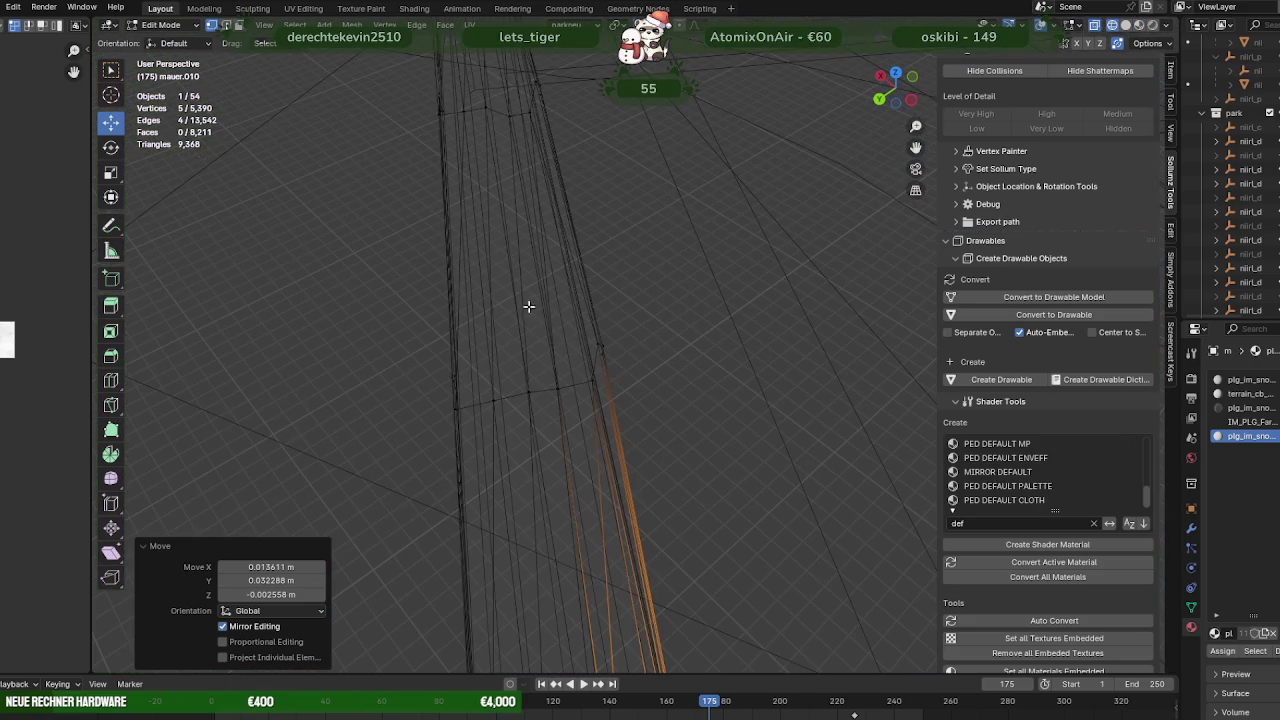
left_click_drag(604, 409, 606, 411)
left_click_drag(606, 411, 614, 395)
key("shift+z")
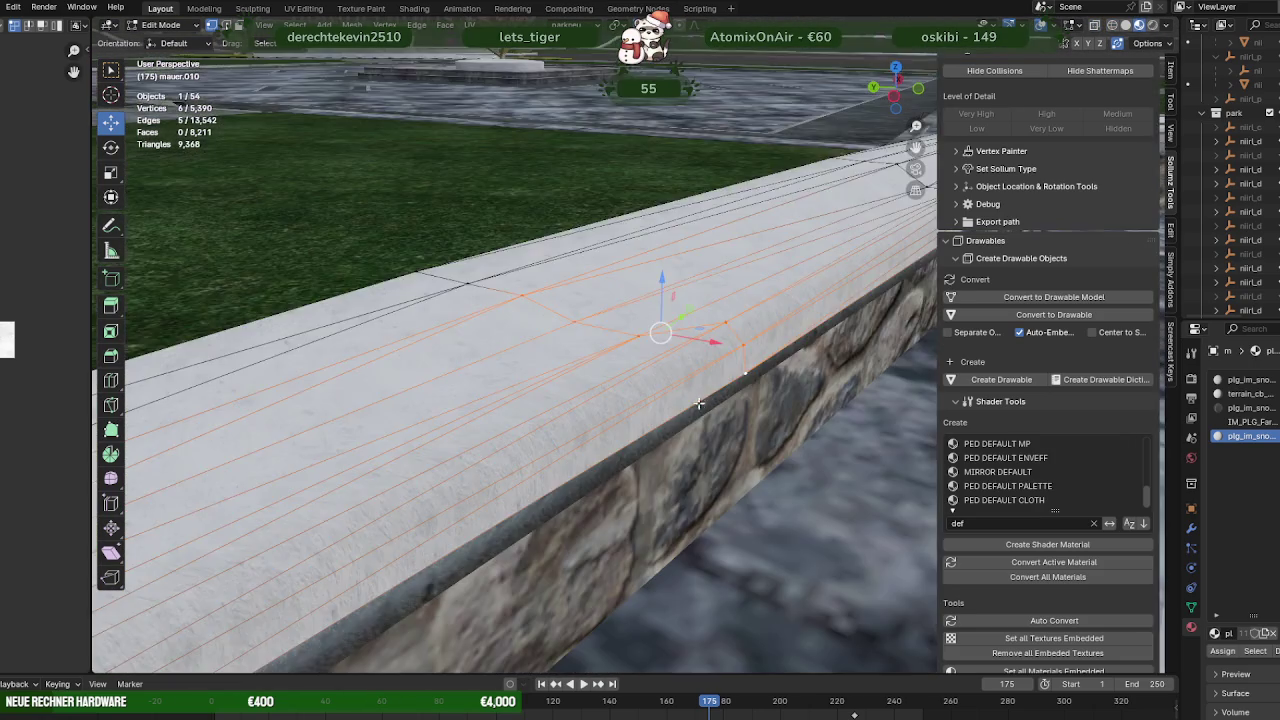
left_click_drag(660, 335, 580, 349)
left_click_drag(580, 349, 669, 399)
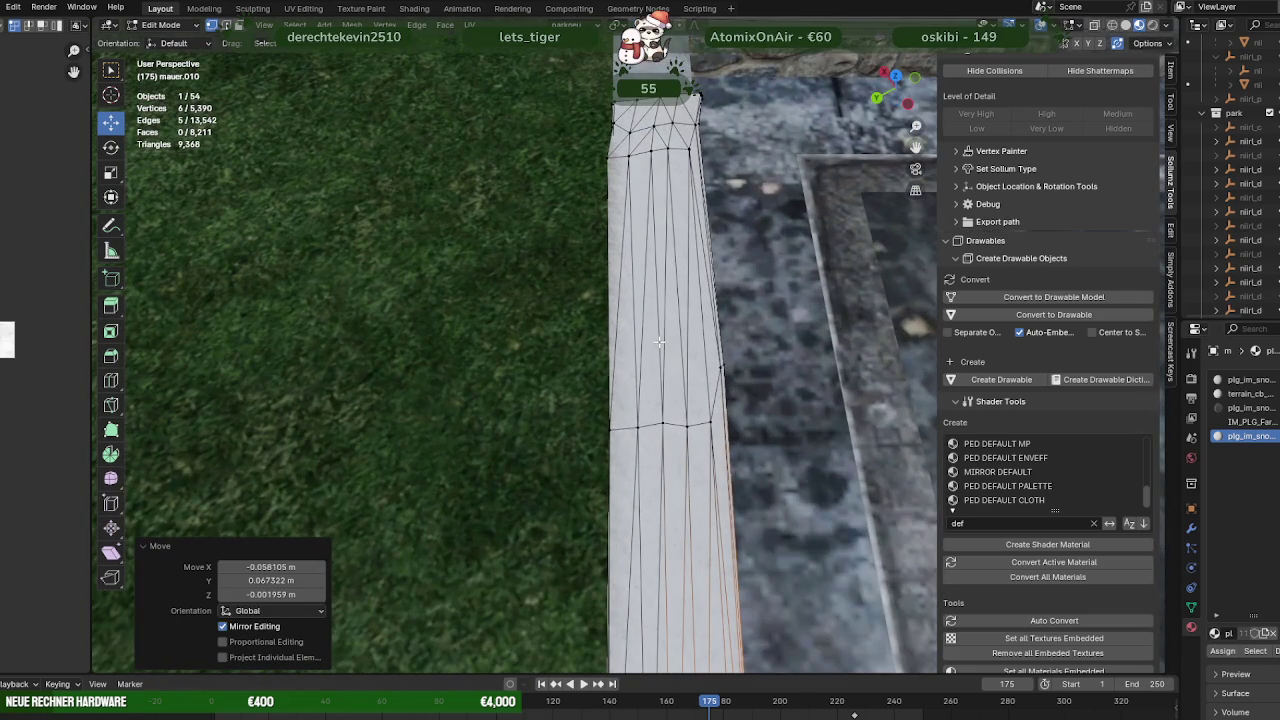
Move the cap's outer-edge vertices along the wall so the cap sits flush
key("shift+z")
left_click_drag(735, 453, 745, 459)
key("shift+z")
left_click_drag(745, 459, 899, 400)
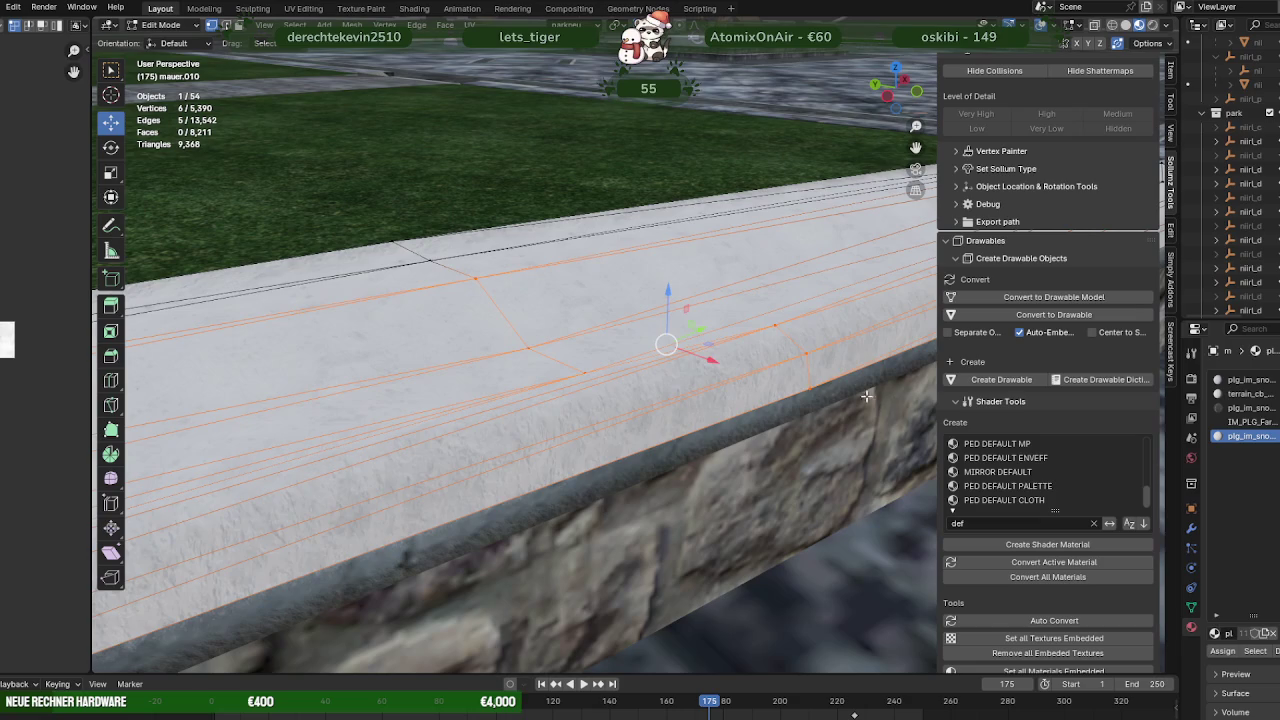
left_click_drag(806, 396, 751, 430)
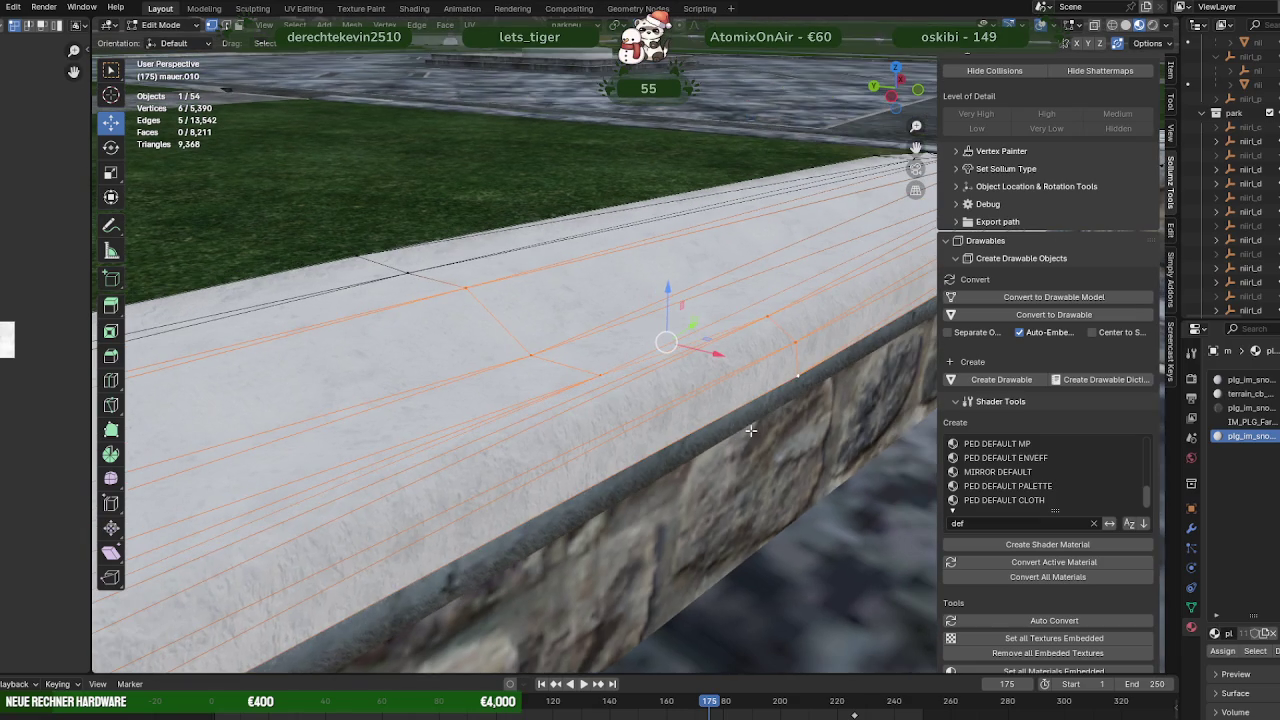
left_click_drag(672, 355, 666, 340)
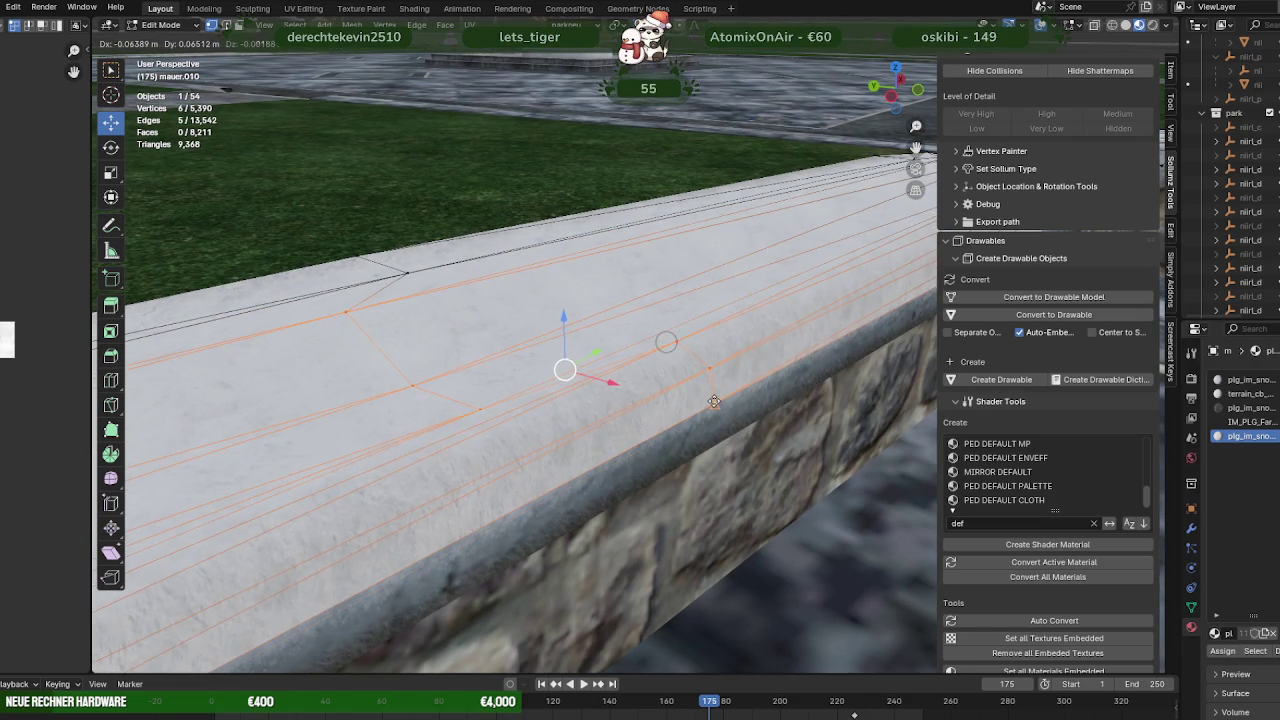
left_click_drag(666, 340, 705, 398)
left_click_drag(705, 398, 655, 347)
key("shift+z")
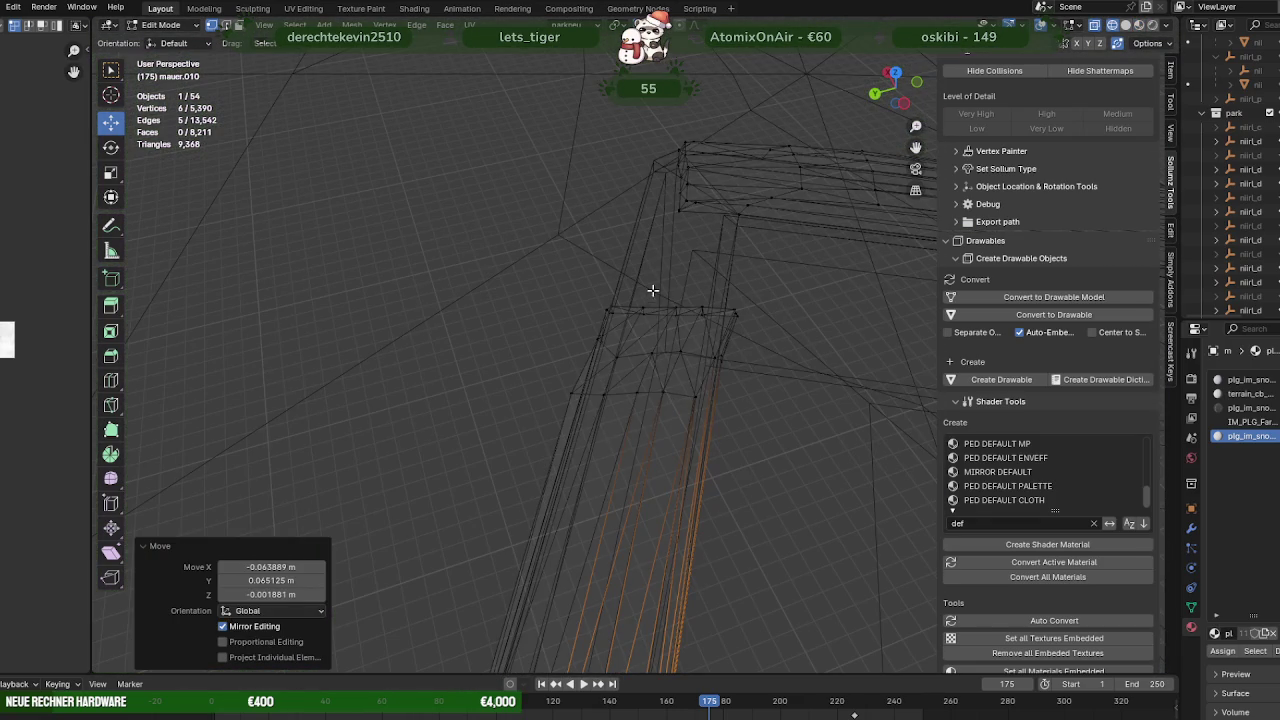
left_click_drag(578, 553, 585, 543)
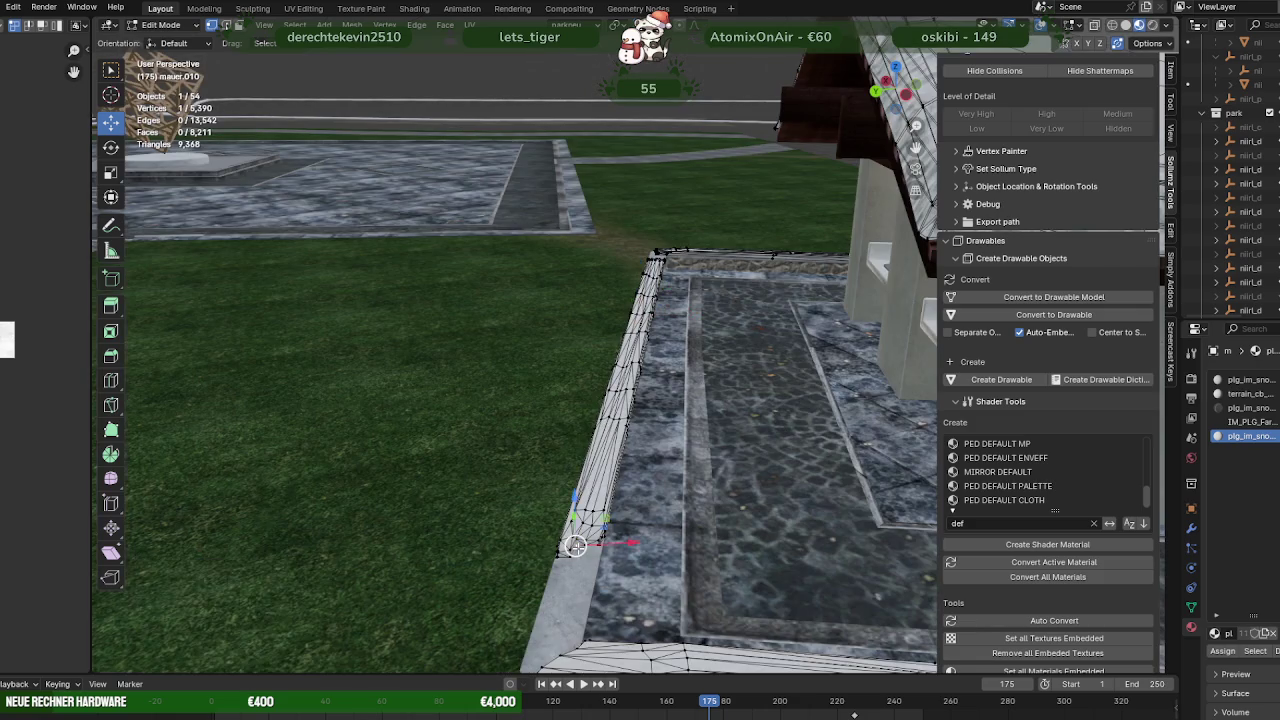
Move the first wall-end vertices of mauer.010 so they line up along the wall top's edge
scroll("up", 3)
scroll("up", 3)
scroll("down", 3)
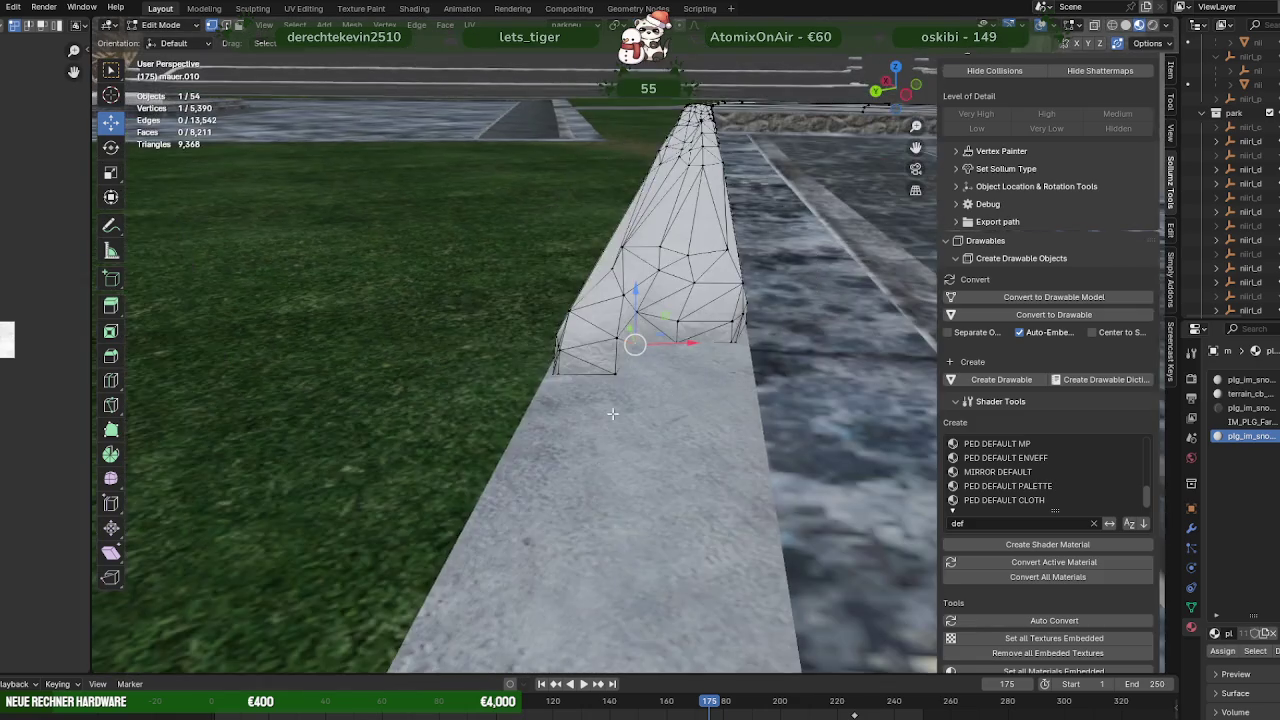
left_click_drag(600, 487, 550, 451)
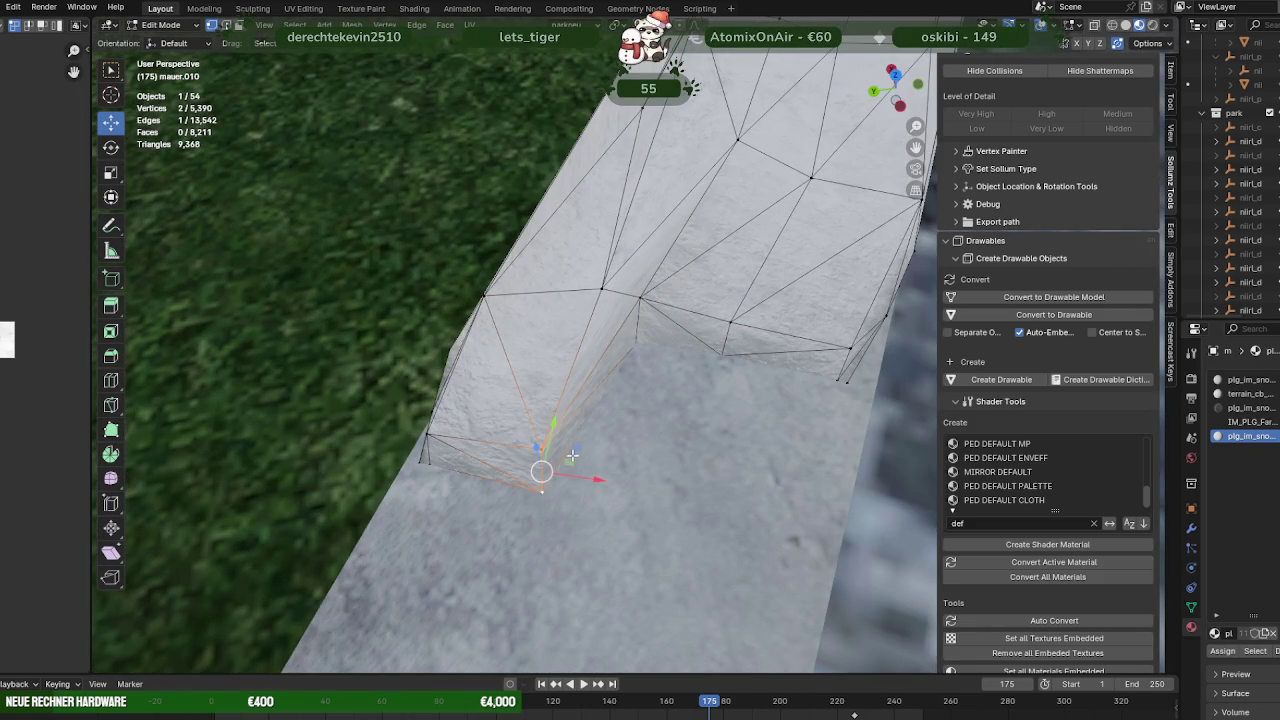
key("g")
left_click(565, 397)
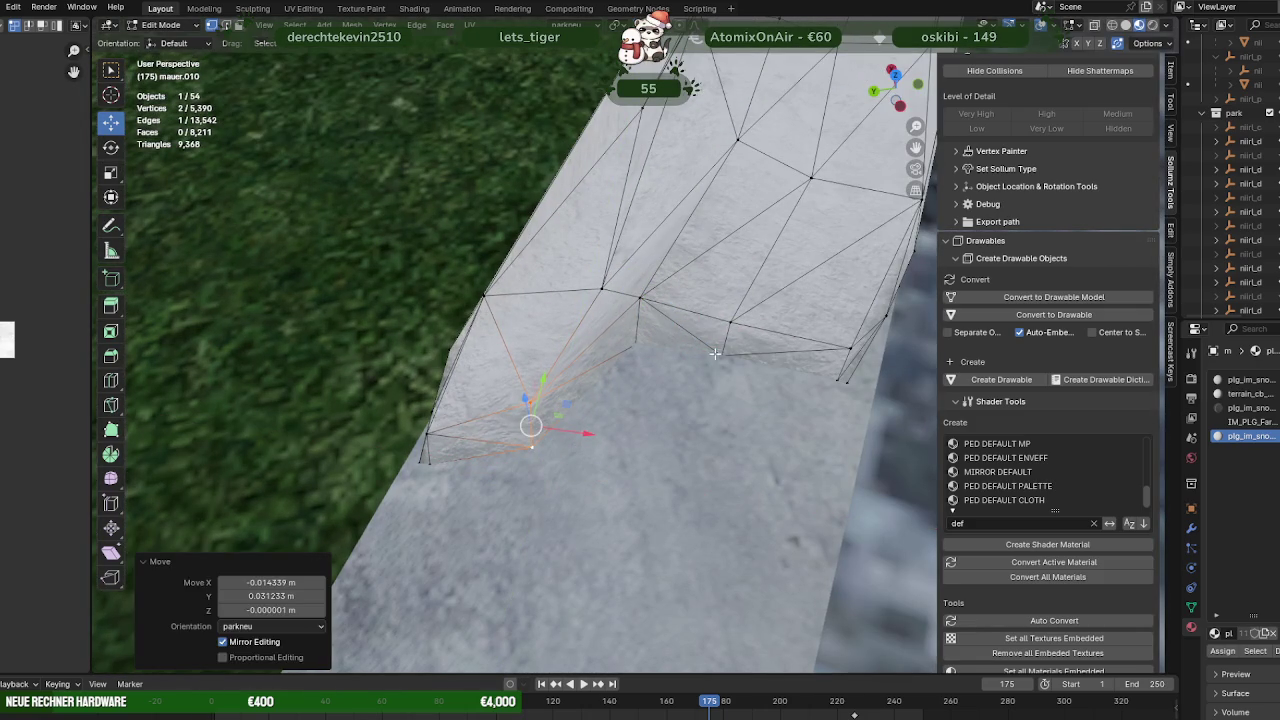
left_click(715, 352)
left_click_drag(753, 343, 718, 390)
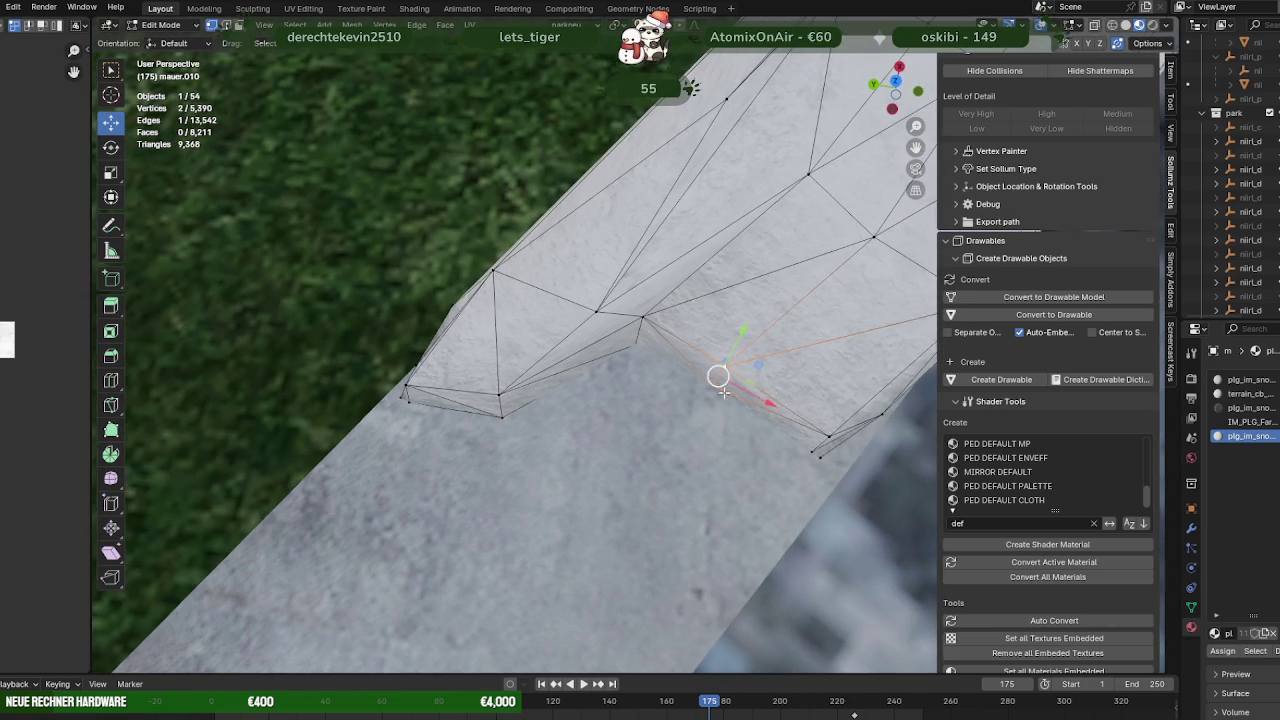
left_click_drag(759, 365, 733, 402)
left_click(811, 451)
left_click_drag(856, 439, 838, 428)
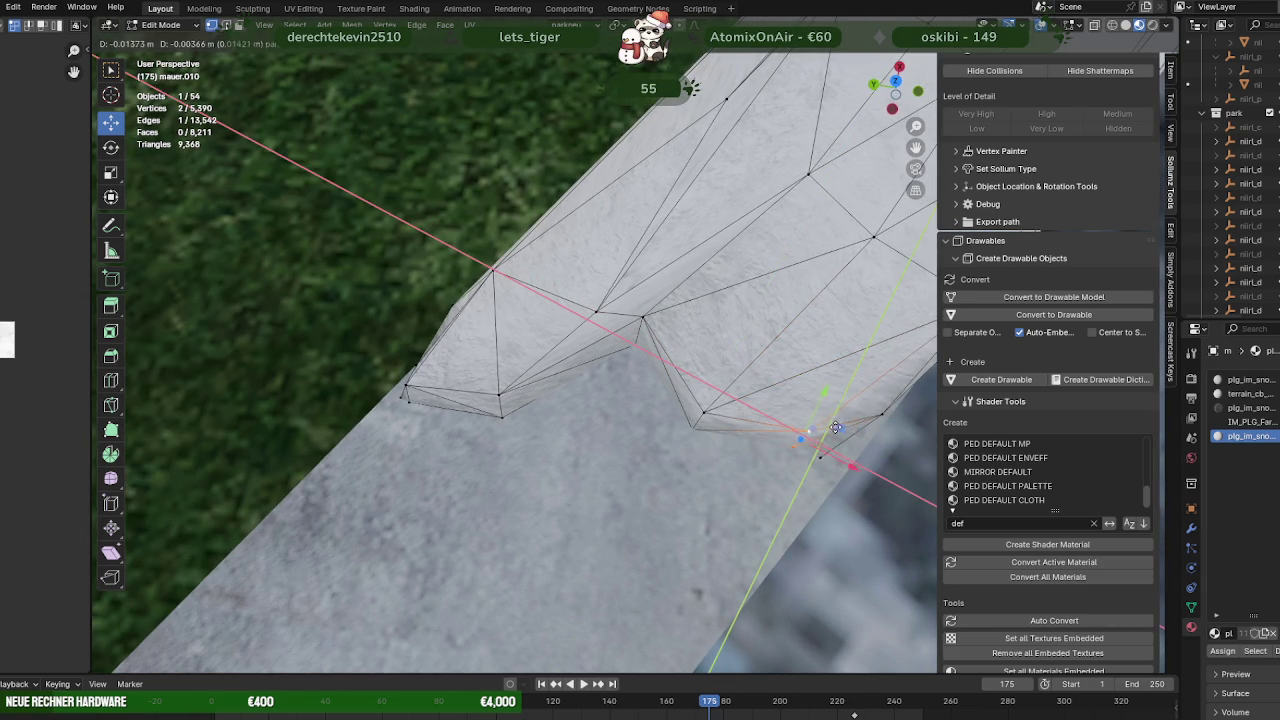
left_click(827, 441)
Nudge the last wall-top vertex by 0.008476, -0.048416, -0.000001 m, then select a wall-top face
left_click(636, 336)
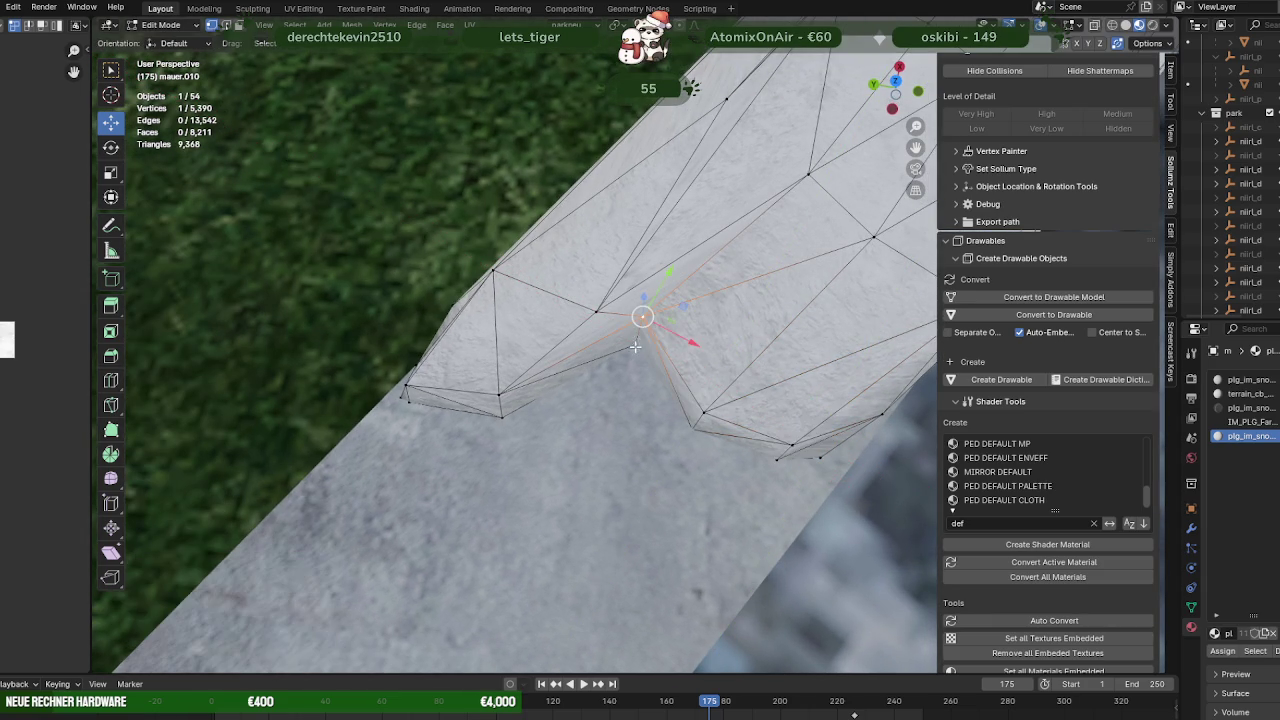
left_click_drag(674, 318, 642, 376)
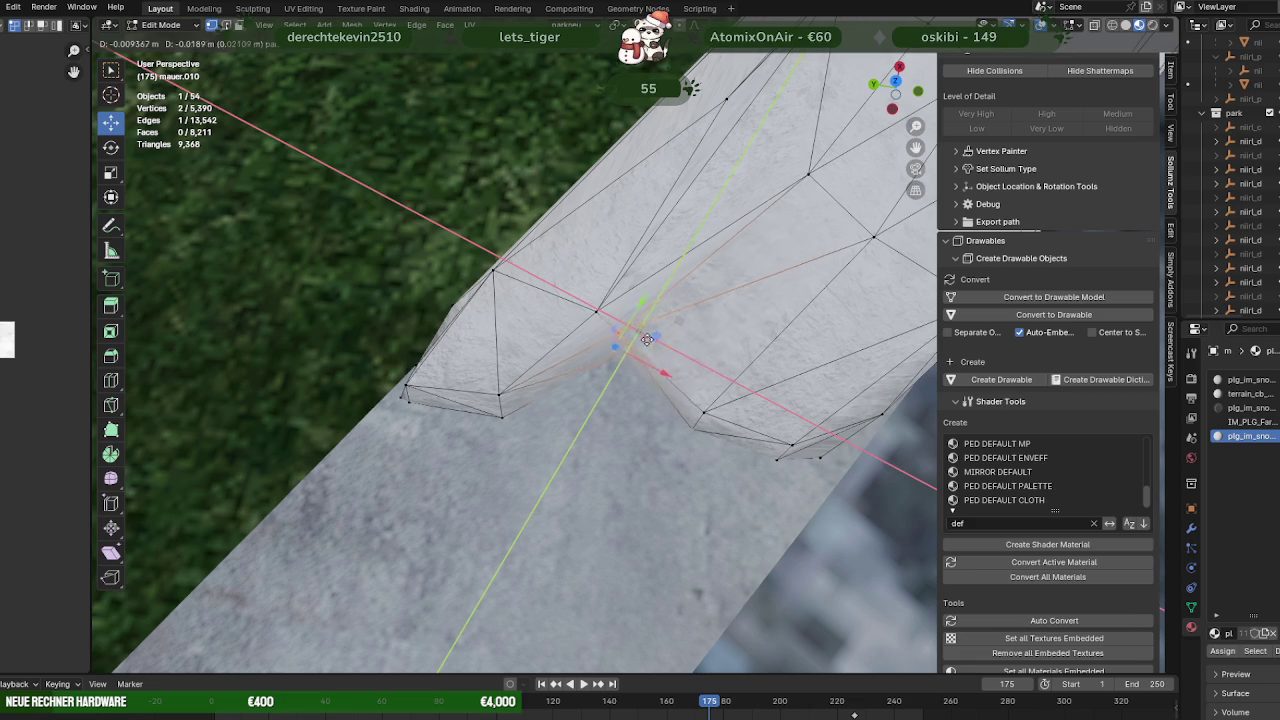
scroll("down", 3)
key("Tab")
left_click_drag(642, 376, 485, 357)
key("Tab")
scroll("down", 3)
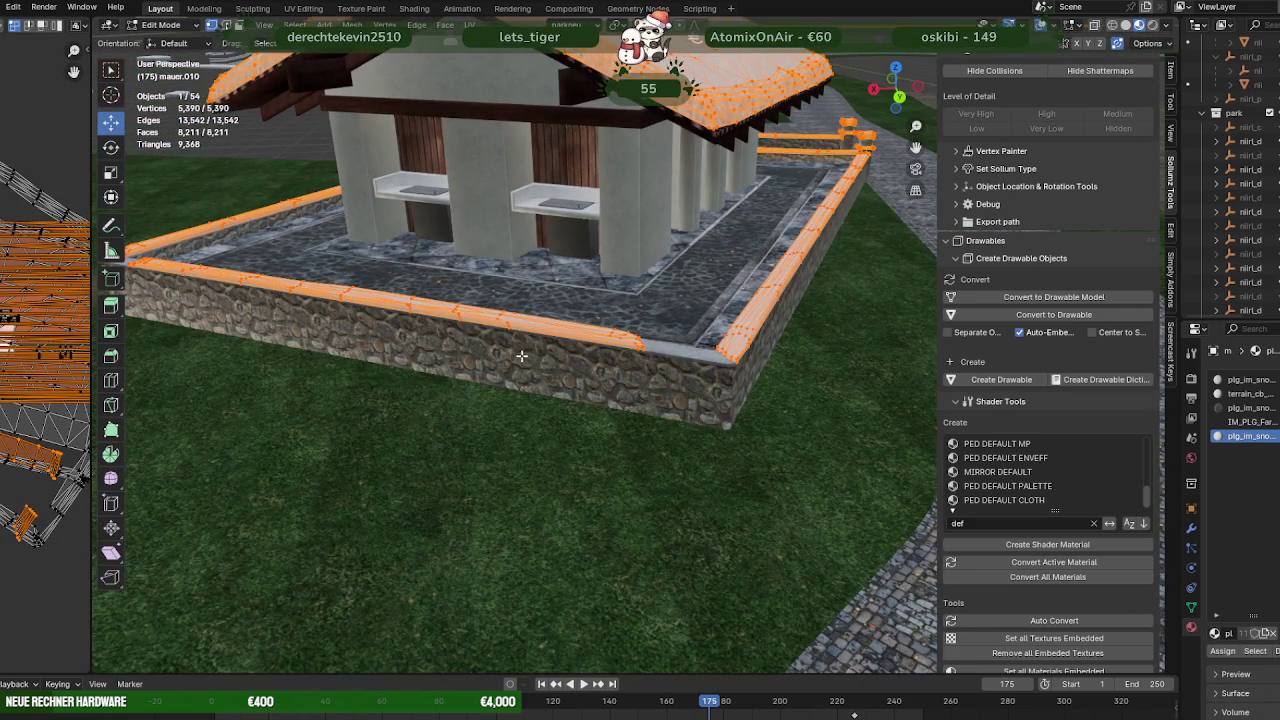
left_click(541, 339)
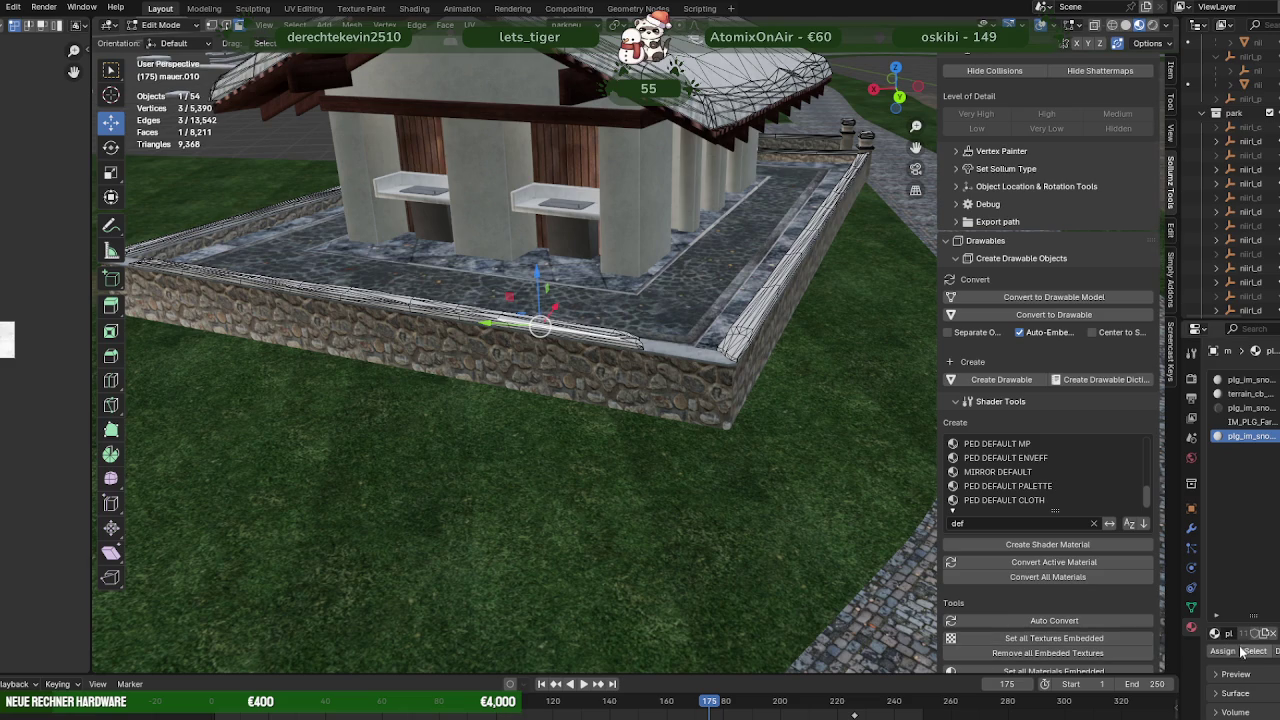
Select the connected wall-top faces, UV unwrap them and rotate their UVs 90°
left_click(1254, 651)
scroll("down", 3)
left_click_drag(600, 350, 540, 360)
right_click(527, 355)
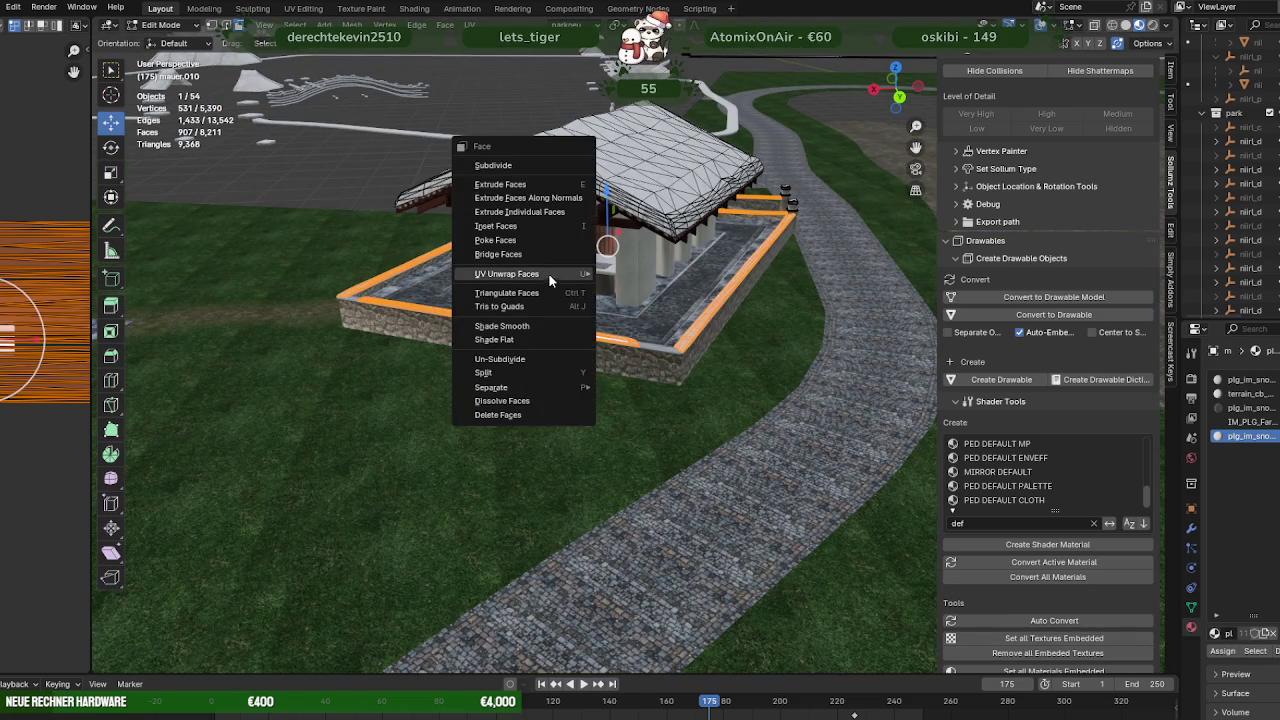
mouse_move(507, 273)
left_click(642, 273)
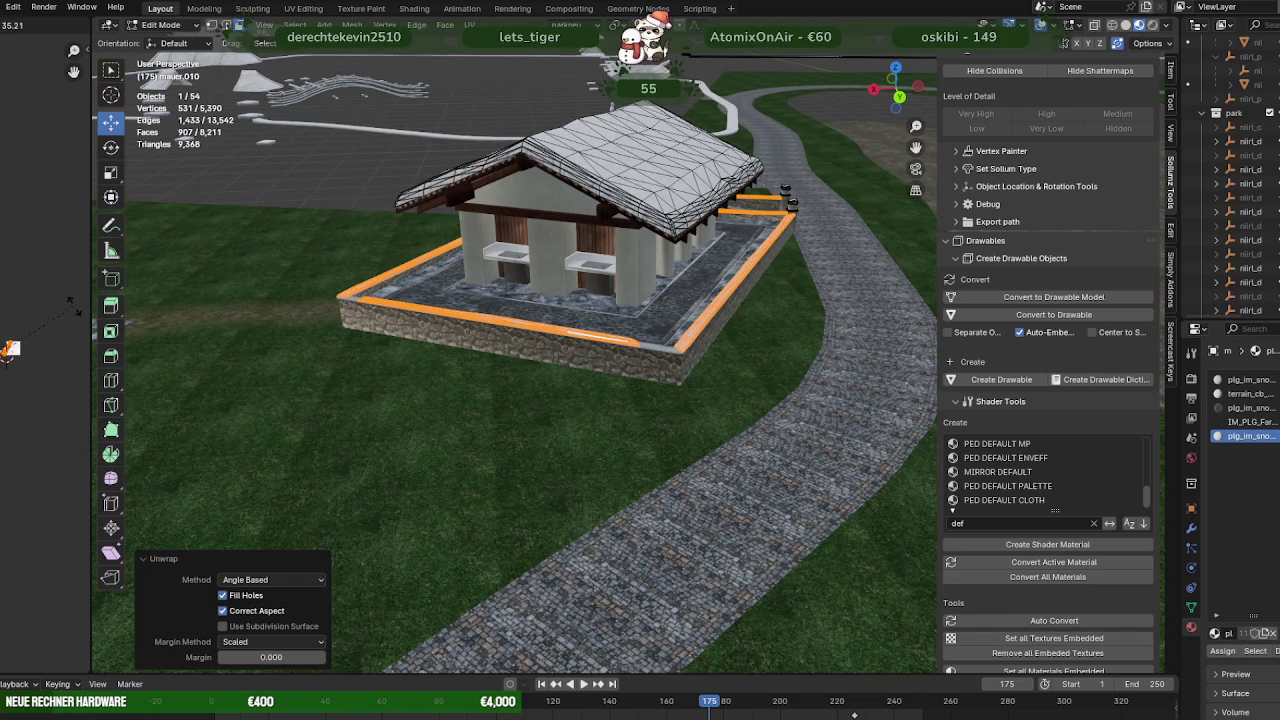
key("Return")
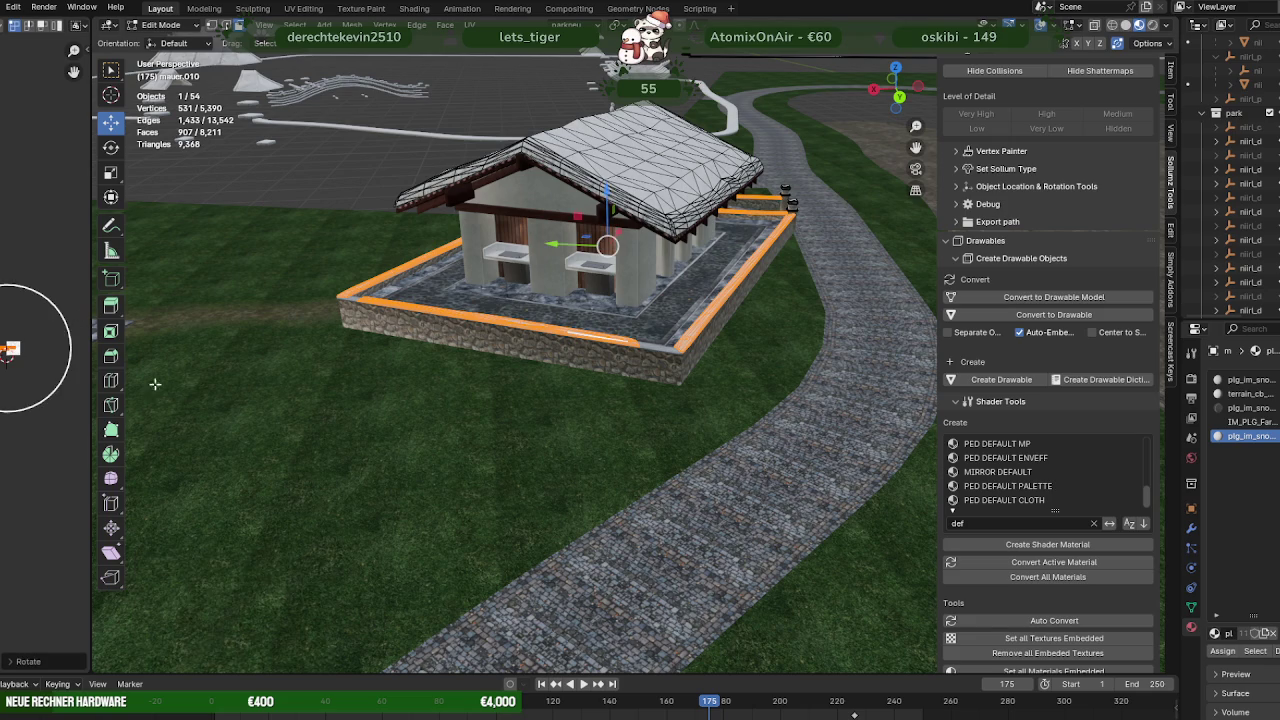
Shift the ledge's UV island to another texture area and check the result in Object Mode
scroll("up", 3)
scroll("up", 3)
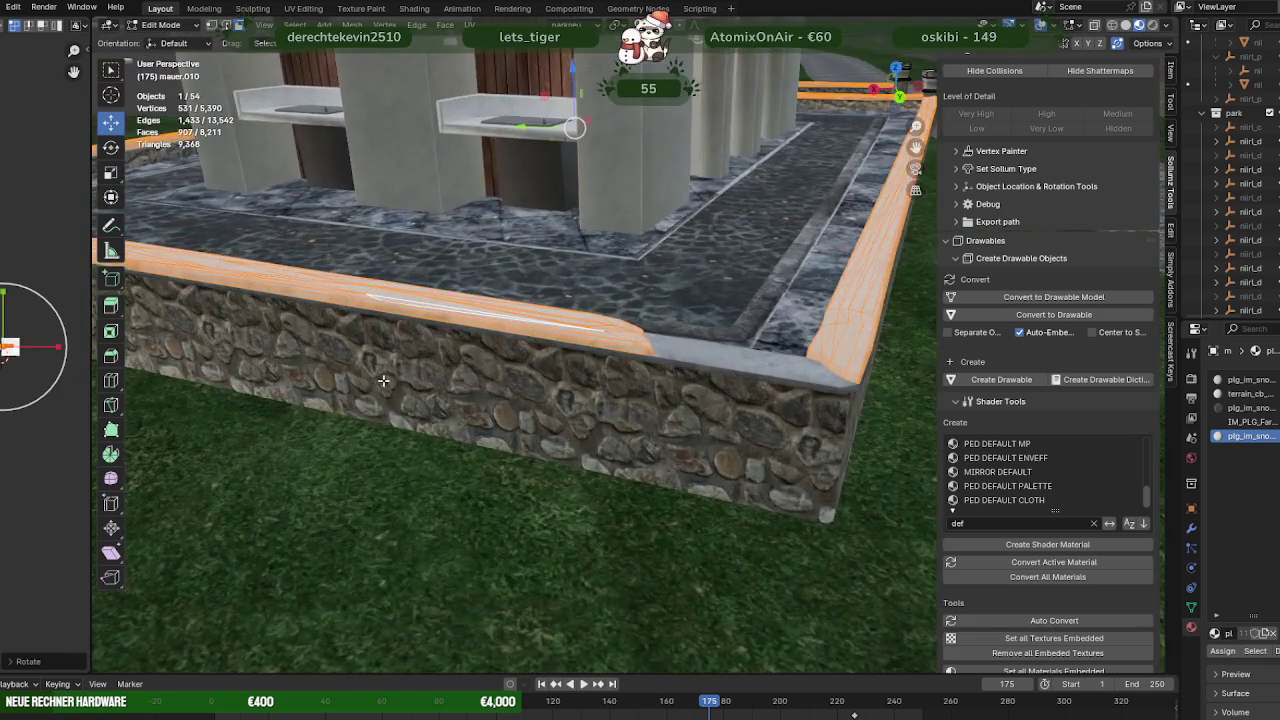
scroll("up", 3)
scroll("up", 3)
left_click_drag(40, 325, 524, 339)
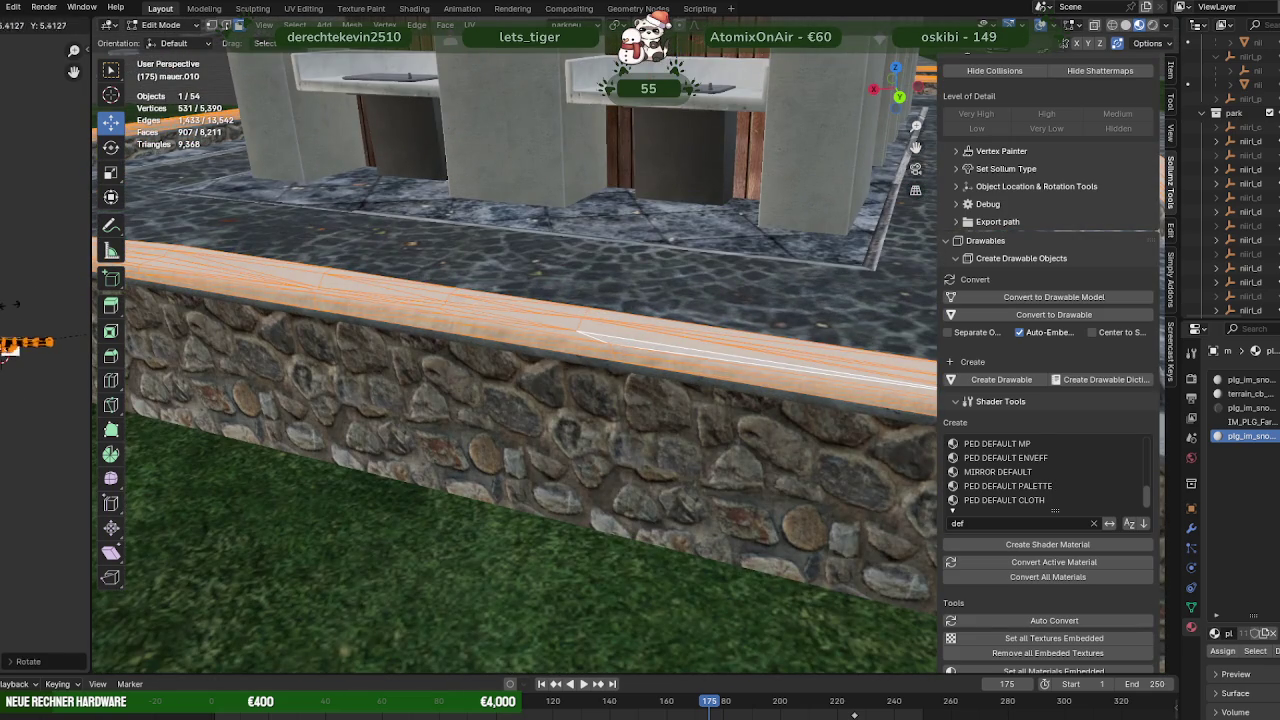
scroll("up", 3)
scroll("up", 3)
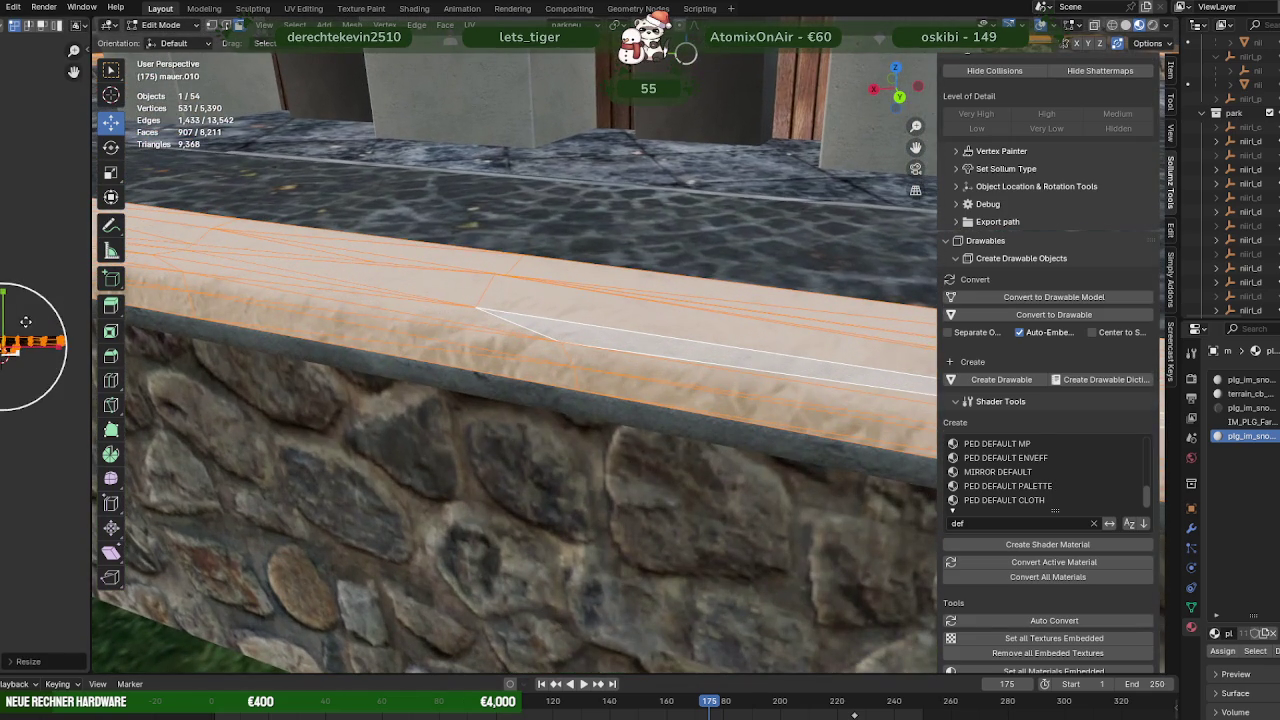
left_click_drag(380, 380, 422, 336)
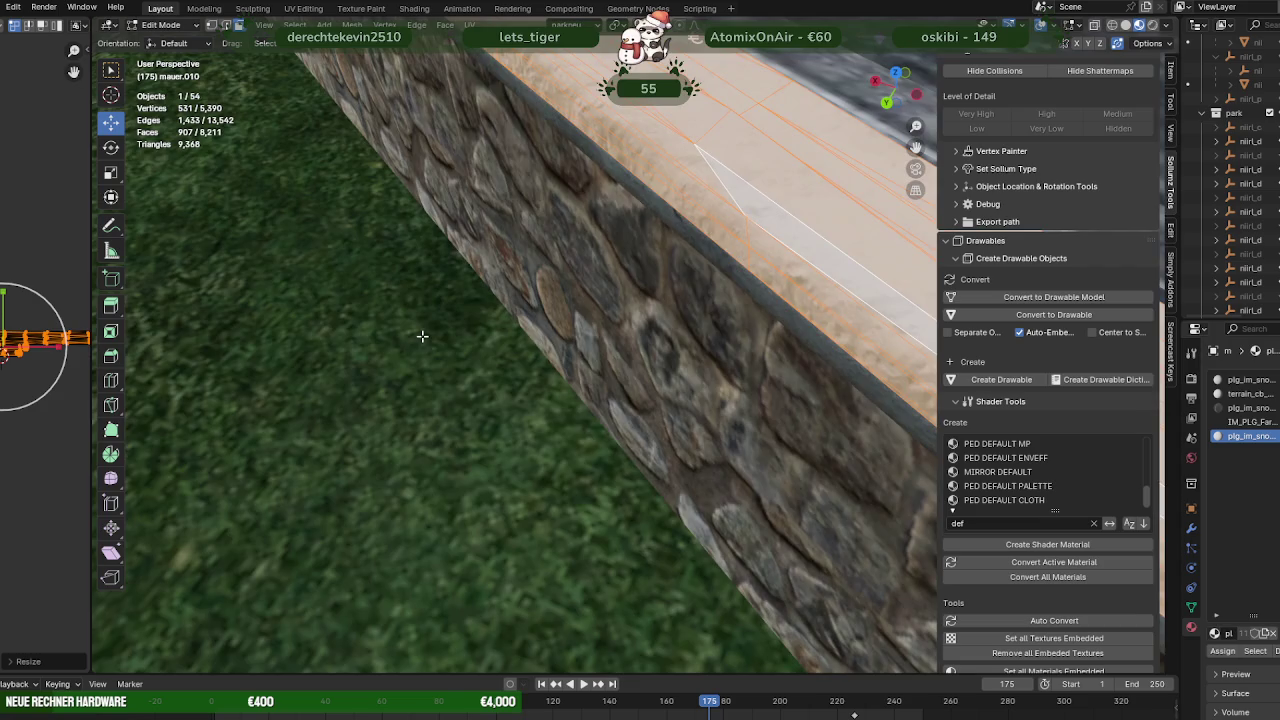
scroll("down", 3)
scroll("down", 3)
left_click_drag(609, 380, 437, 377)
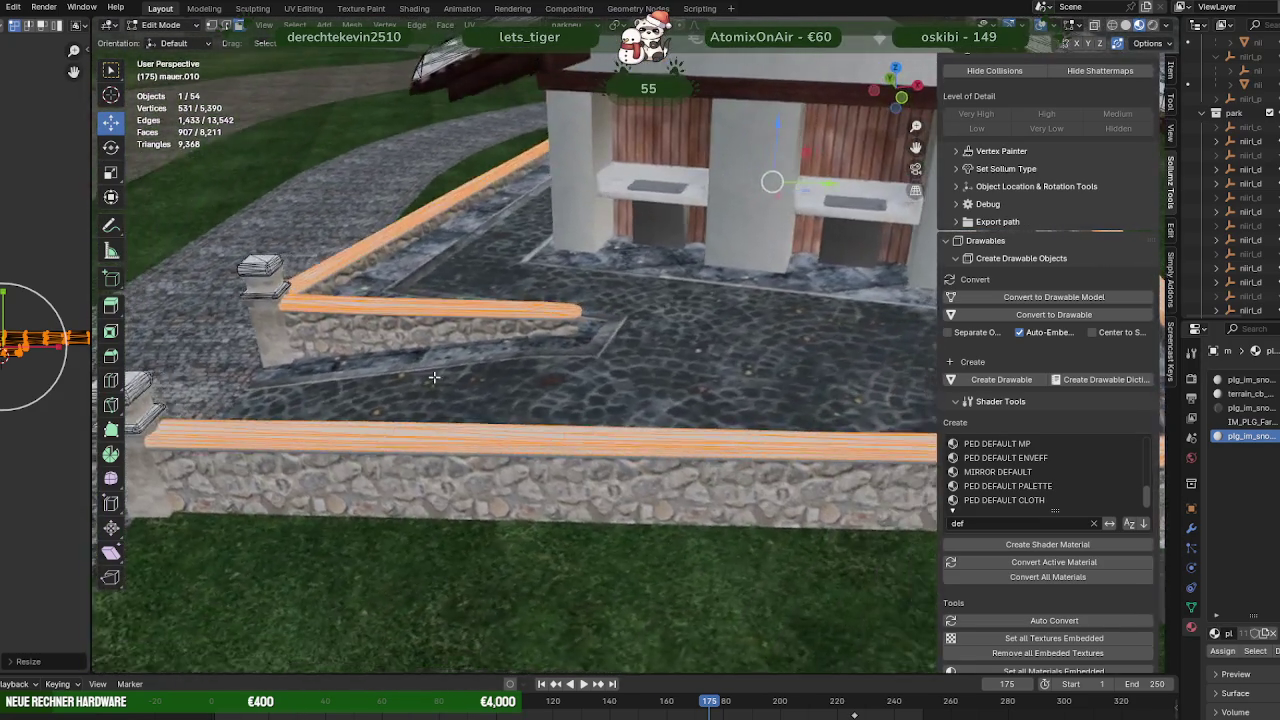
scroll("up", 3)
scroll("up", 3)
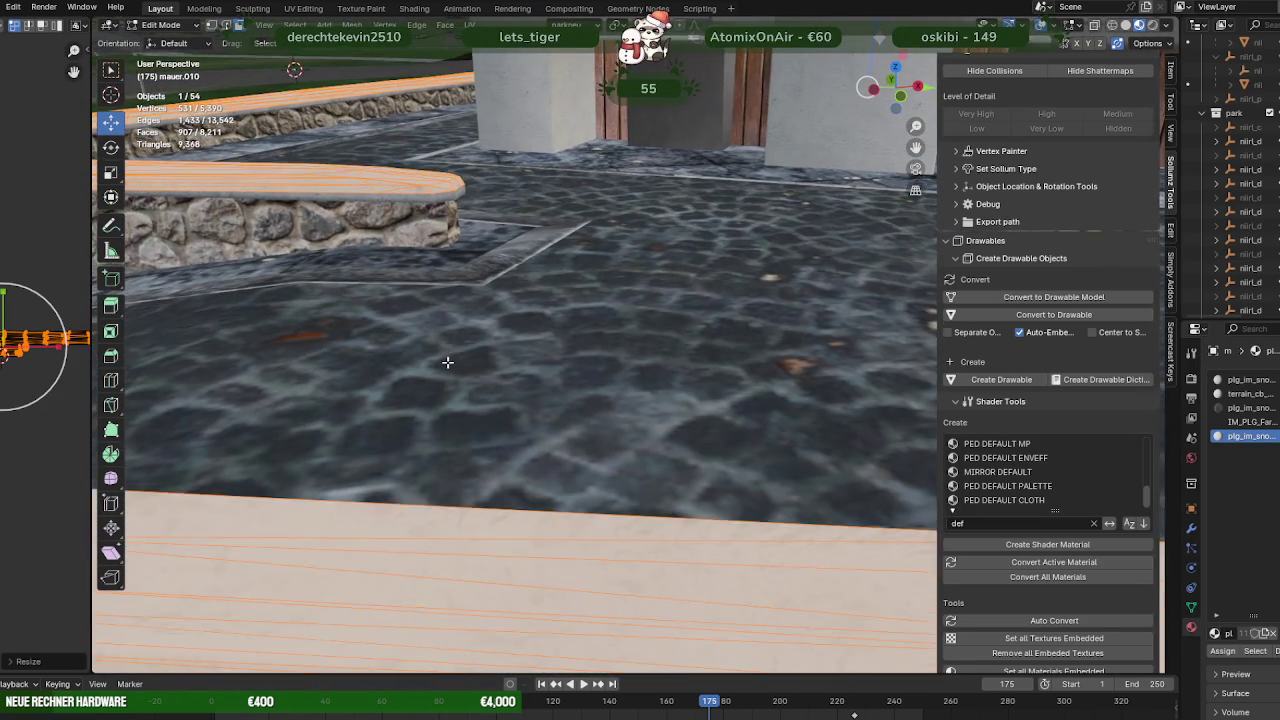
scroll("down", 3)
scroll("down", 3)
scroll("down", 3)
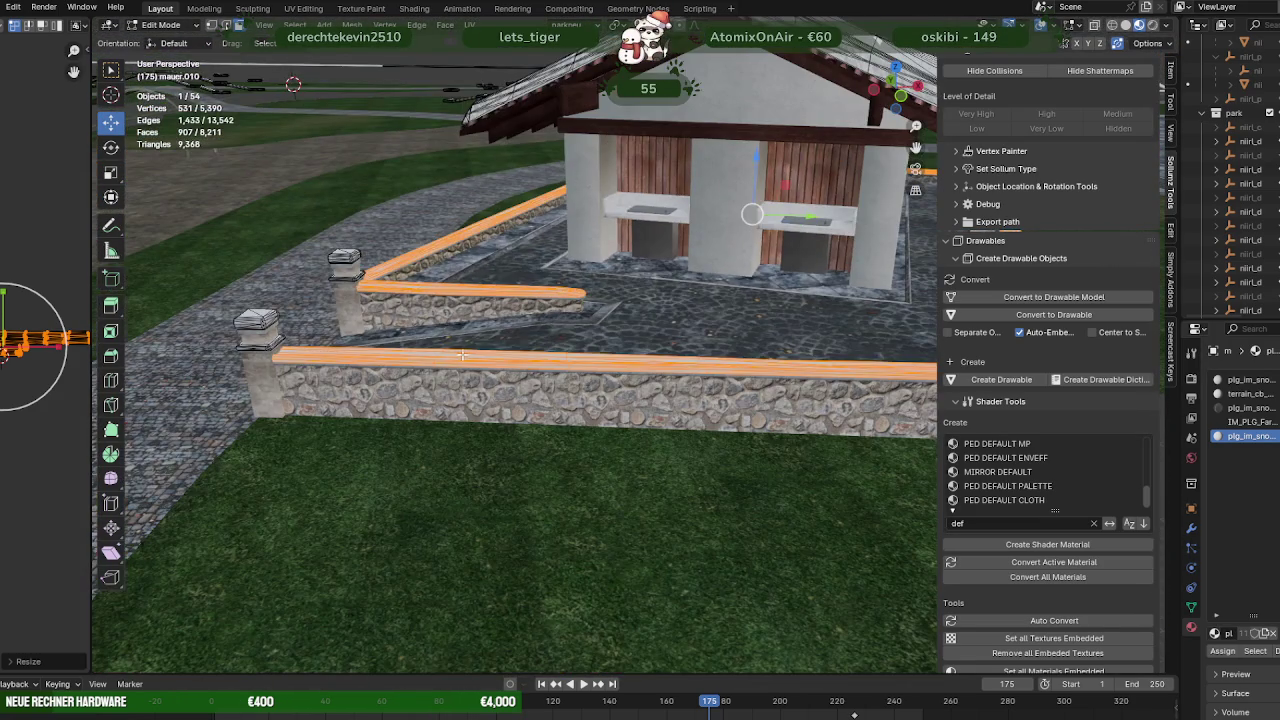
key("Tab")
scroll("up", 3)
scroll("up", 3)
scroll("up", 3)
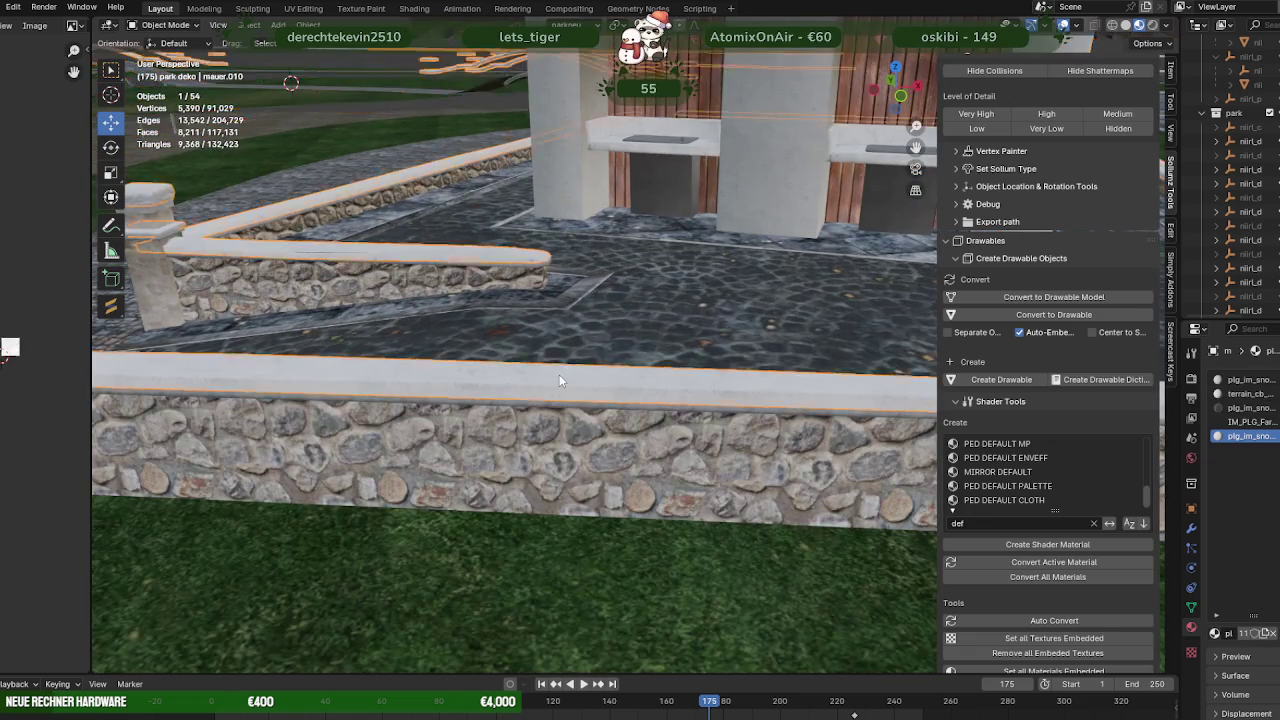
Scale up the wall ledge's UV island in Edit Mode so the top texture tiles properly
scroll("down", 3)
scroll("up", 3)
scroll("down", 3)
scroll("down", 3)
left_click_drag(592, 403, 456, 416)
scroll("up", 3)
scroll("up", 3)
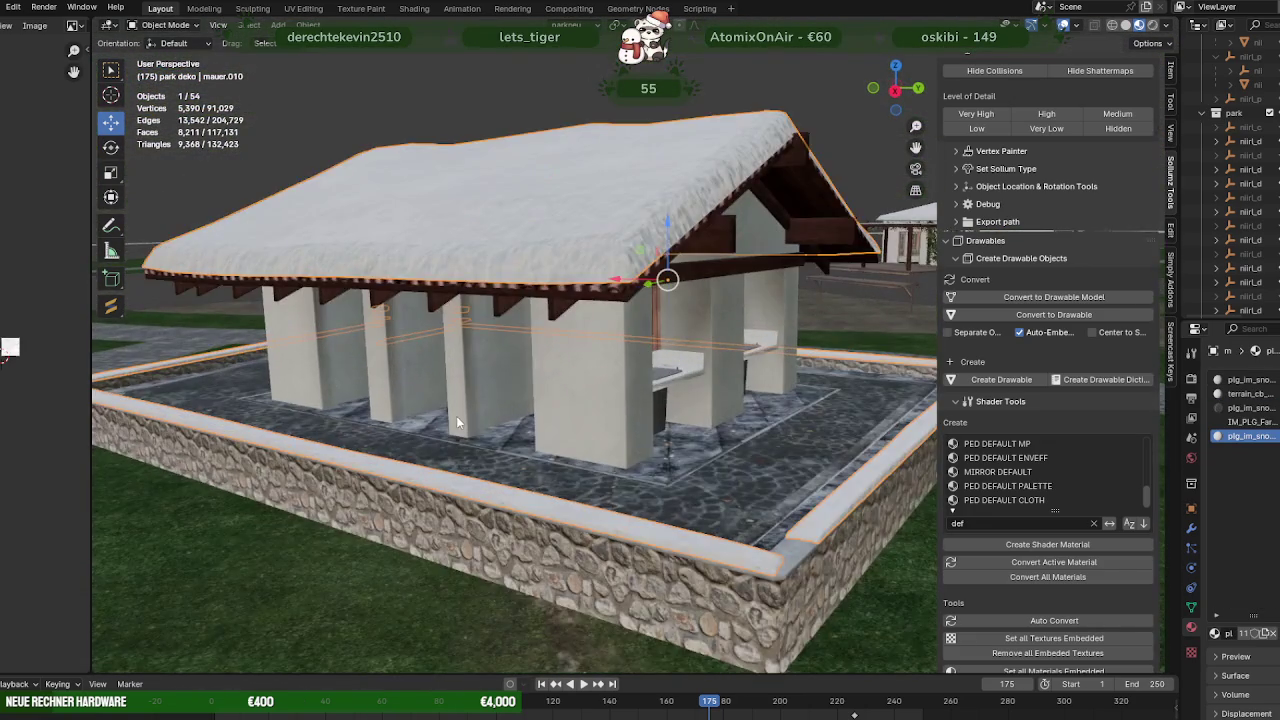
scroll("up", 3)
scroll("up", 3)
scroll("up", 3)
scroll("up", 3)
left_click_drag(472, 404, 487, 404)
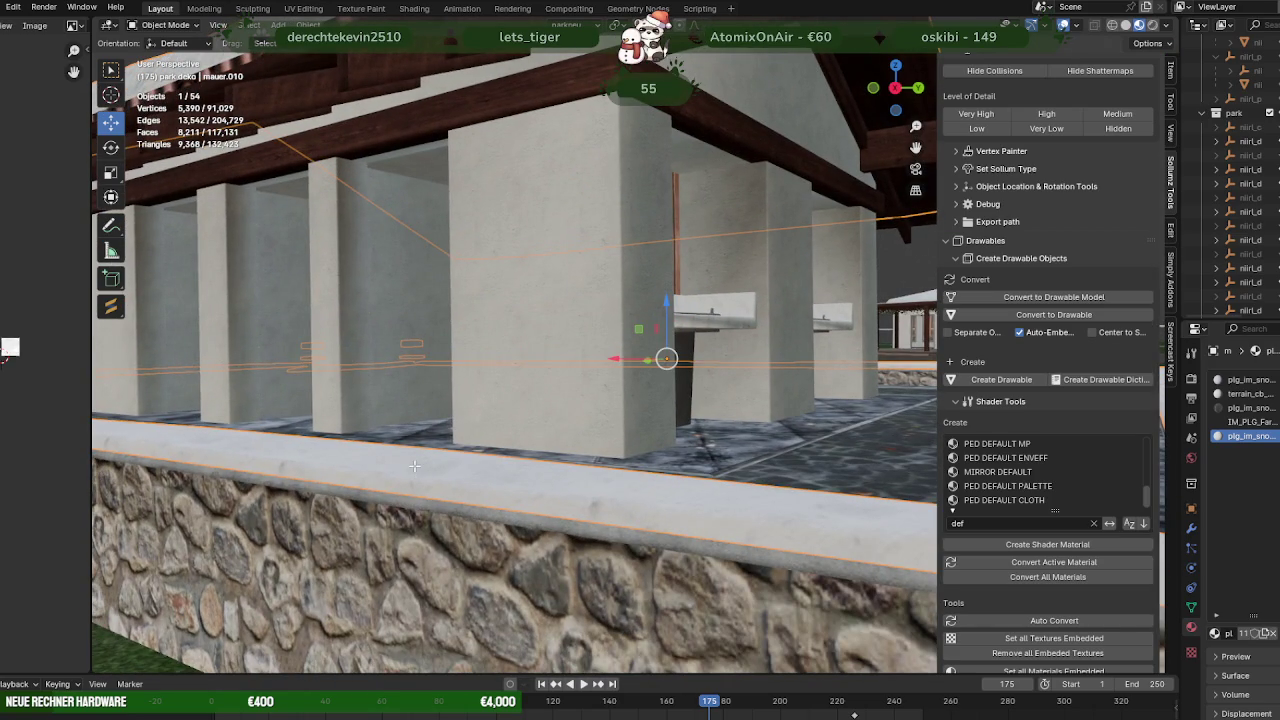
key("Tab")
key("s")
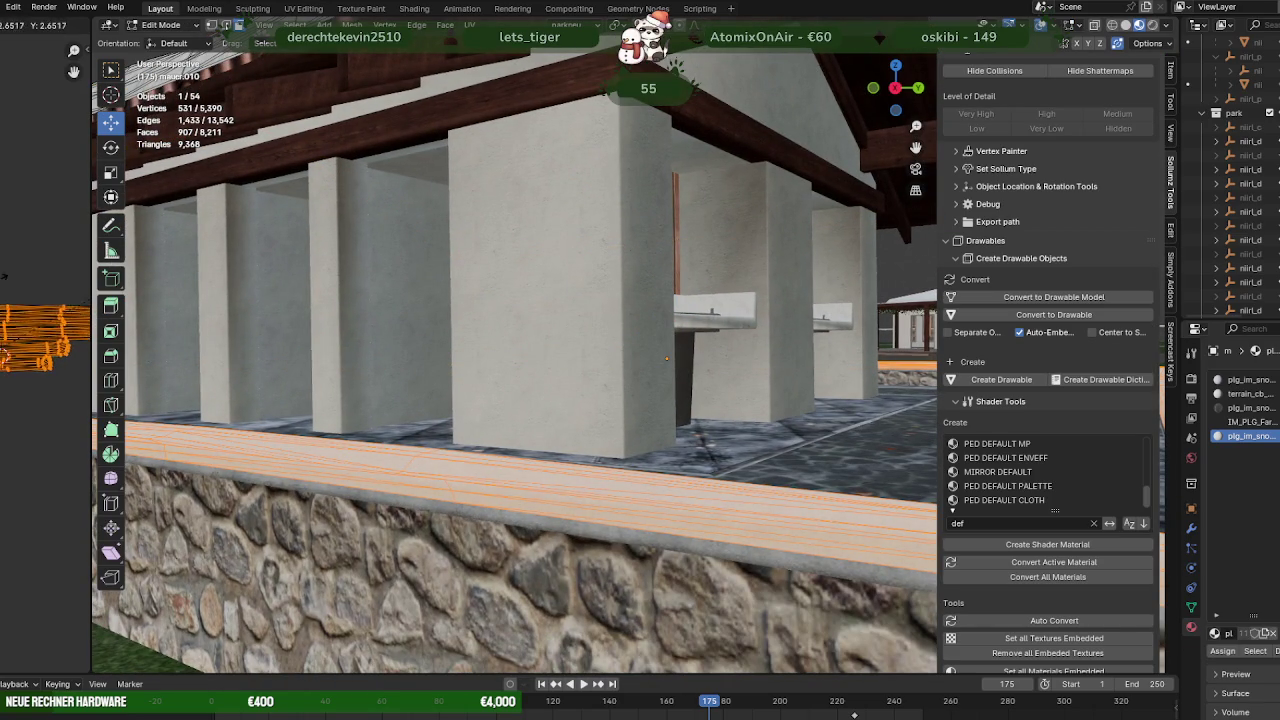
left_click(20, 345)
Return to Object Mode and frame the snowy house to preview the rescaled ledge
left_click_drag(432, 458, 563, 421)
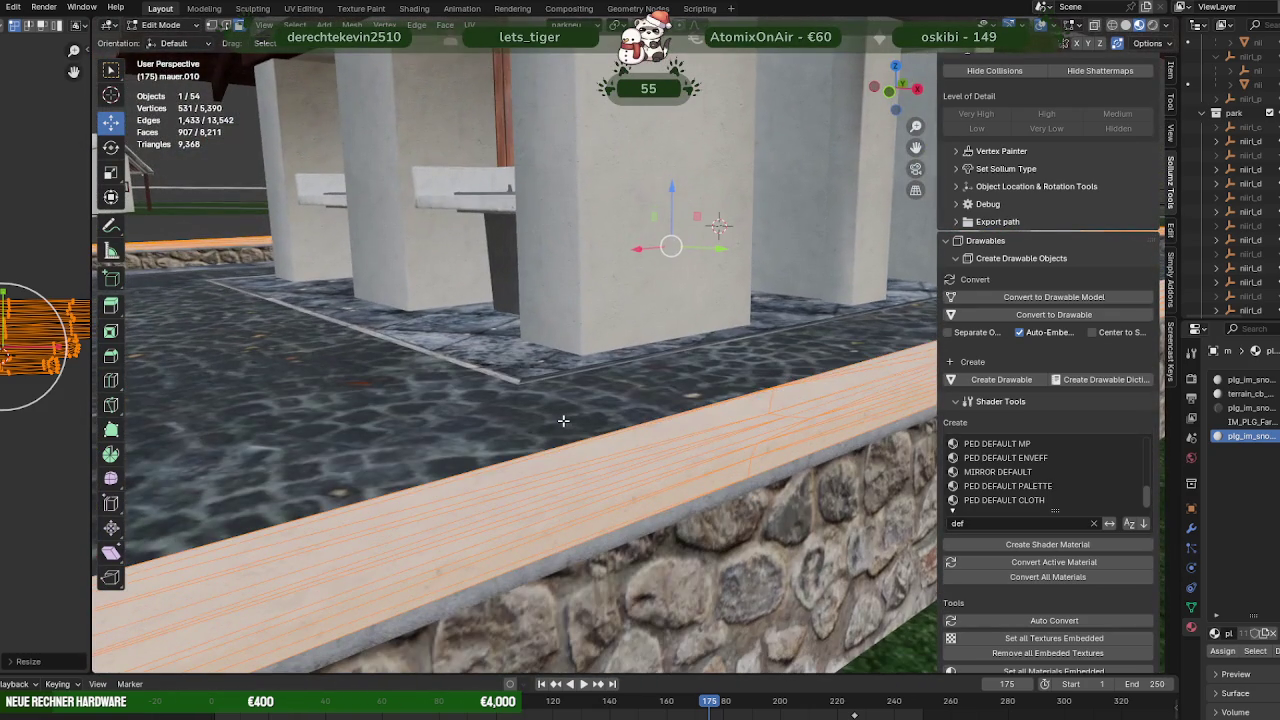
key("Tab")
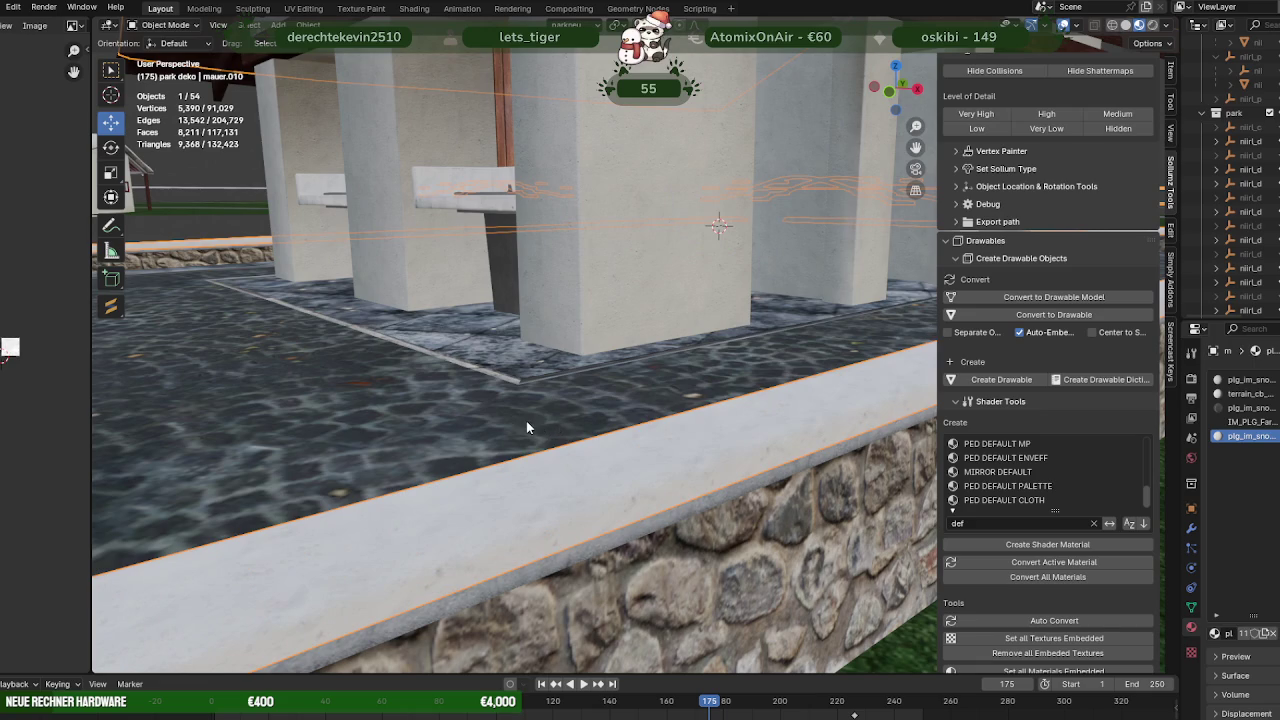
left_click(550, 422)
key("KP_Decimal")
left_click_drag(548, 466, 509, 468)
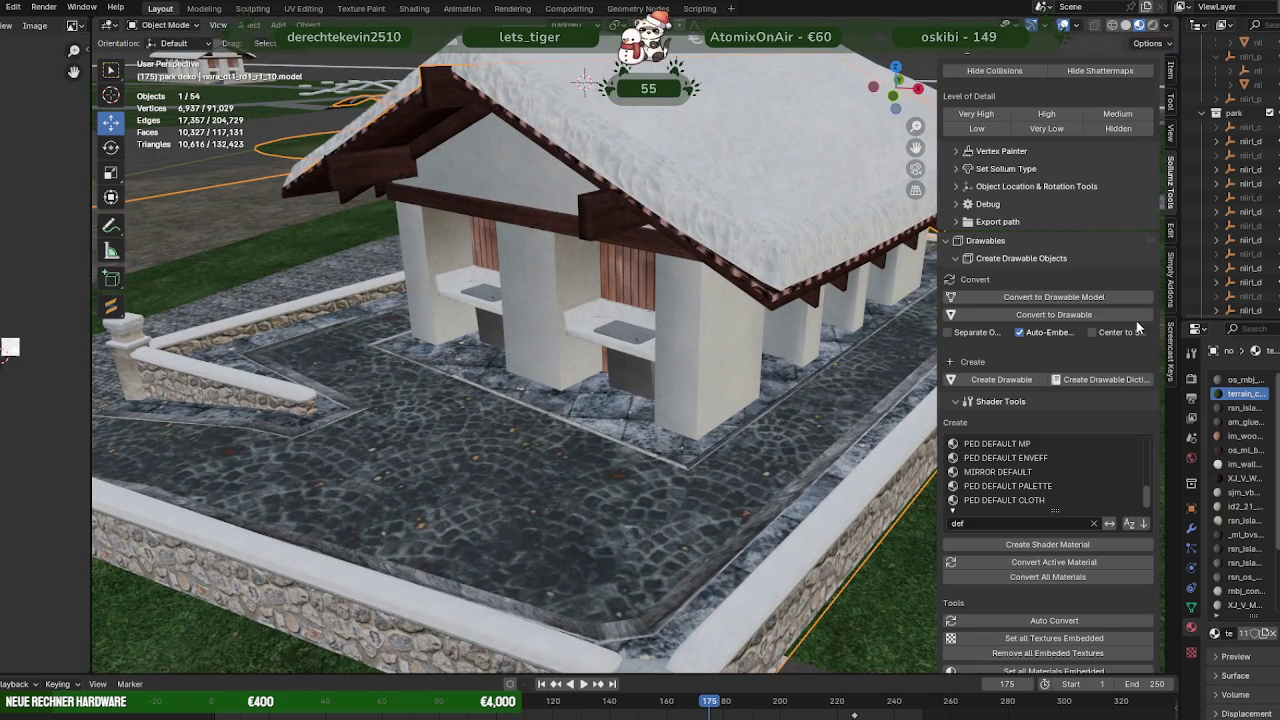
Widen the Outliner, make mauer.010 active and expand nirl_dt1_rd1_r1_10_snow to show it nested
left_click_drag(1182, 265, 672, 262)
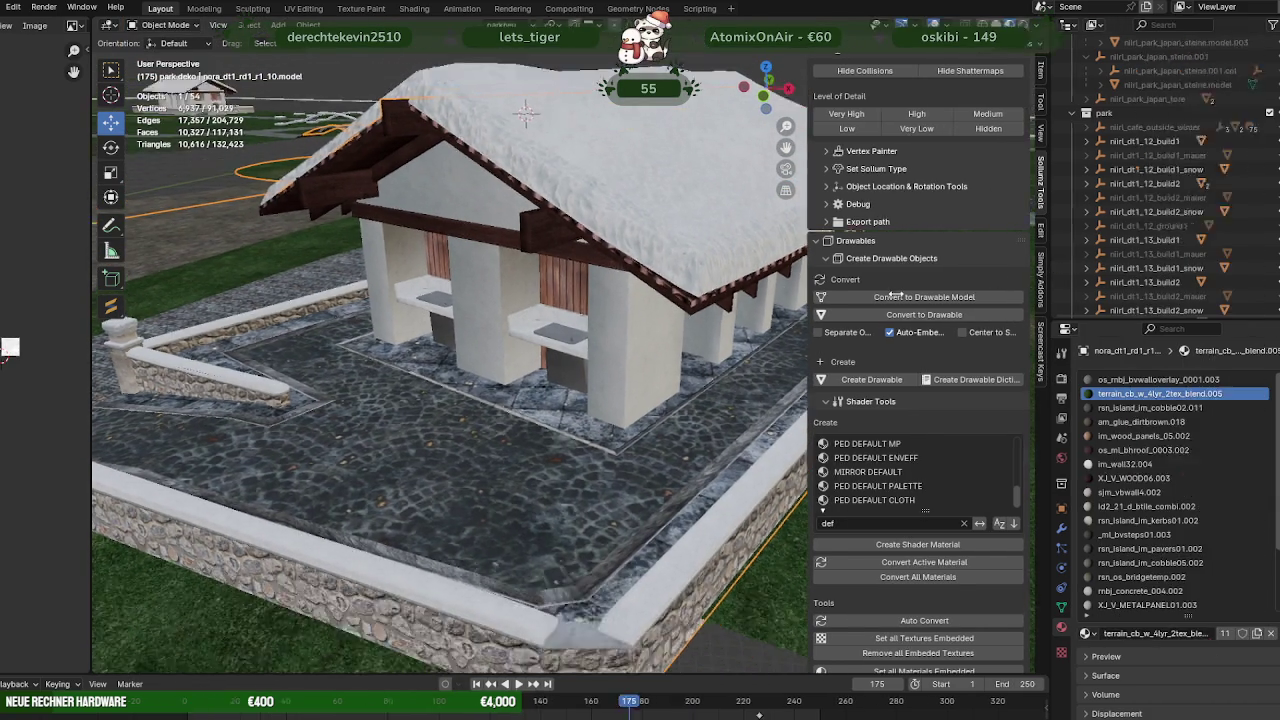
scroll("down", 3)
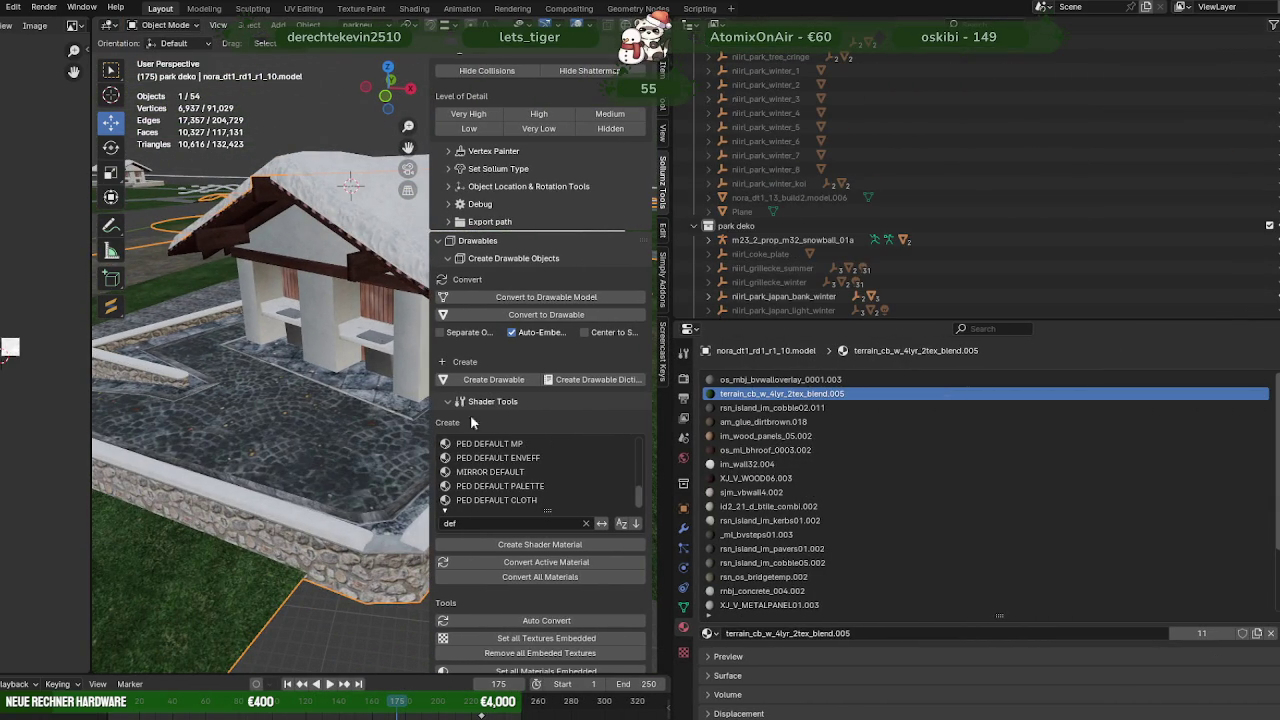
left_click(347, 535)
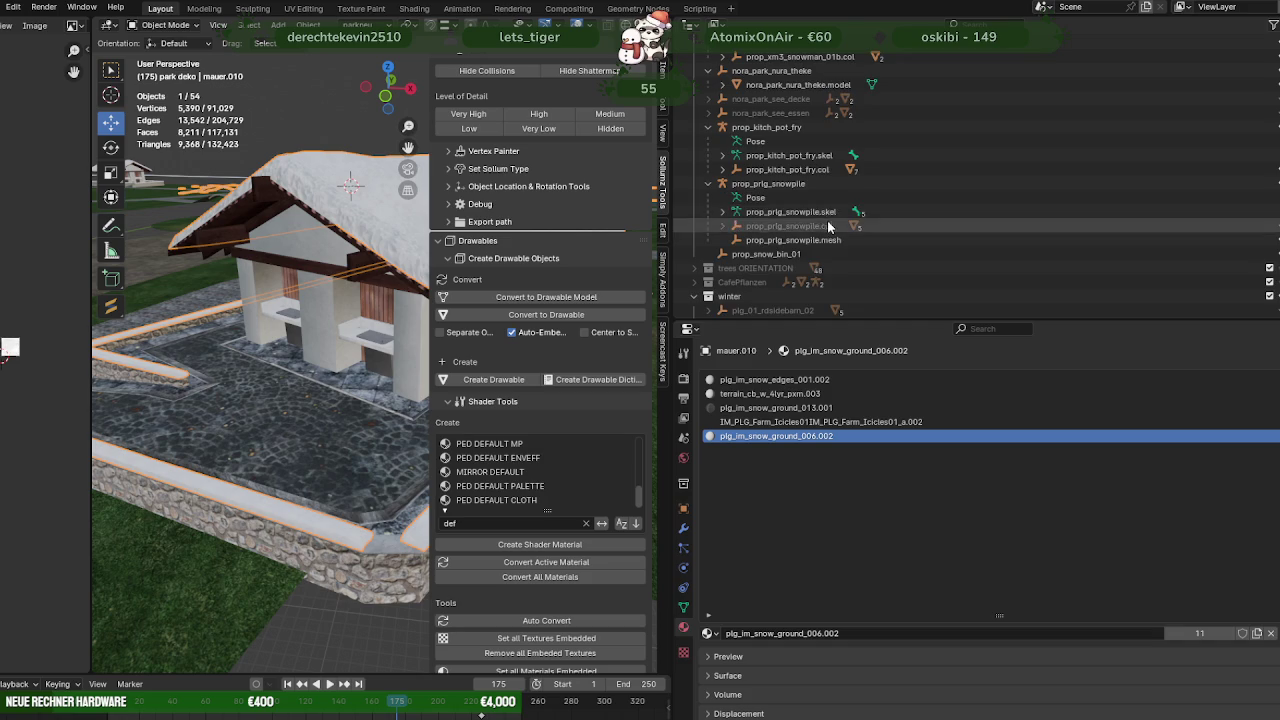
scroll("up", 3)
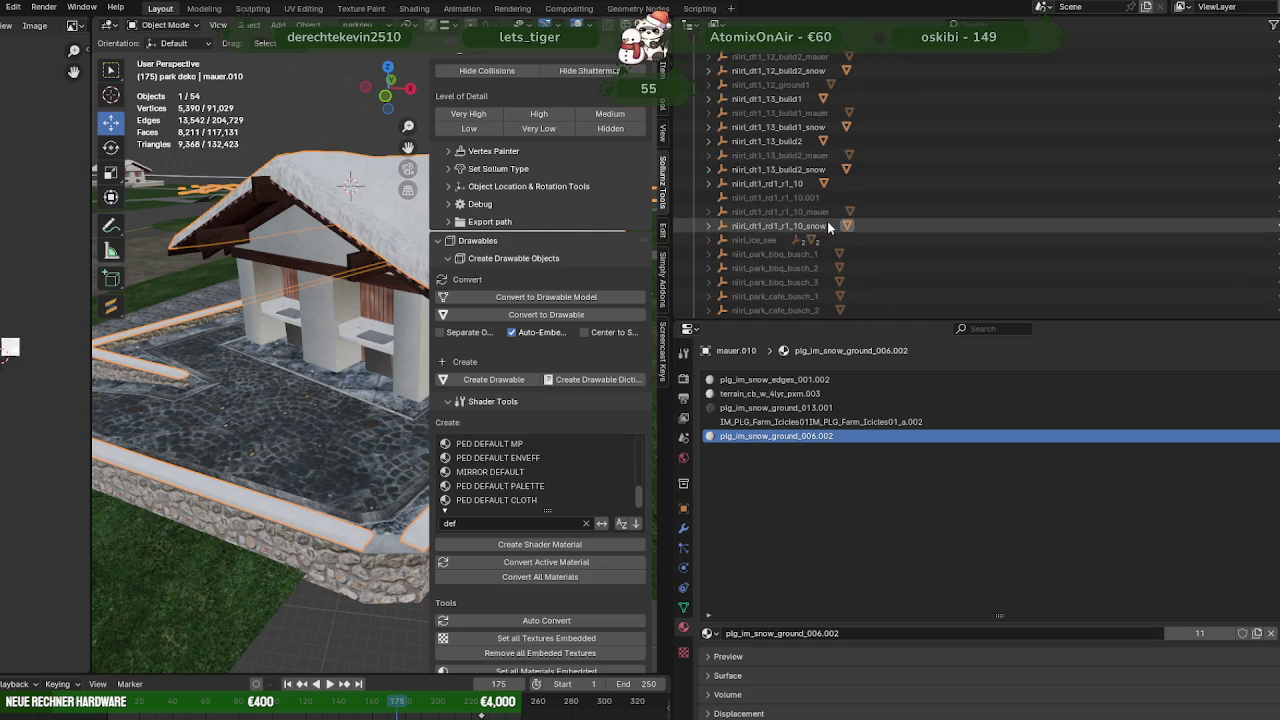
left_click(709, 226)
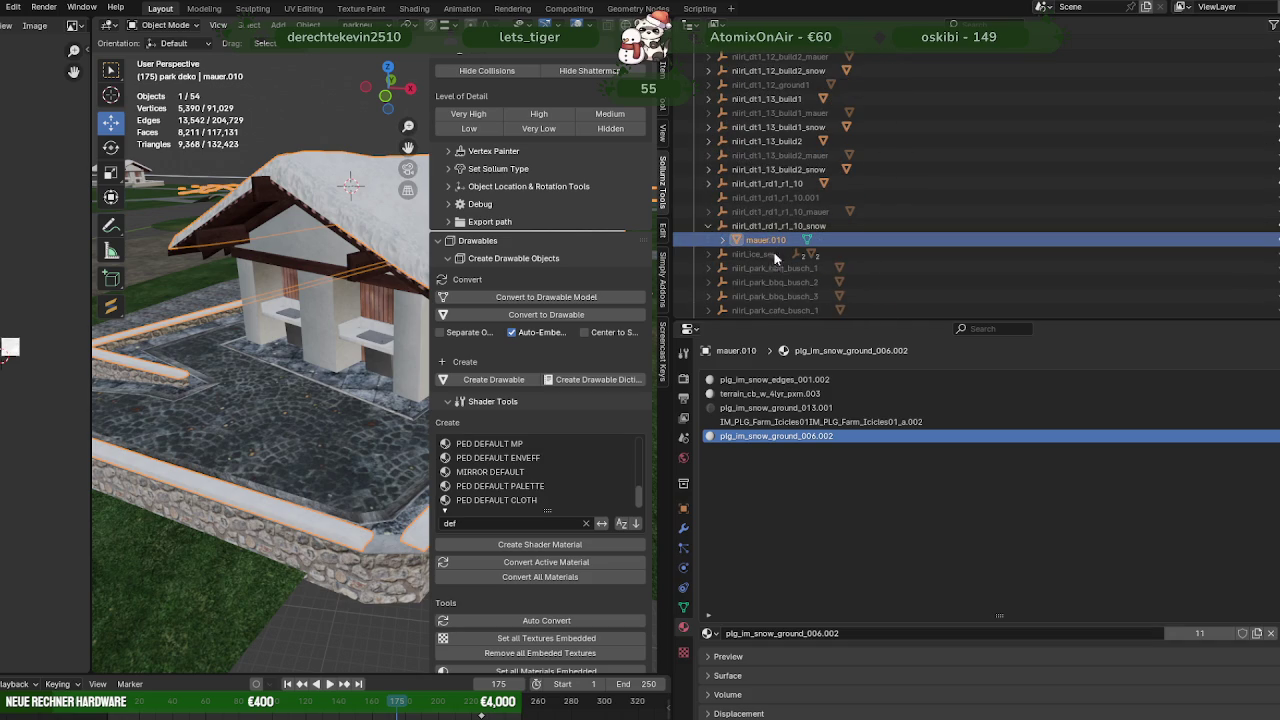
Remove mauer.010's unused material slot and export nirl_dt1_rd1_r1_10_snow as CodeWalker XML
right_click(345, 244)
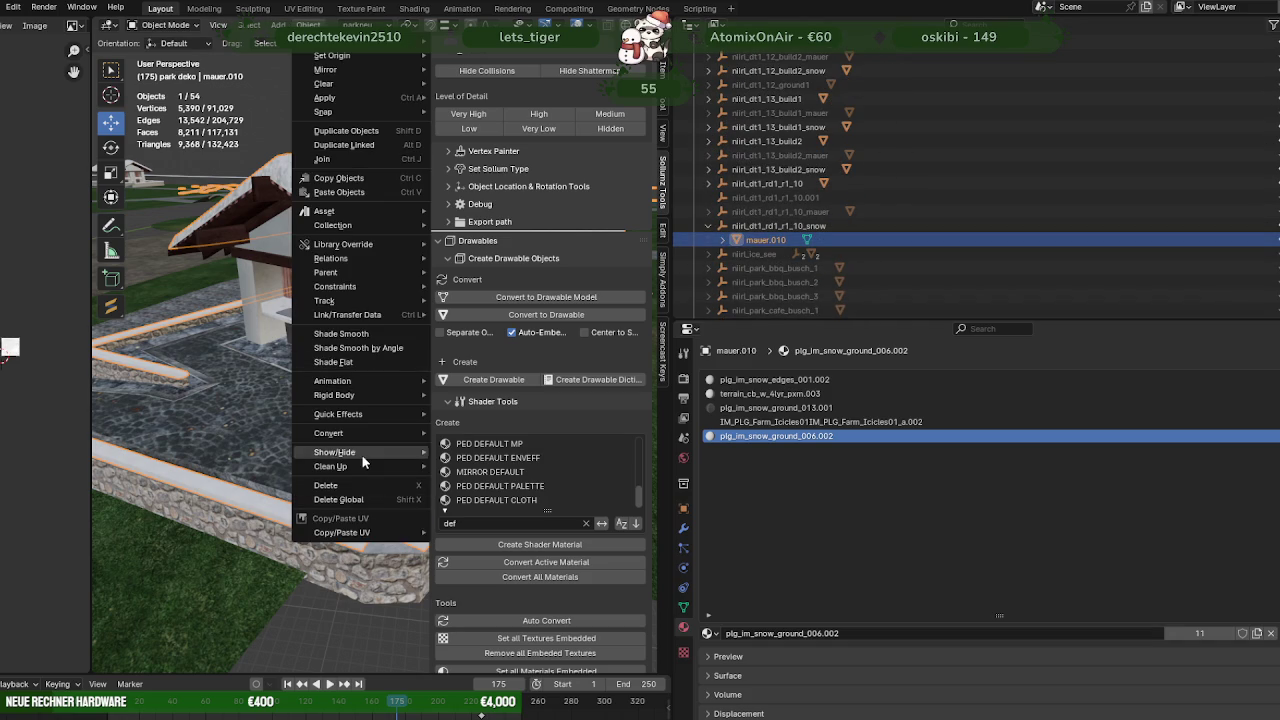
mouse_move(331, 466)
left_click(468, 499)
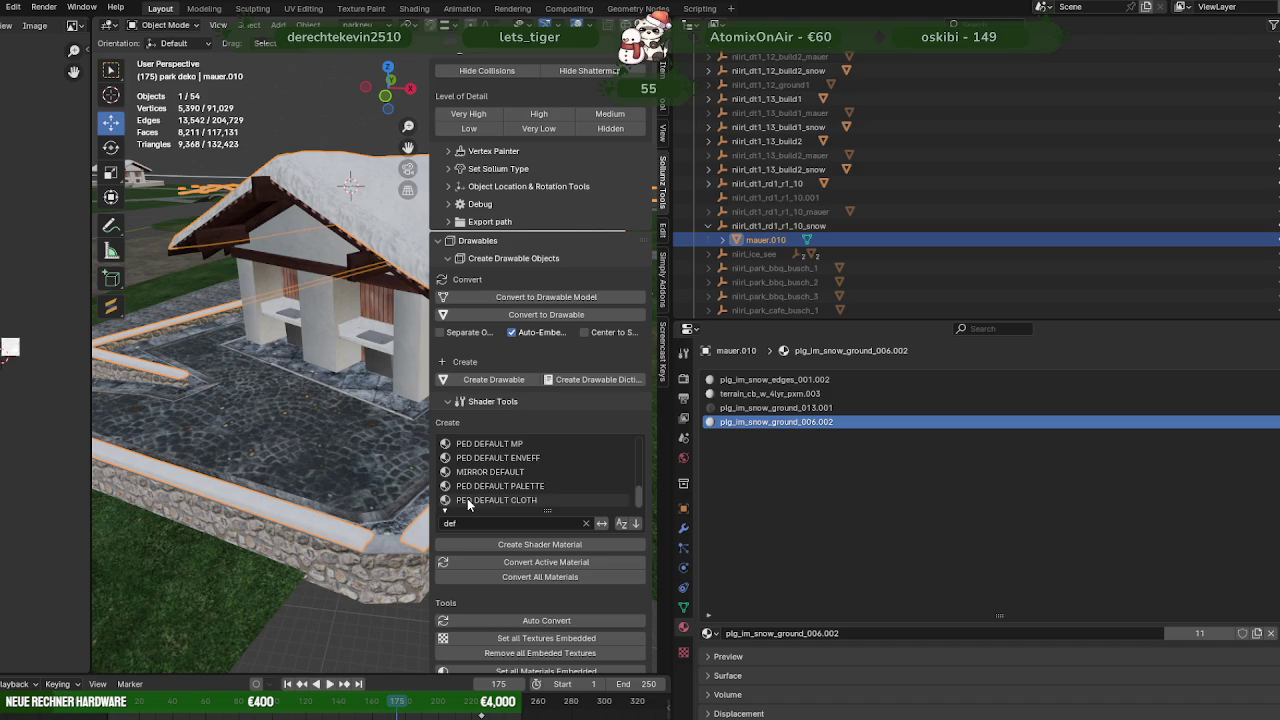
scroll("down", 3)
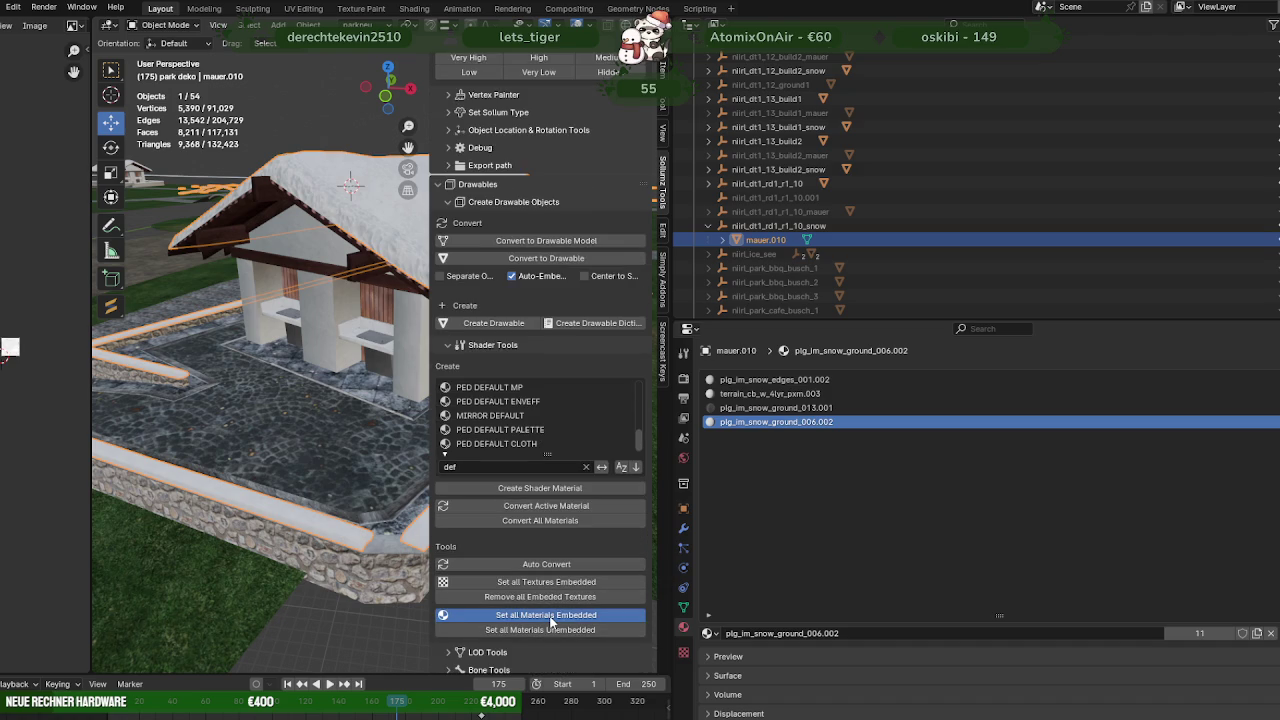
left_click(776, 222)
left_click(708, 226)
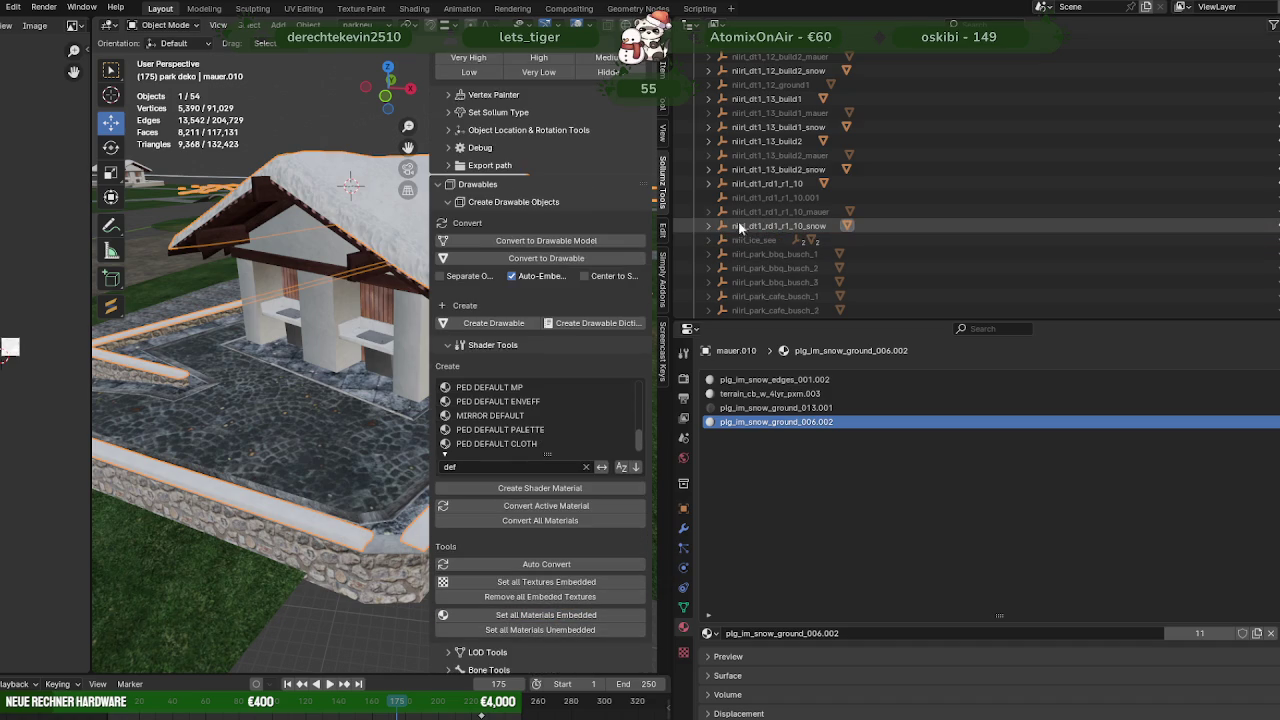
scroll("up", 3)
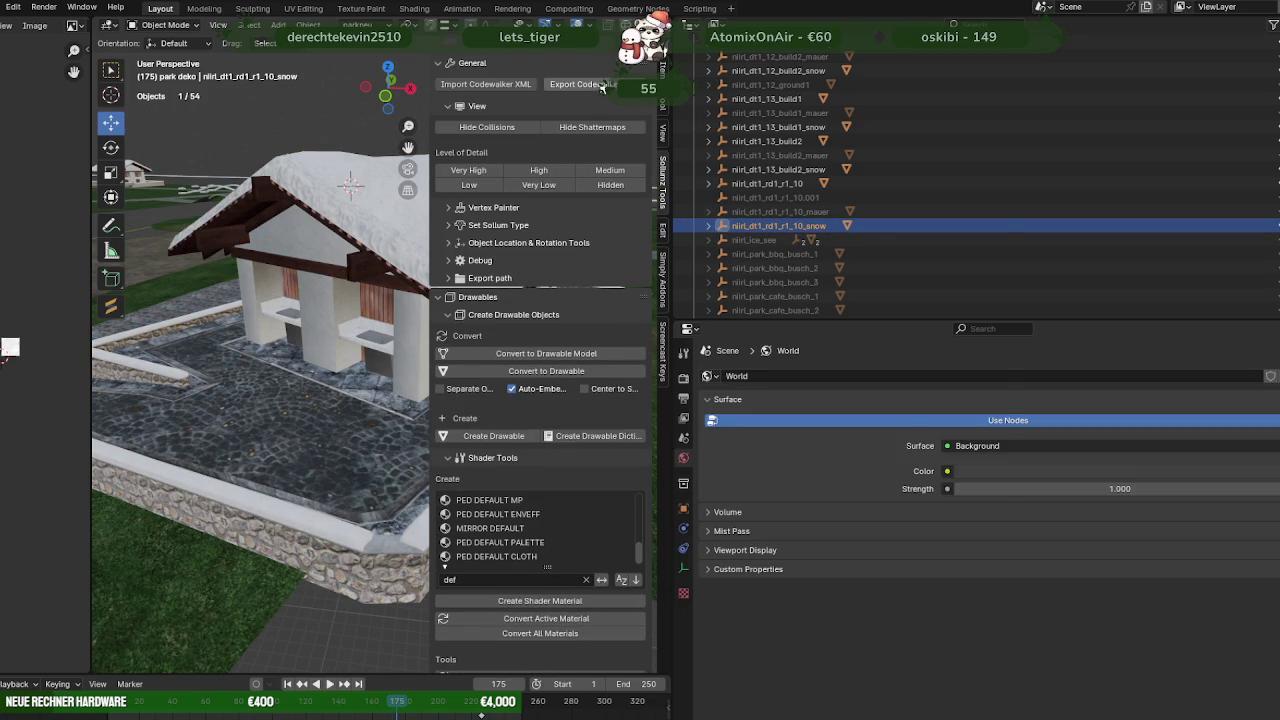
left_click(604, 86)
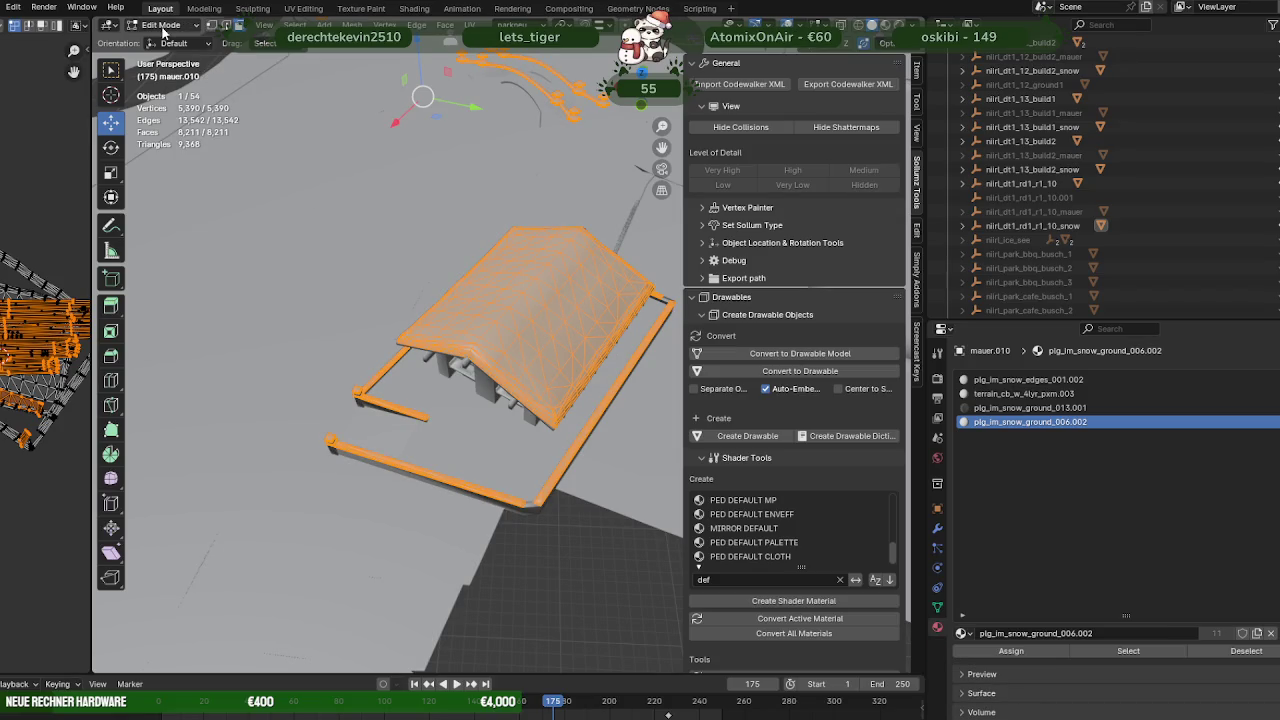
Inspect the vertex colours in Vertex Paint, then view the framed building in Material Preview
left_click(160, 25)
left_click(167, 87)
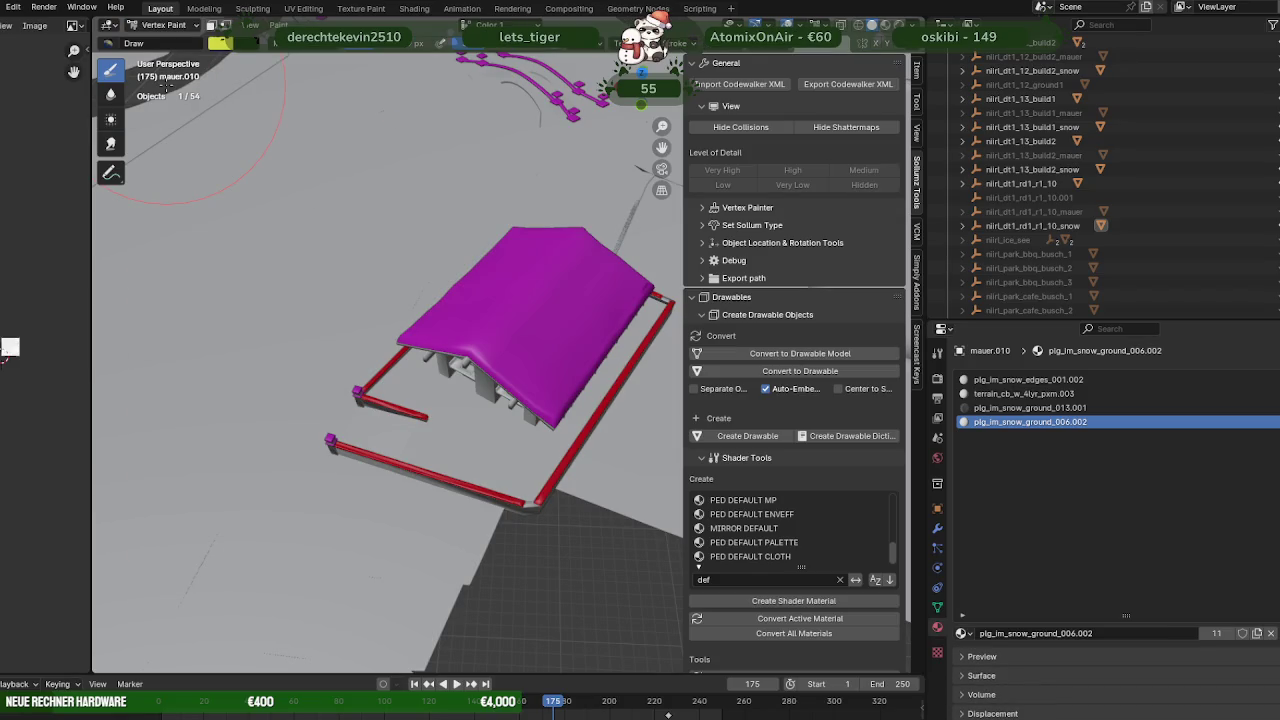
left_click(168, 25)
left_click(172, 42)
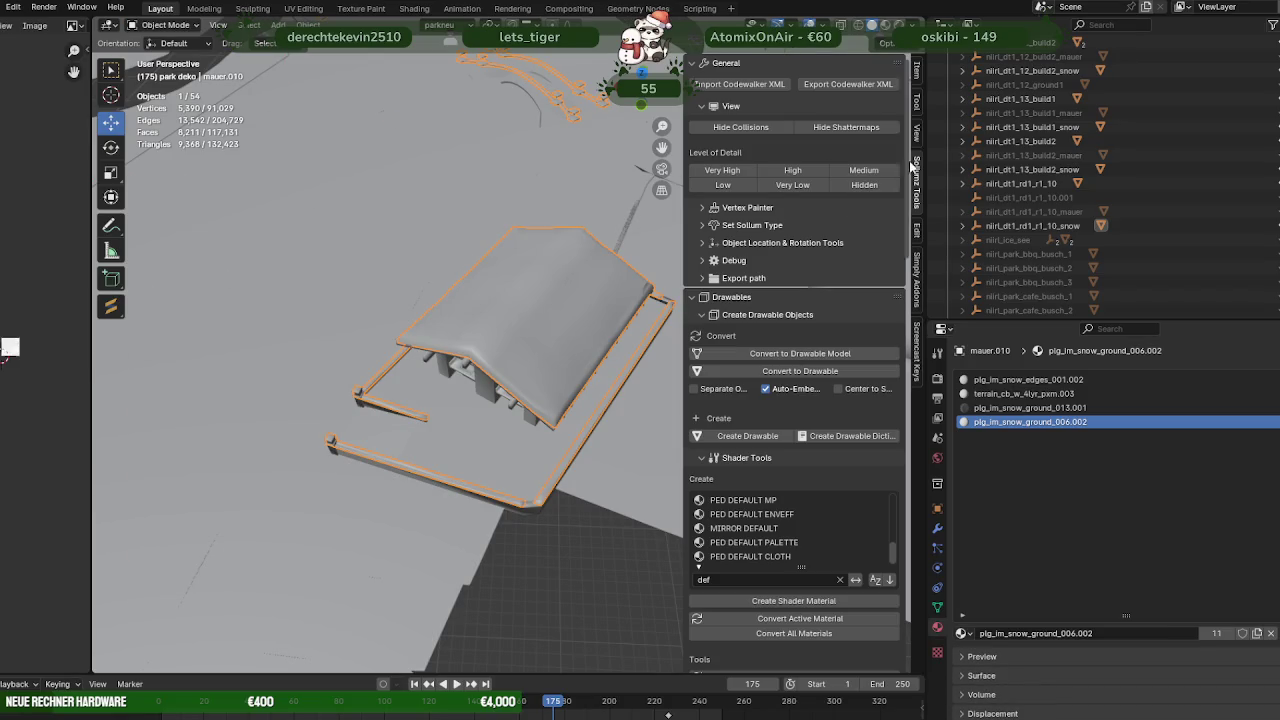
left_click(885, 24)
key("KP_Decimal")
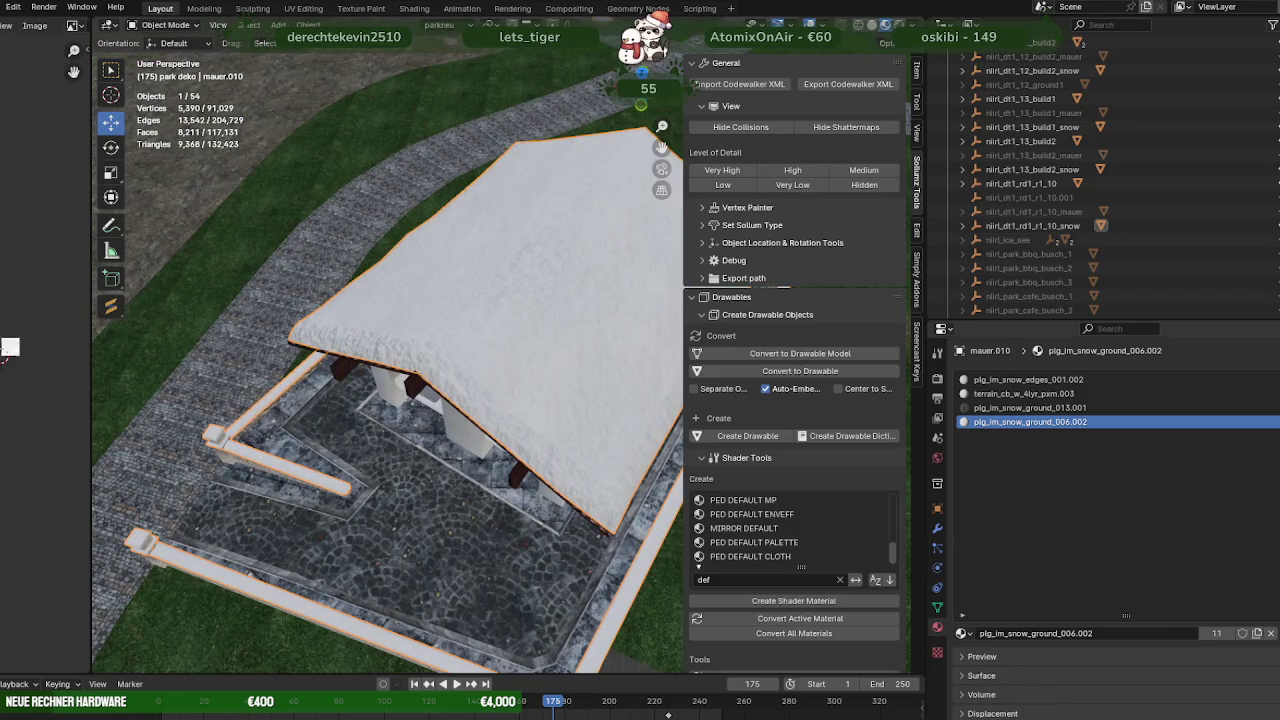
key("alt+Tab")
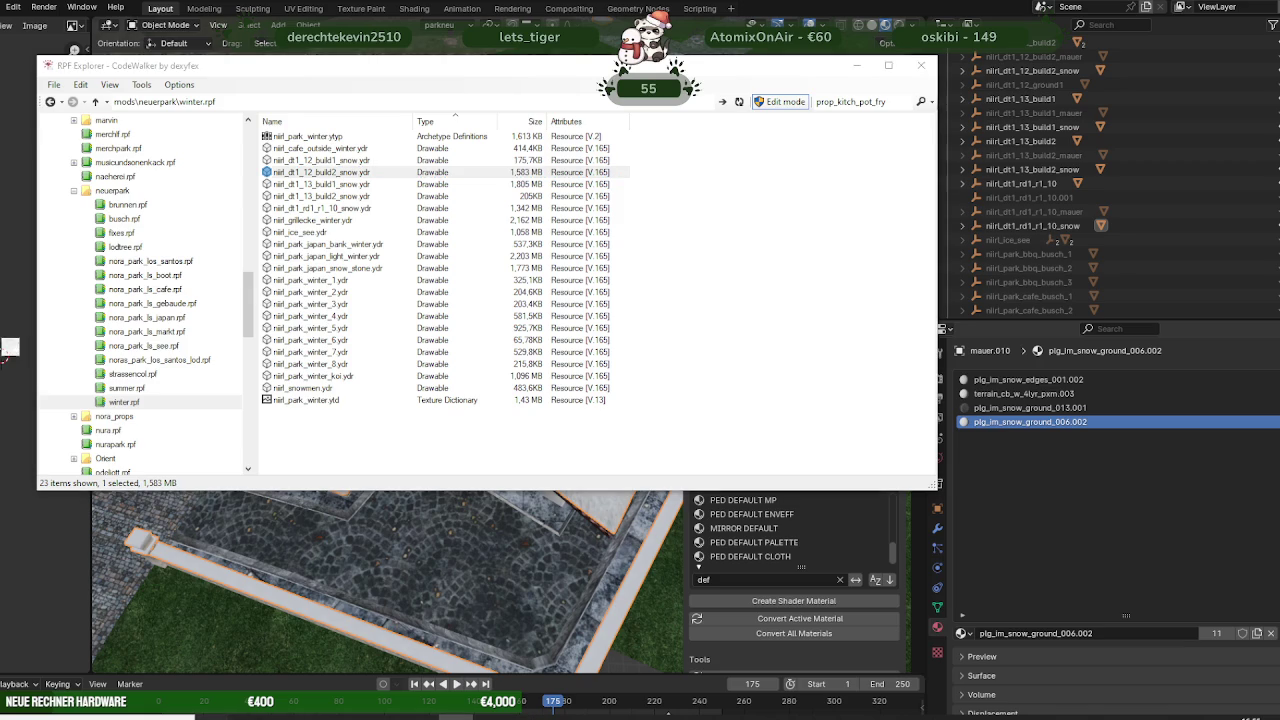
Import the freshly exported nirl_dt1_rd1_r1_10_snow.ydr into winter.rpf
left_click(145, 690)
left_click(258, 660)
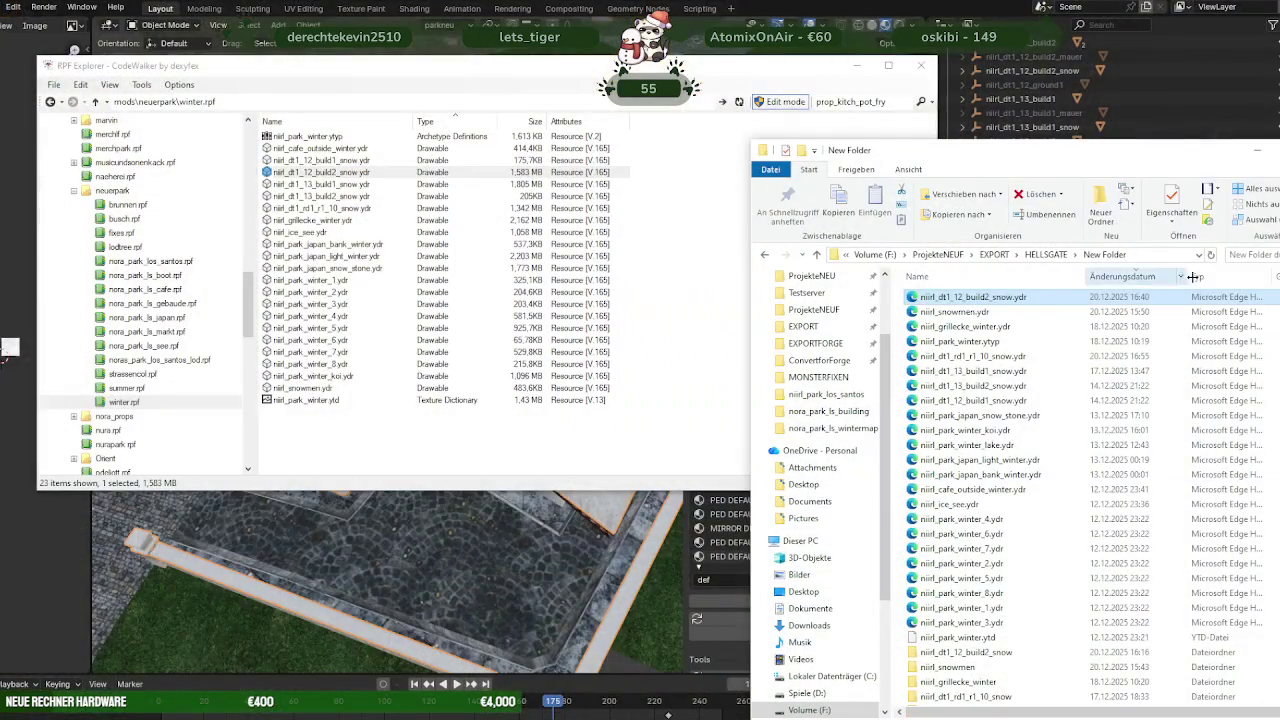
left_click(1210, 254)
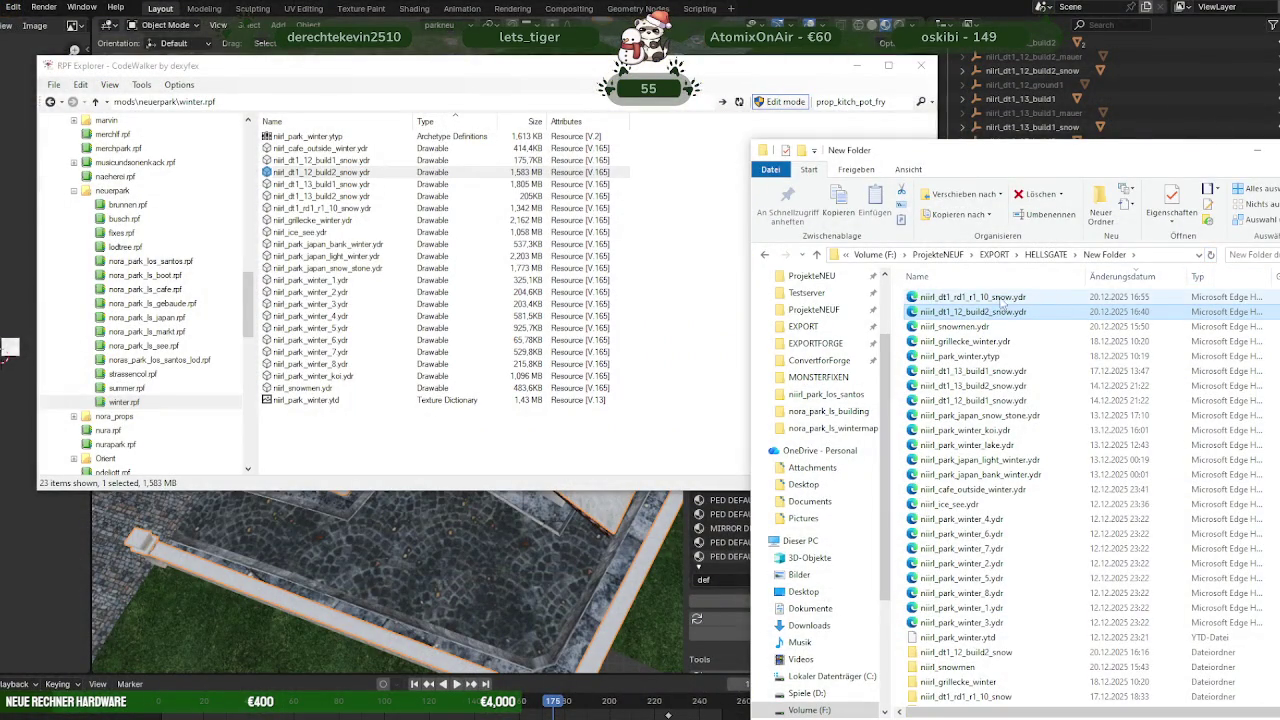
left_click(1005, 298)
left_click(530, 463)
mouse_move(212, 712)
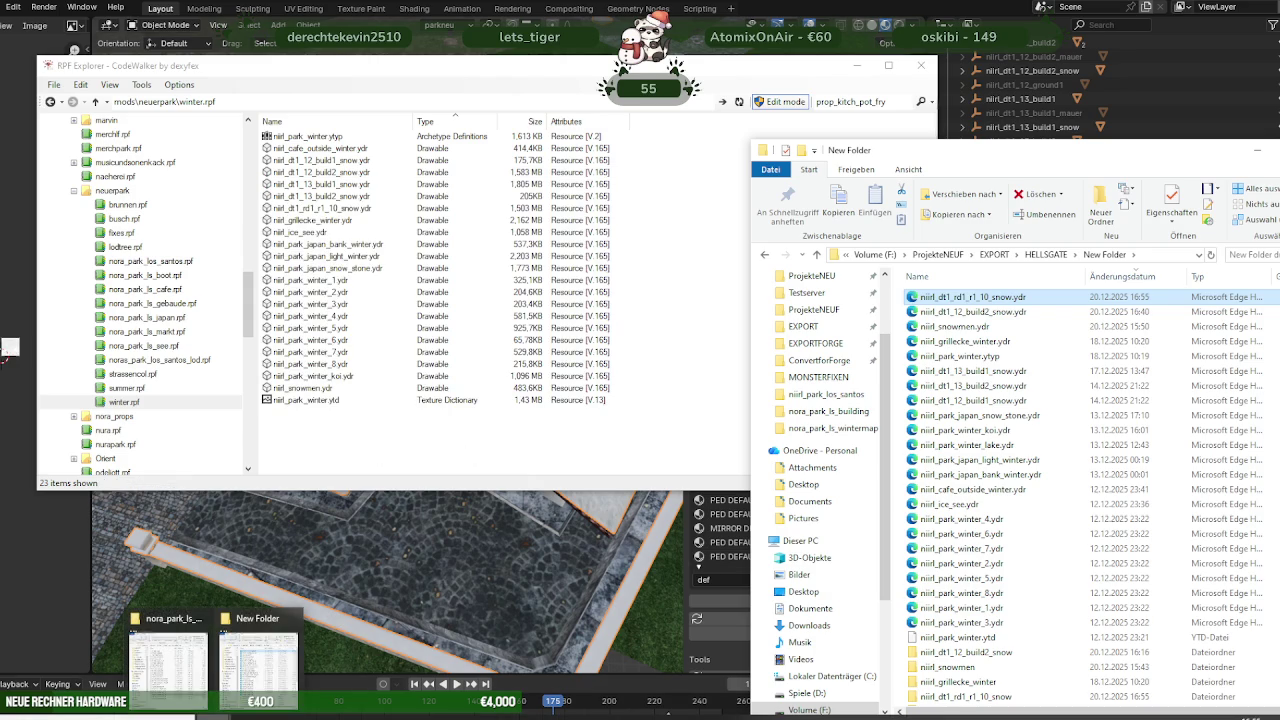
Preview the updated snowy model, then copy it into nora_park_ls_wintermap, replacing the old file
left_click(168, 660)
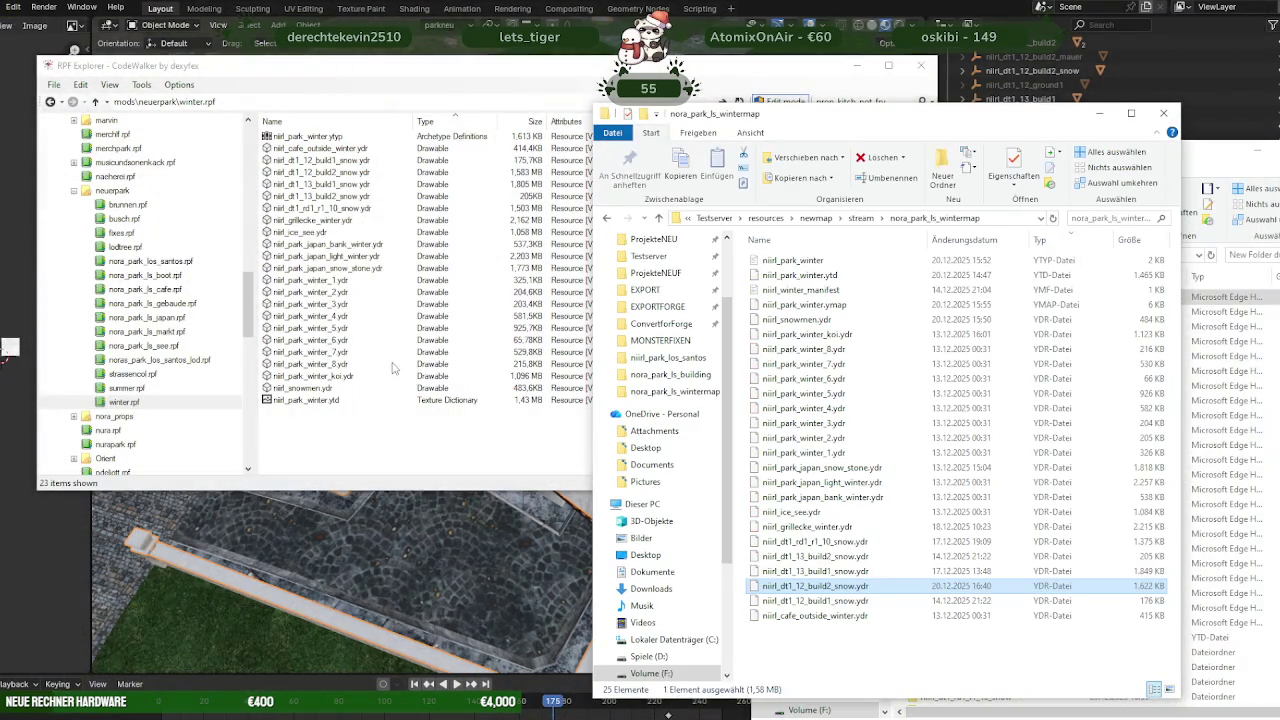
left_click(330, 208)
double_click(330, 208)
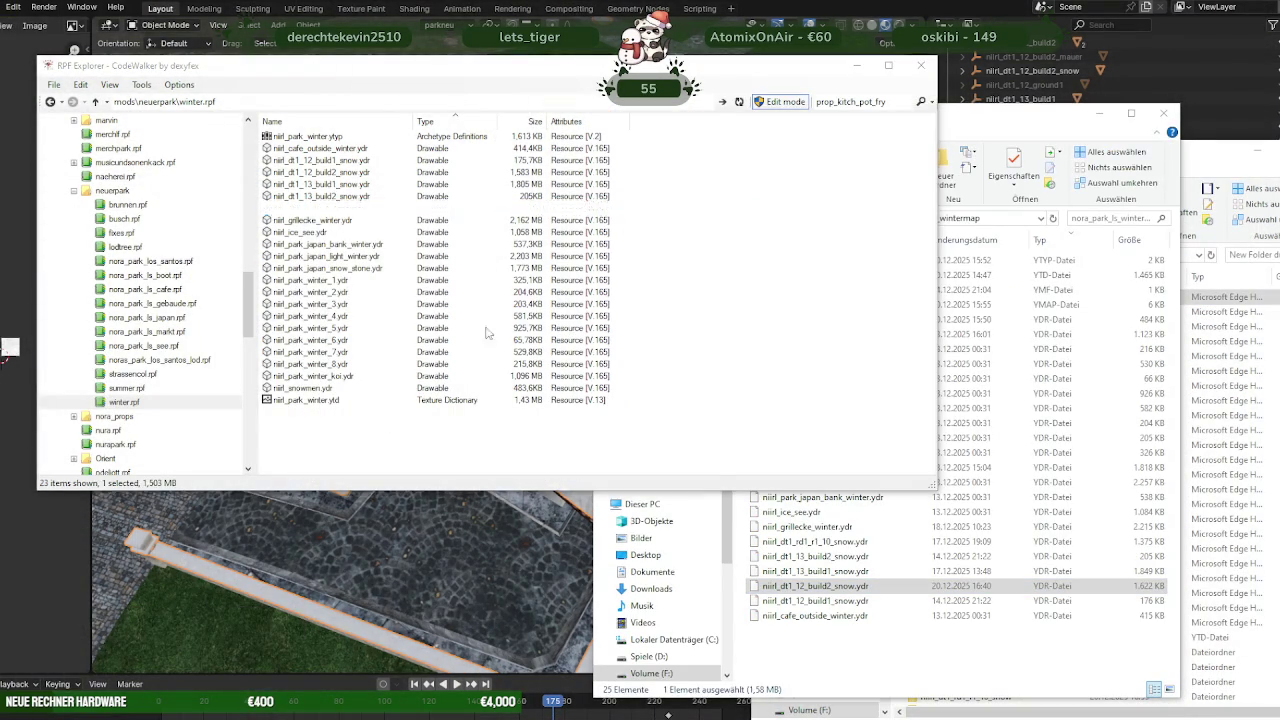
left_click_drag(441, 354, 358, 343)
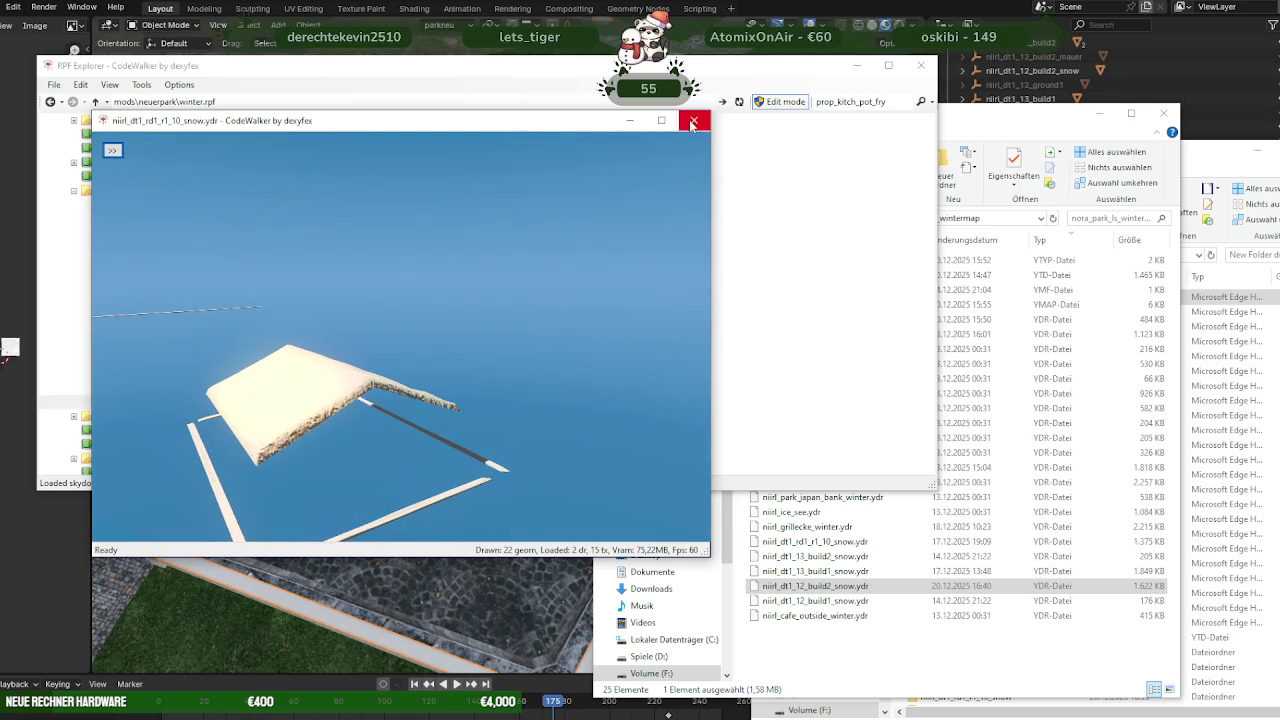
left_click(693, 120)
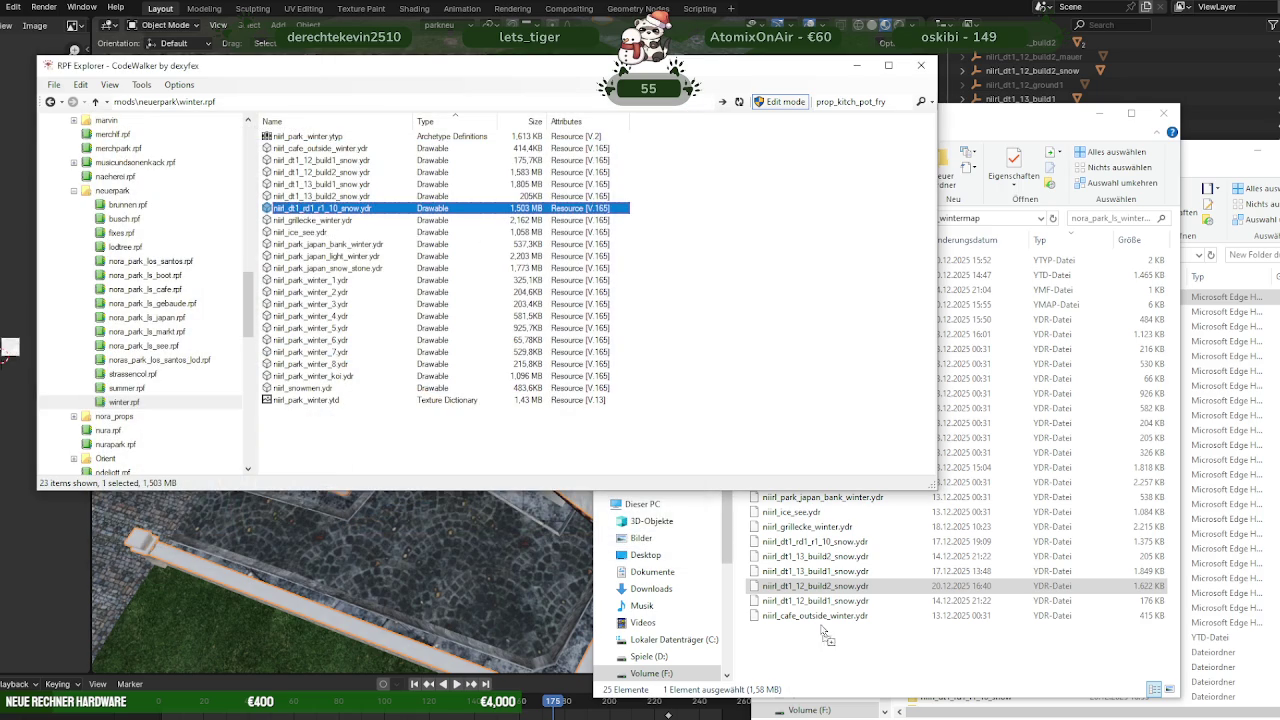
left_click_drag(815, 652, 815, 652)
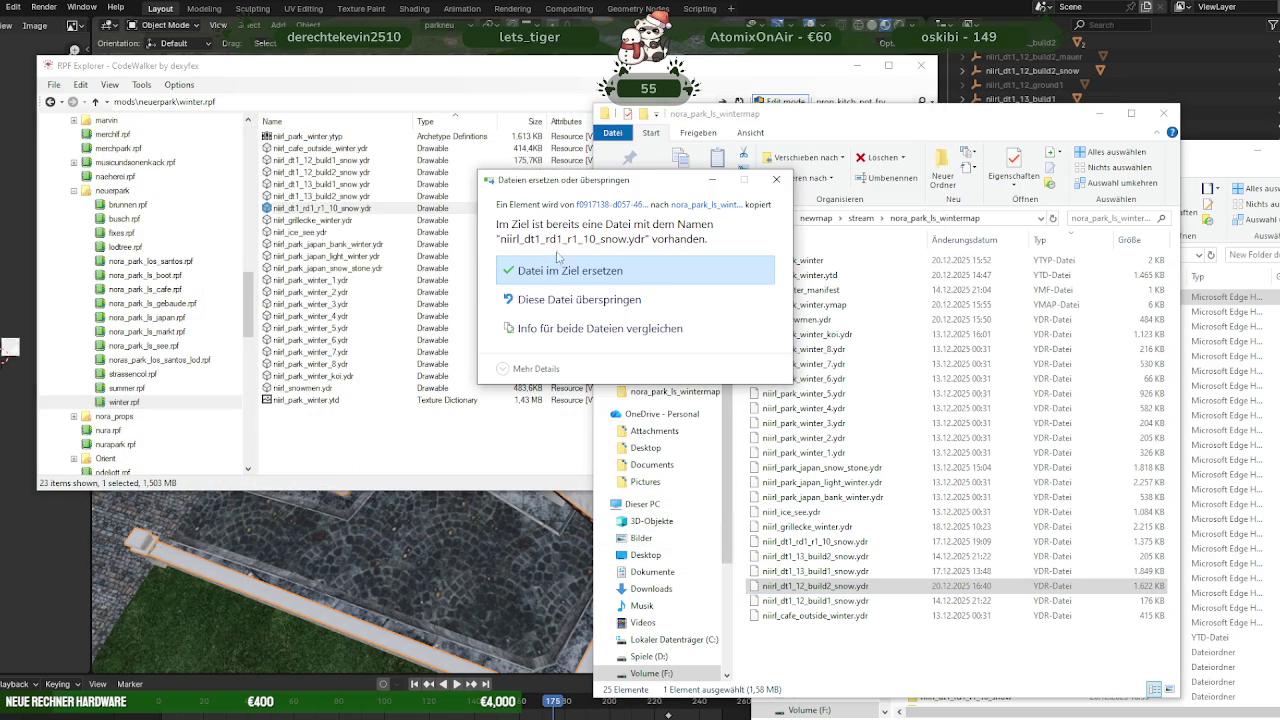
left_click(574, 279)
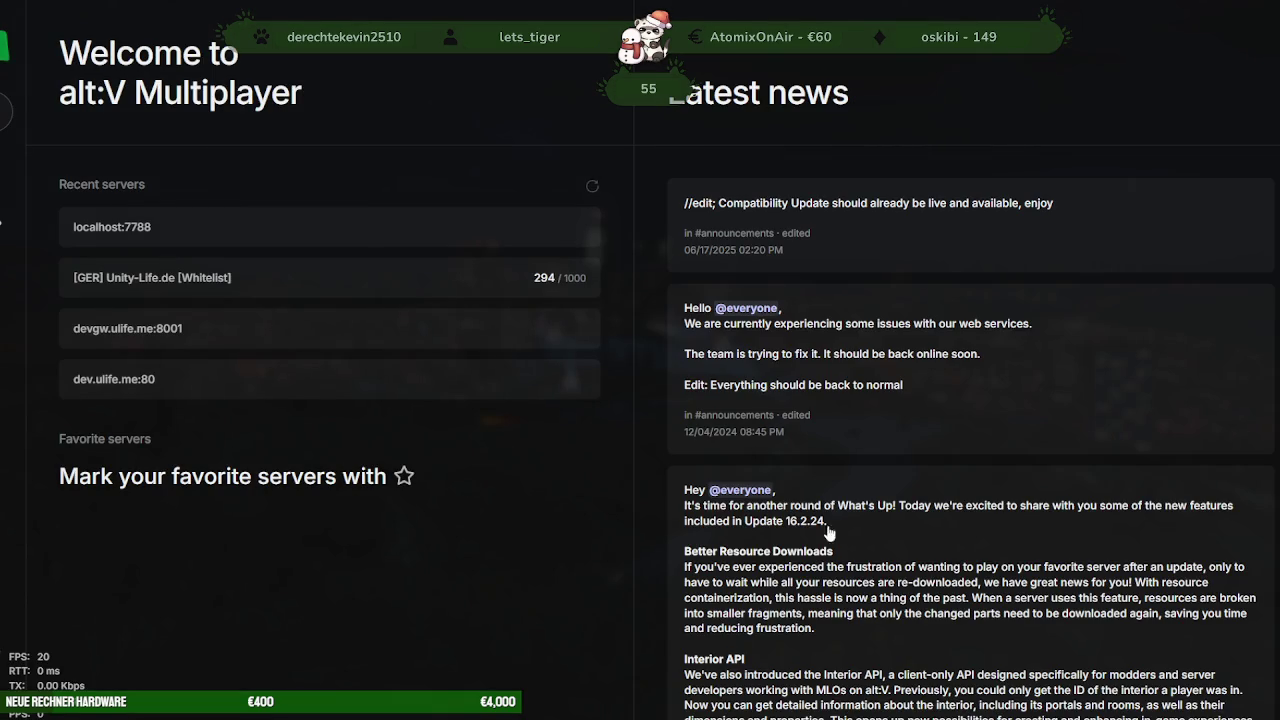
Pick localhost:7788 from Recent servers to set up a direct connection
left_click(274, 232)
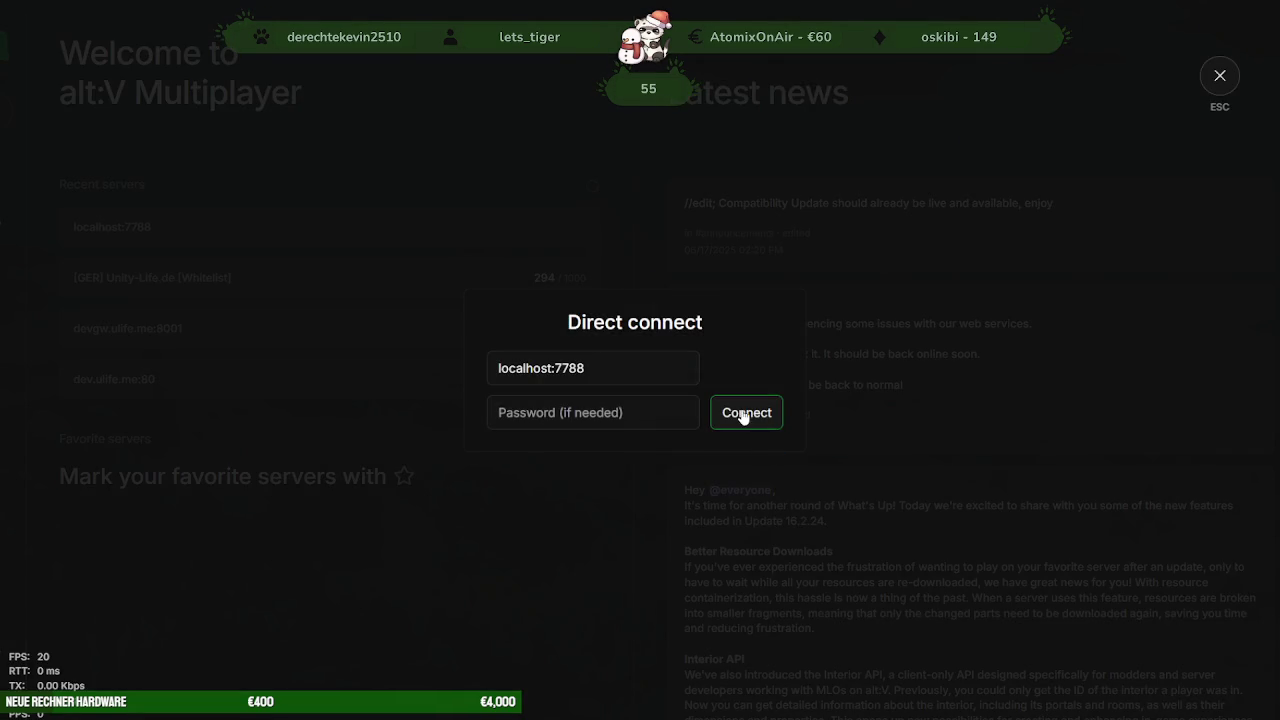
Connect to the local test server at localhost:7788
left_click(746, 414)
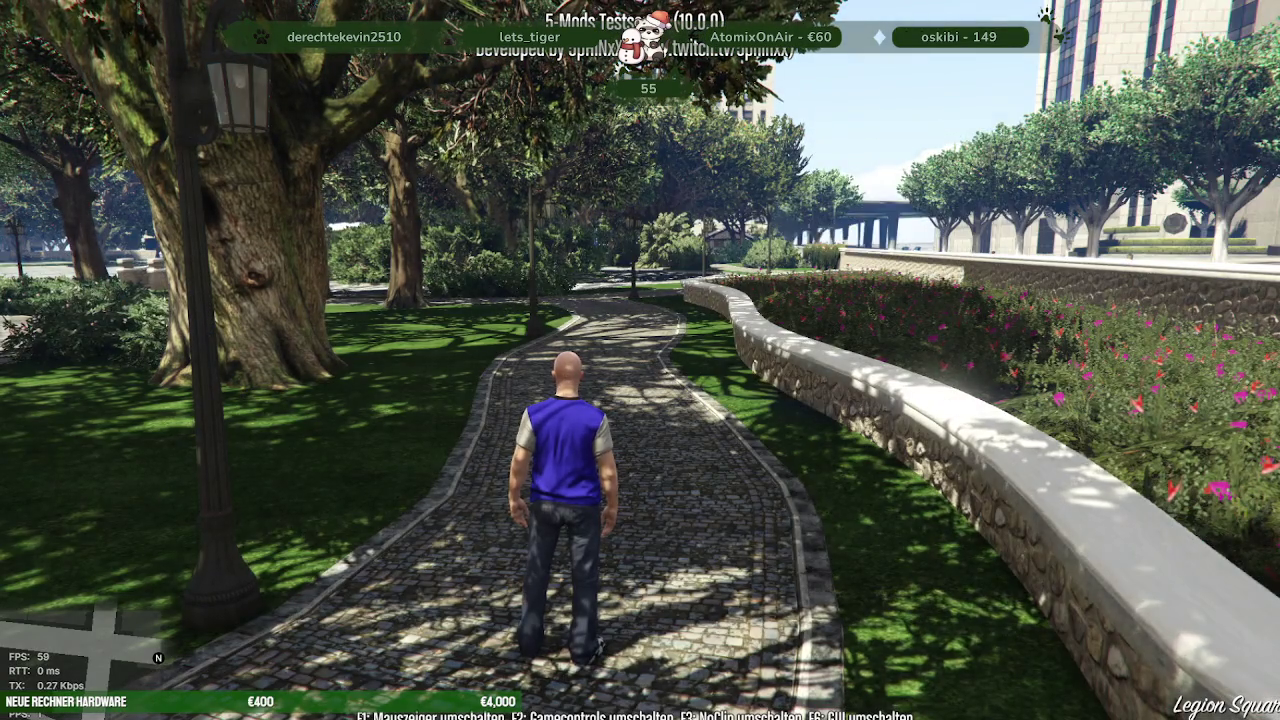
Unload the nirl_park_summer IPL from the F6 mod menu and set the weather to XMAS
key("w")
key("F6")
key("Down")
key("Down")
key("Down")
key("Down")
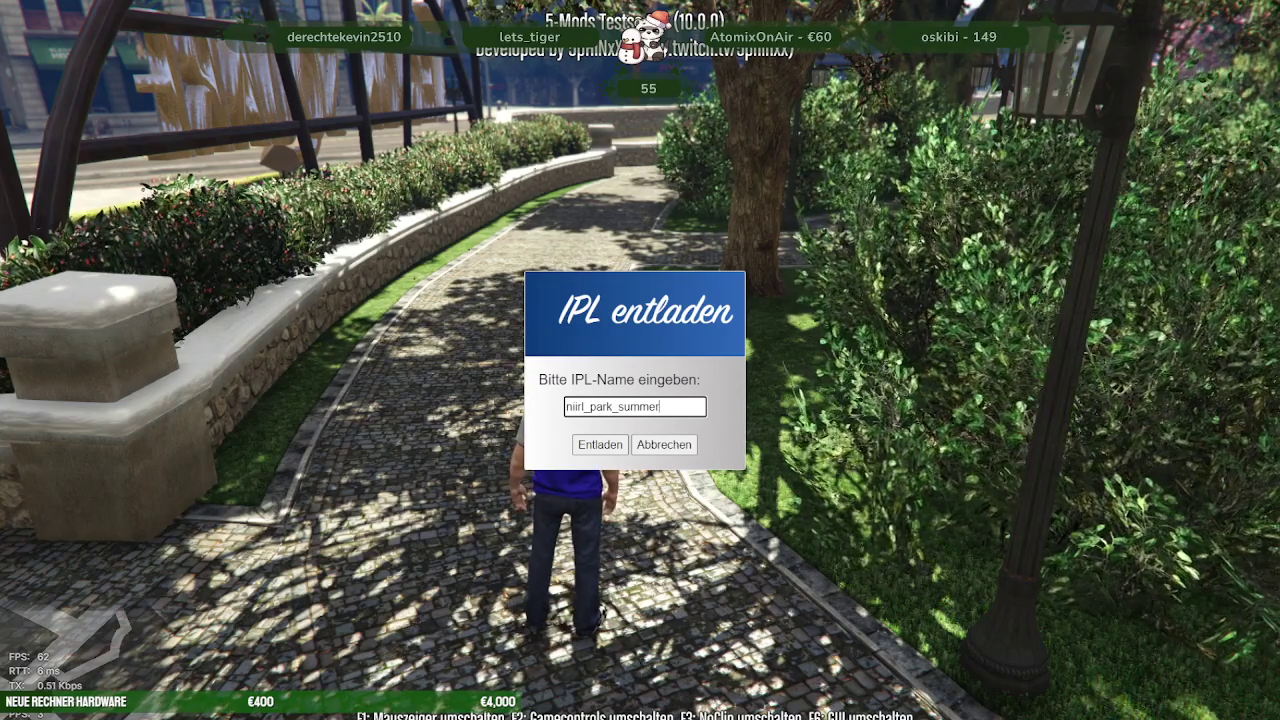
key("Return")
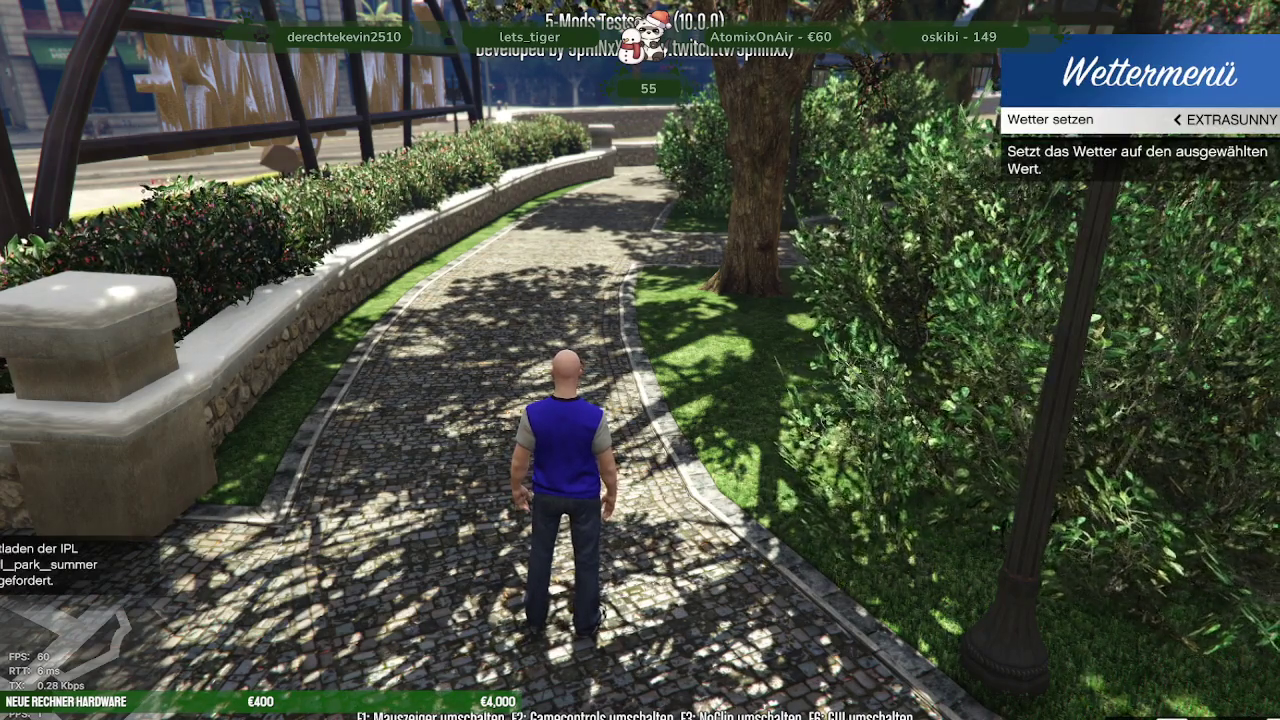
key("Return")
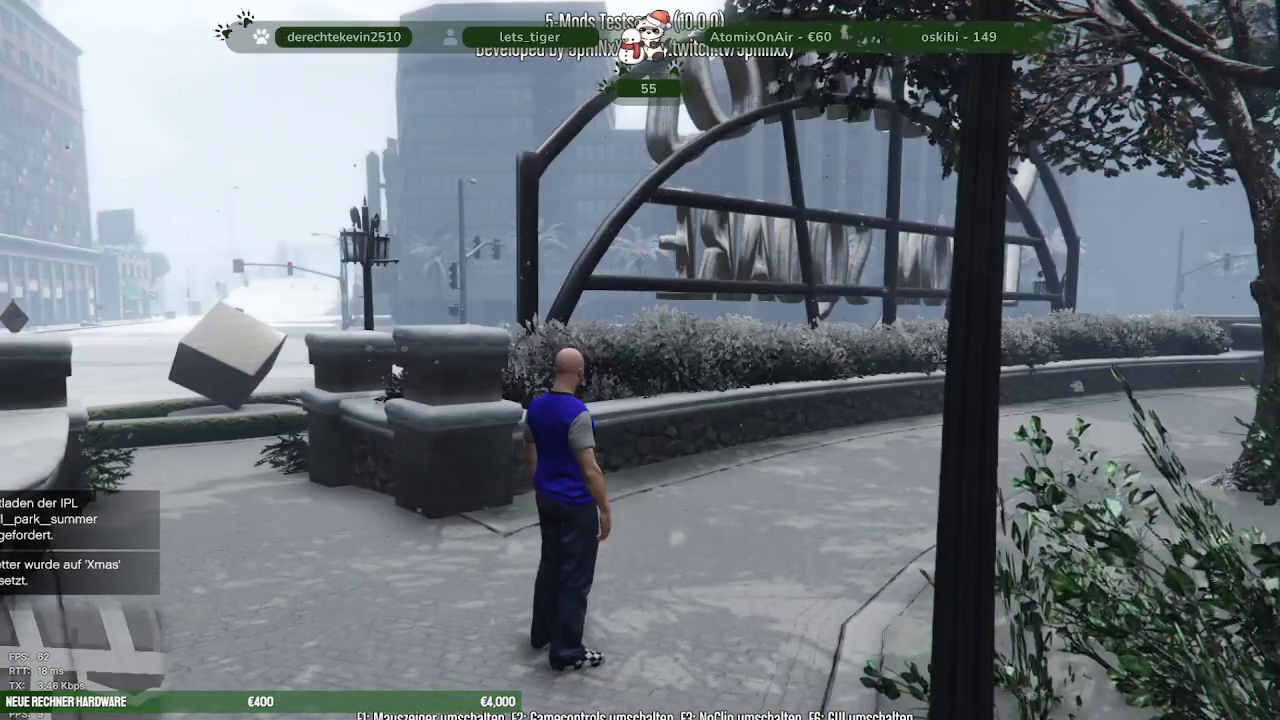
Run past the cube sculpture, vault the stone wall, and walk by the snowy pavilion into the bushes
key("w")
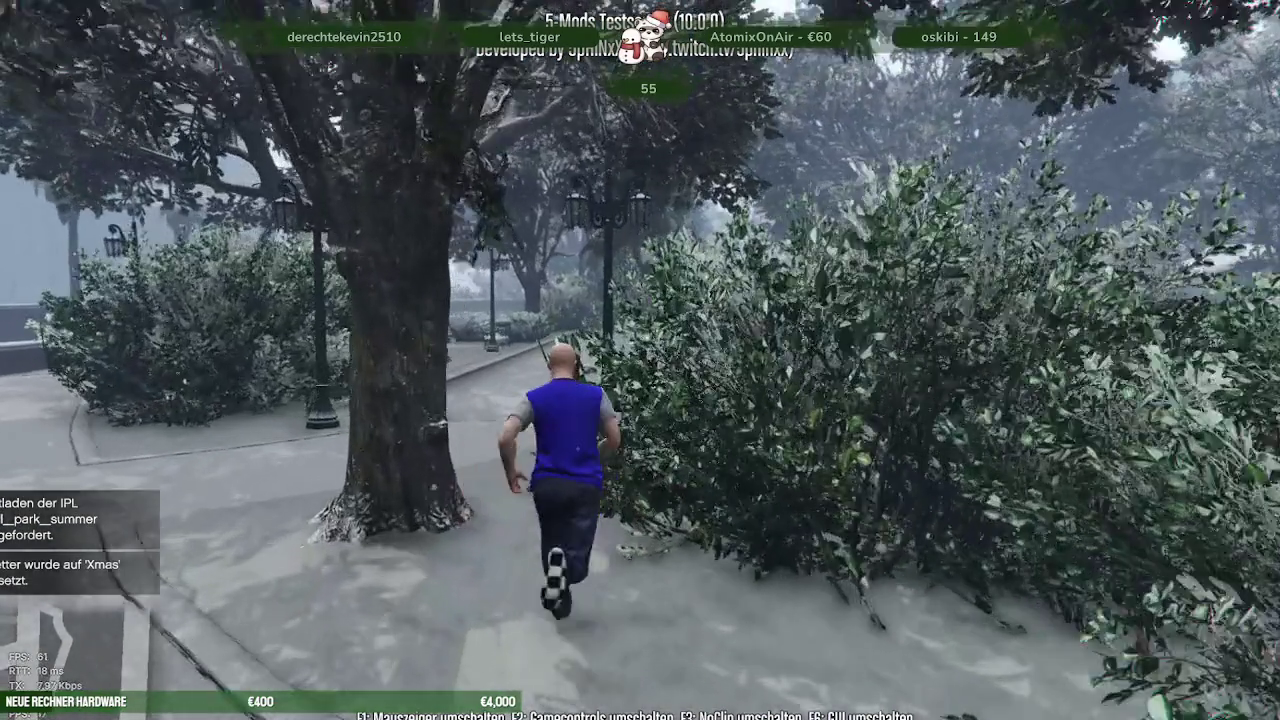
key("w")
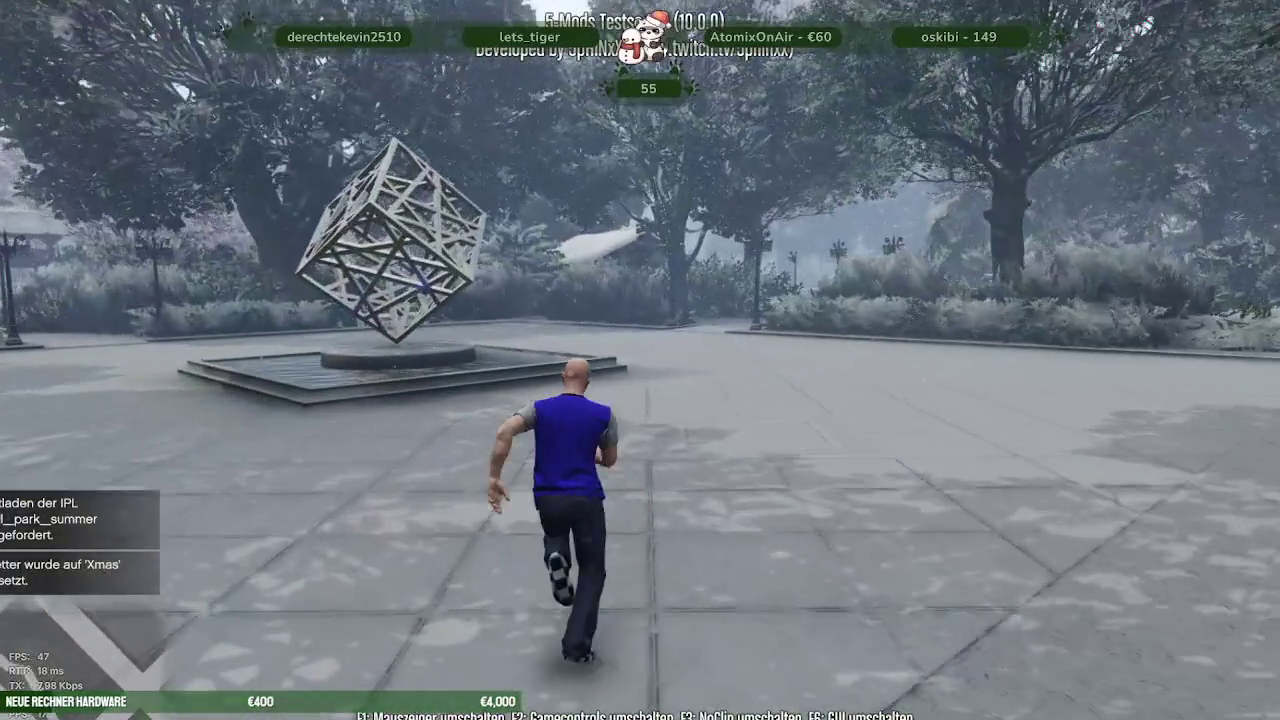
key("w")
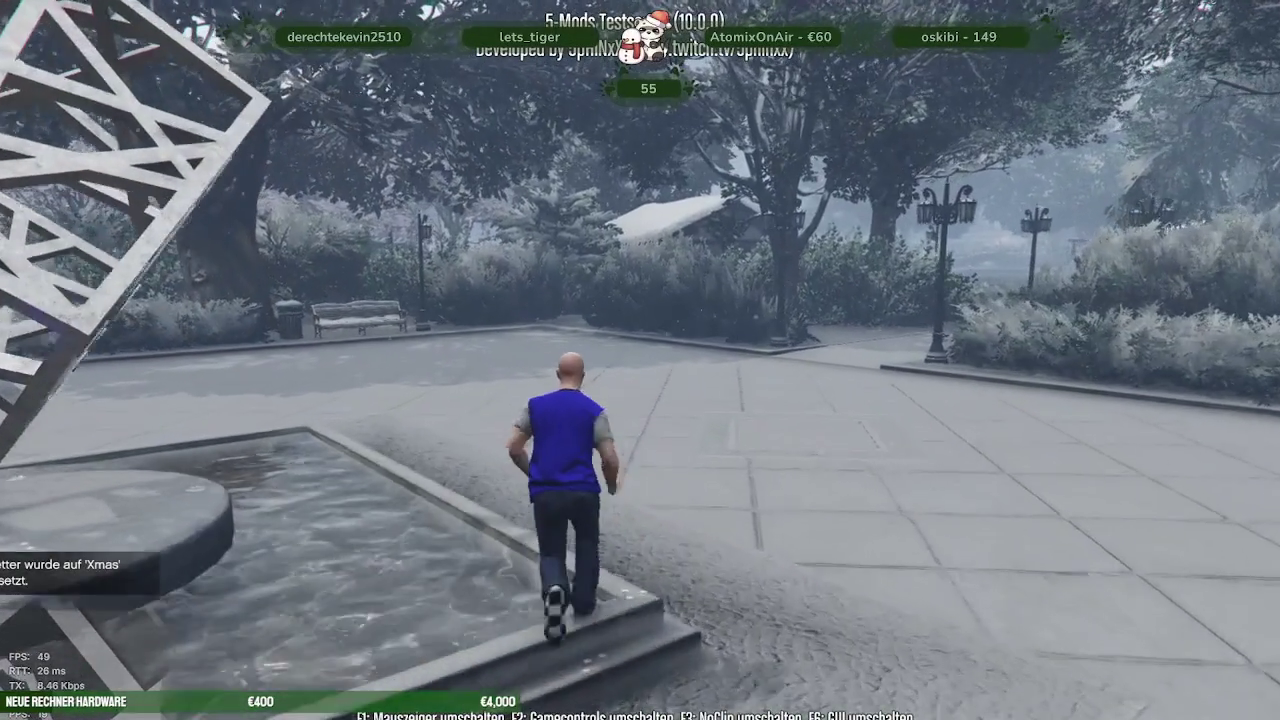
key("w")
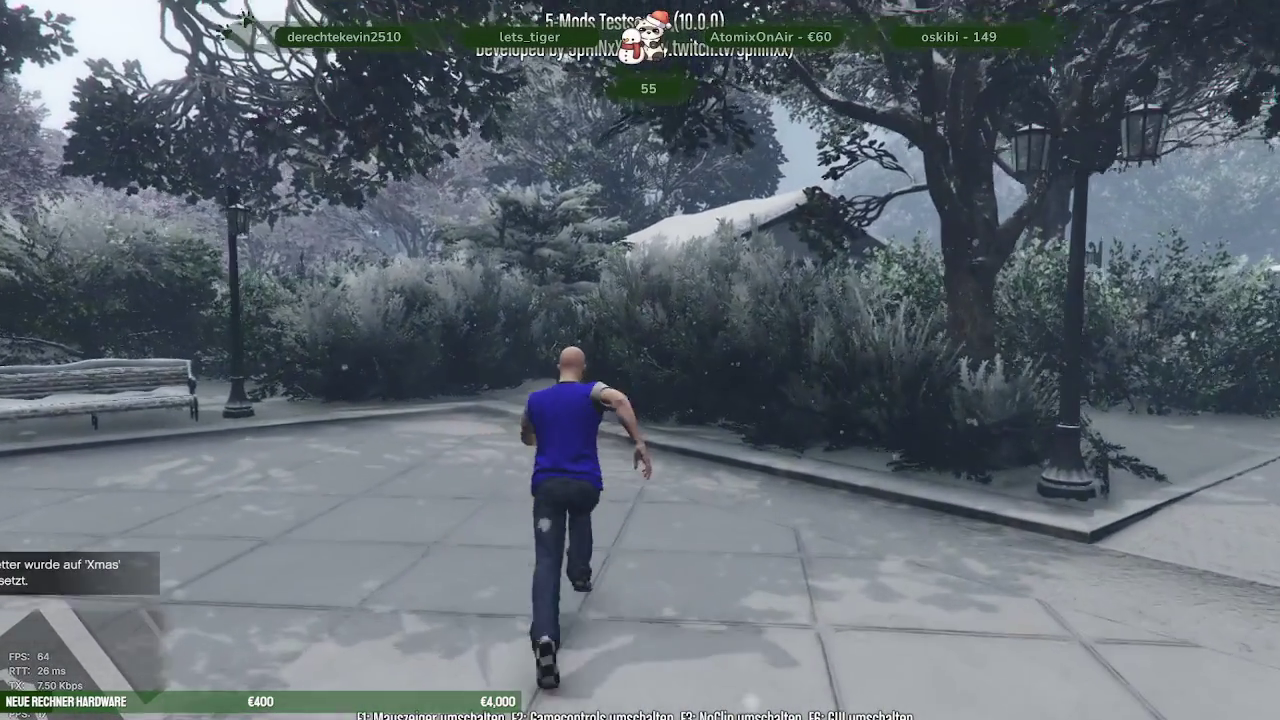
key("w")
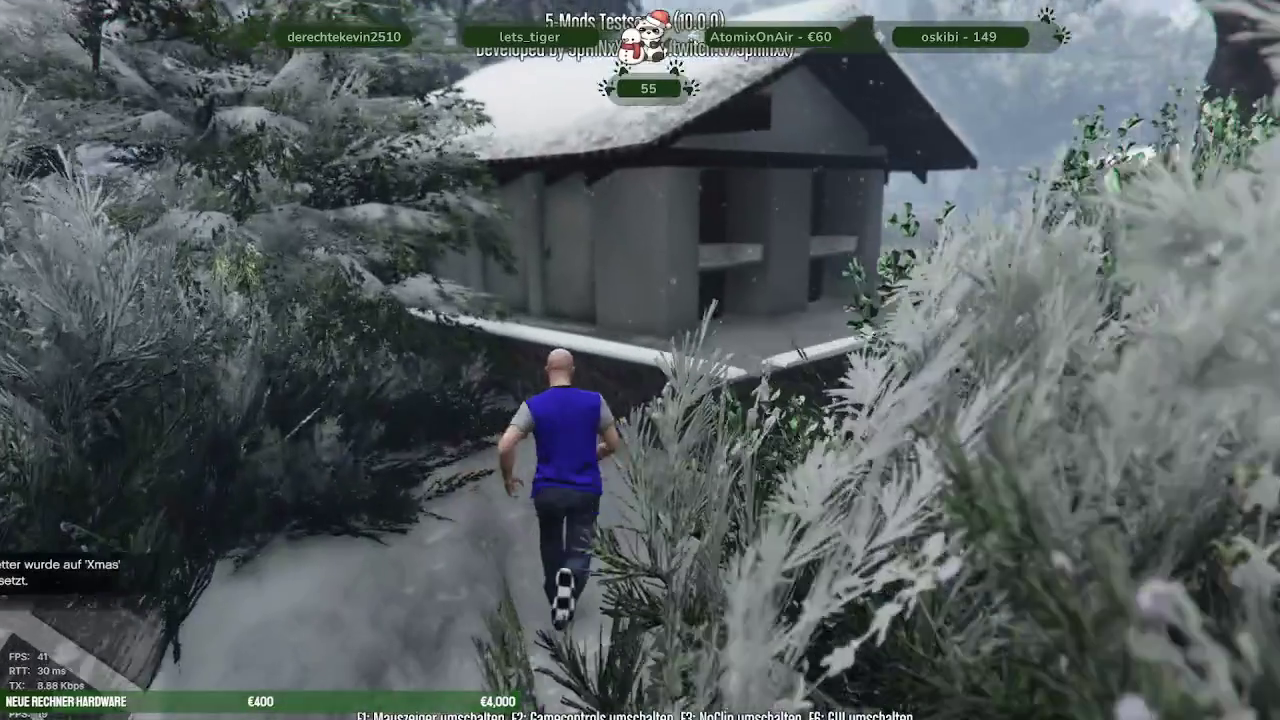
key("space")
key("w")
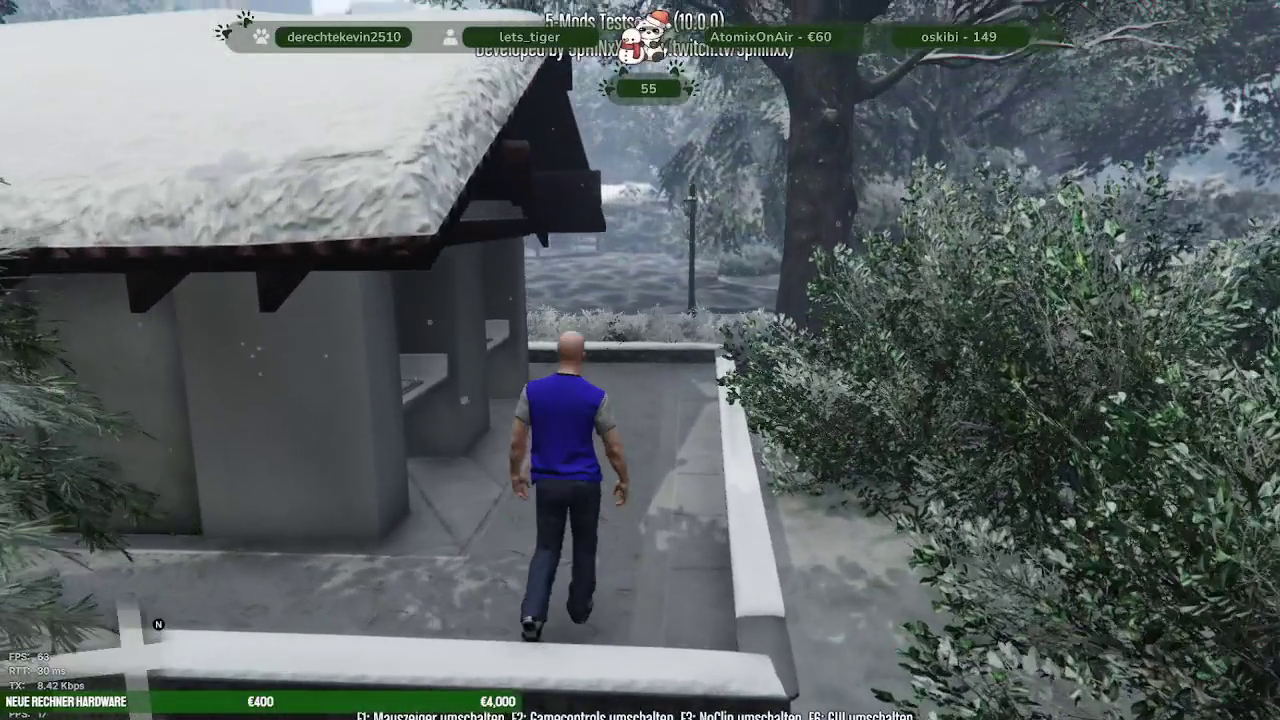
key("w")
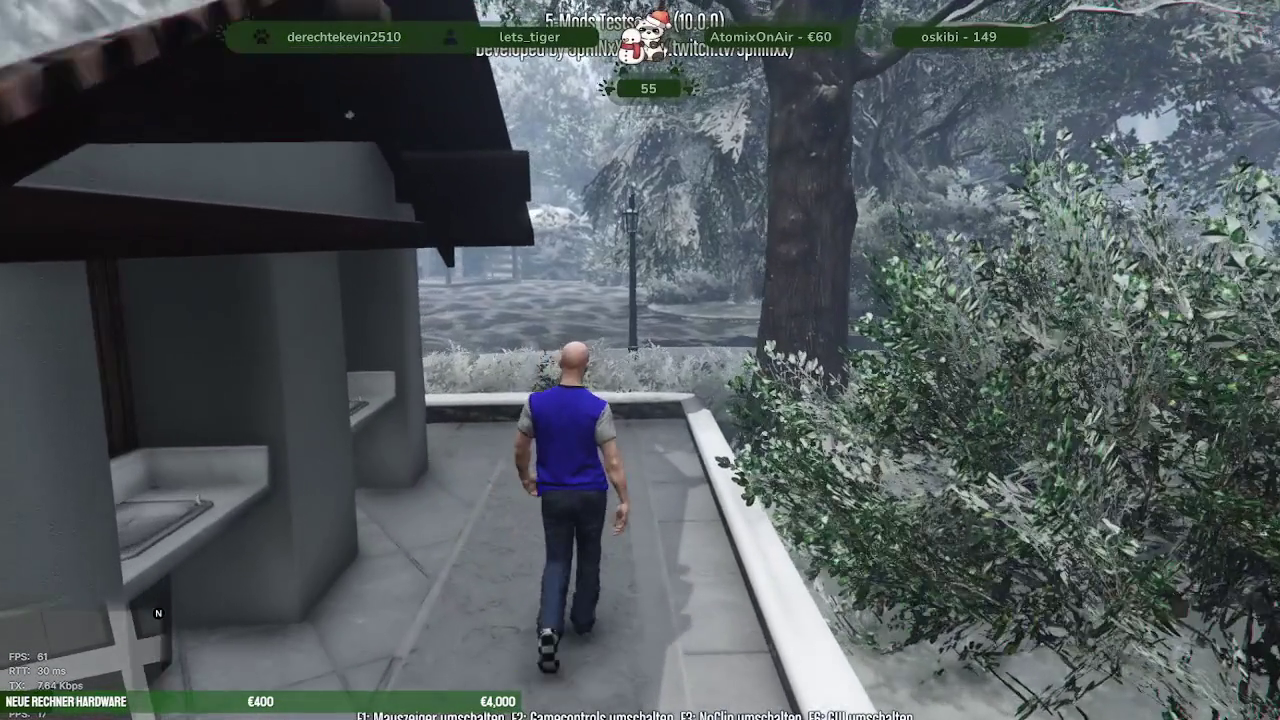
key("w")
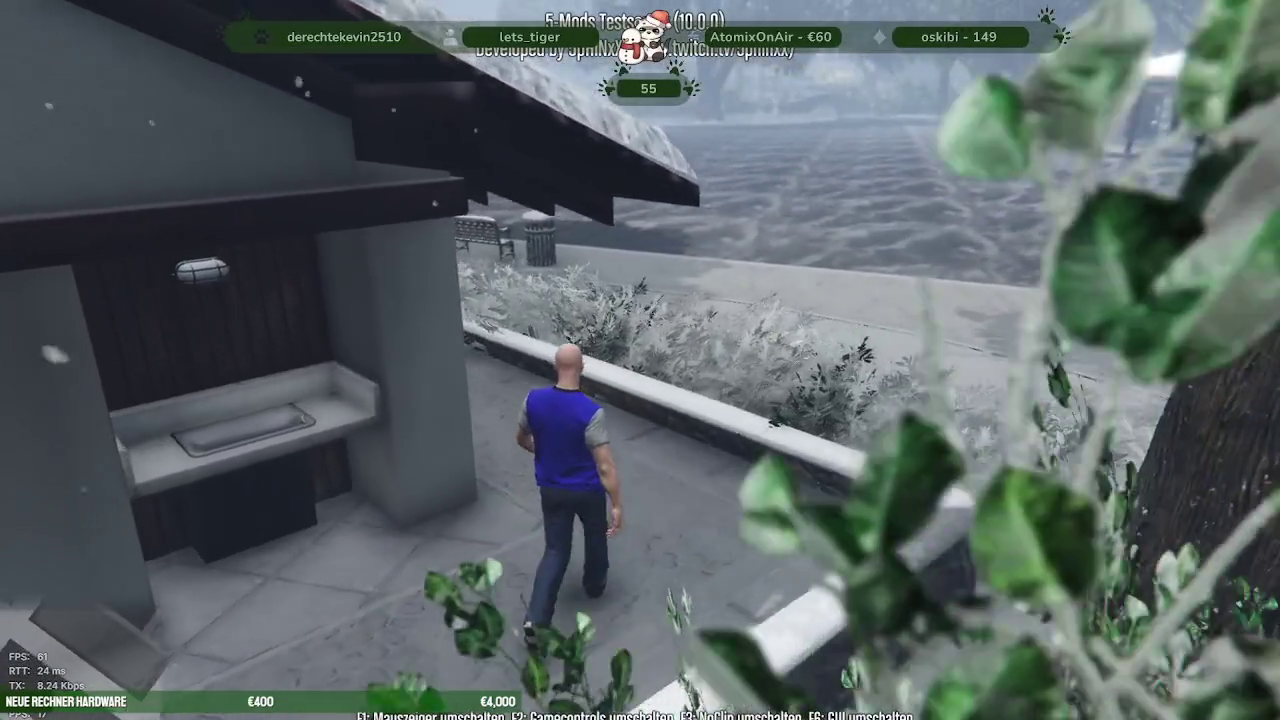
key("w")
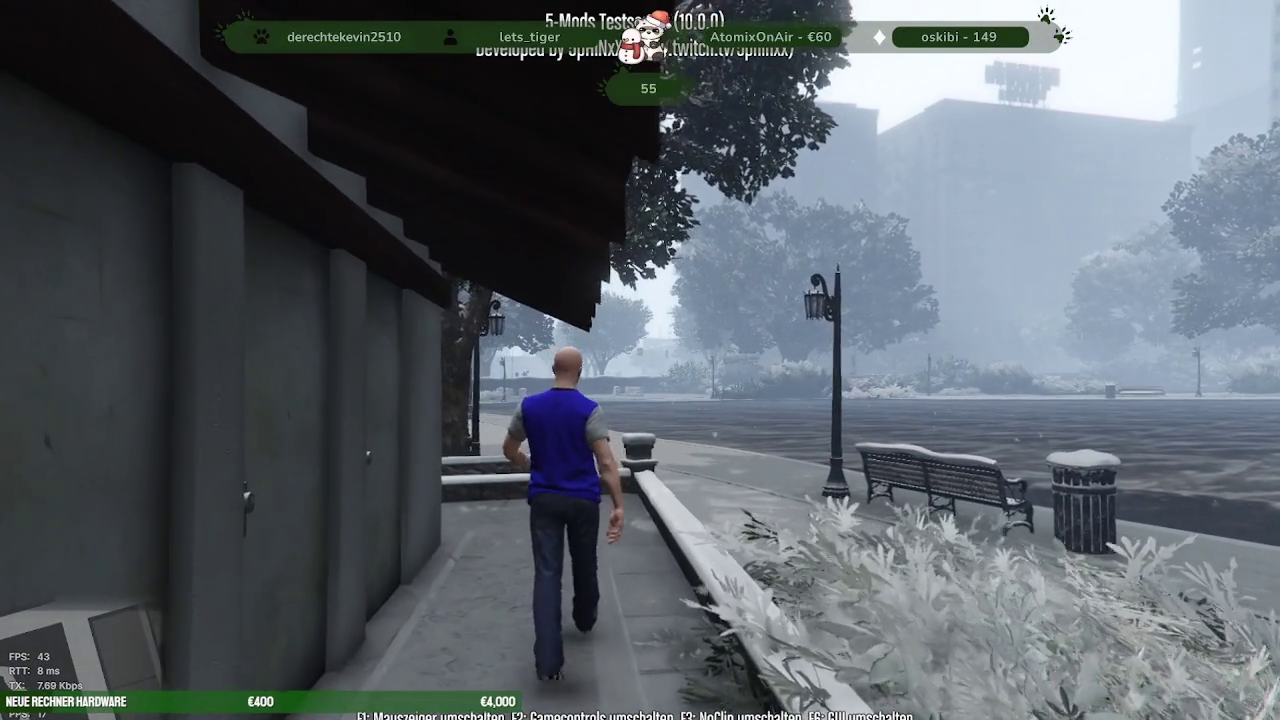
key("w")
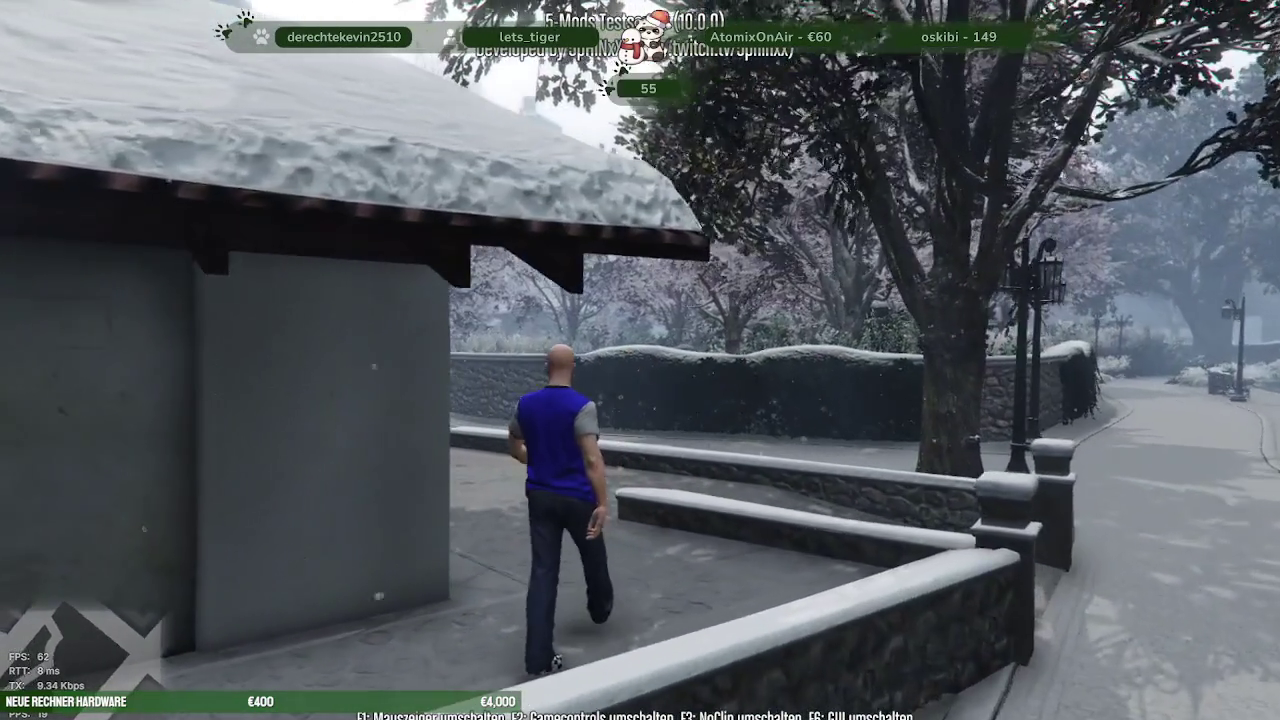
key("w")
key("w")
key("w")
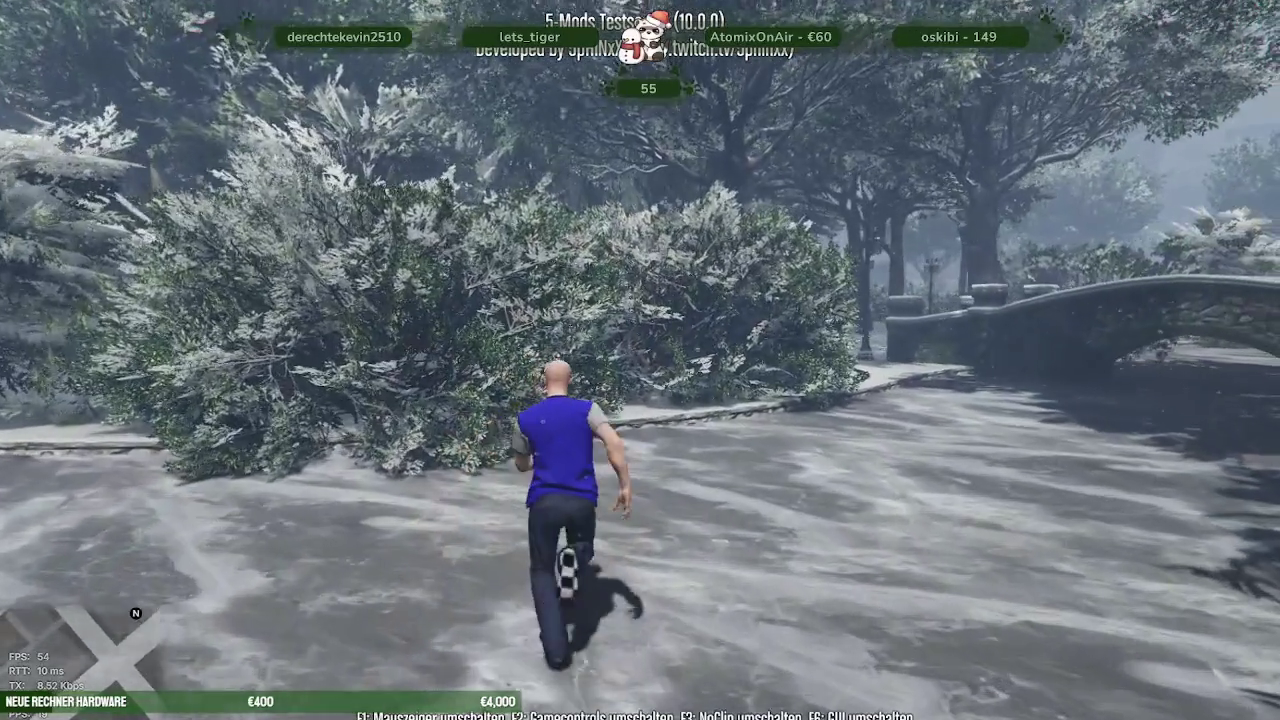
key("w")
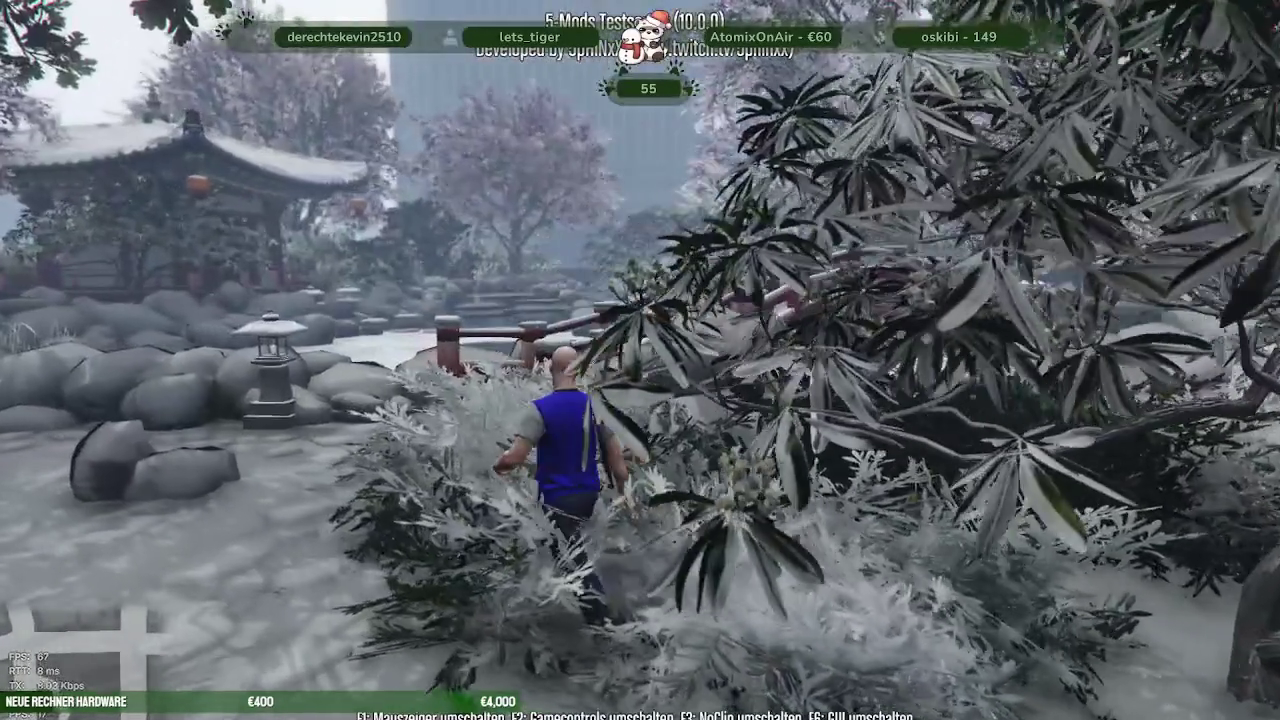
Cross the red bridge toward the pagoda and vault the railing into the snowy garden
key("w")
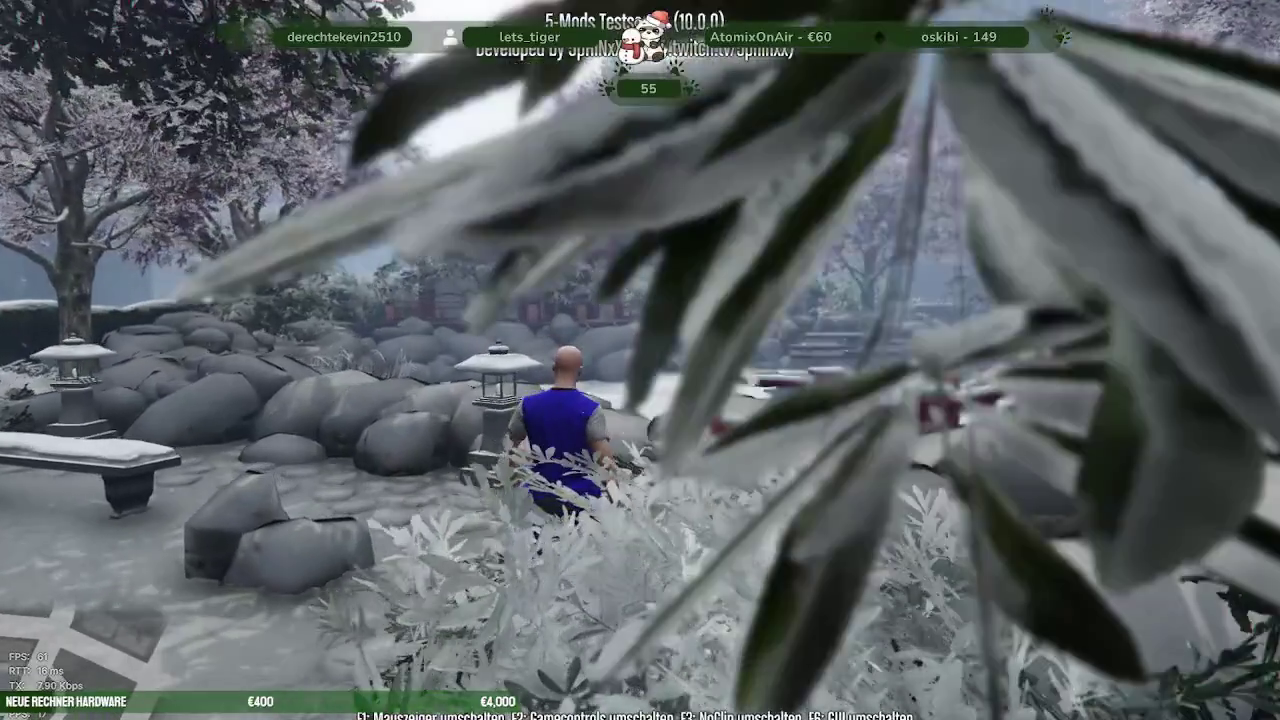
key("w")
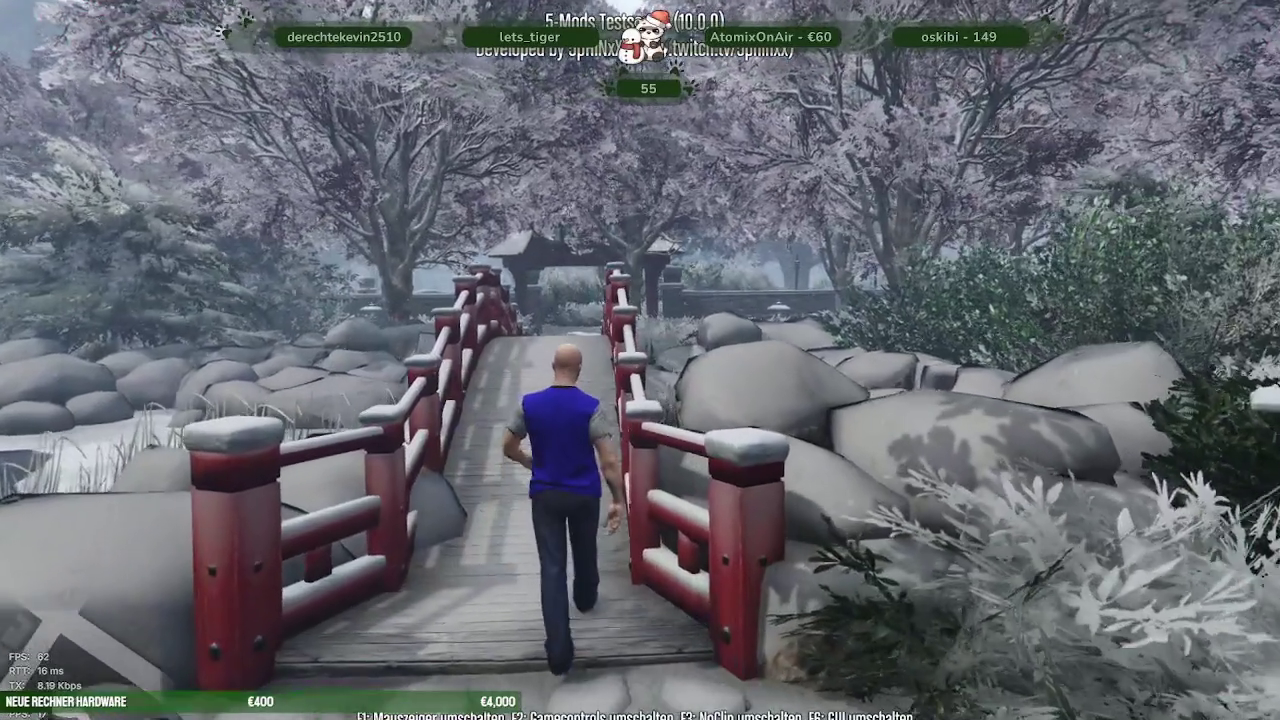
key("w")
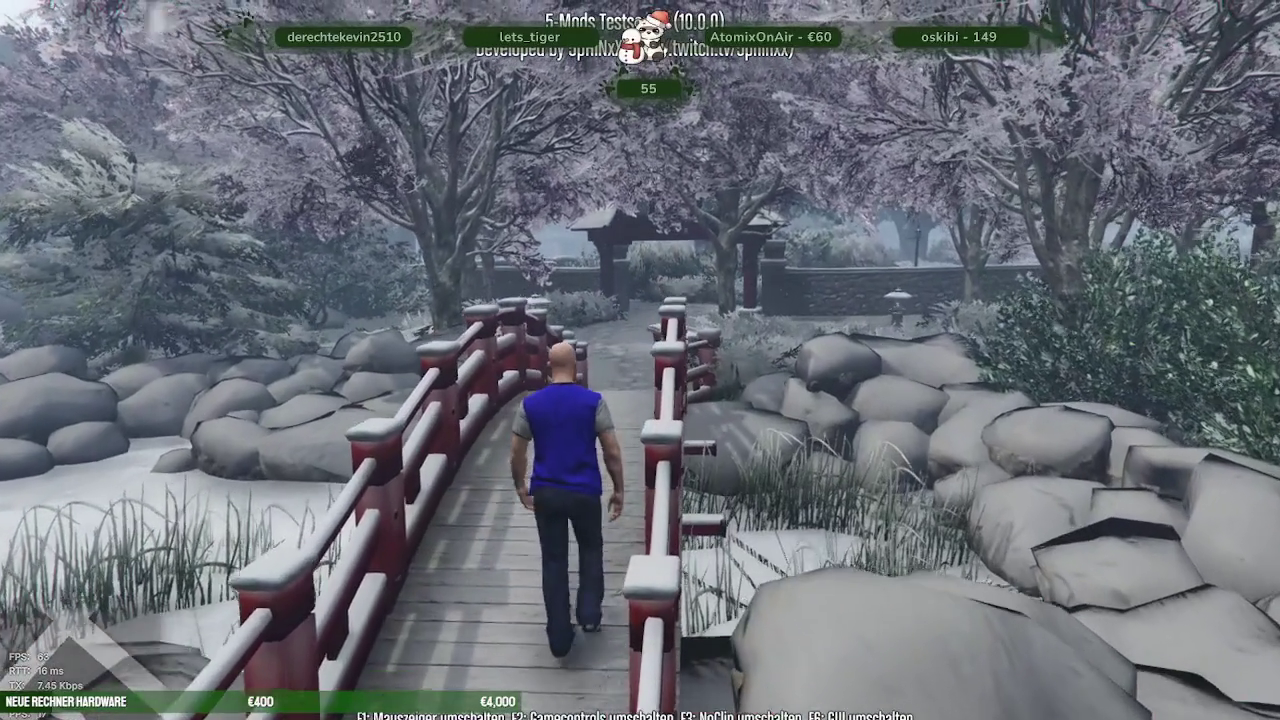
key("w")
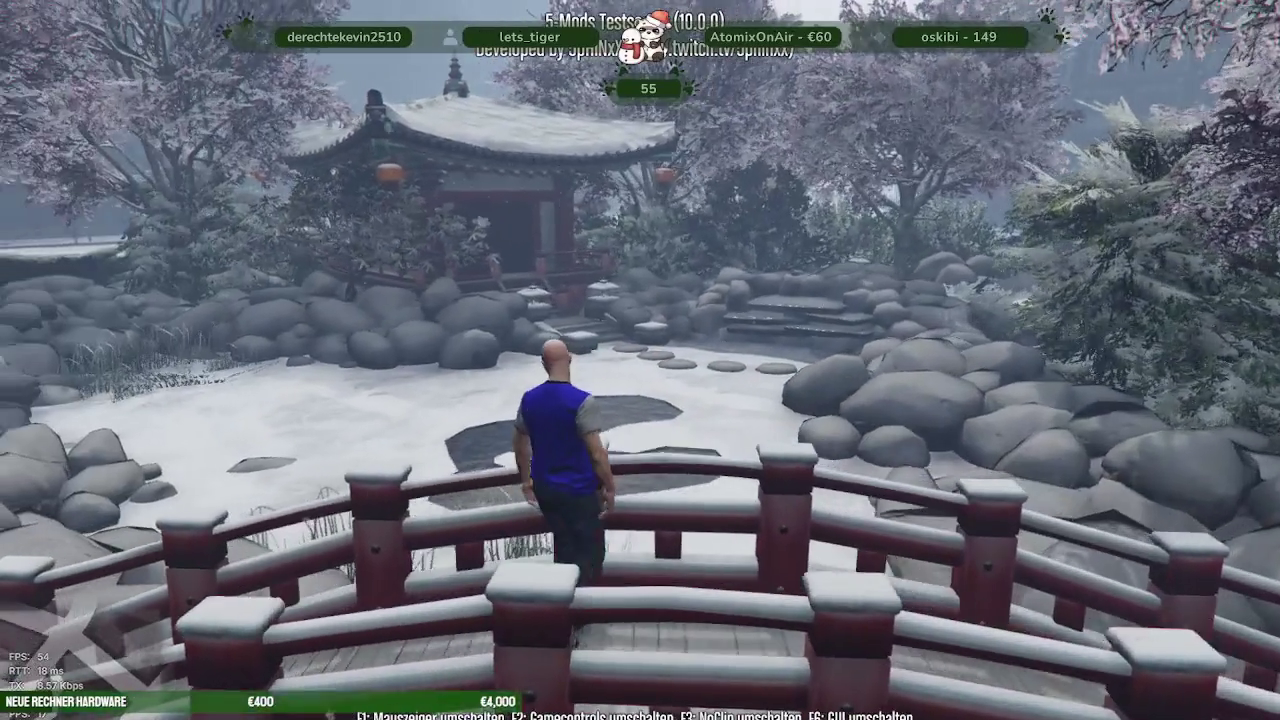
key("space")
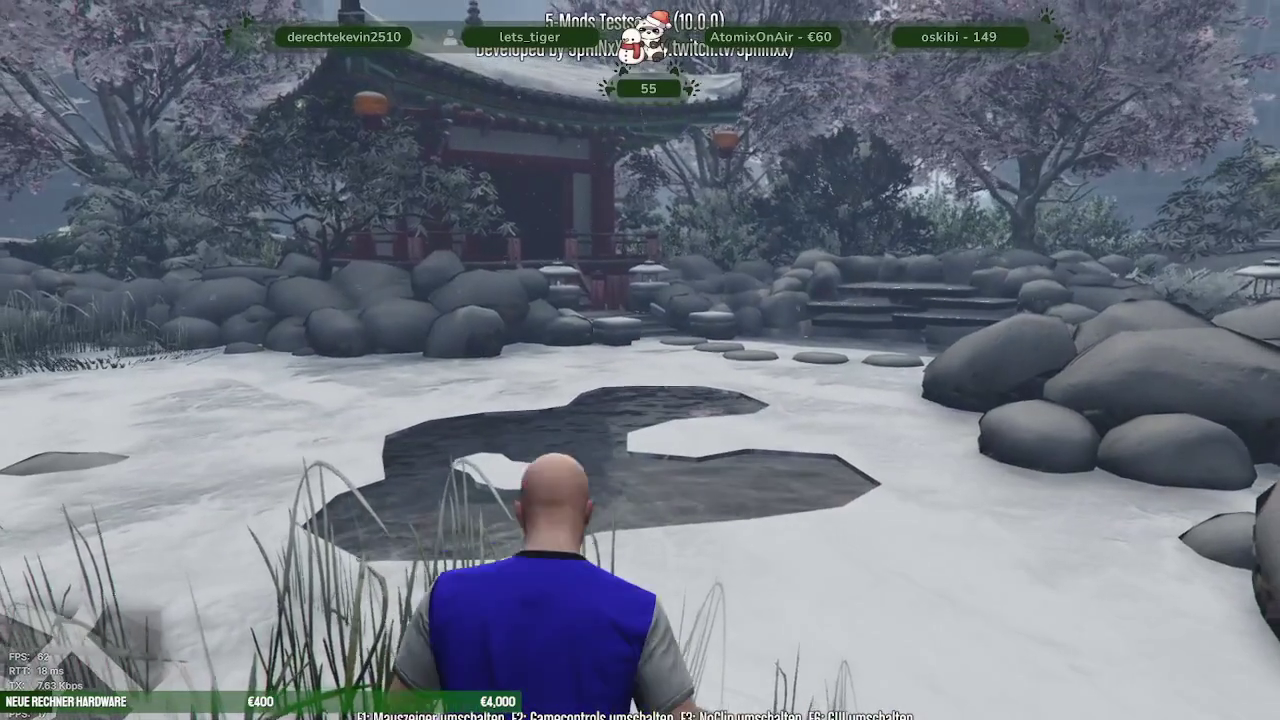
Walk through the snowy garden over the stepping stones onto the pagoda's wooden stairs
key("w")
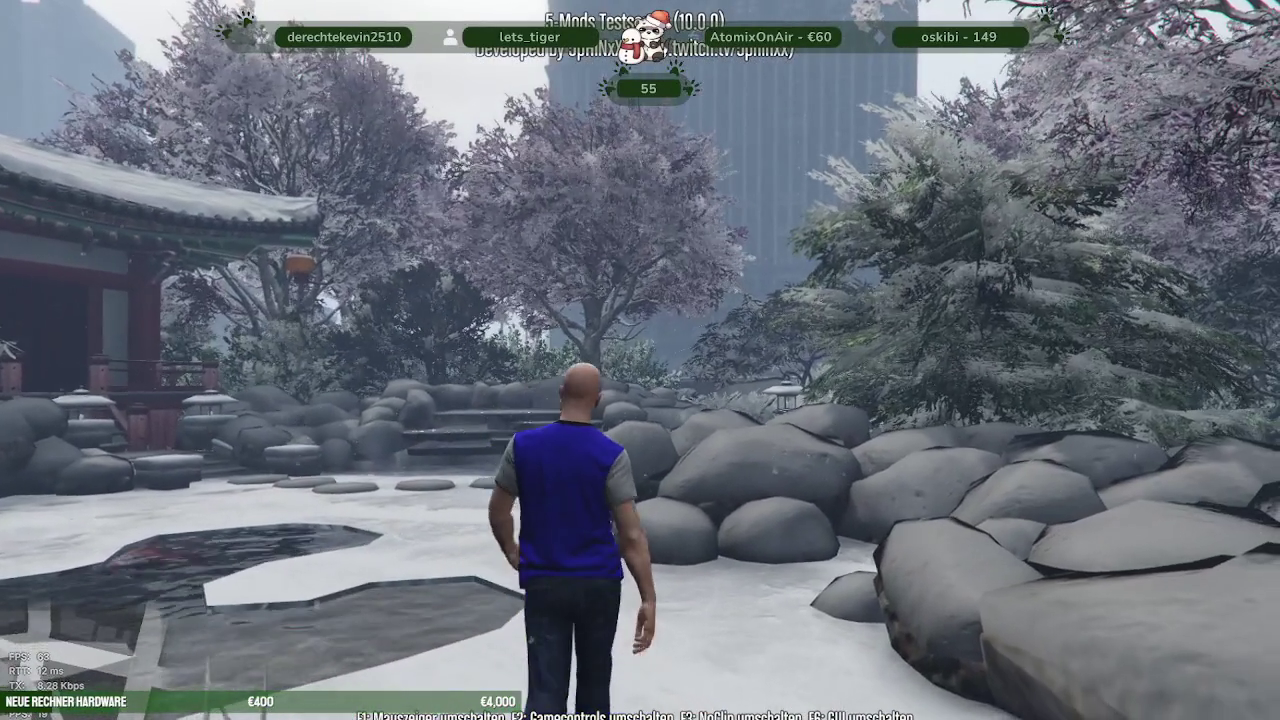
key("w")
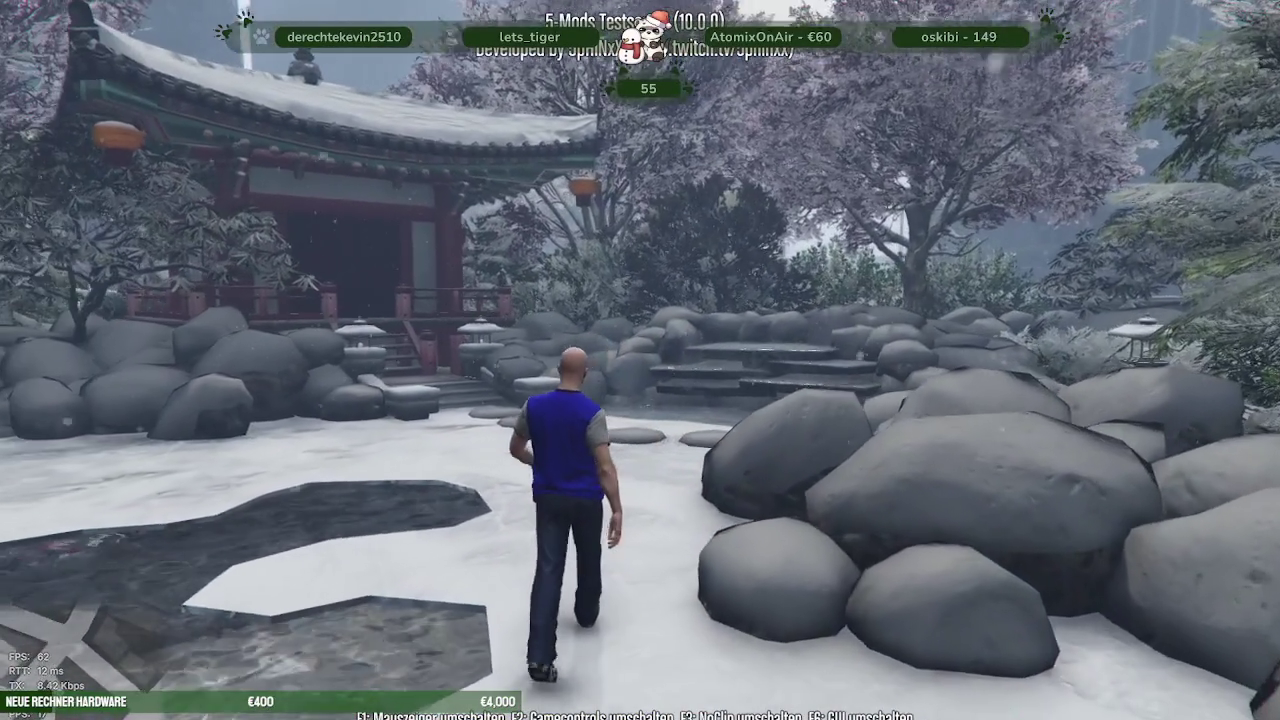
key("w")
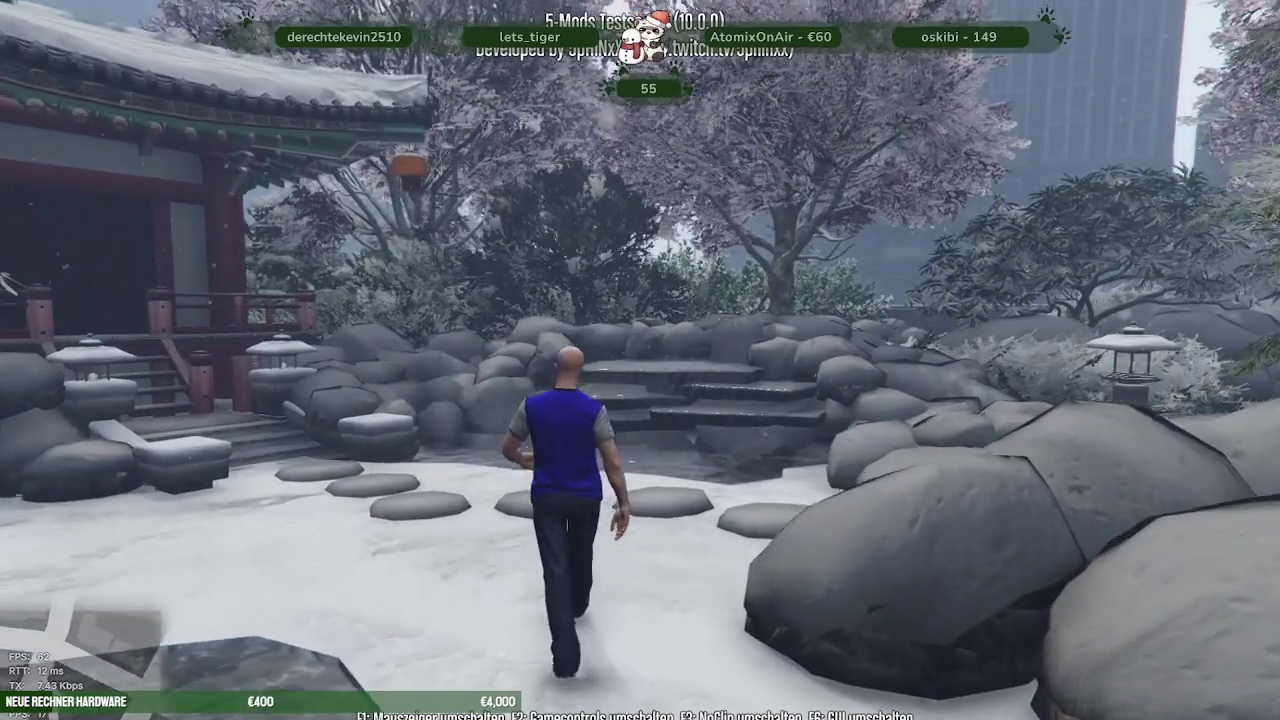
key("w")
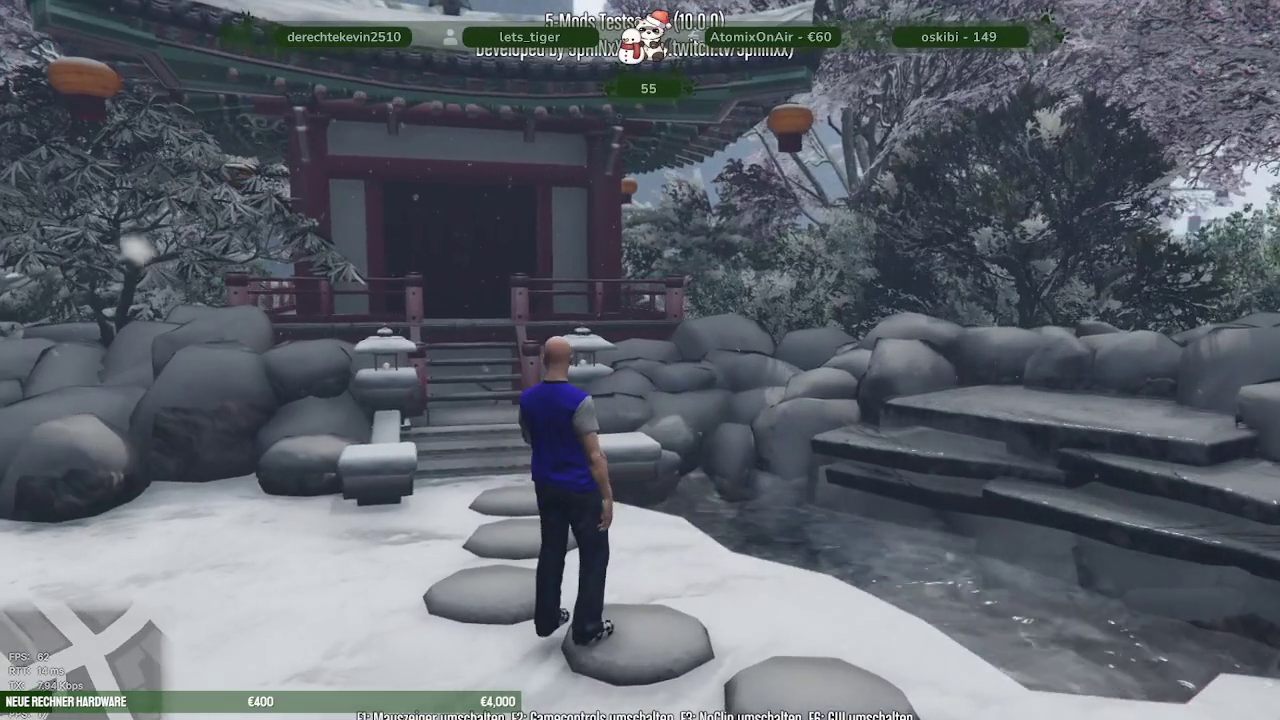
key("w")
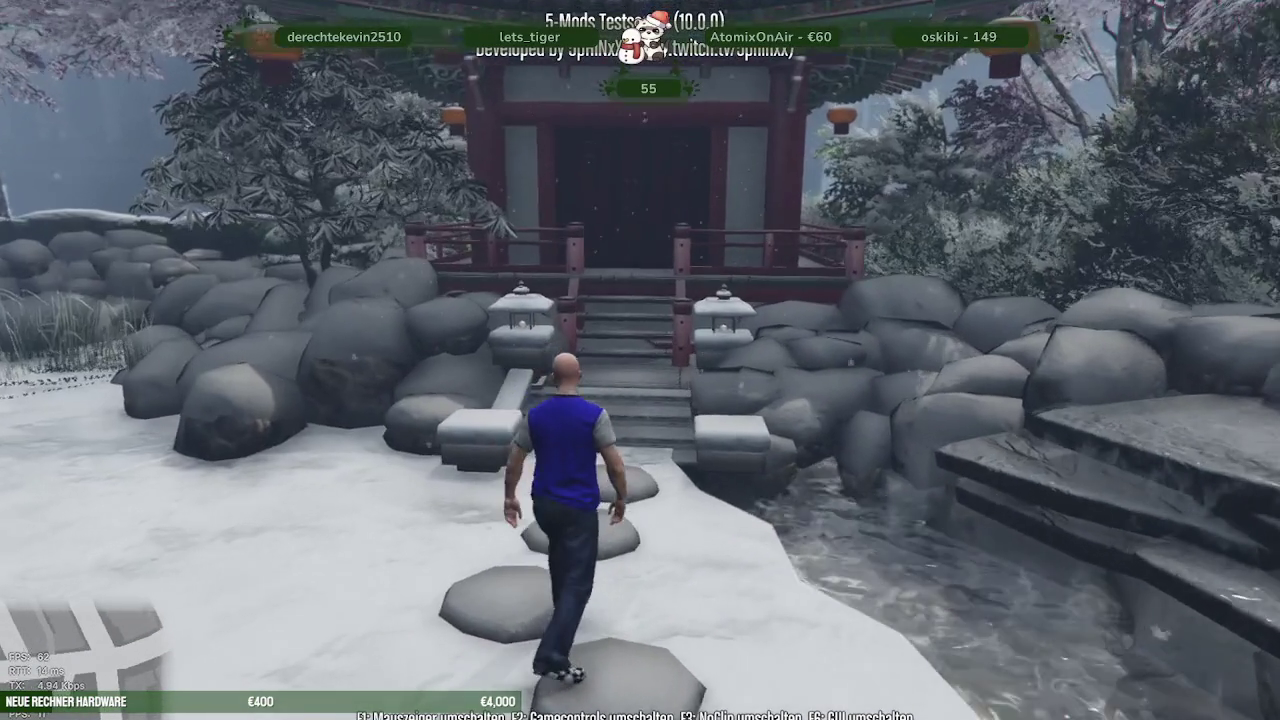
key("w")
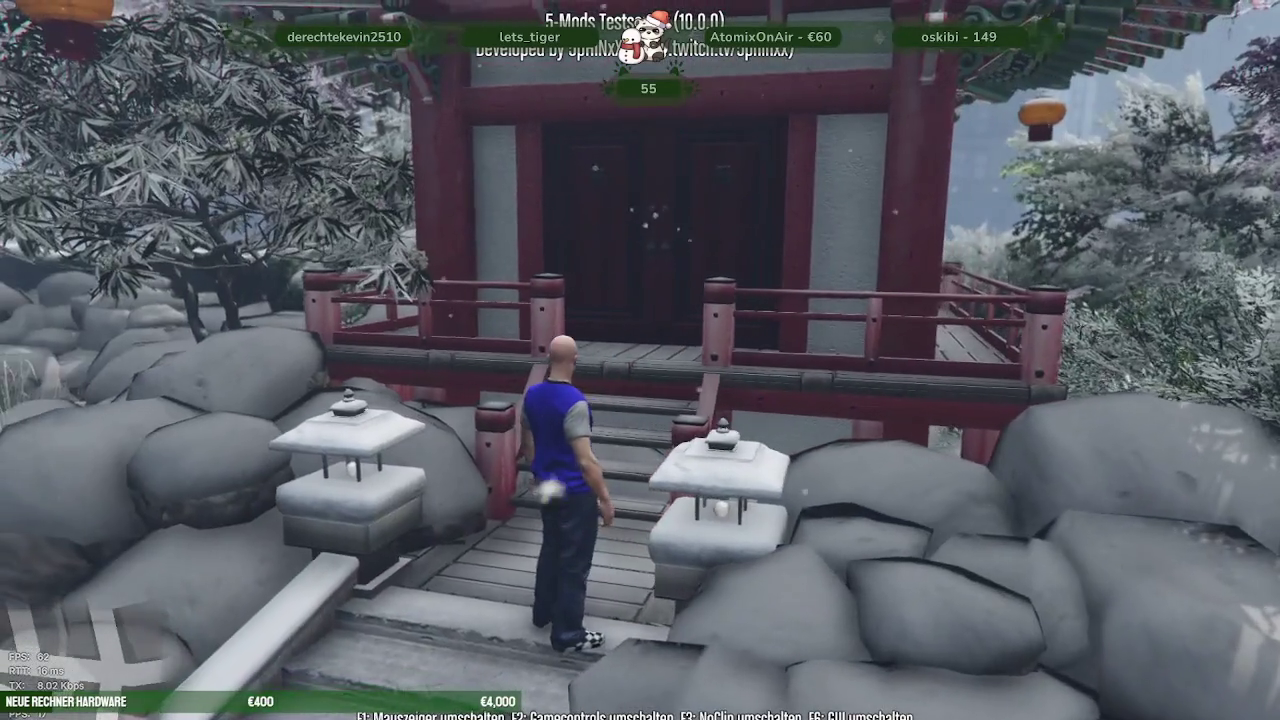
Turn away from the pagoda and follow the stepping-stone path past the lanterns
key("d")
key("d")
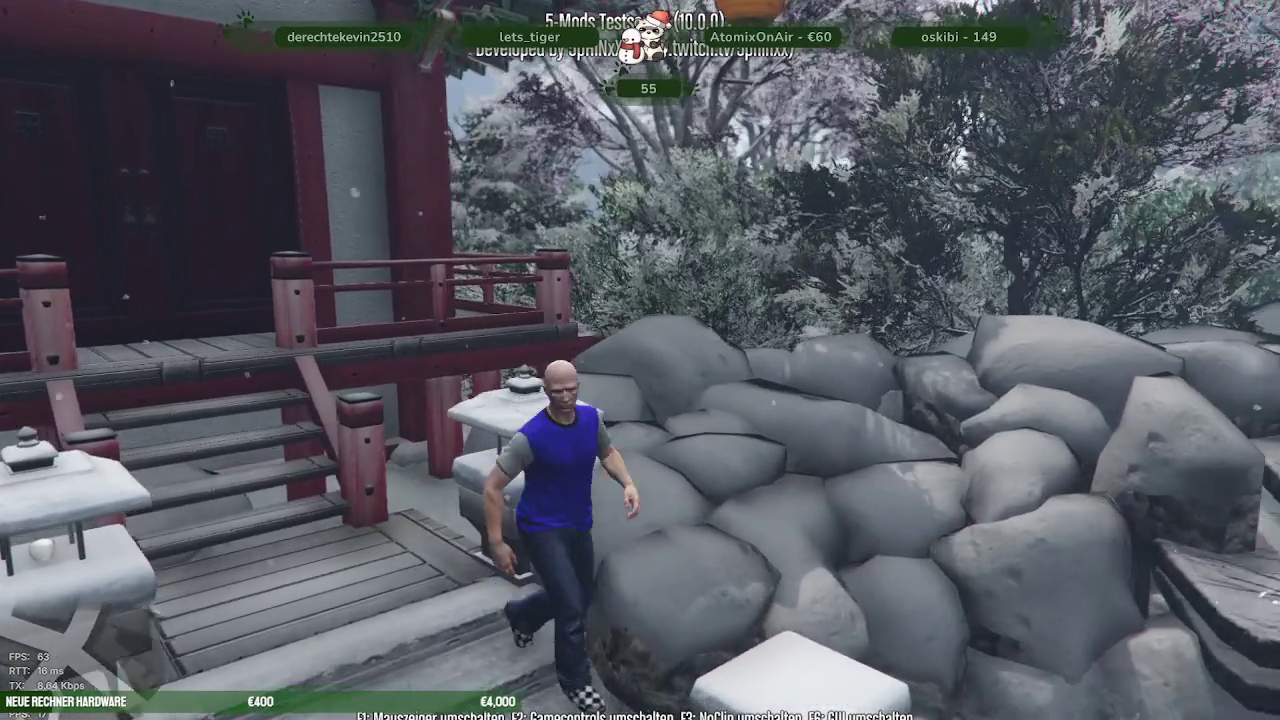
key("w")
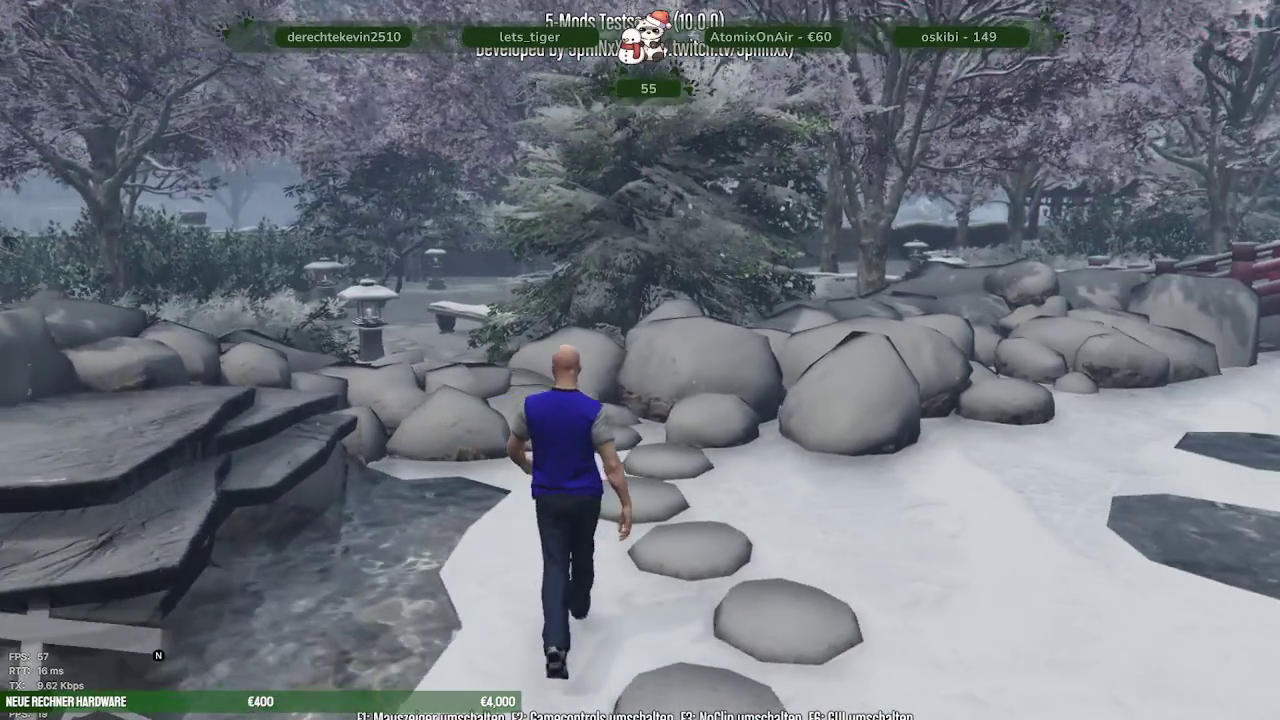
key("w")
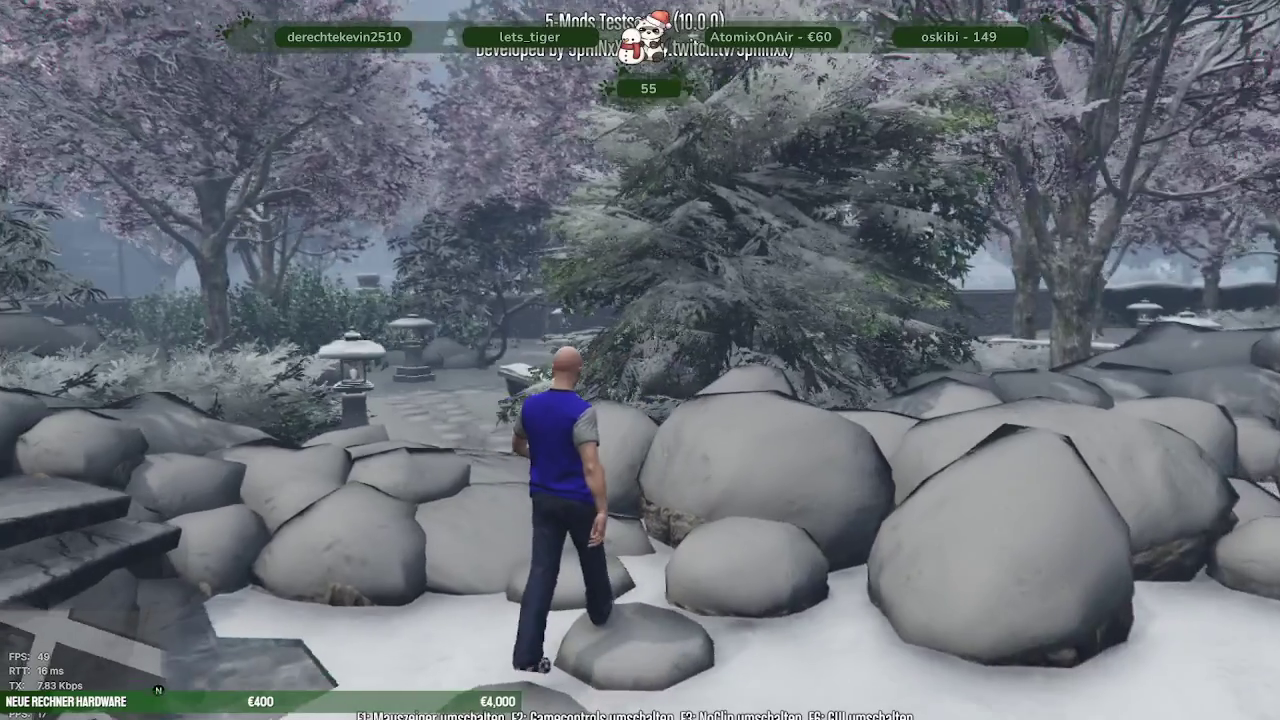
key("w")
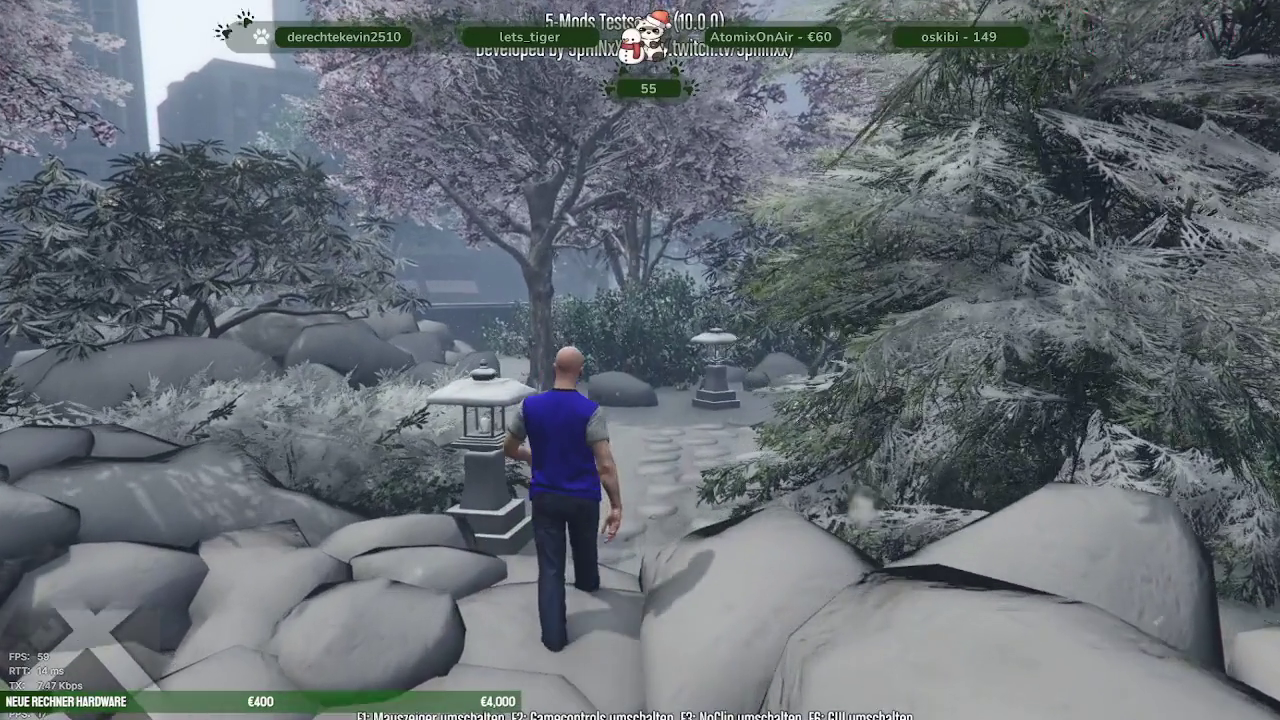
key("w")
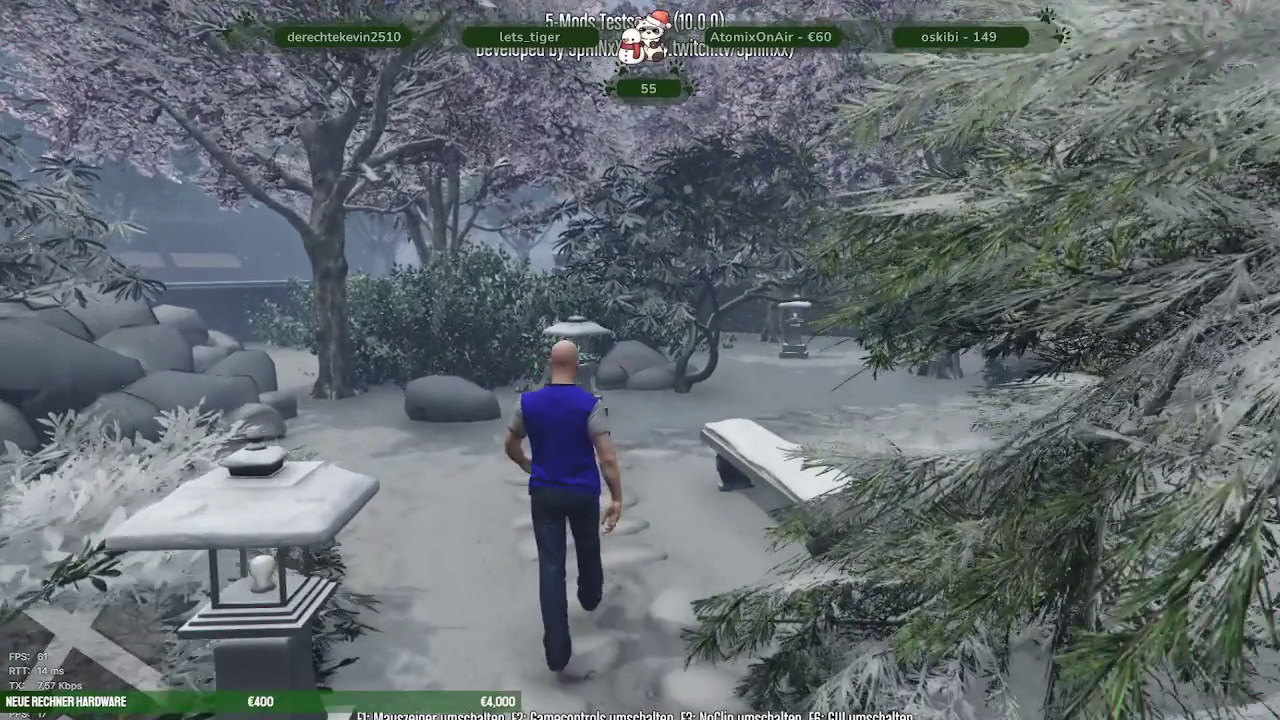
key("w")
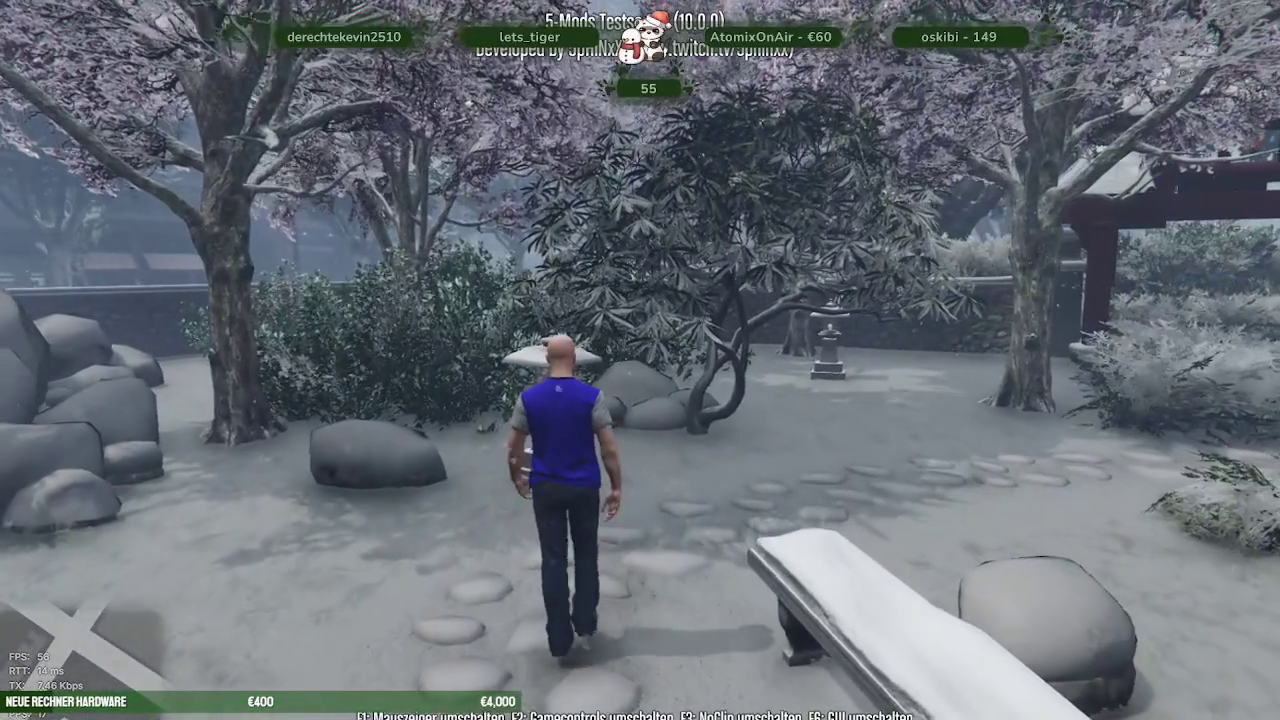
key("w")
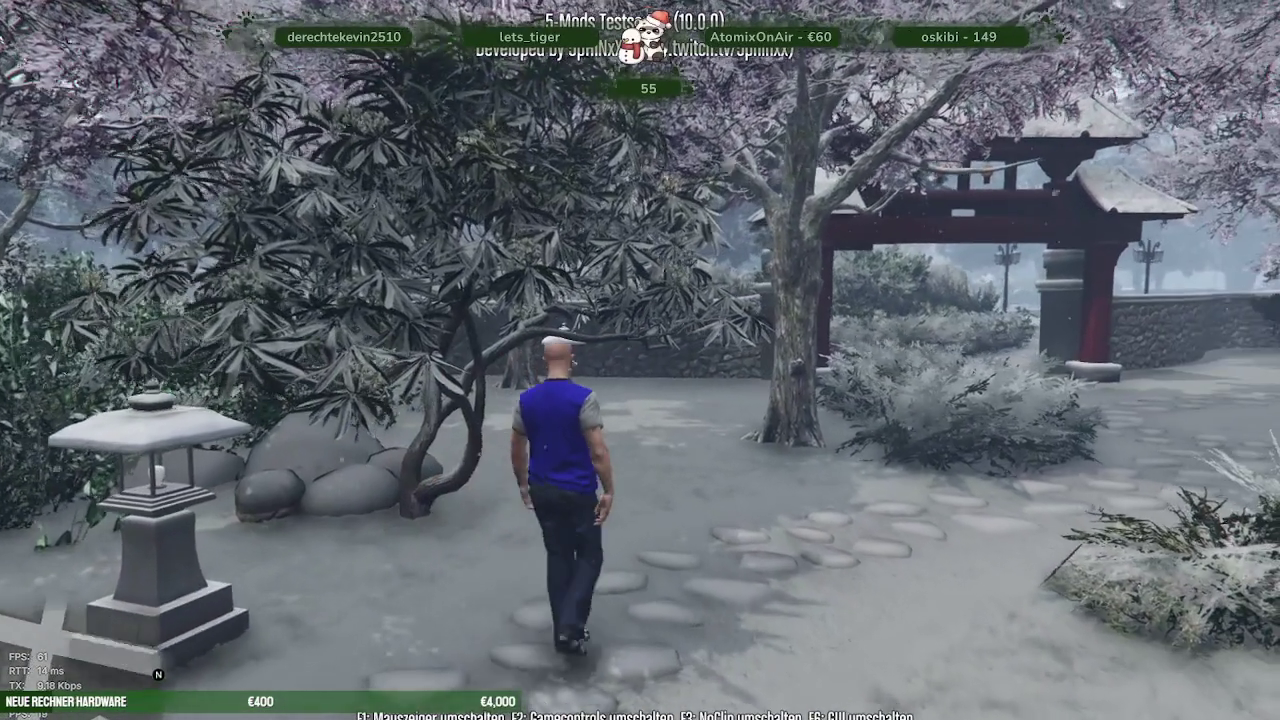
Walk along the path and through the snowy red torii gate
key("w")
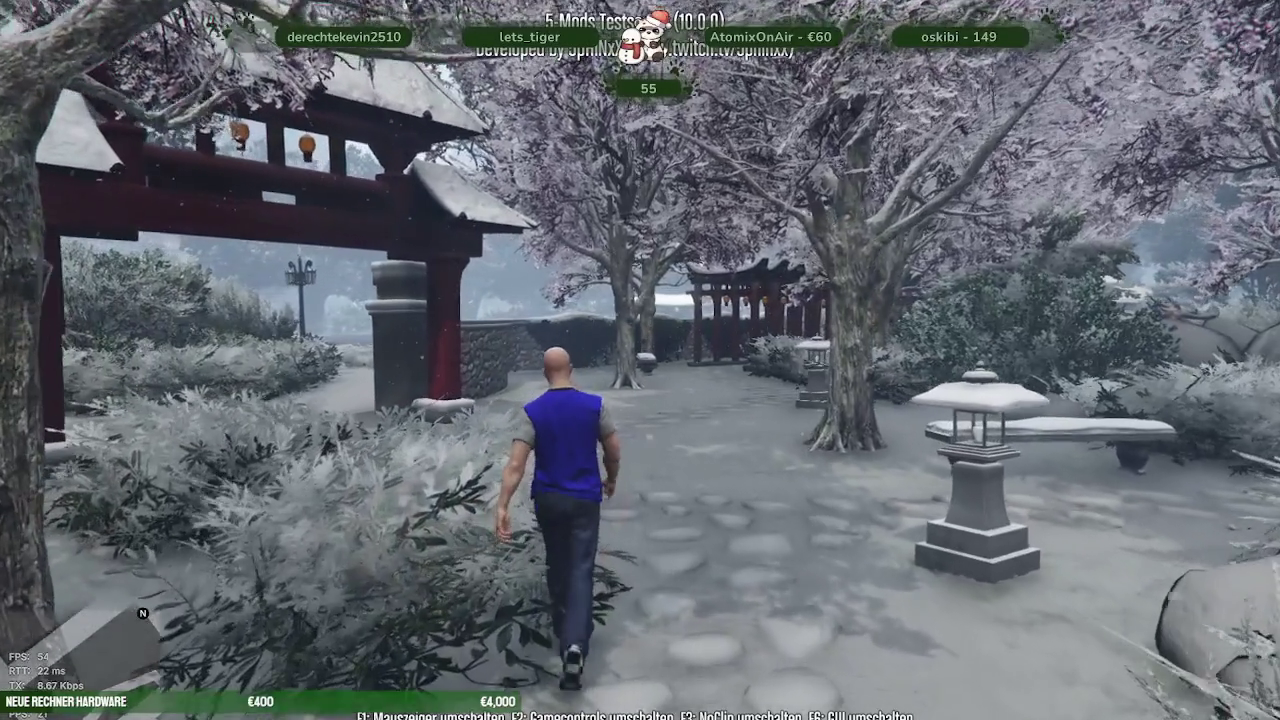
key("w")
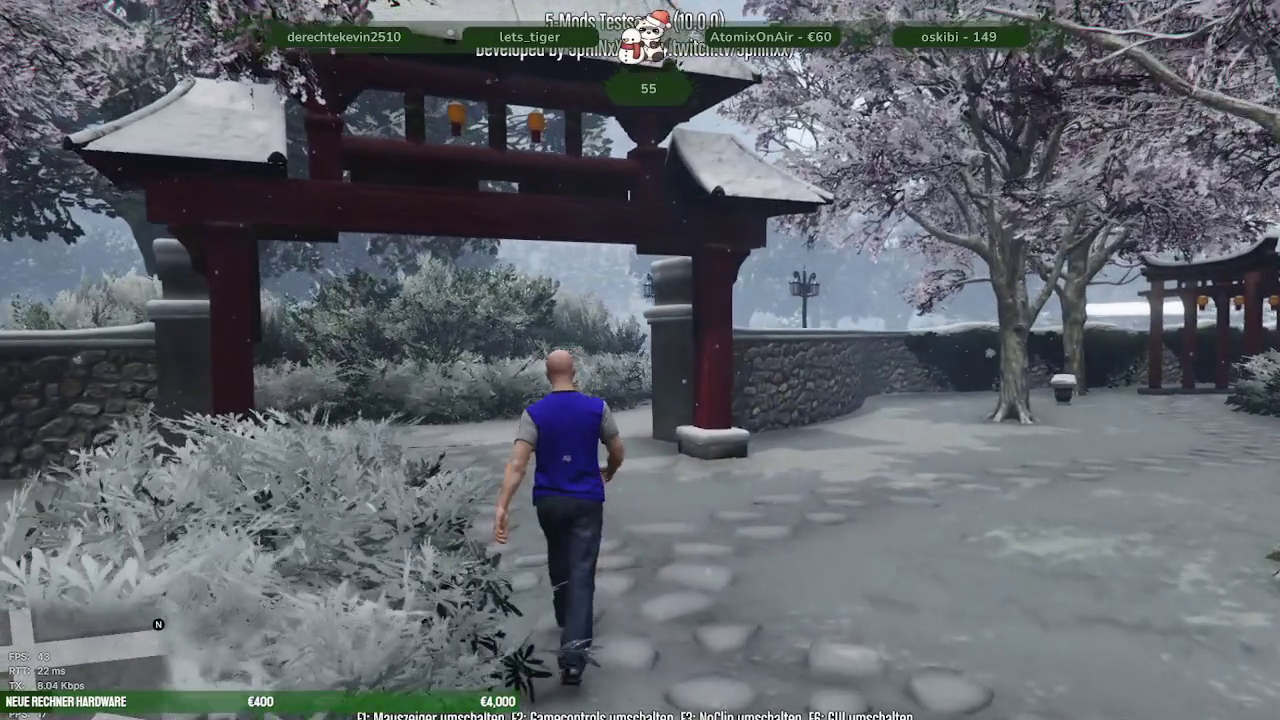
key("w")
key("w")
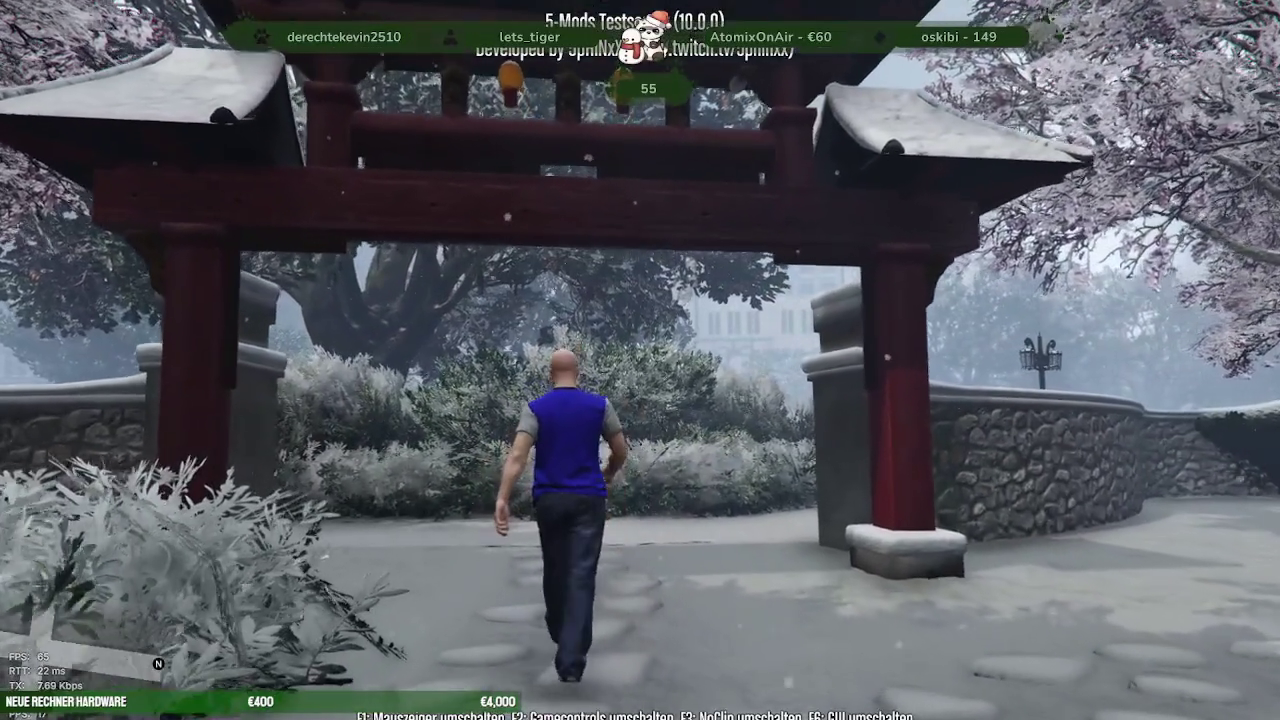
key("w")
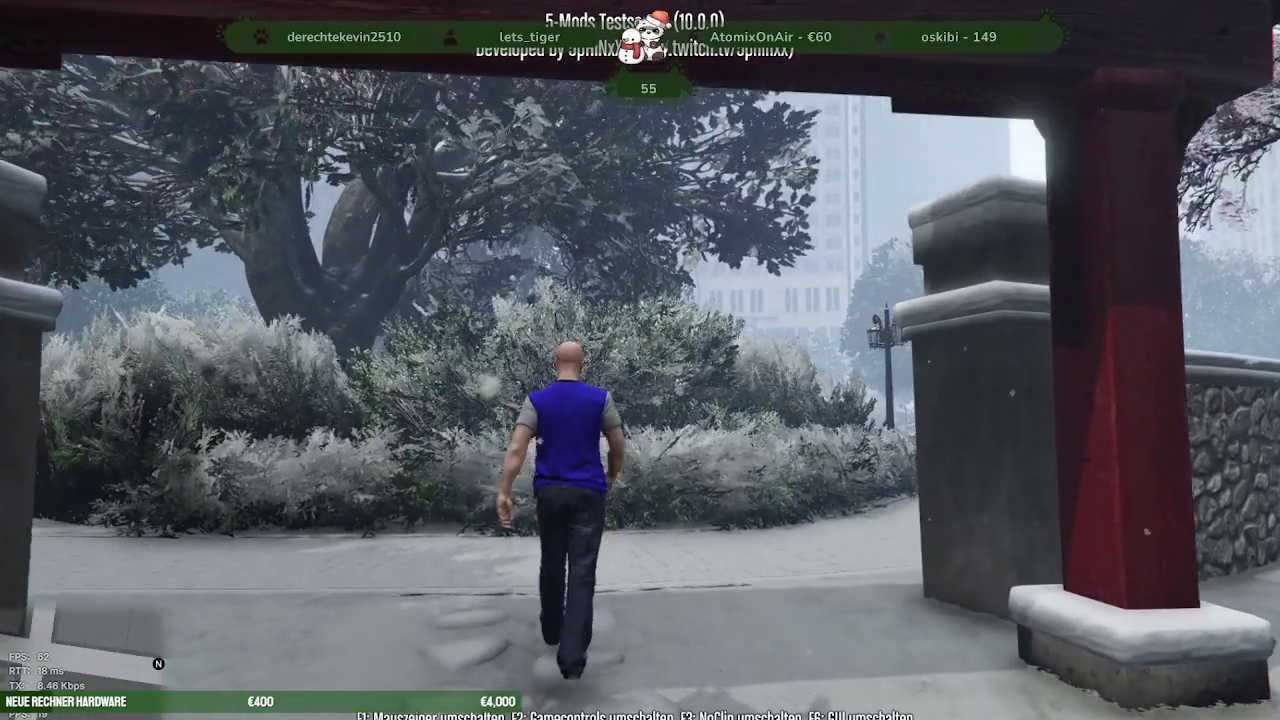
Run along the curved walkway toward the pond, then switch to noclip with F3 and fly high above the city
key("w")
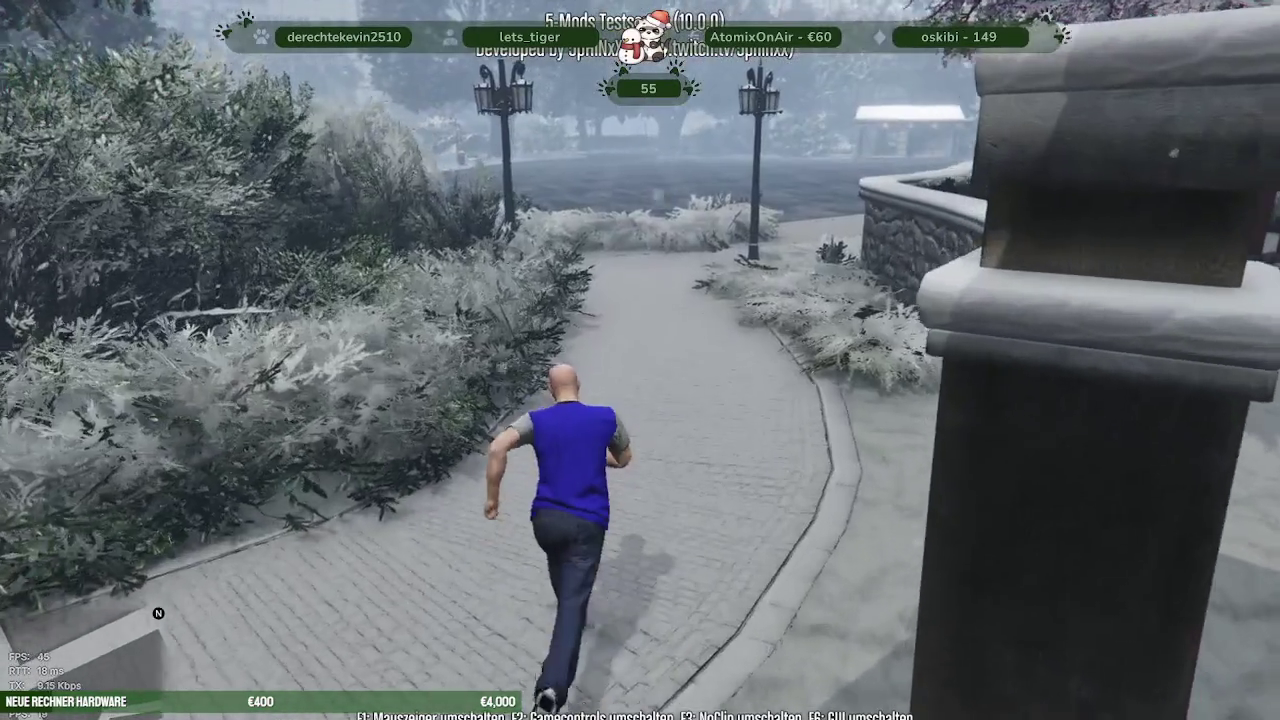
key("w")
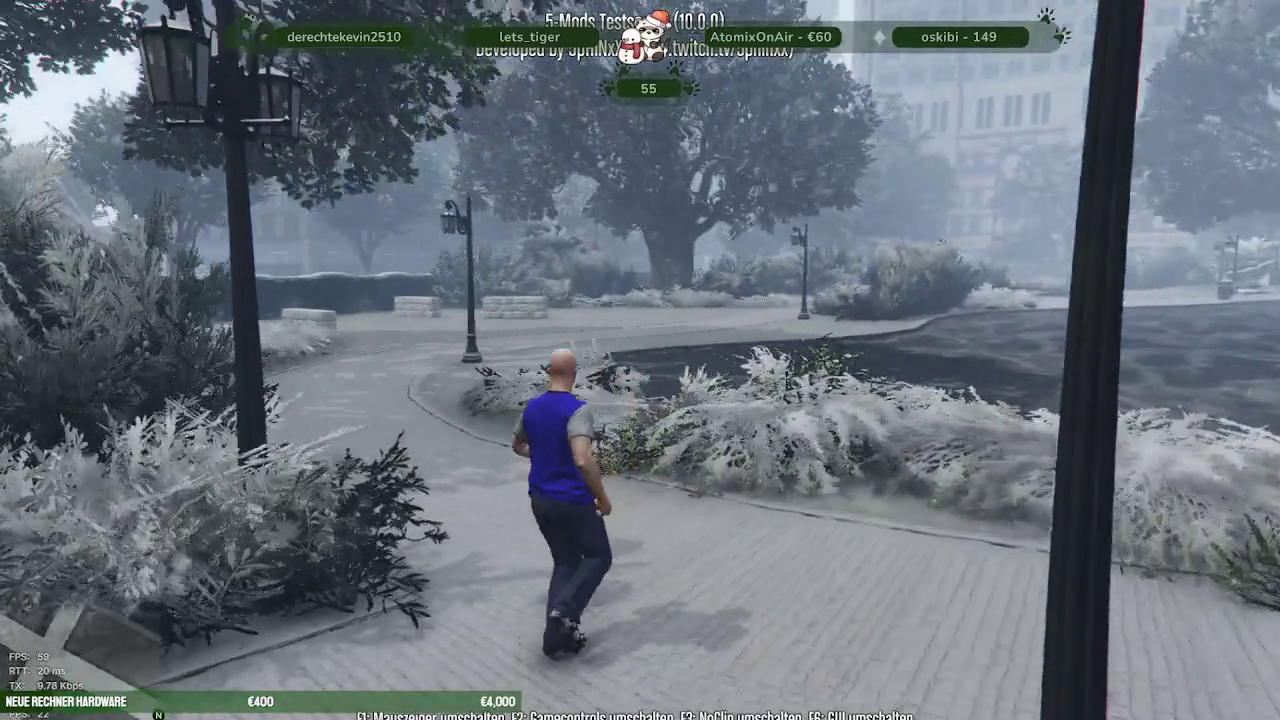
key("w")
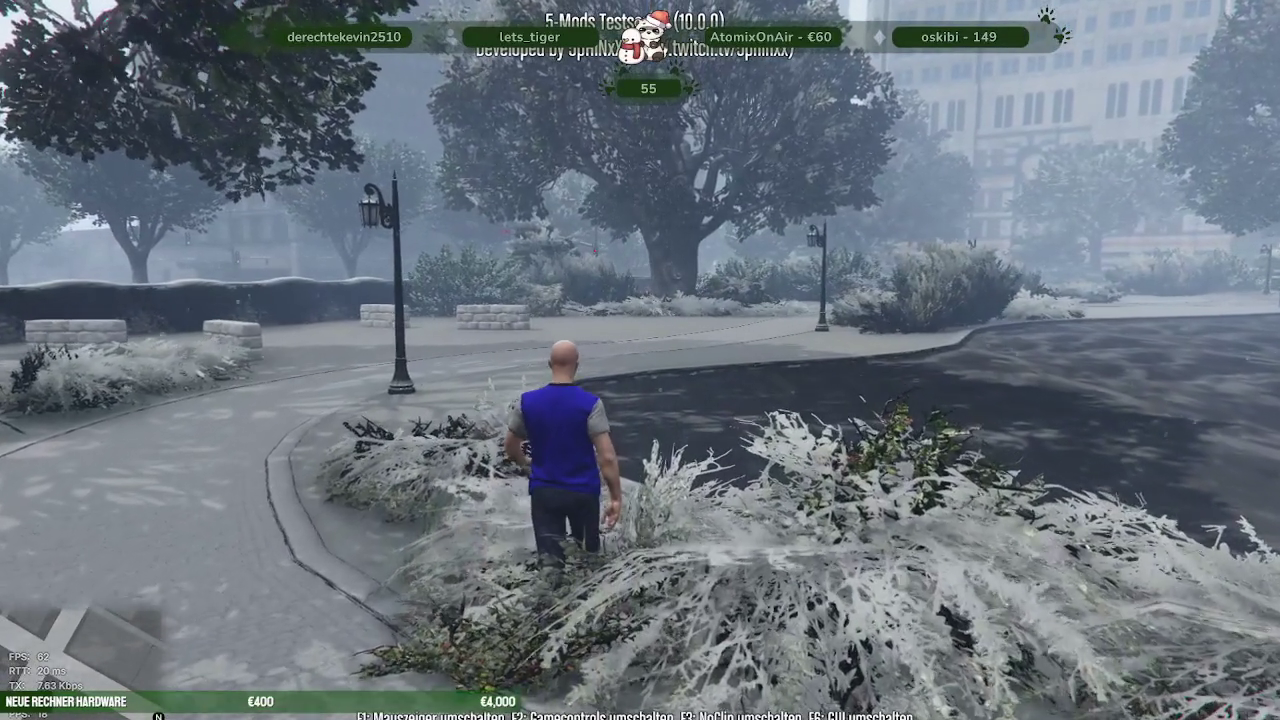
key("w")
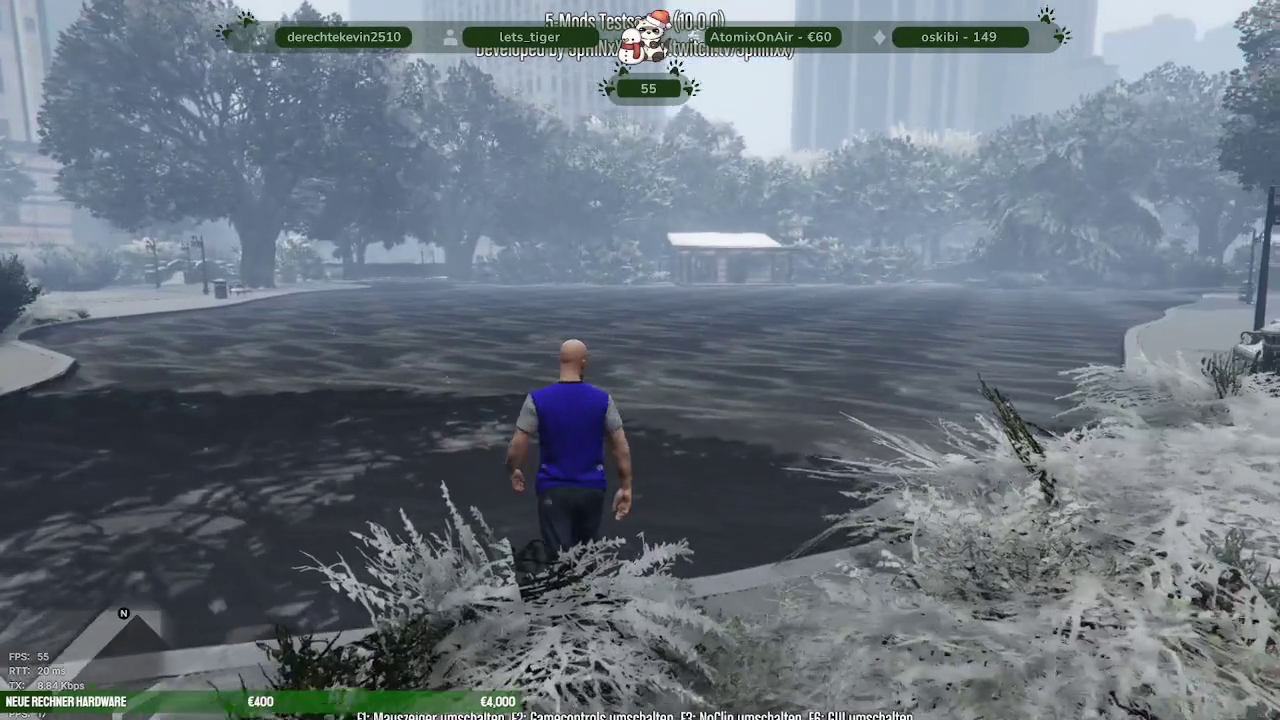
key("F3")
key("space")
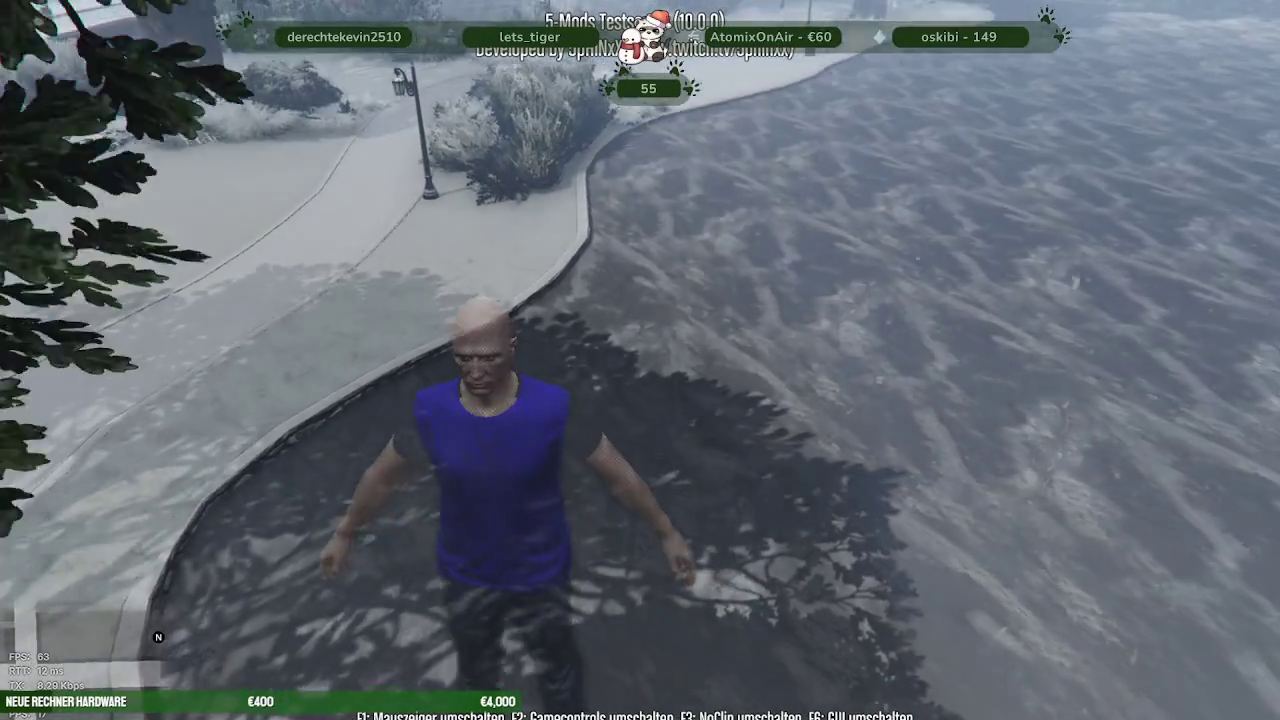
key("space")
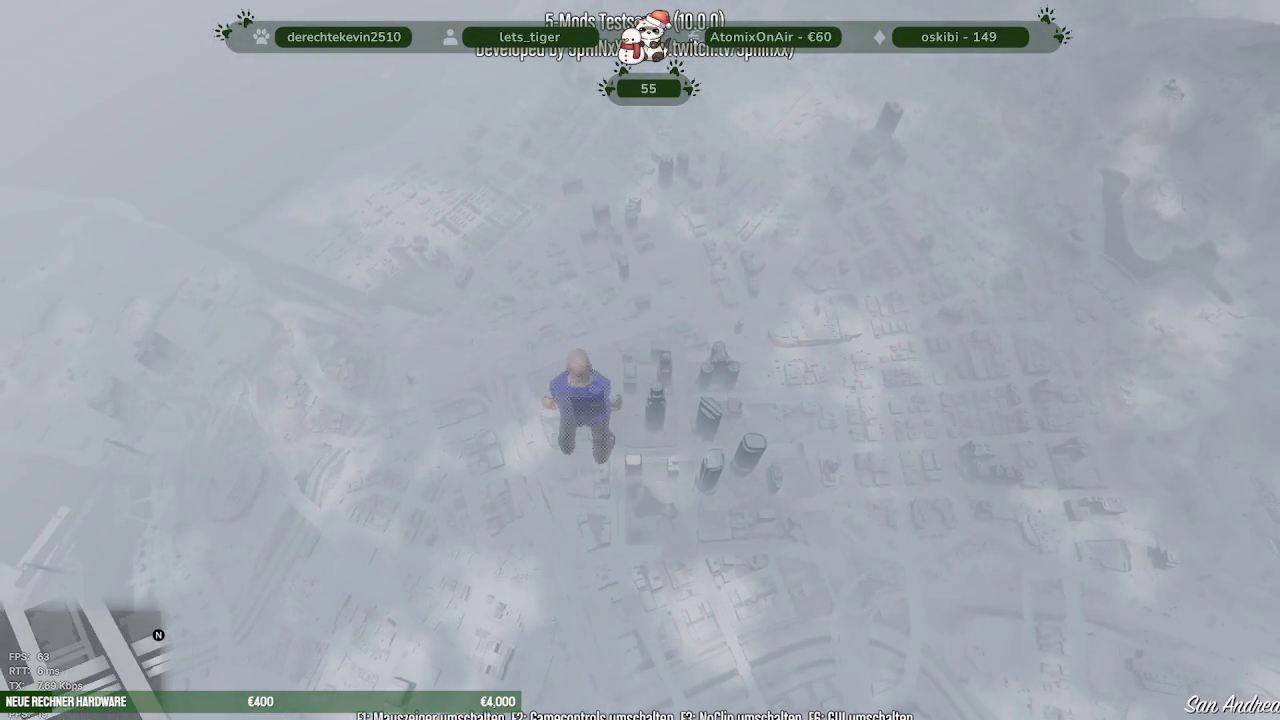
Descend over the snowy skyscrapers, fly across to the park, and leave noclip to land on the street
key("ctrl")
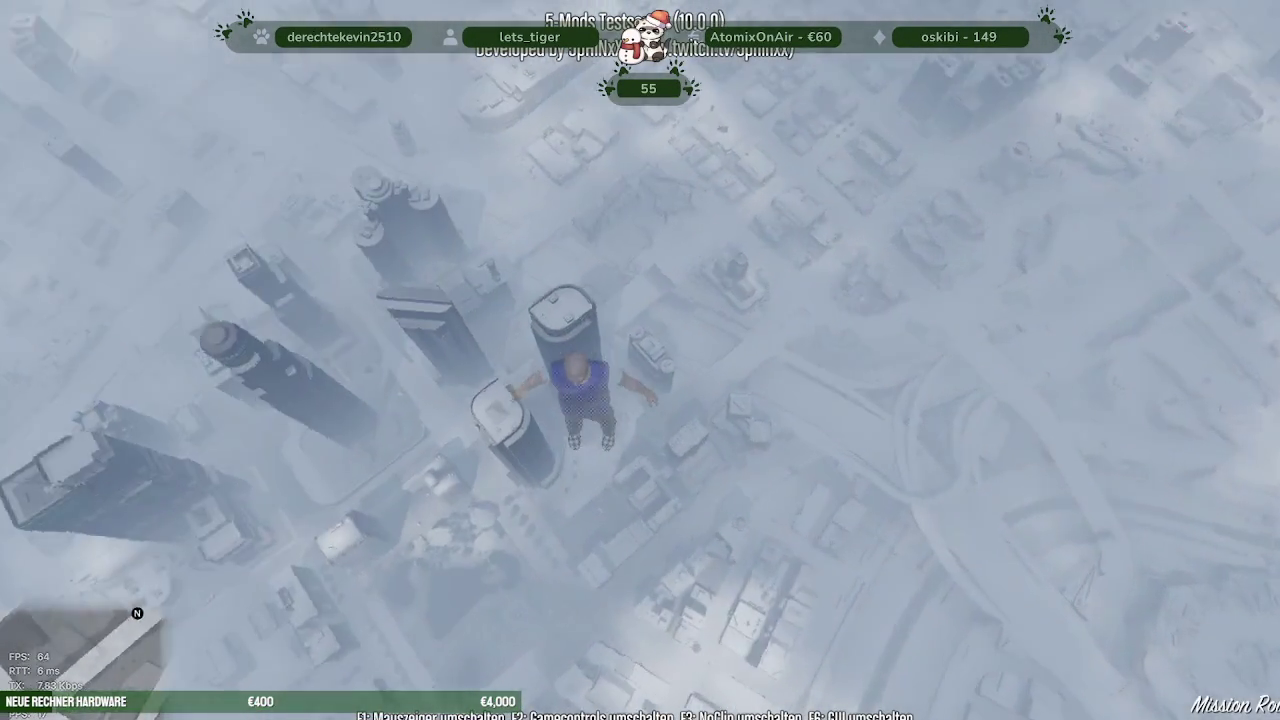
key("ctrl")
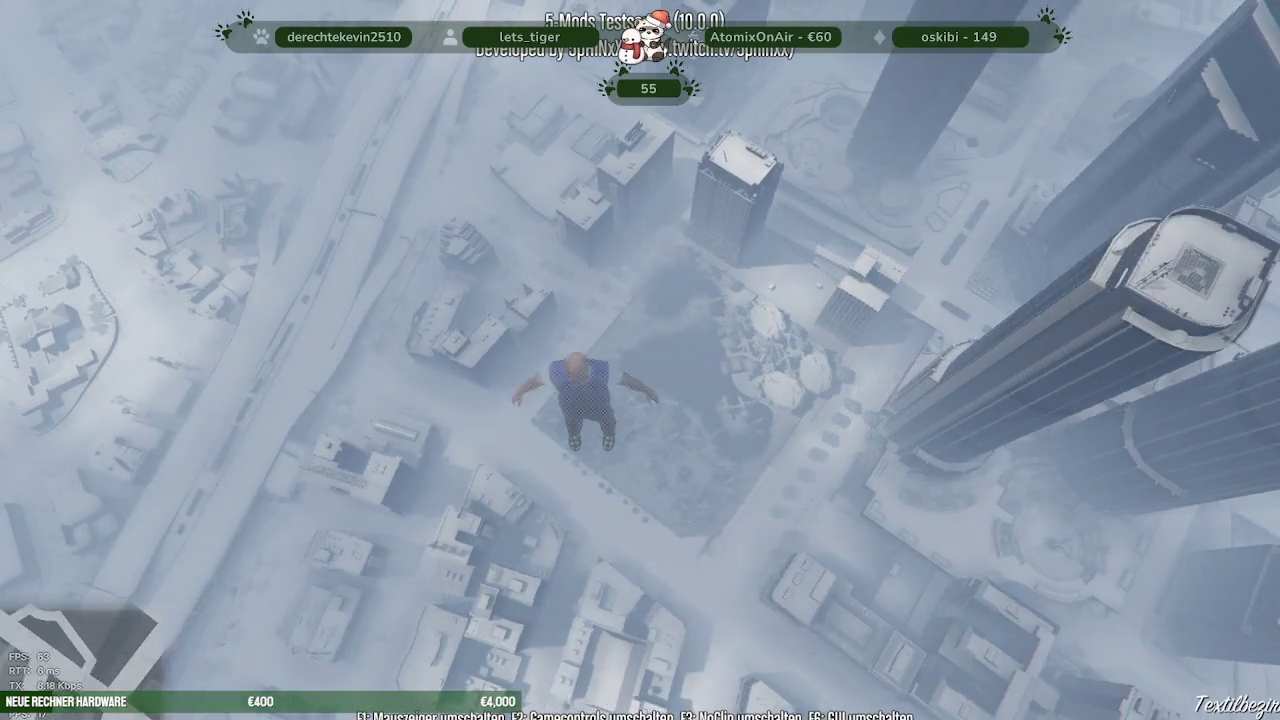
key("d")
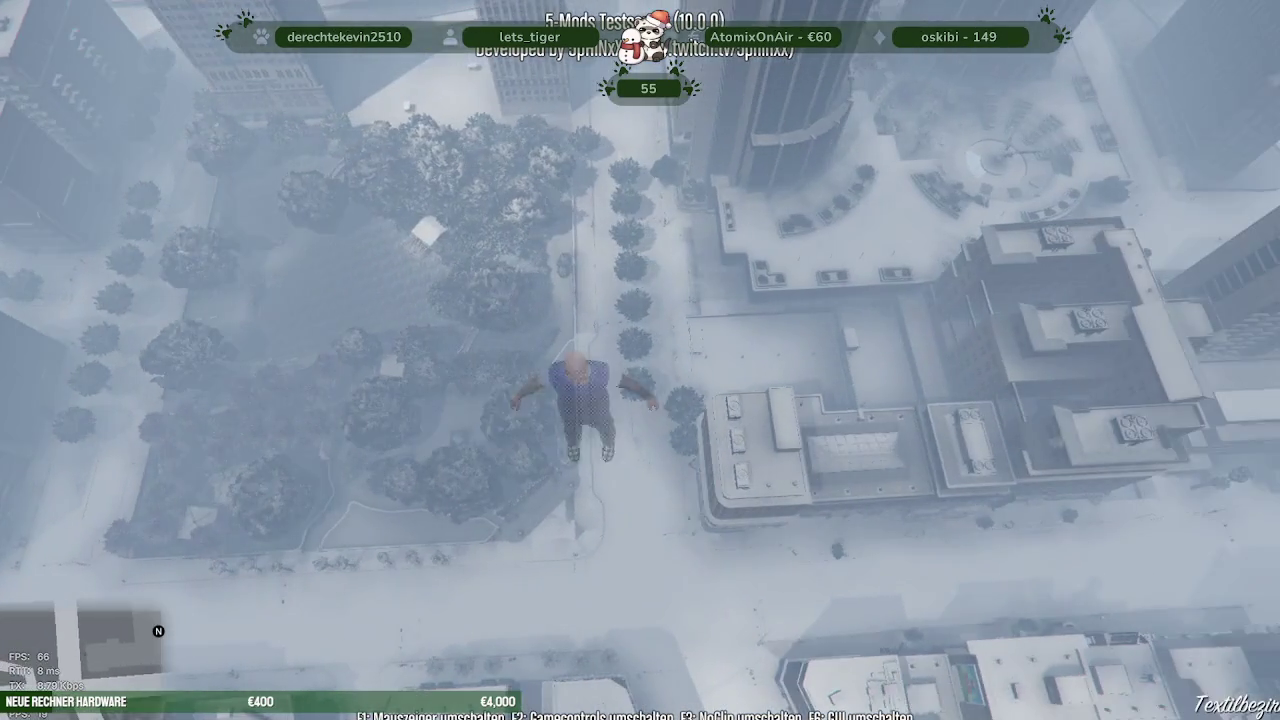
key("w")
key("F3")
Run up to the park's snow-capped stone wall and climb onto it
key("w")
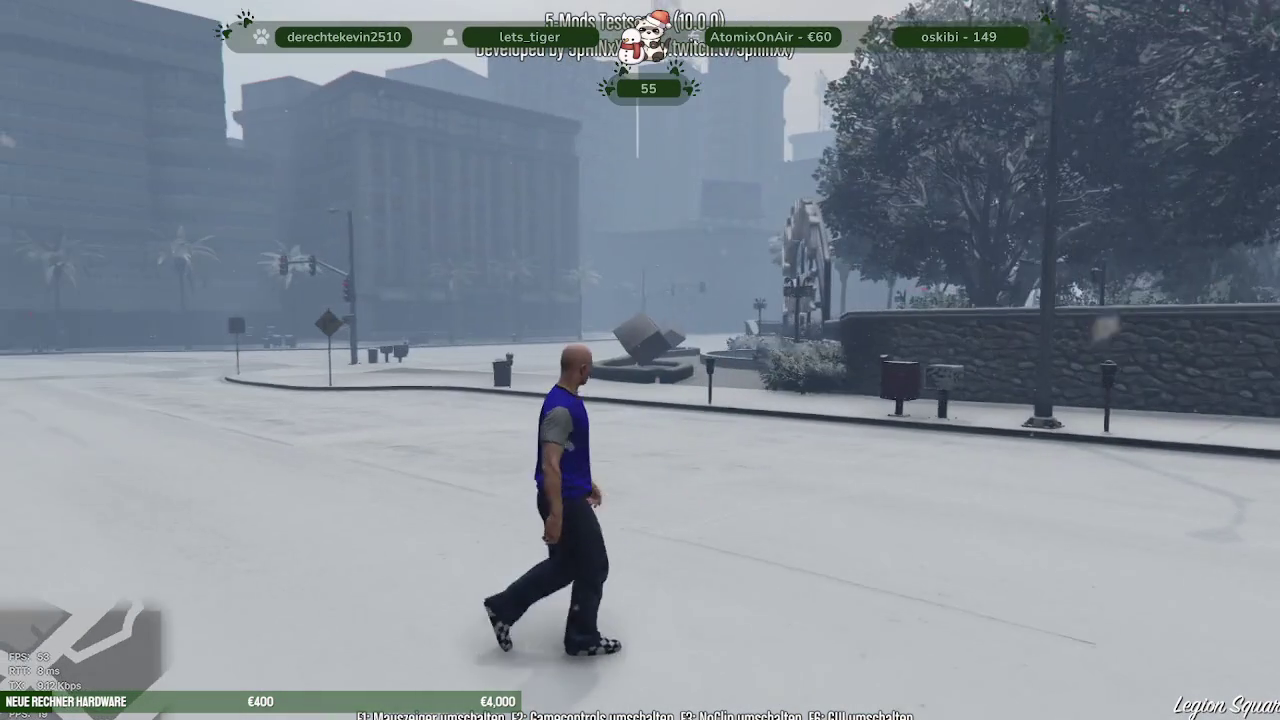
key("shift")
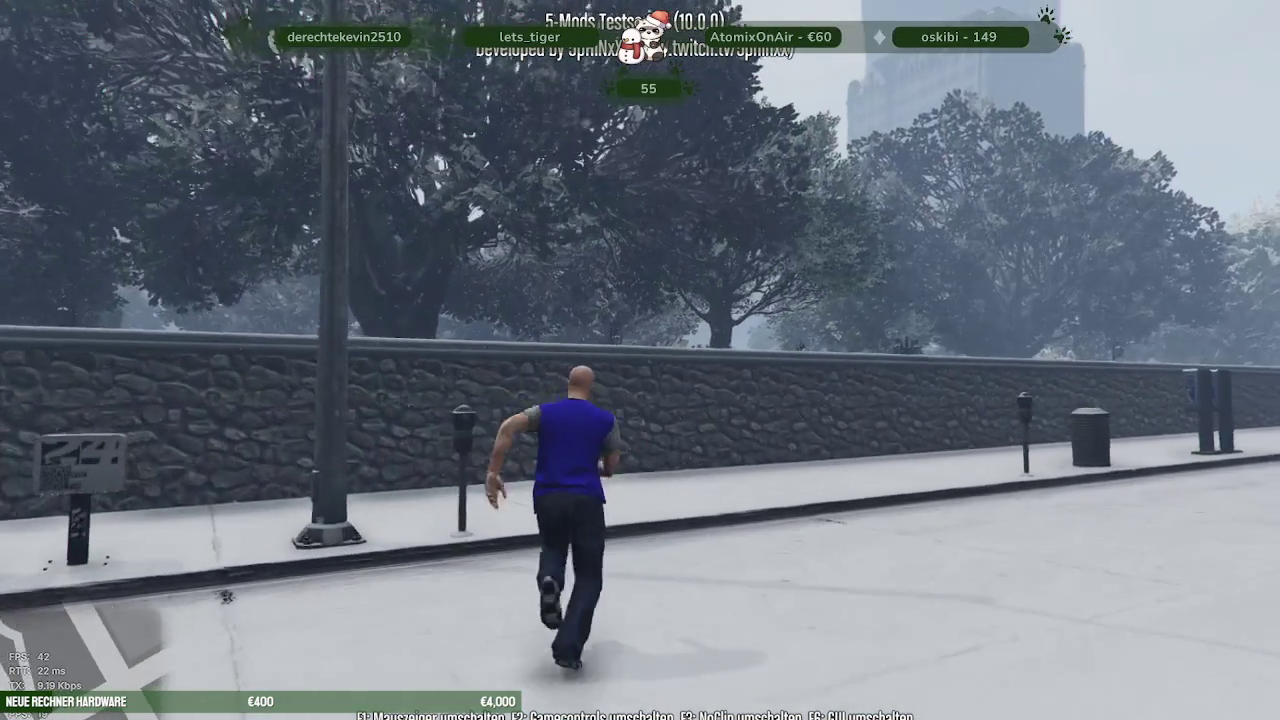
key("w")
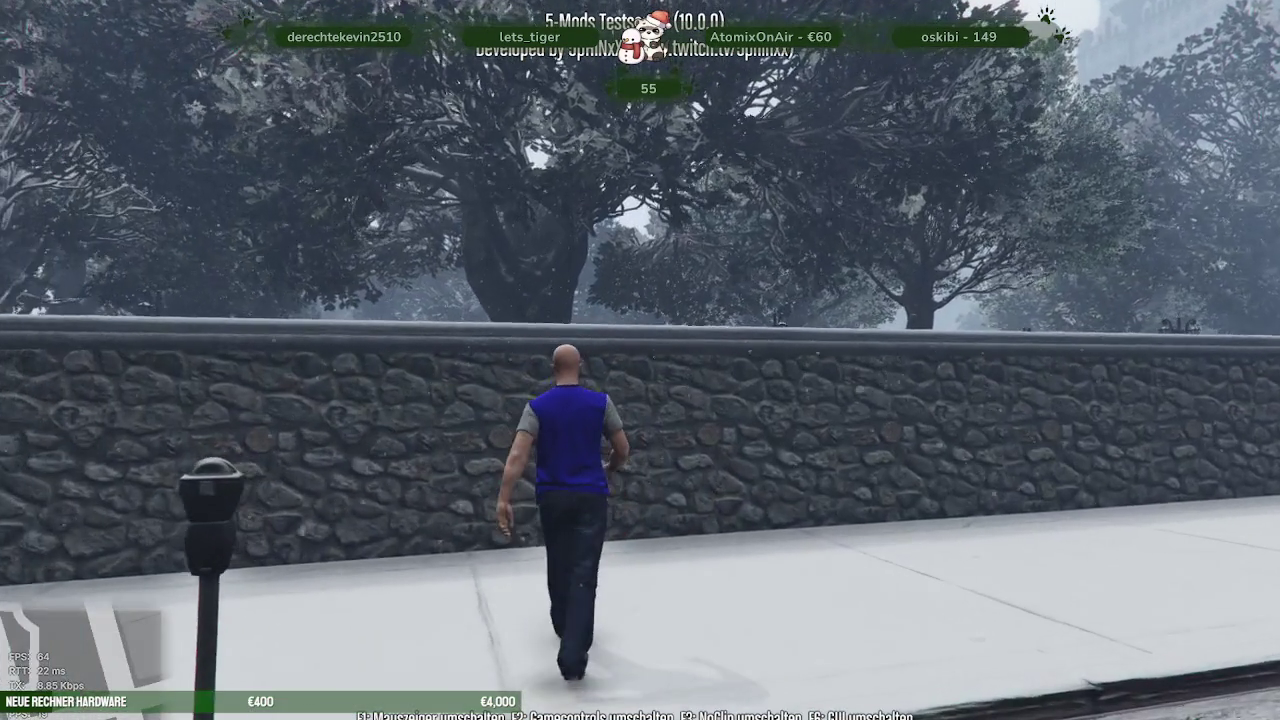
key("space")
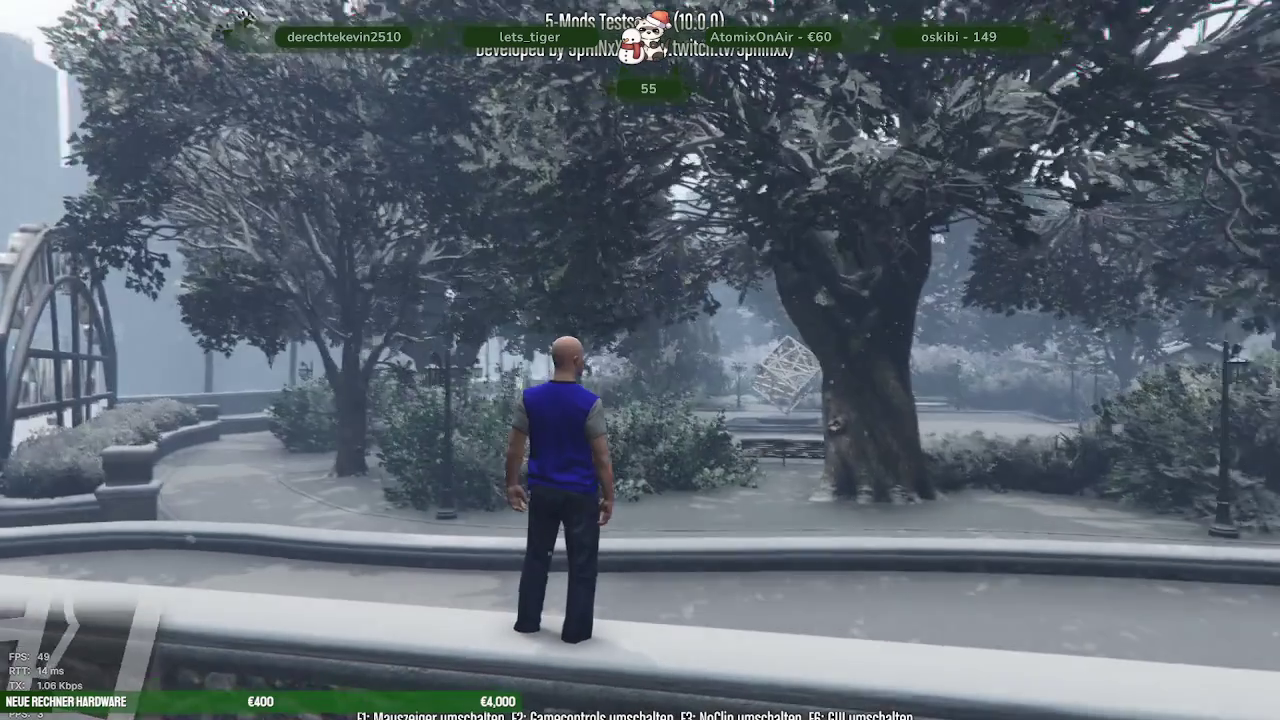
key("F5")
key("Down")
key("Down")
key("Down")
key("Down")
key("Down")
key("Down")
Set the trainer's Wetter option to ExtraSunny
key("Return")
key("BackSpace")
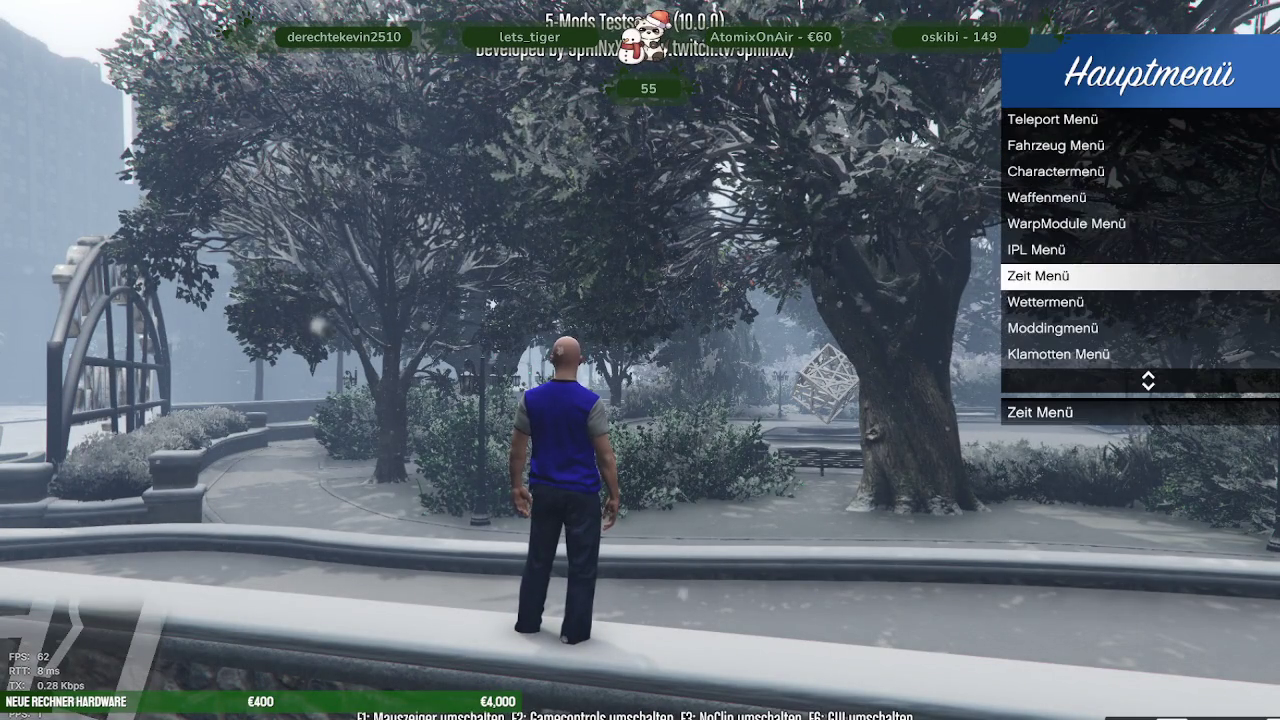
key("Down")
key("Return")
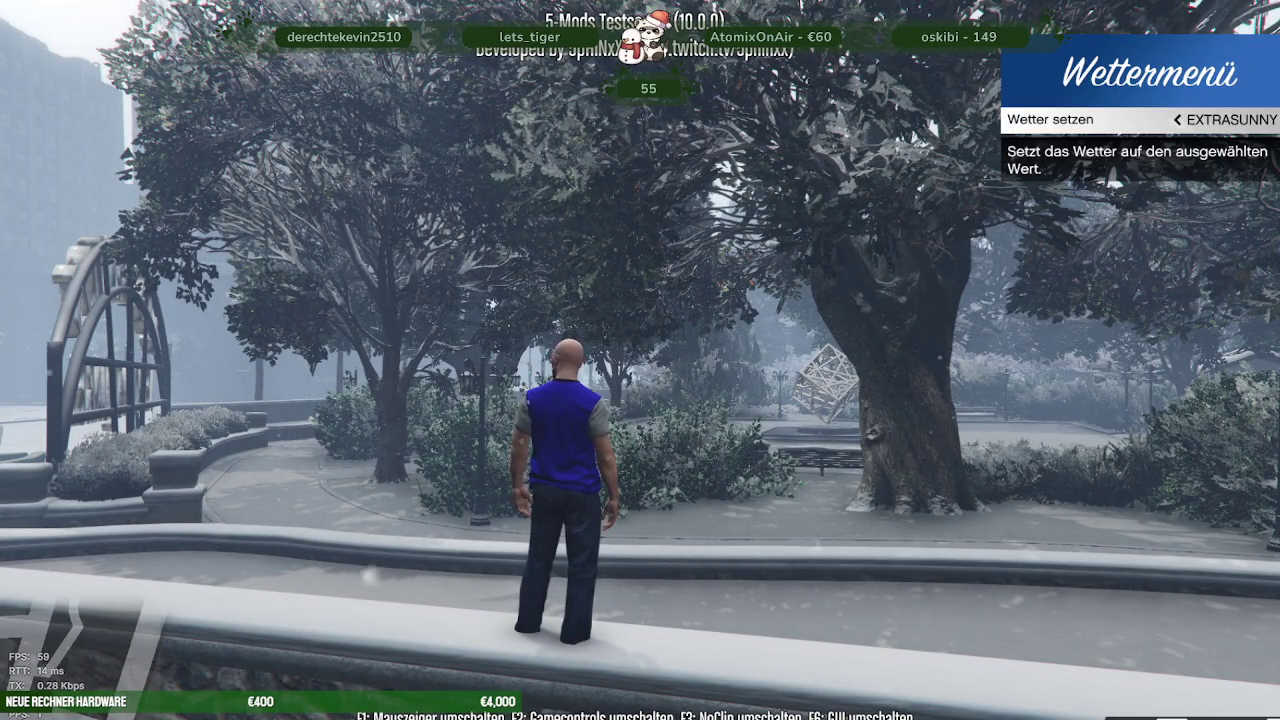
key("Return")
Unload the niirl_park_winter IPL through the trainer's IPL Menü
key("F5")
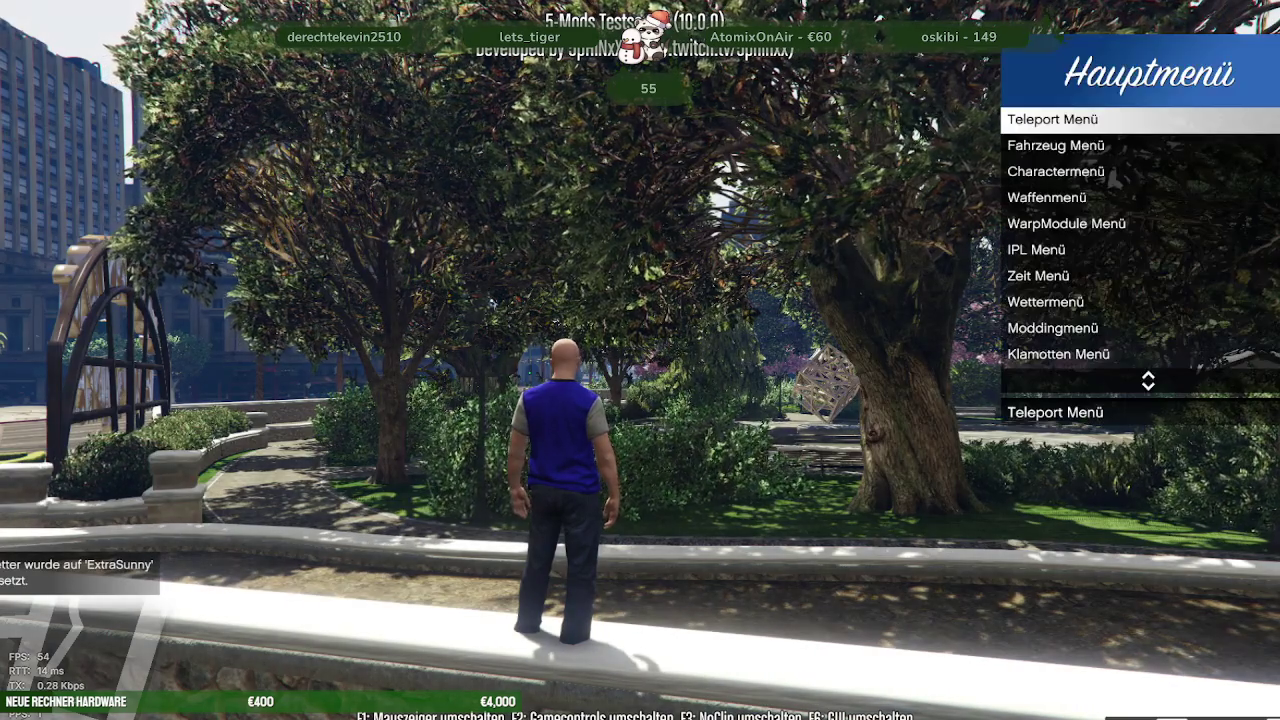
key("Down")
key("Down")
key("Down")
key("Down")
key("Down")
key("Return")
key("Down")
key("Return")
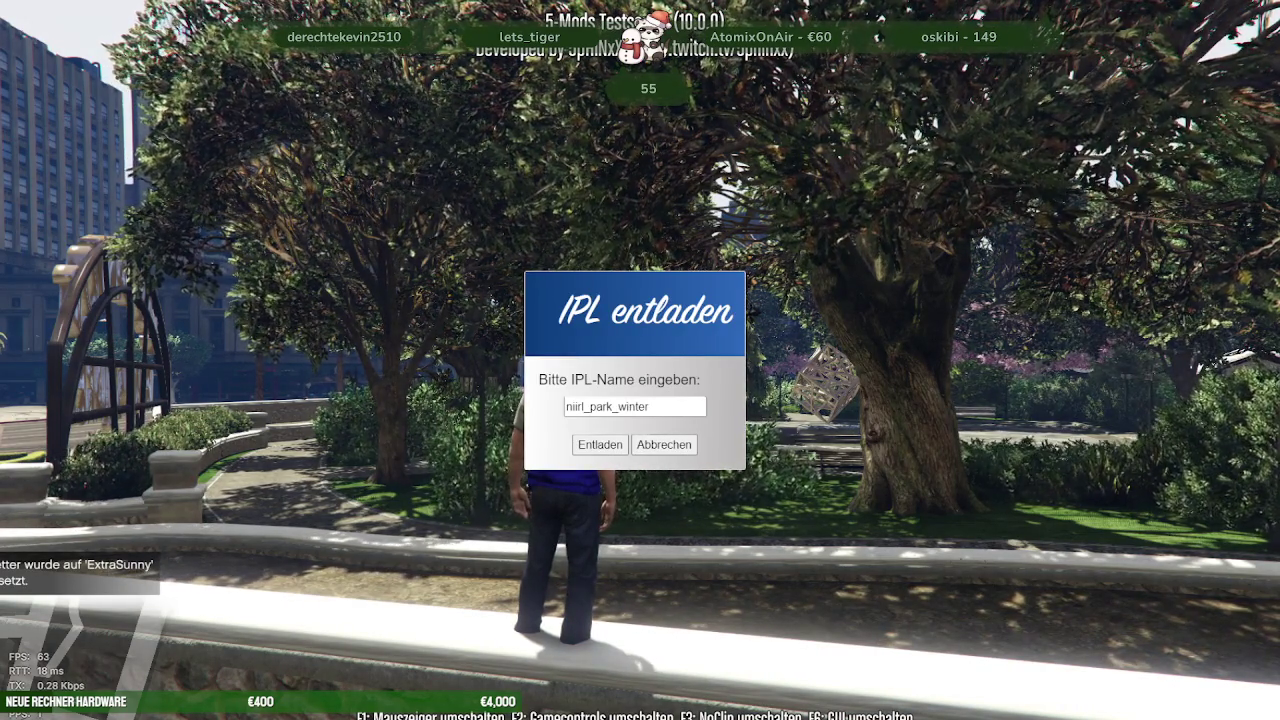
key("Return")
Load the niirl_park_summer IPL through the trainer's IPL laden prompt
key("F6")
key("Down")
key("Down")
key("Down")
key("Down")
key("Return")
key("Down")
key("Up")
key("Return")
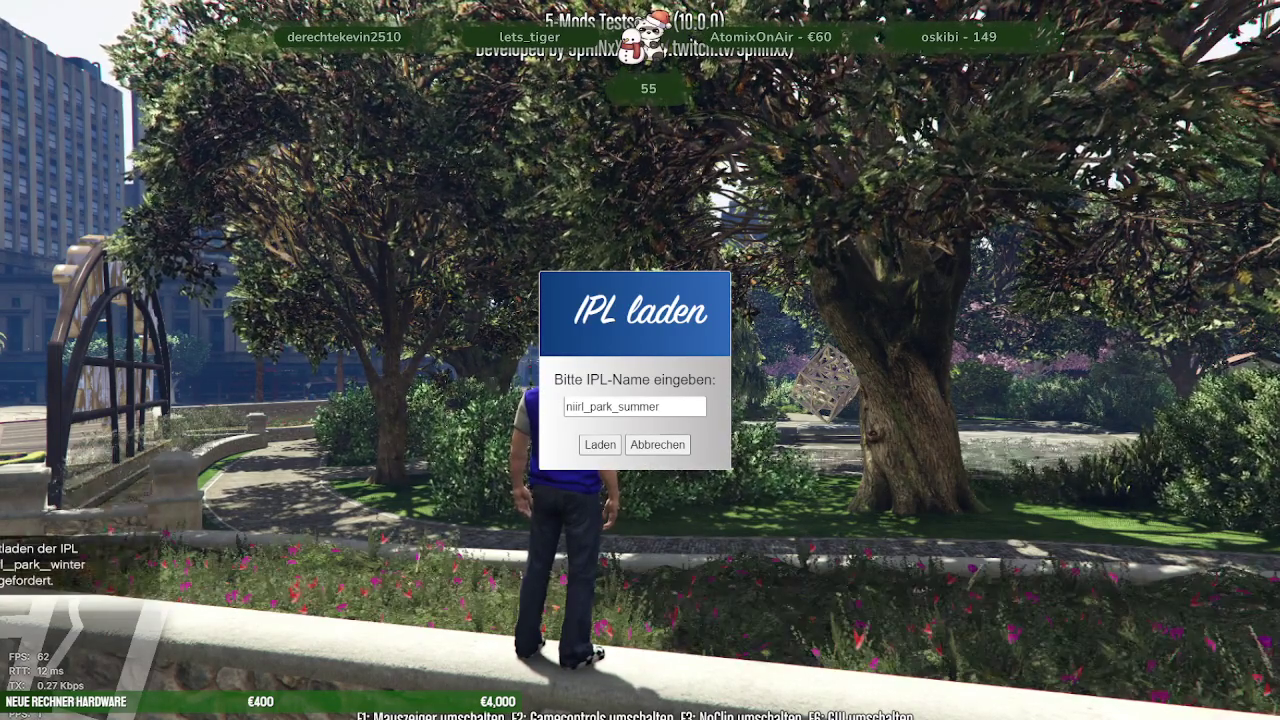
key("Return")
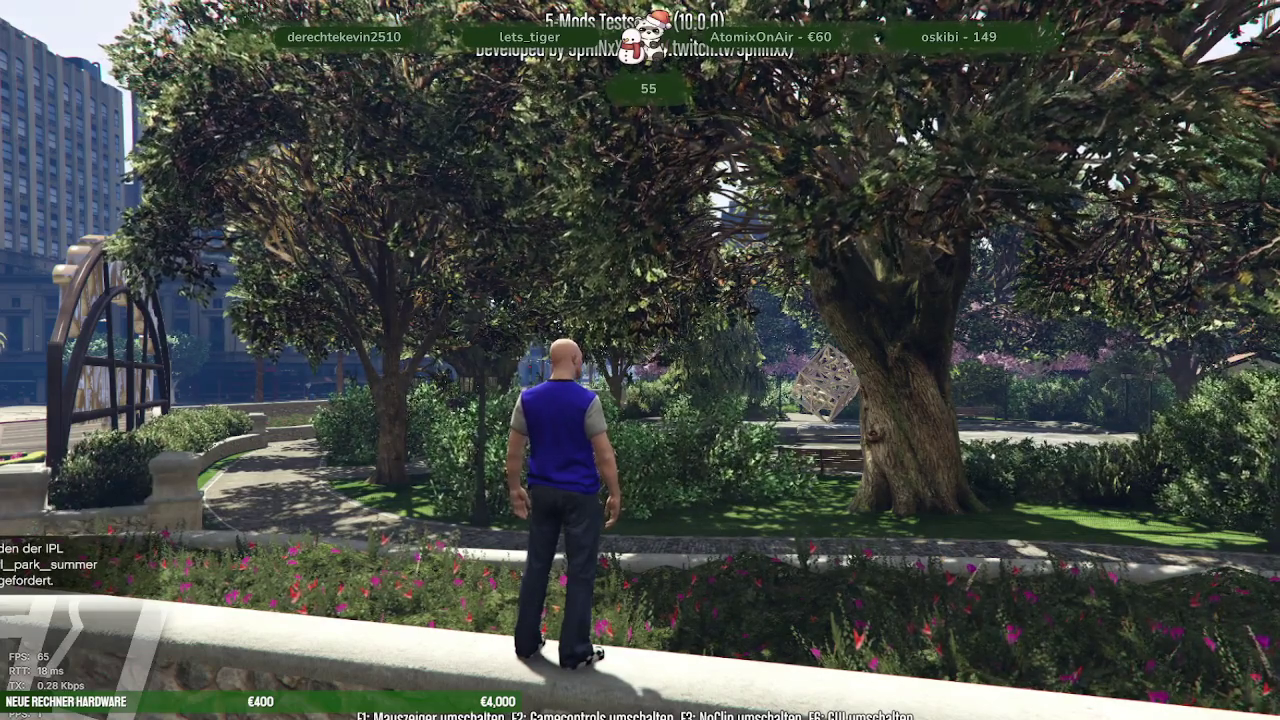
Climb over the low wall and run the cobbled path through the green summer park to the pond bridge
key("w")
key("space")
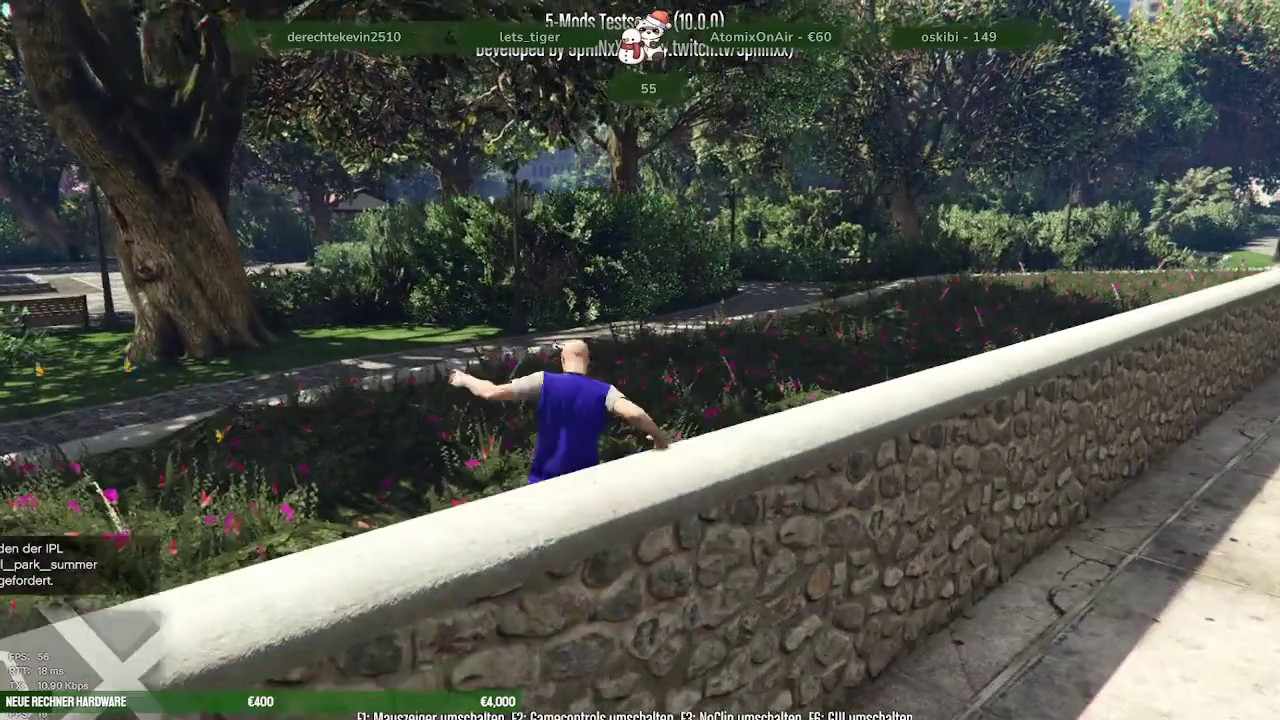
key("w")
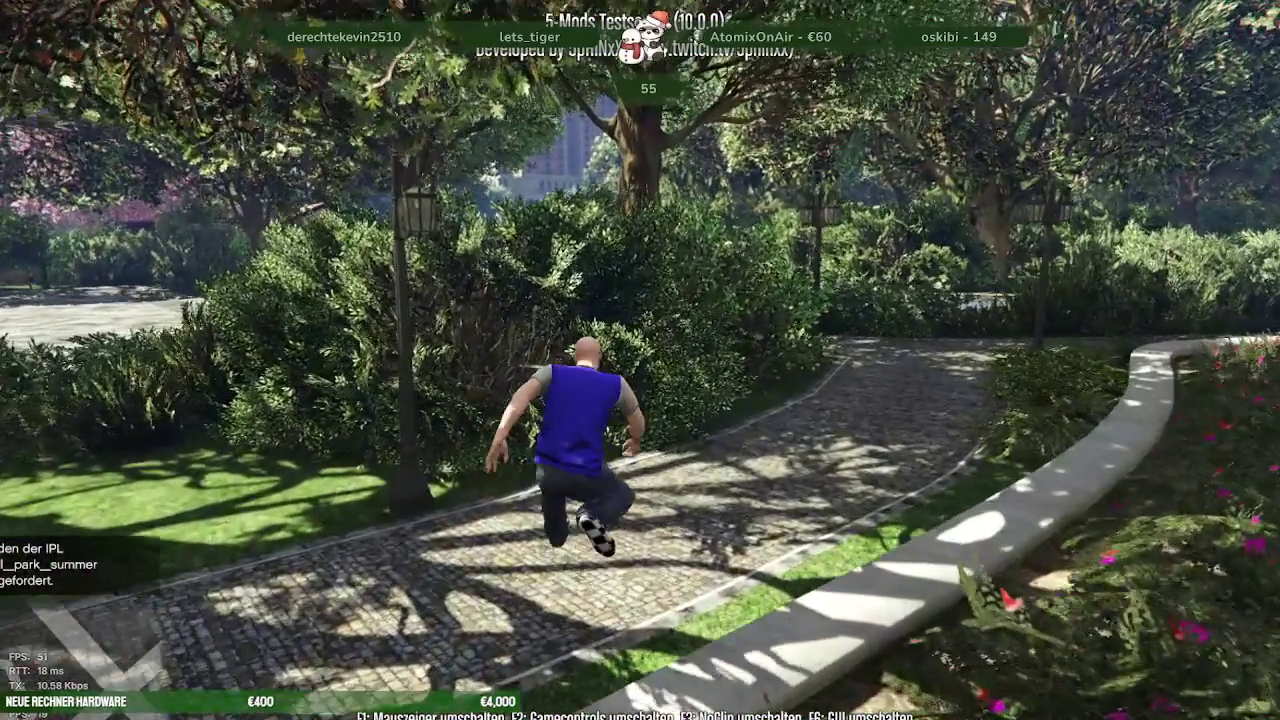
key("w")
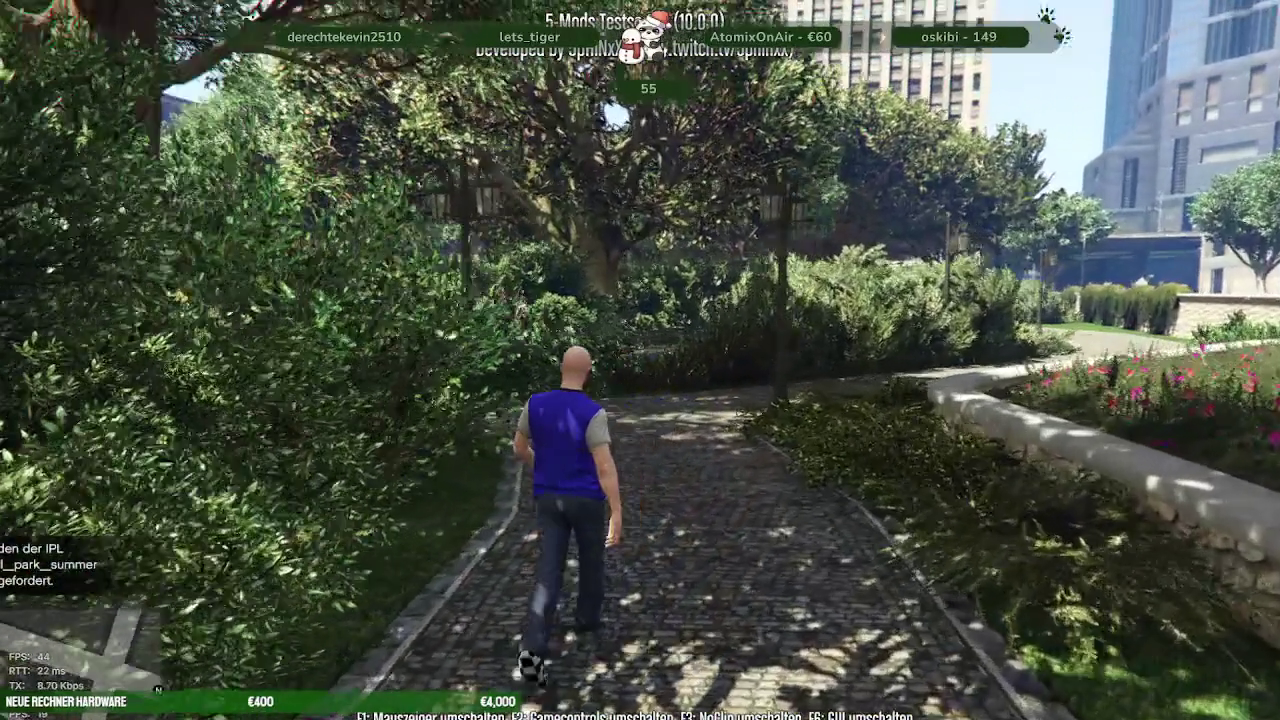
key("w")
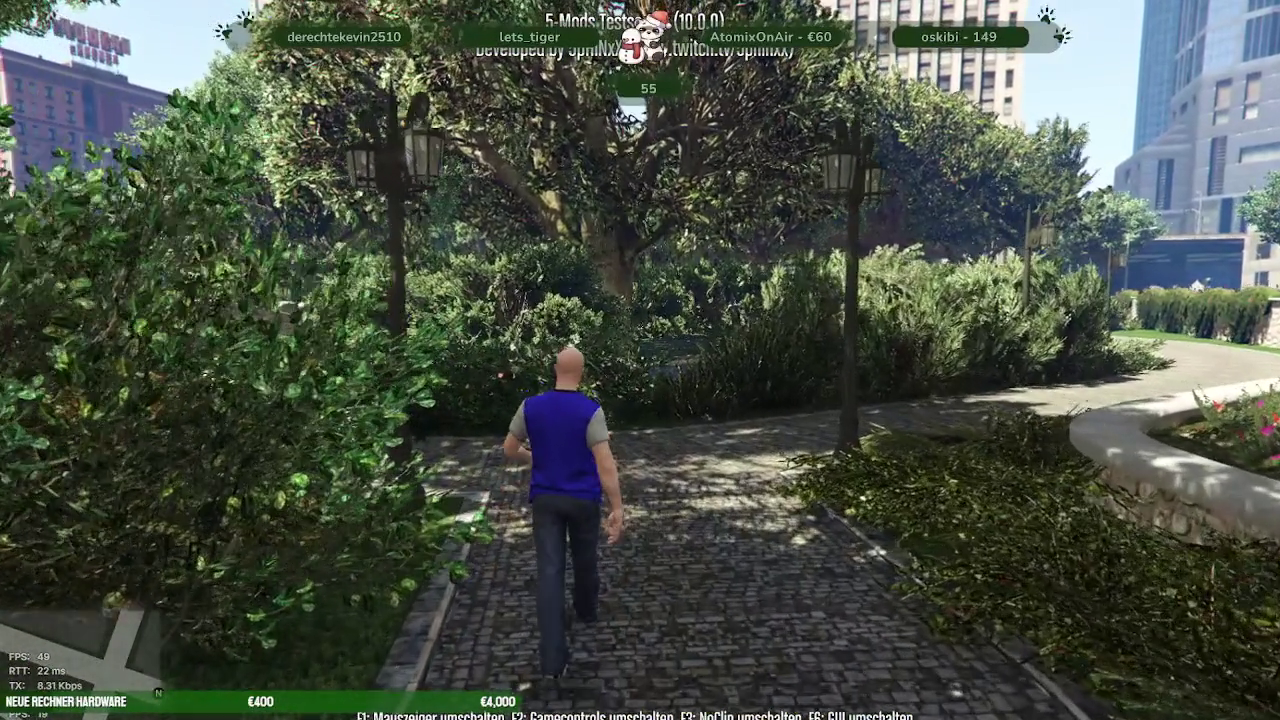
key("w")
key("w")
key("w")
key("w")
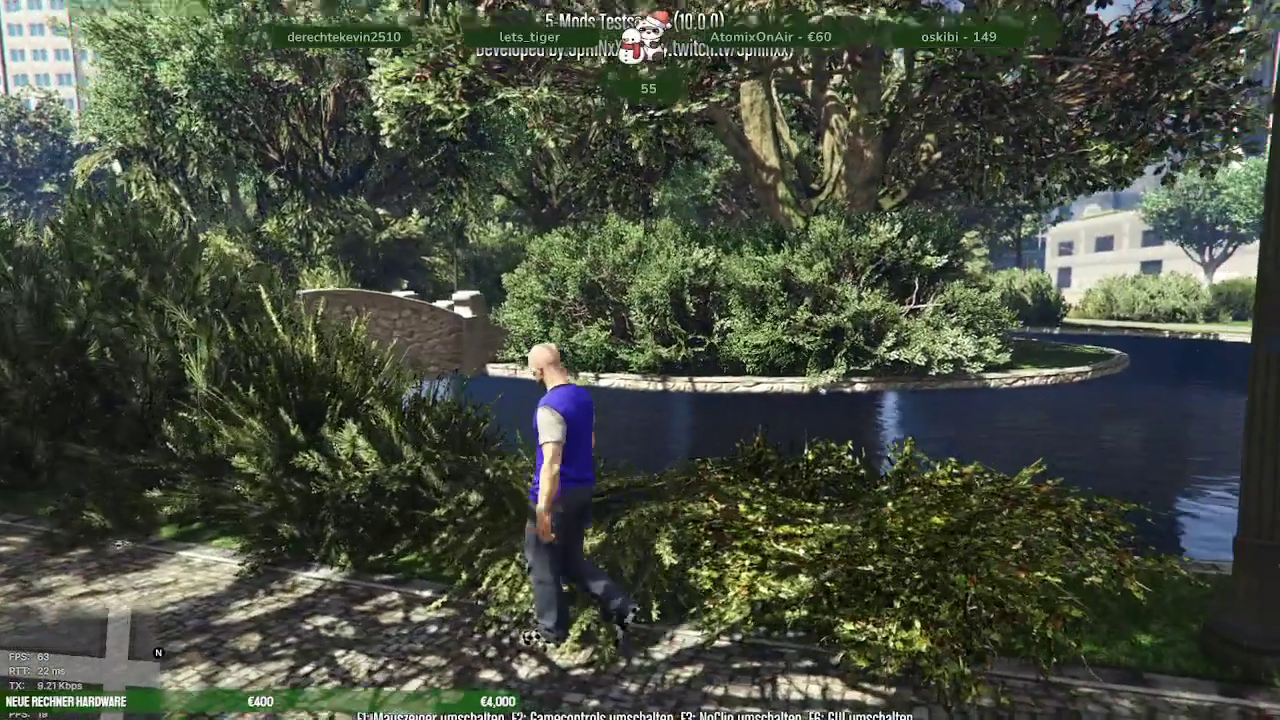
key("w")
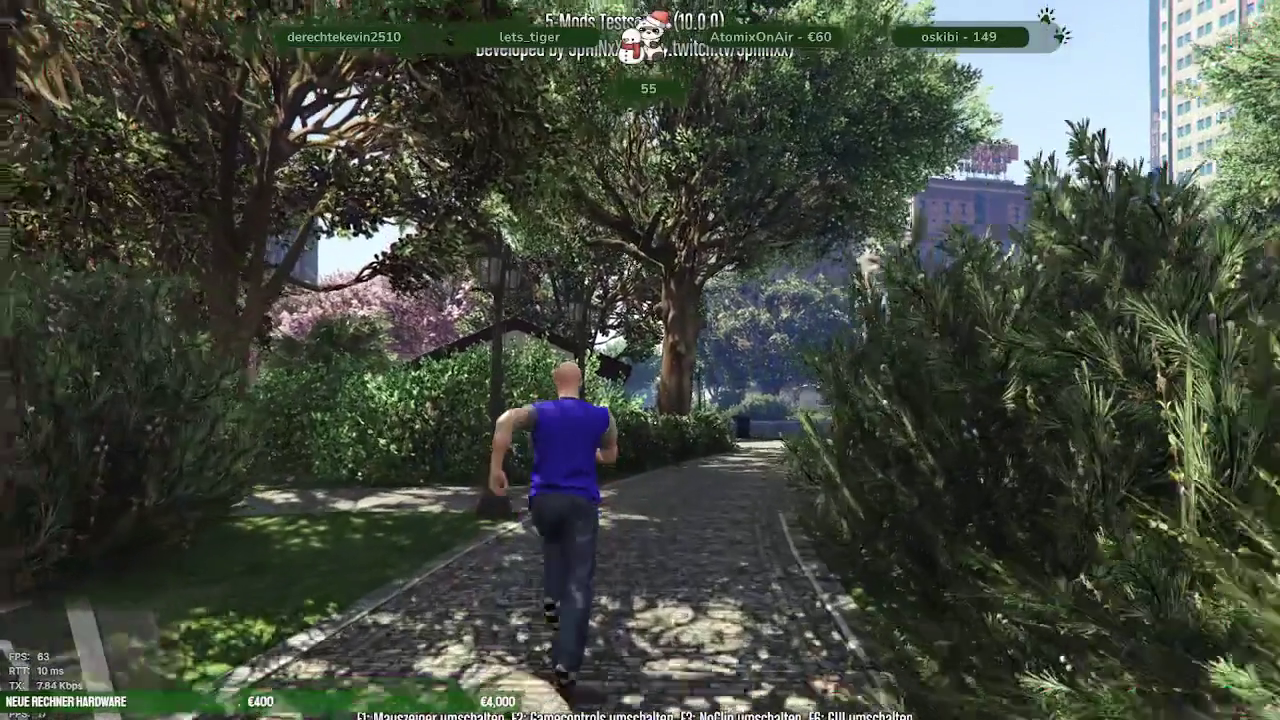
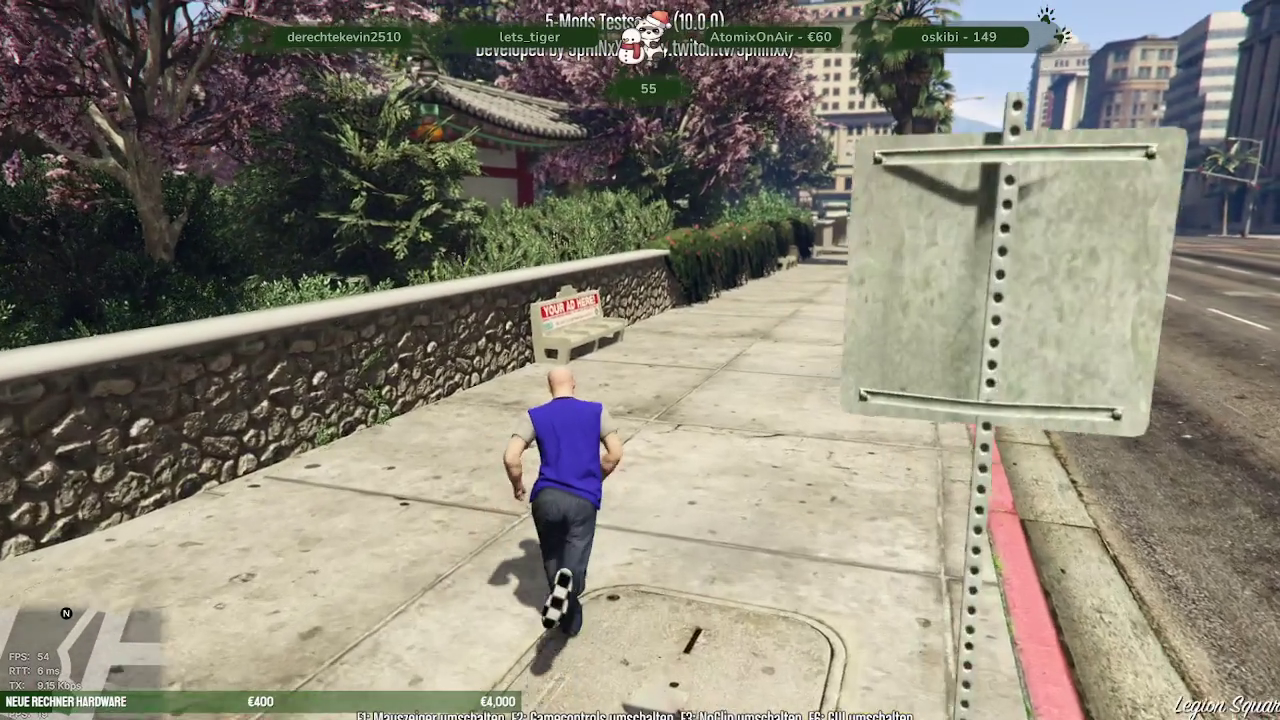
Run along the sidewalk past the bench and stone wall toward the park hedges
key("w")
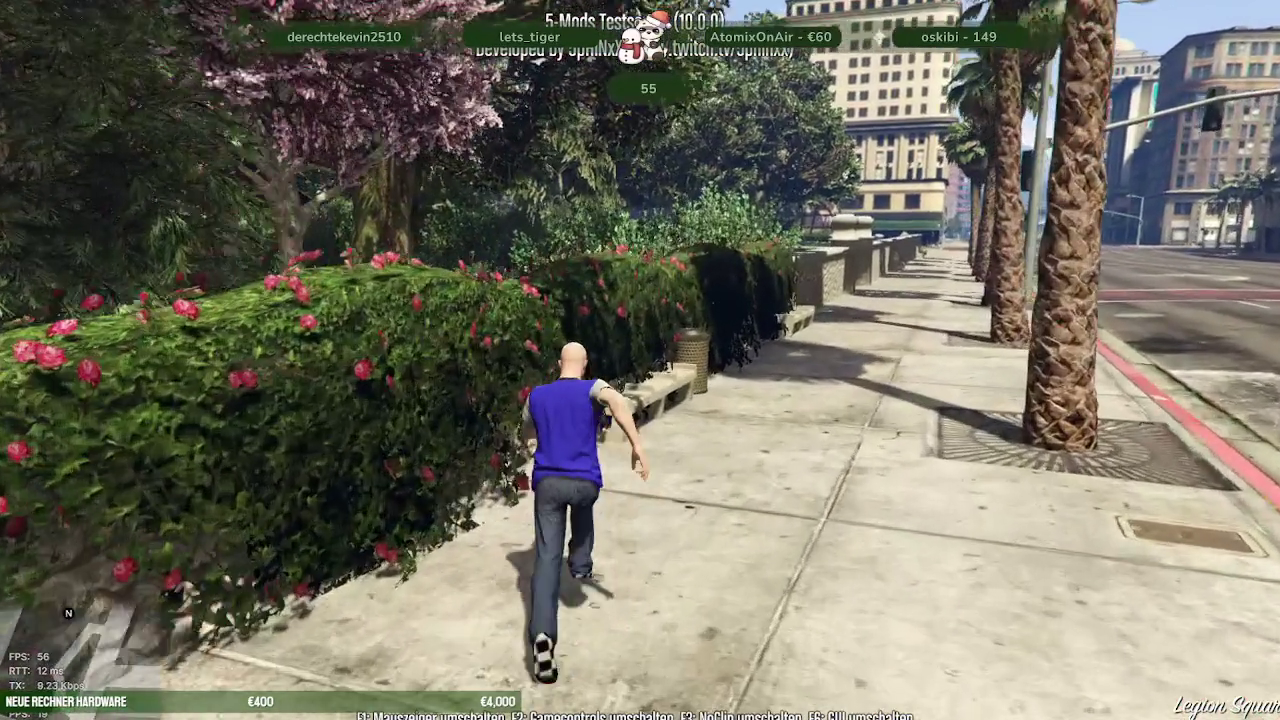
key("w")
key("w")
key("w")
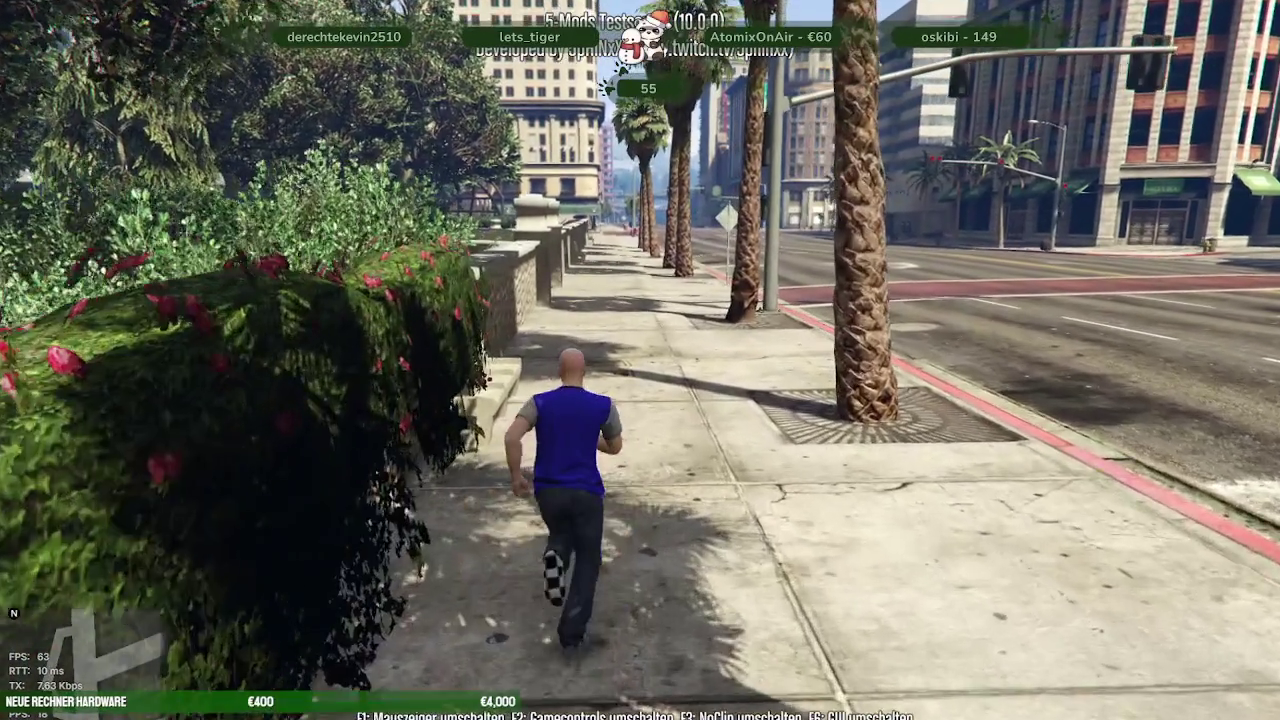
key("w")
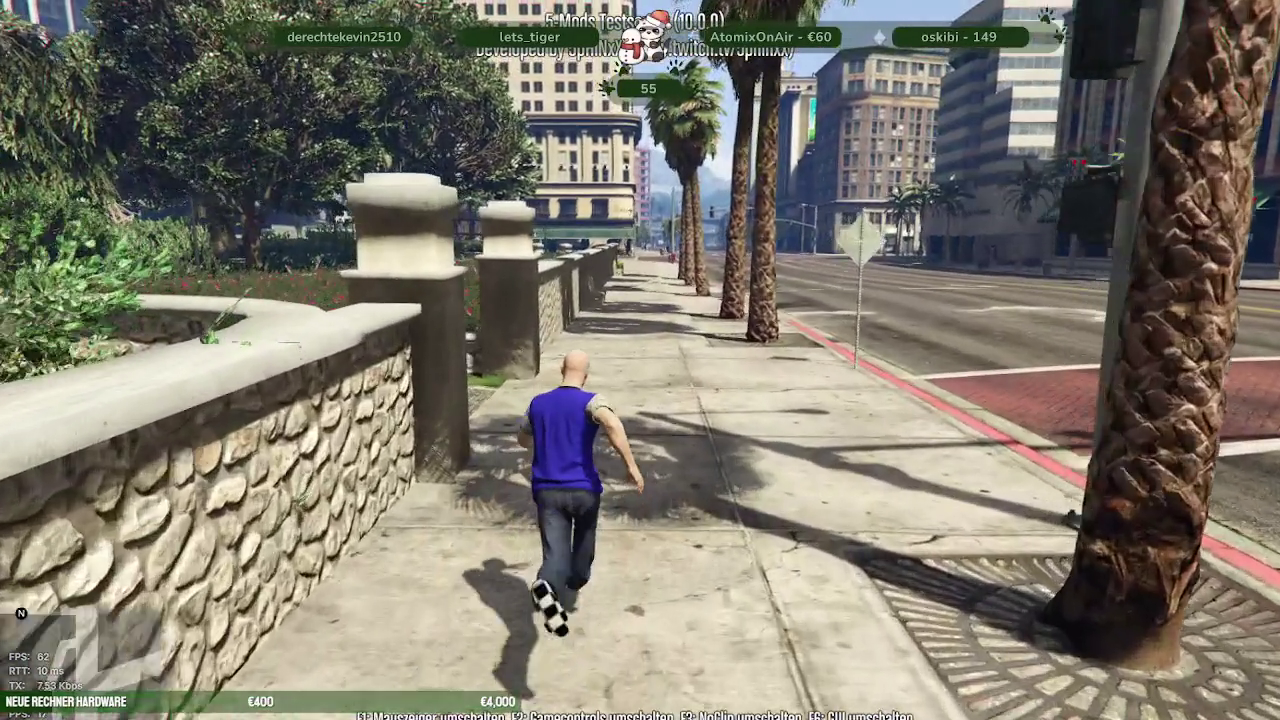
key("s")
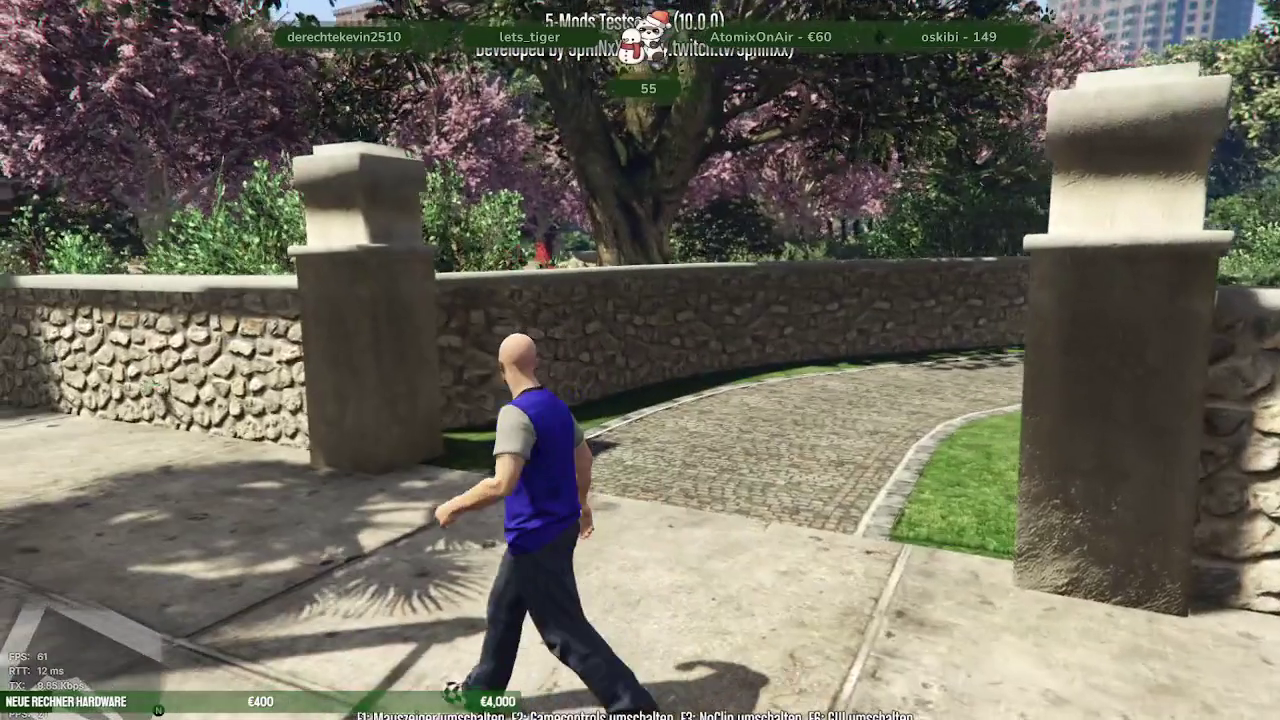
key("w")
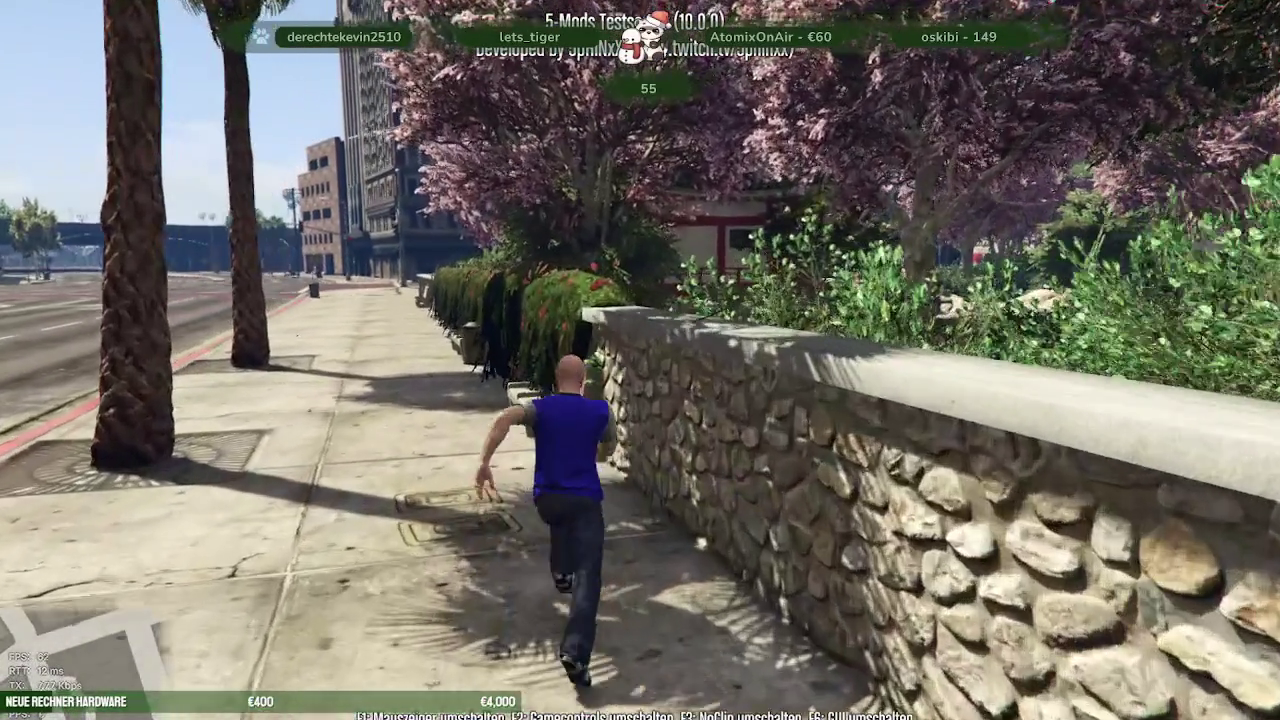
key("d")
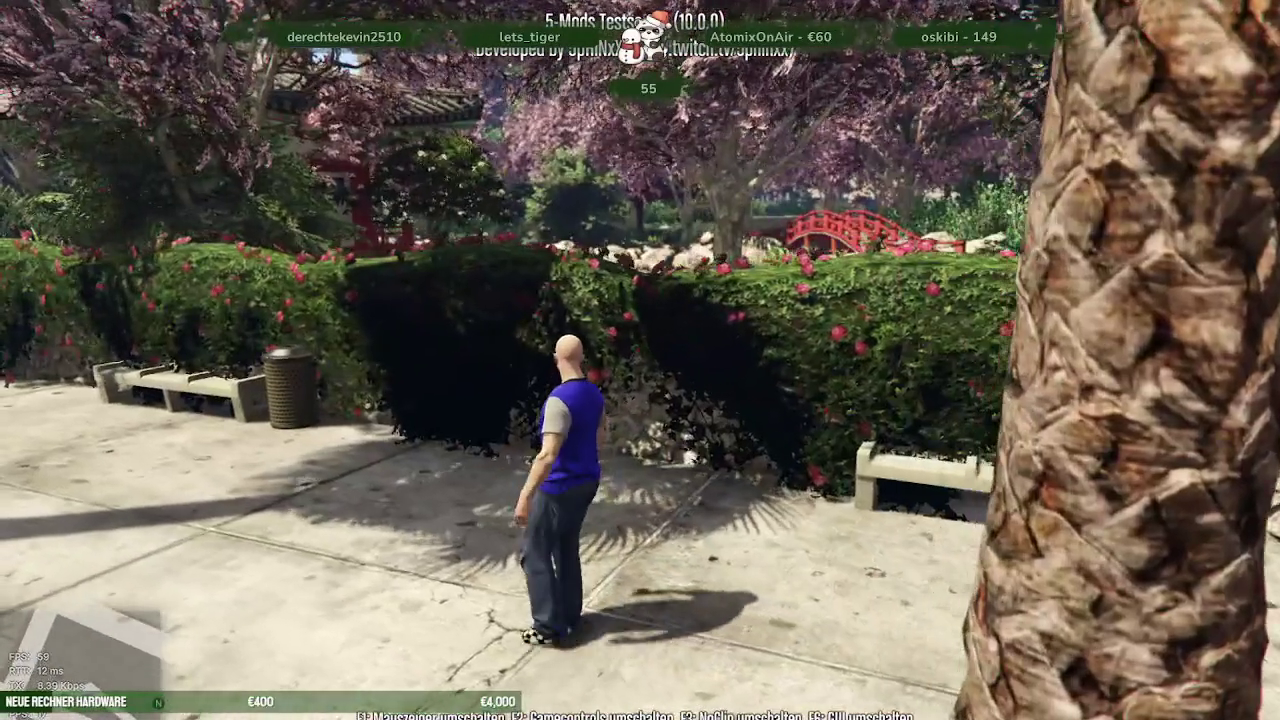
Vault the hedges into the garden, then bring the altv-server console window up
key("w")
key("space")
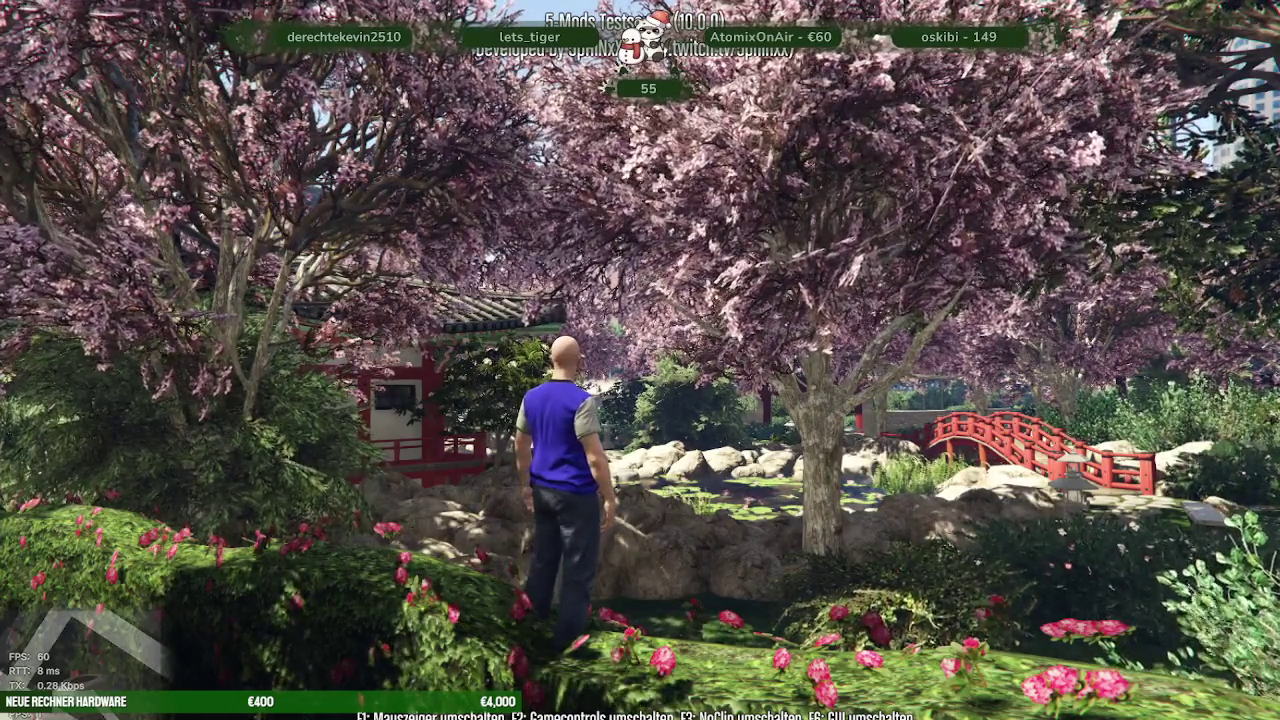
key("space")
key("w")
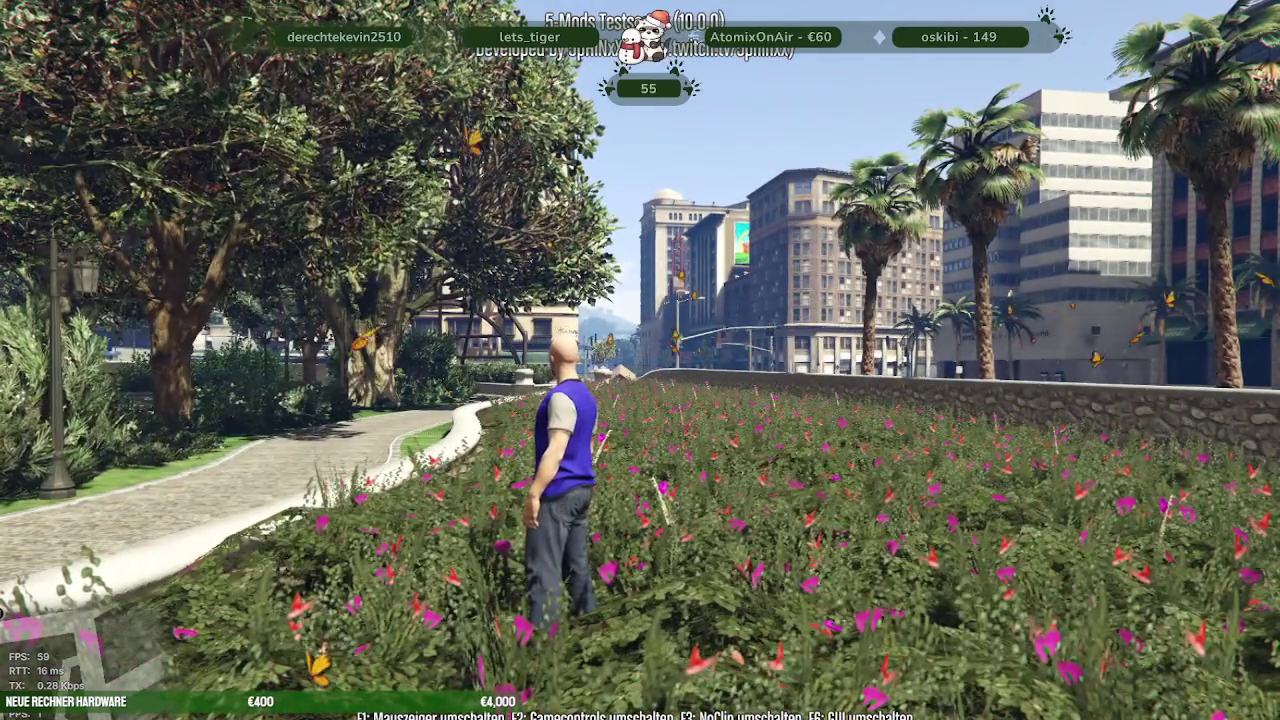
key("alt+Tab")
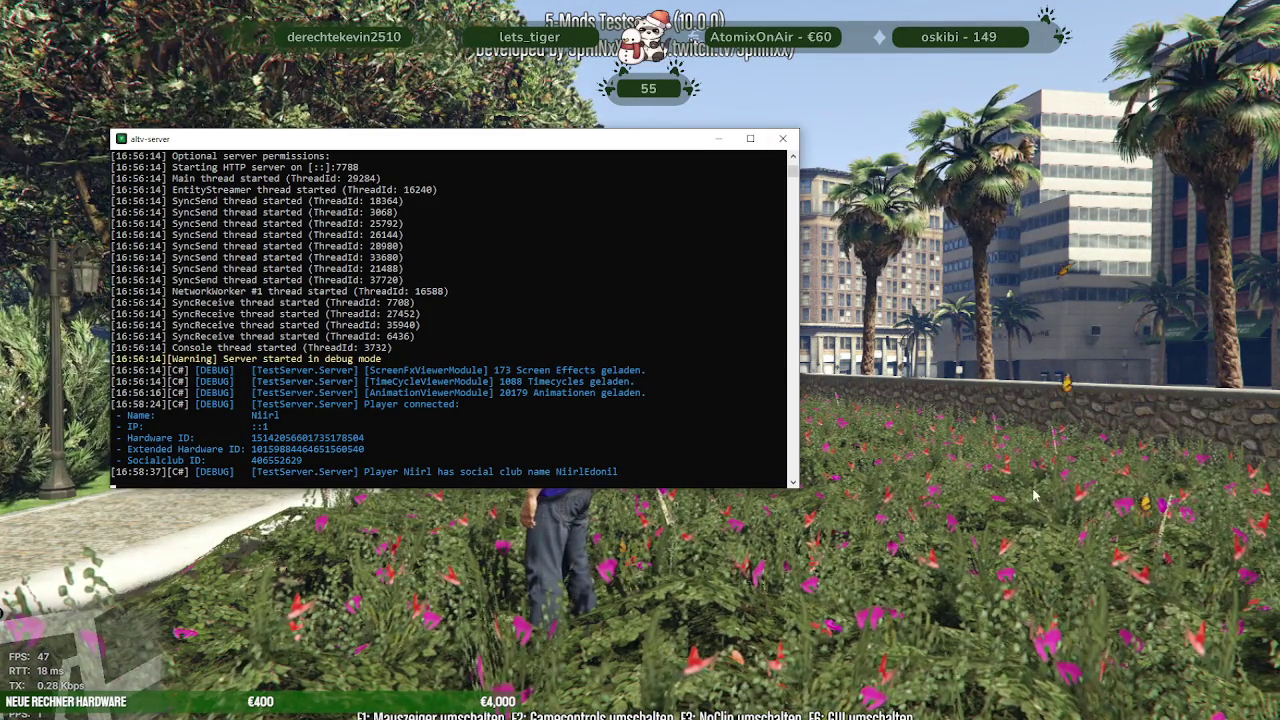
Quit the game from the F8 console and switch to the Firefox Forge prop search
left_click(1035, 494)
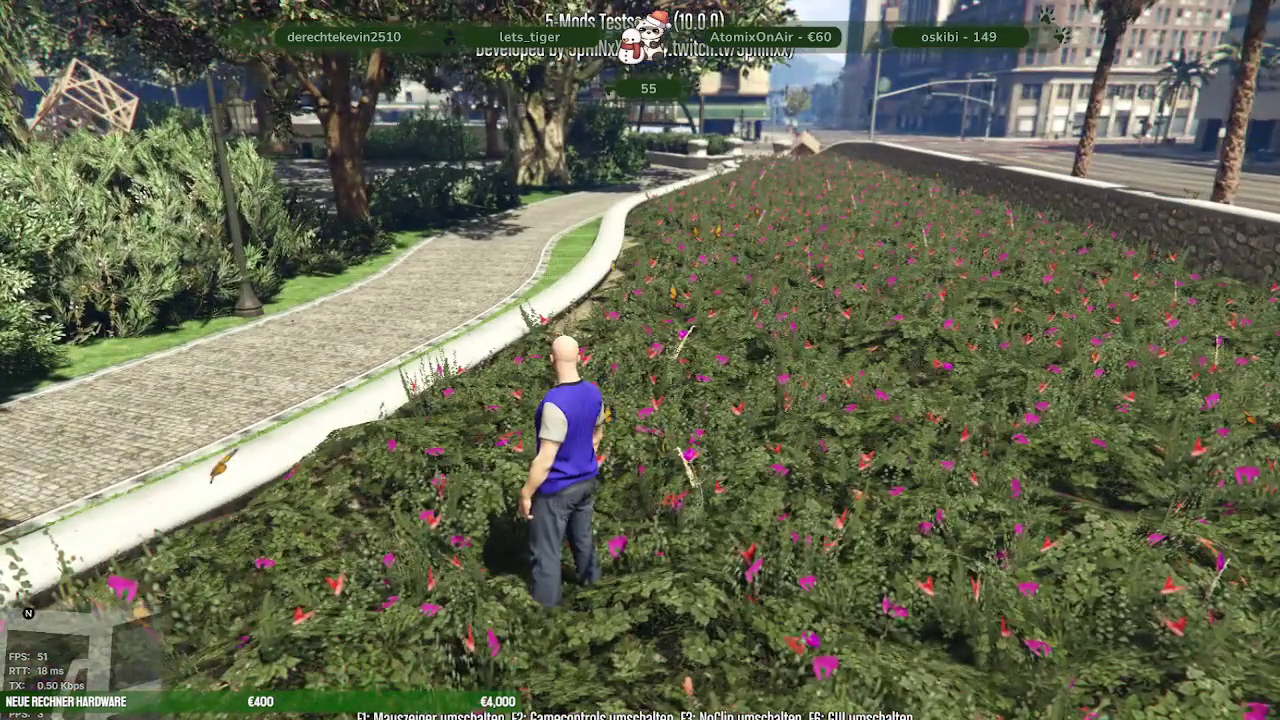
key("F8")
type("qu")
left_click(354, 643)
left_click(356, 641)
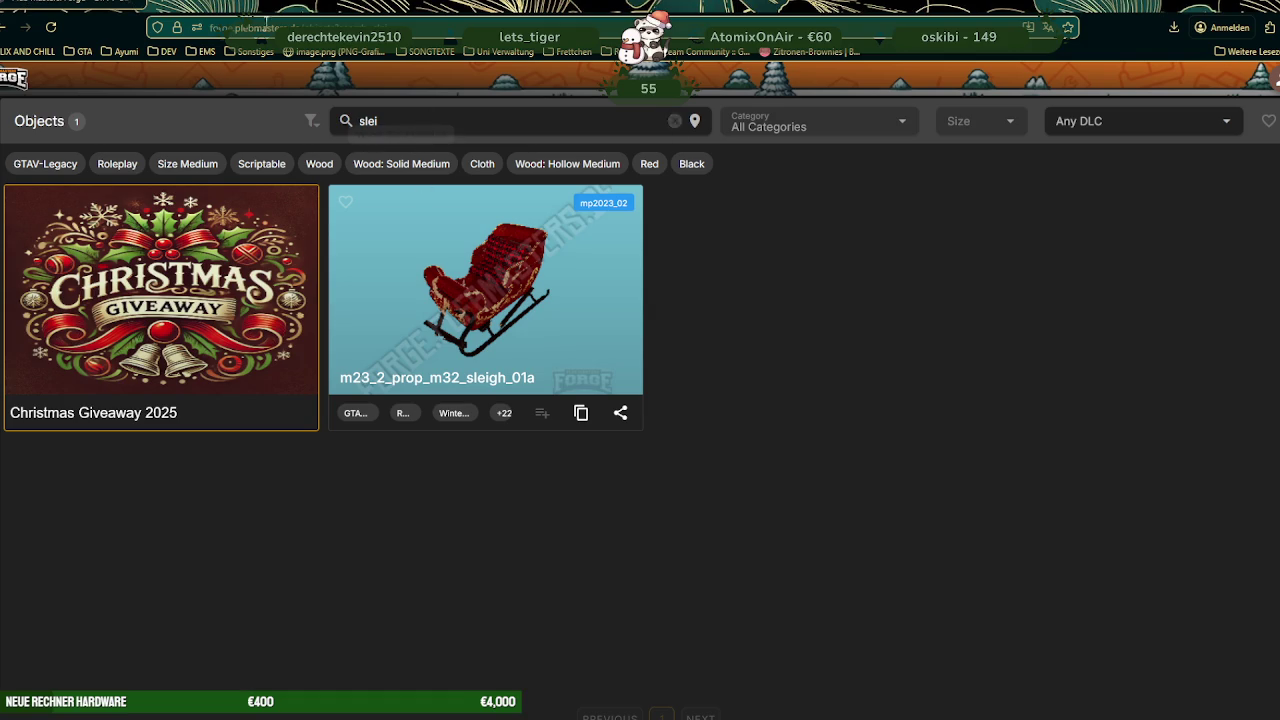
Search for 'altvserver' in a new tab and open the alt:V download page
left_click(155, 5)
left_click(400, 118)
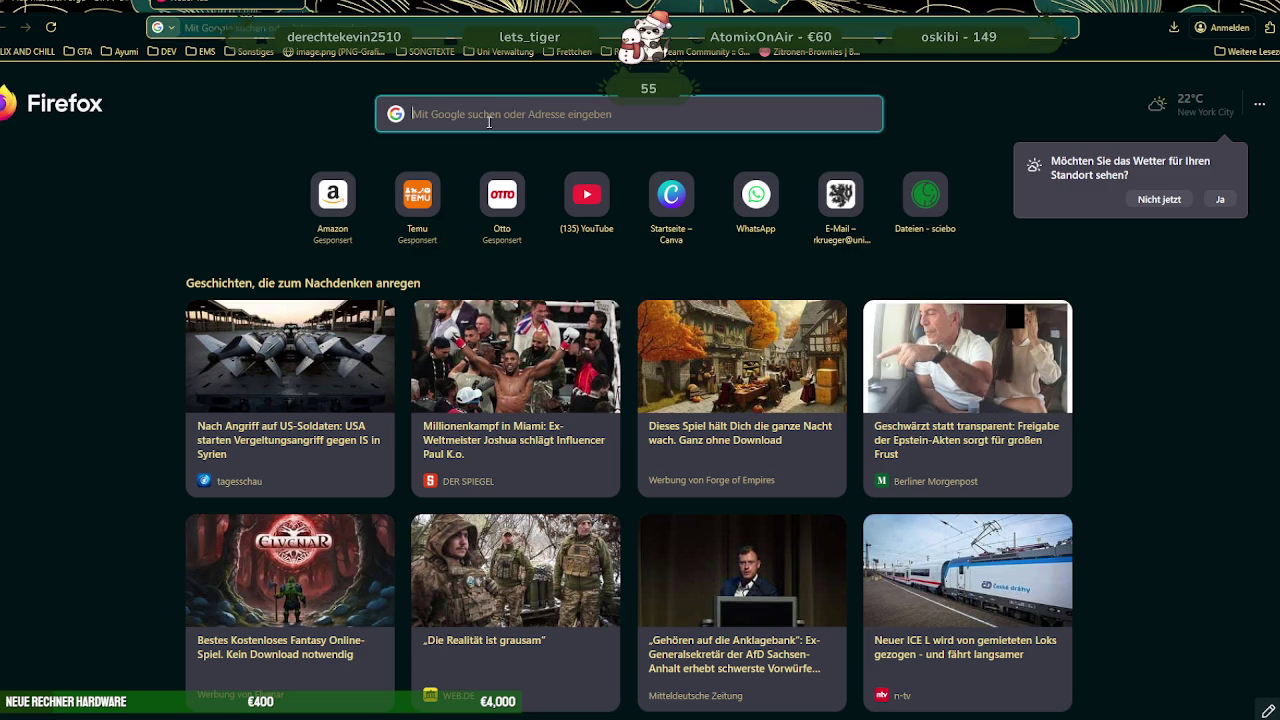
type("altserv-r")
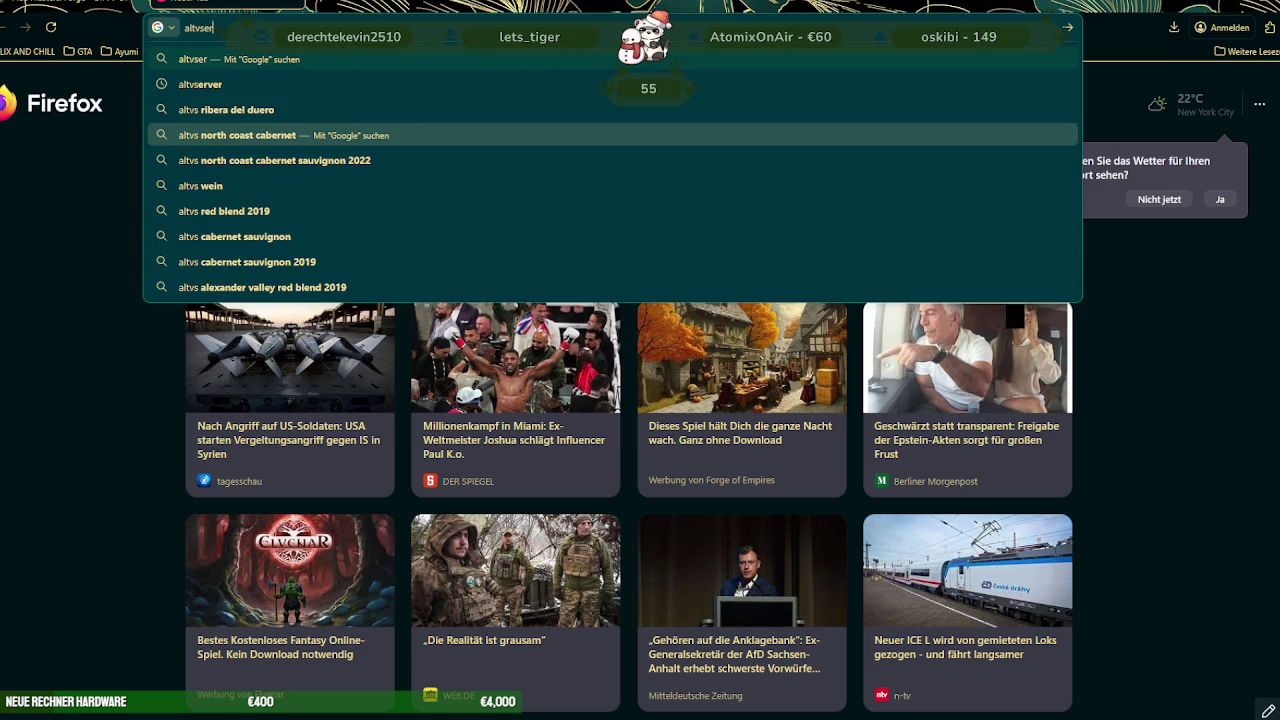
left_click(489, 121)
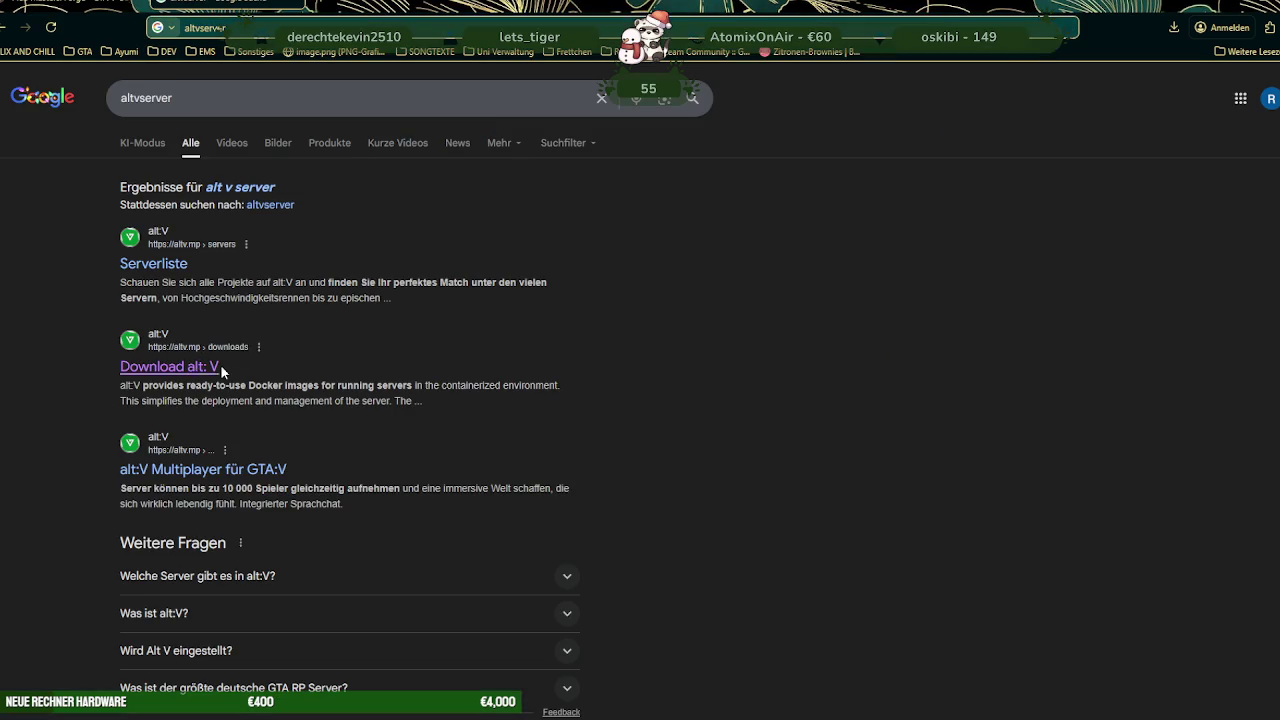
left_click(213, 368)
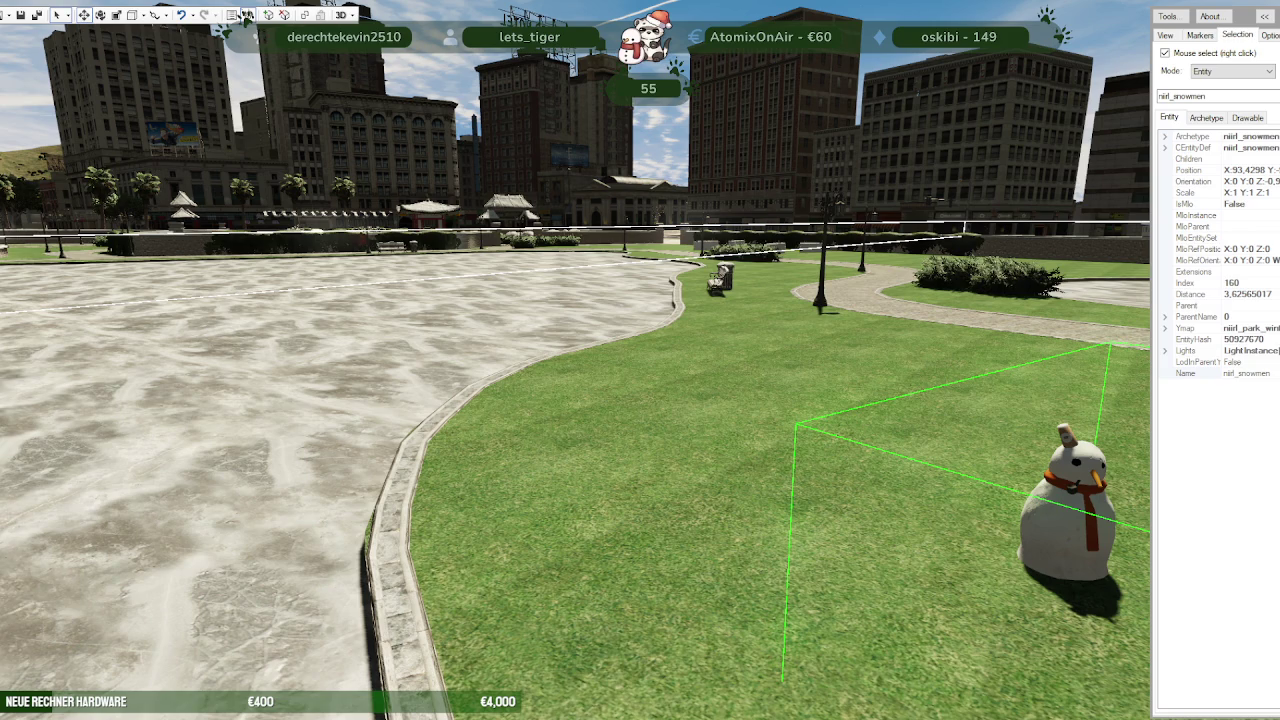
left_click(246, 14)
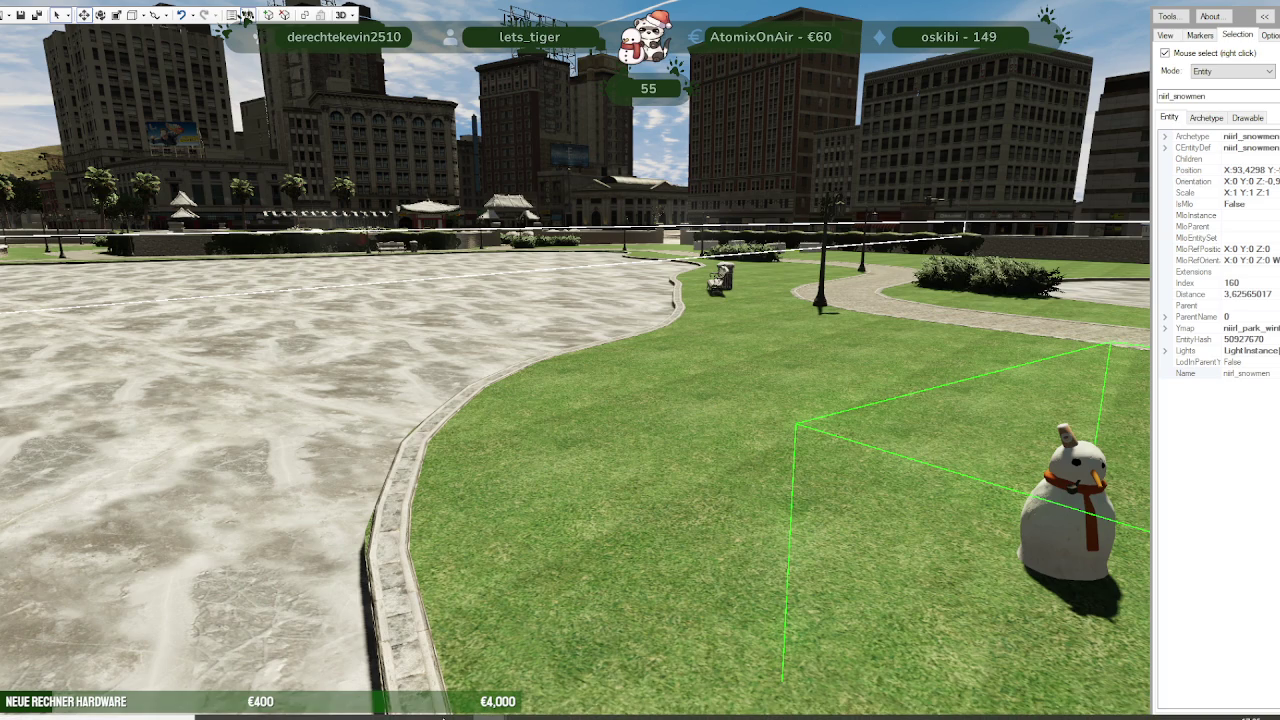
mouse_move(316, 716)
left_click(393, 690)
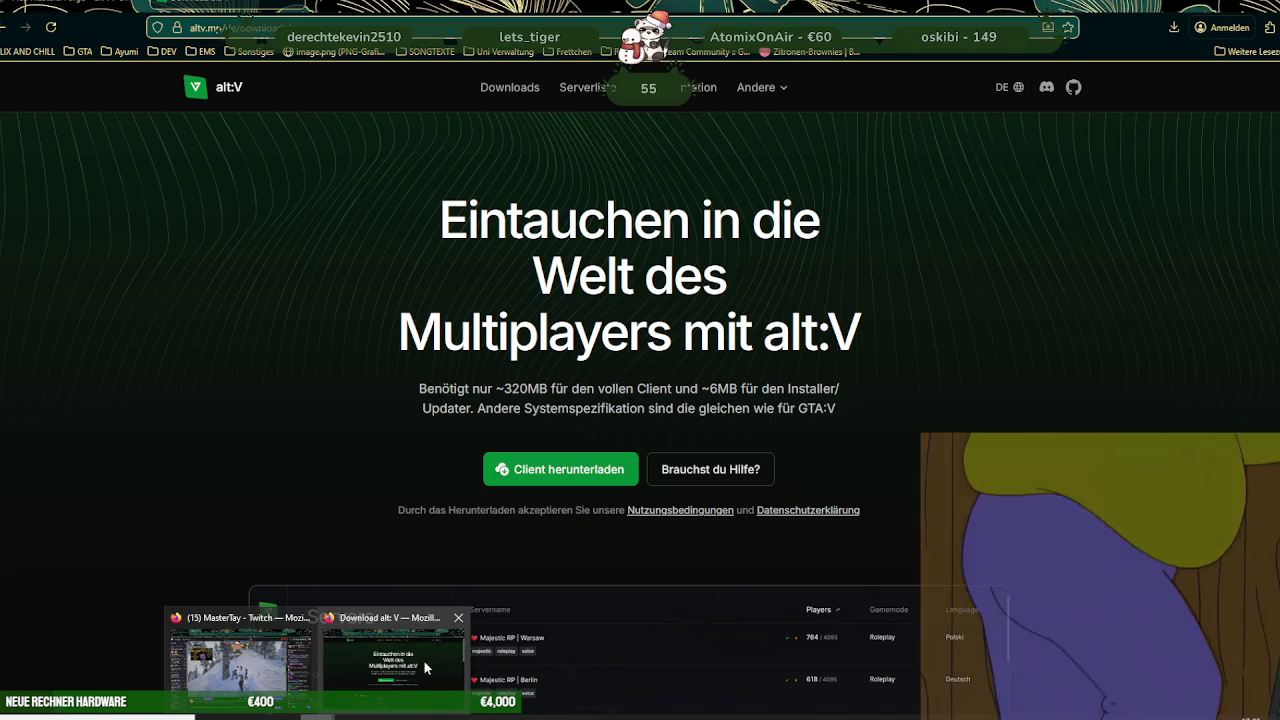
Scroll through the download page to review the Windows x64 Release server OS and module options
scroll("down", 3)
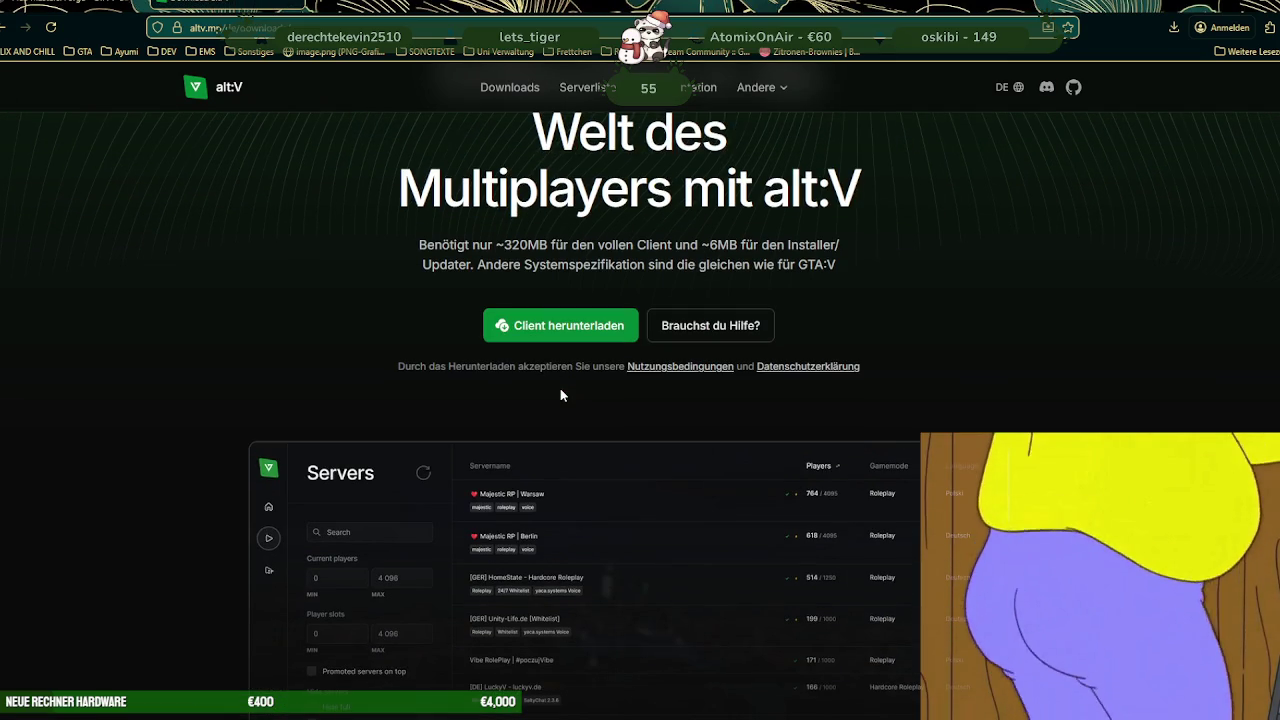
scroll("down", 3)
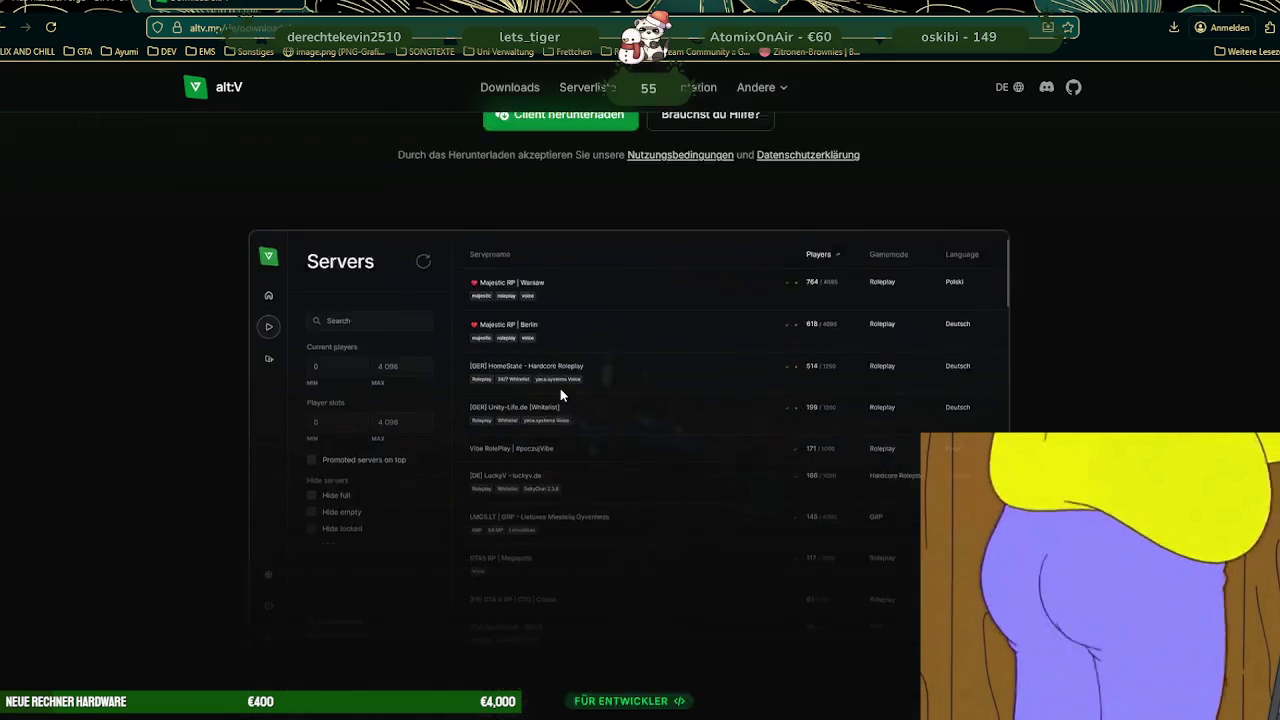
scroll("down", 3)
scroll("down", 3)
scroll("down", 3)
scroll("down", 3)
scroll("down", 3)
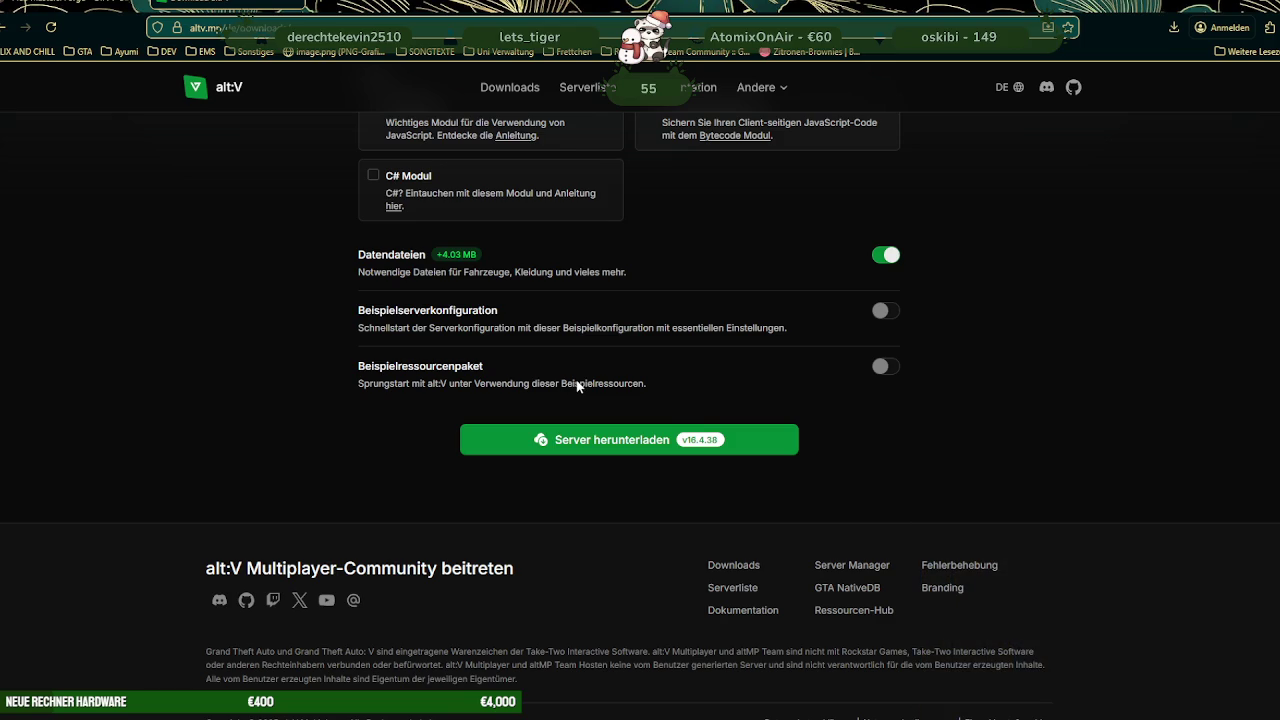
scroll("up", 3)
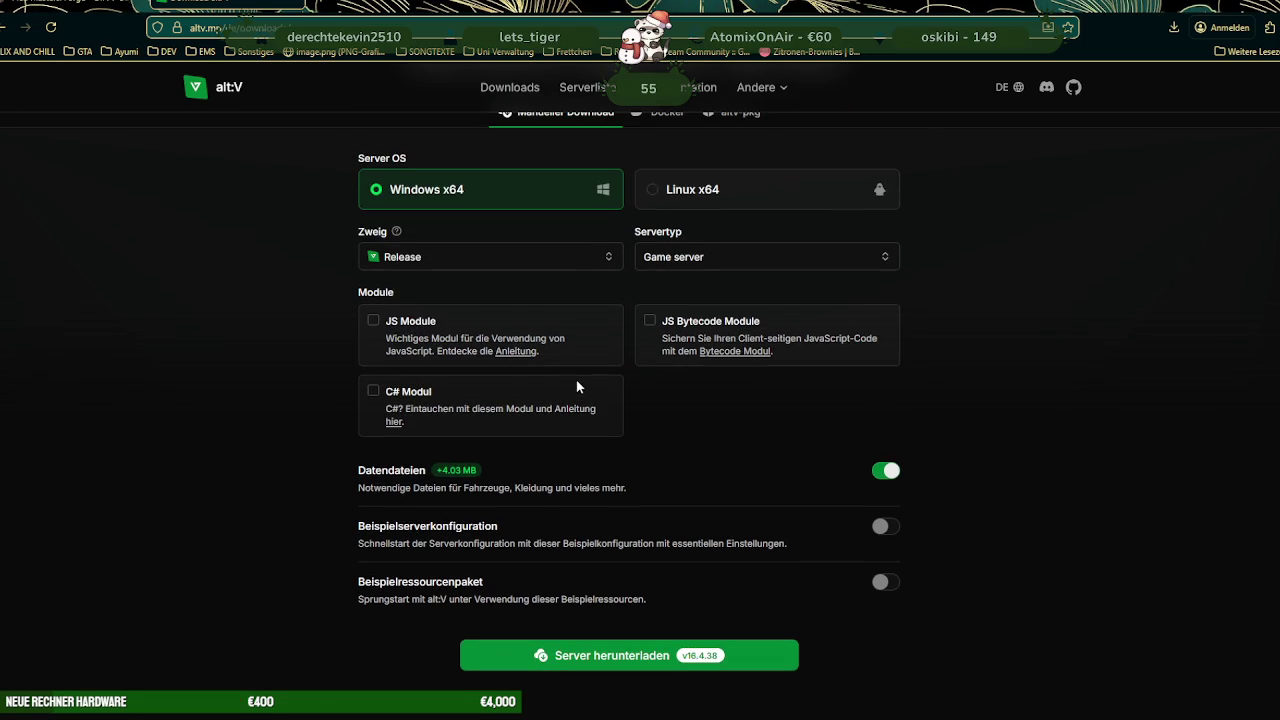
scroll("up", 3)
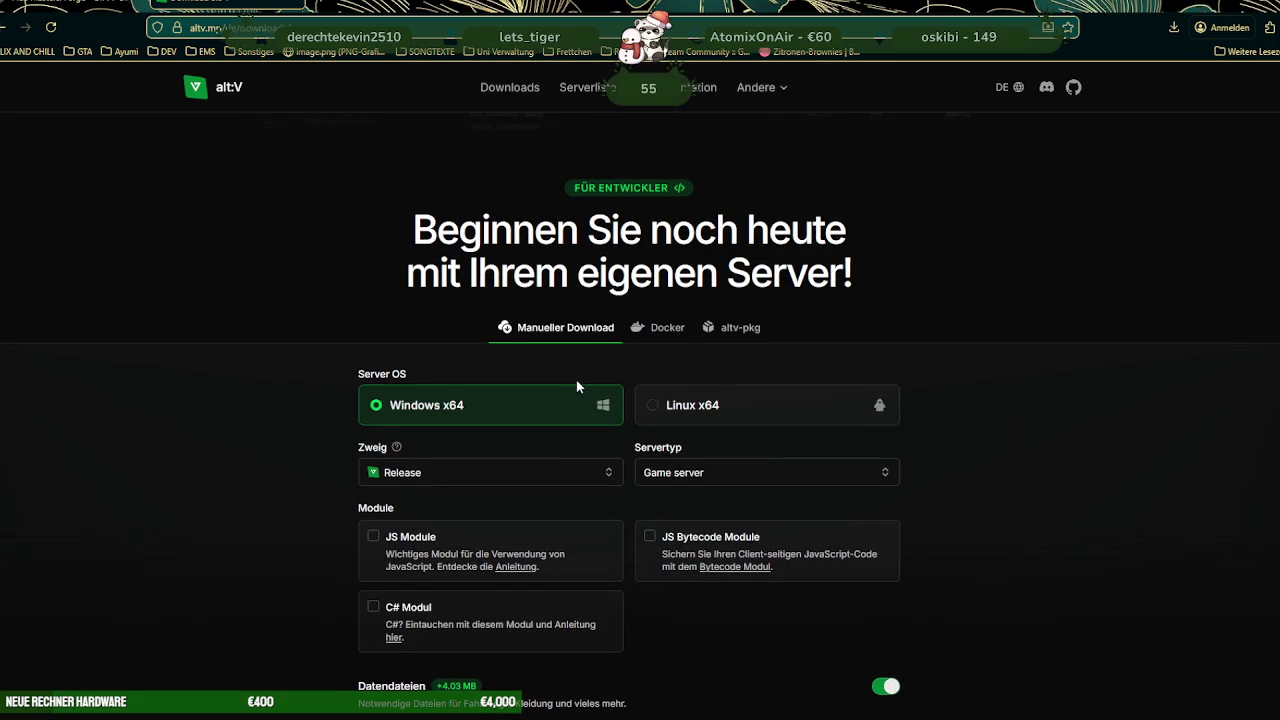
scroll("up", 3)
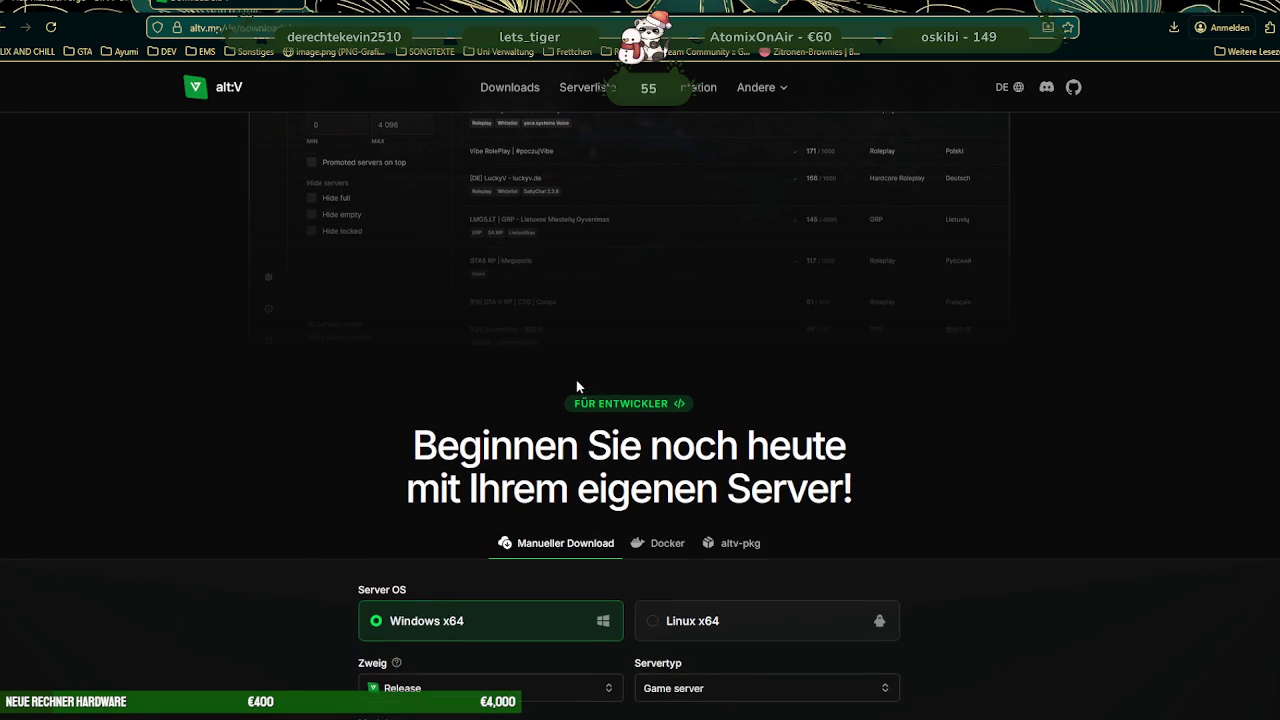
scroll("up", 3)
scroll("up", 3)
scroll("up", 3)
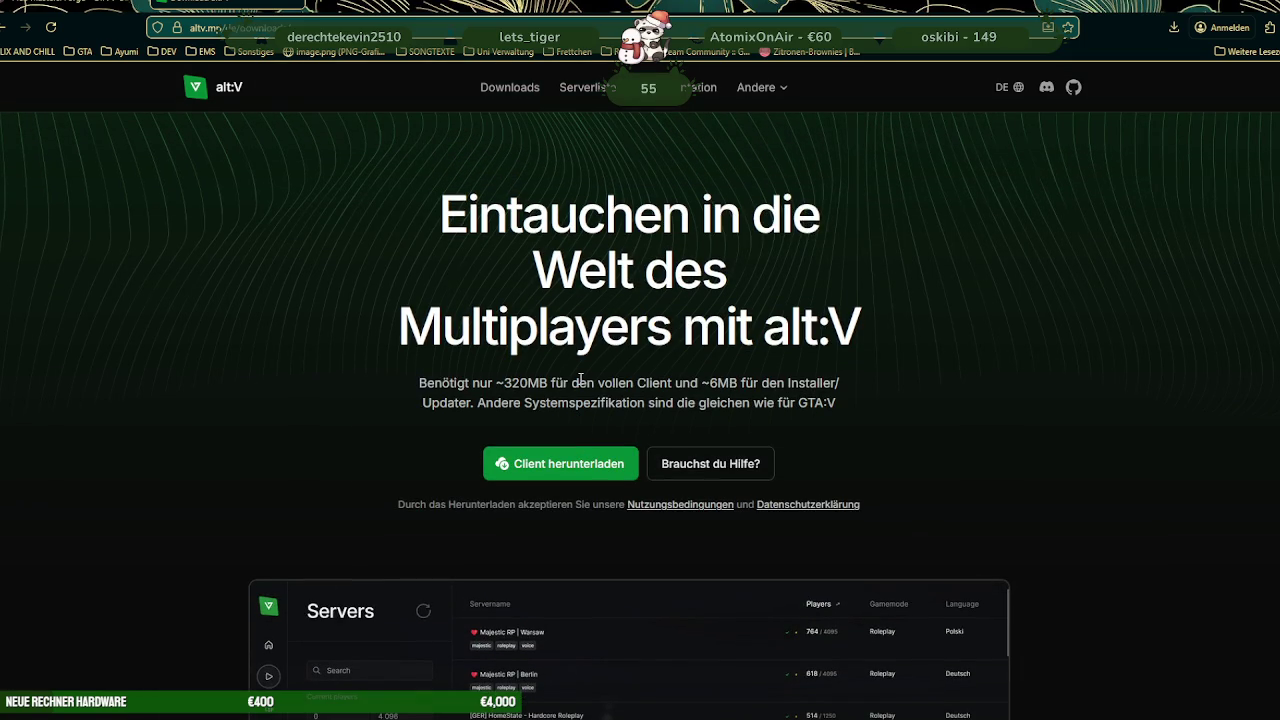
scroll("down", 3)
scroll("down", 3)
scroll("down", 3)
scroll("down", 3)
scroll("down", 3)
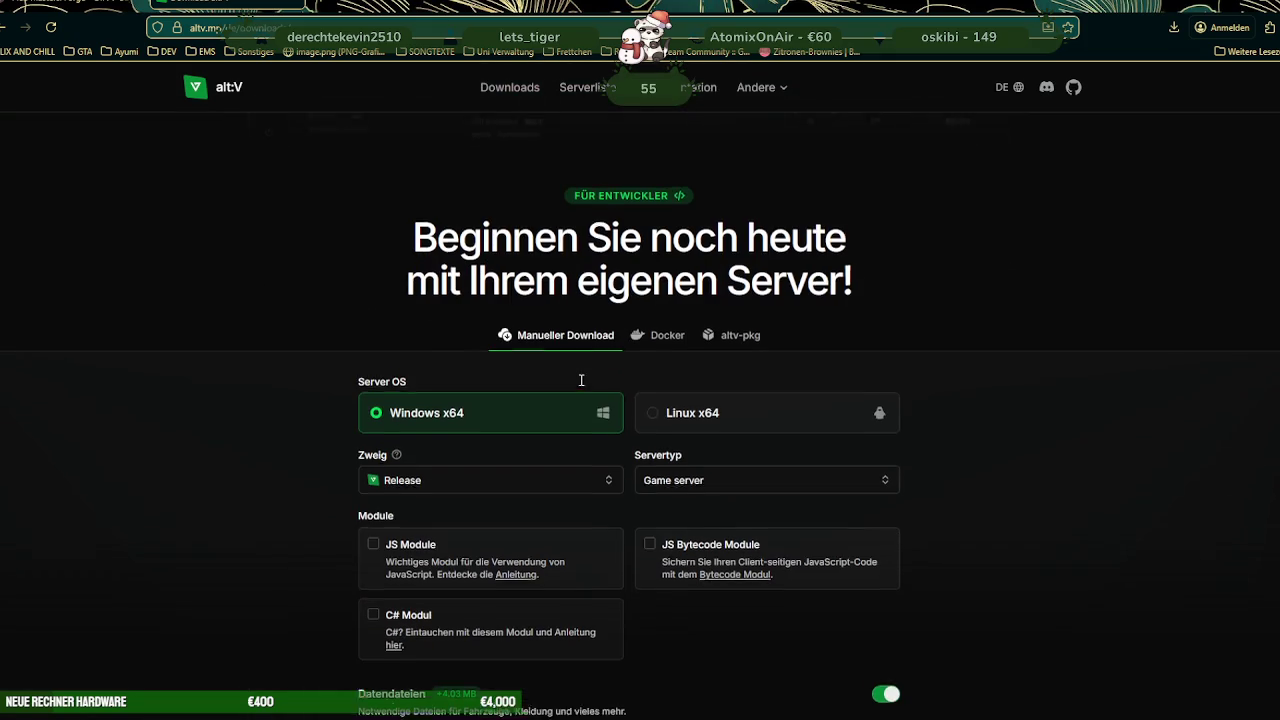
scroll("down", 3)
scroll("down", 3)
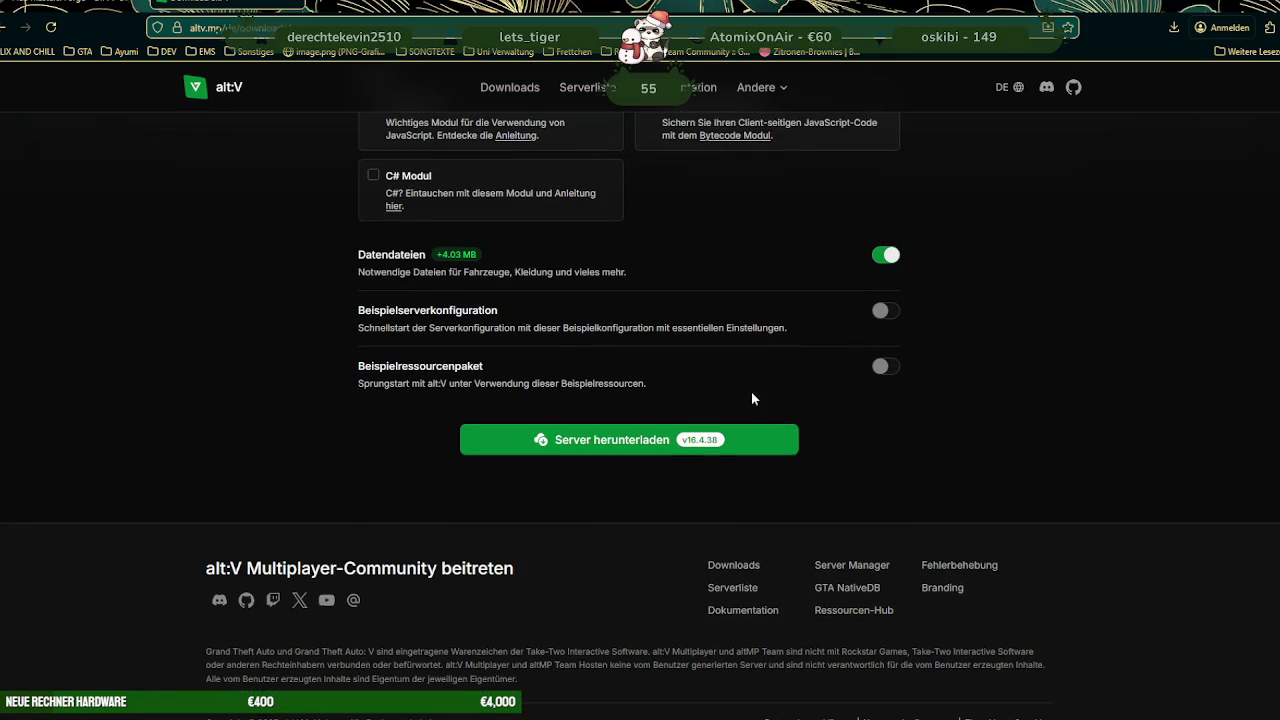
scroll("up", 3)
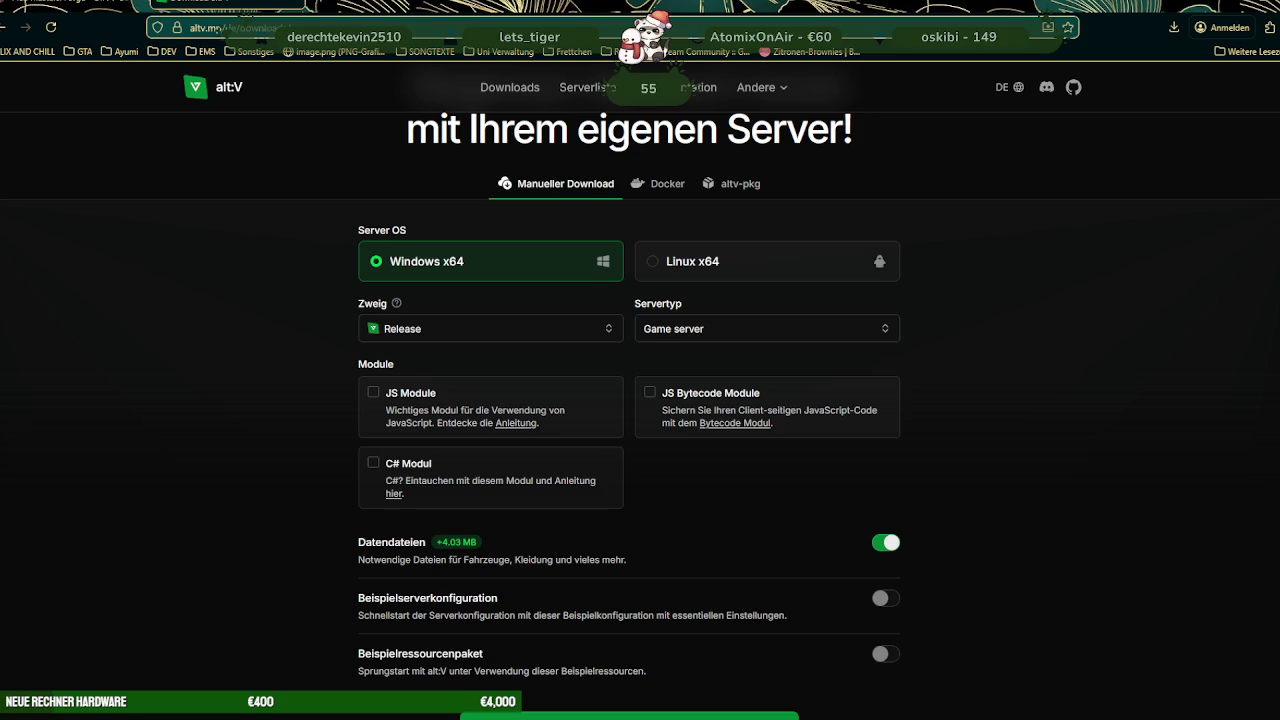
scroll("down", 3)
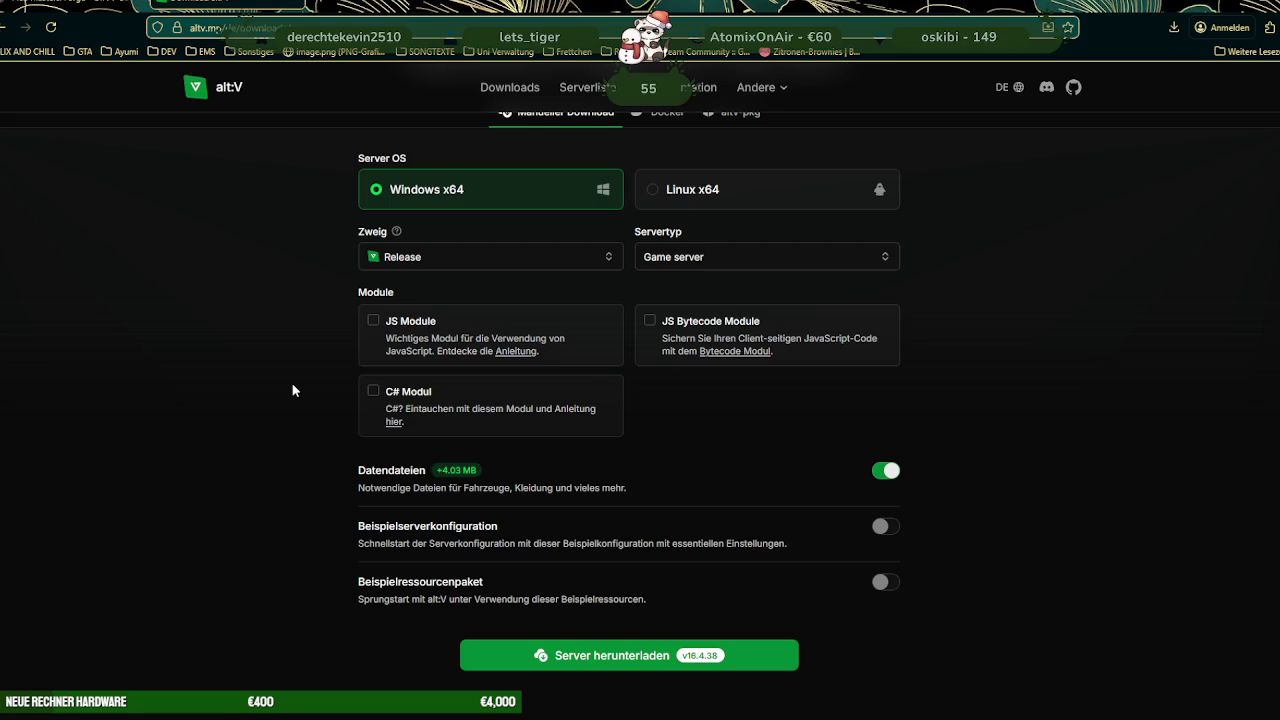
scroll("up", 3)
scroll("up", 3)
scroll("up", 3)
scroll("down", 3)
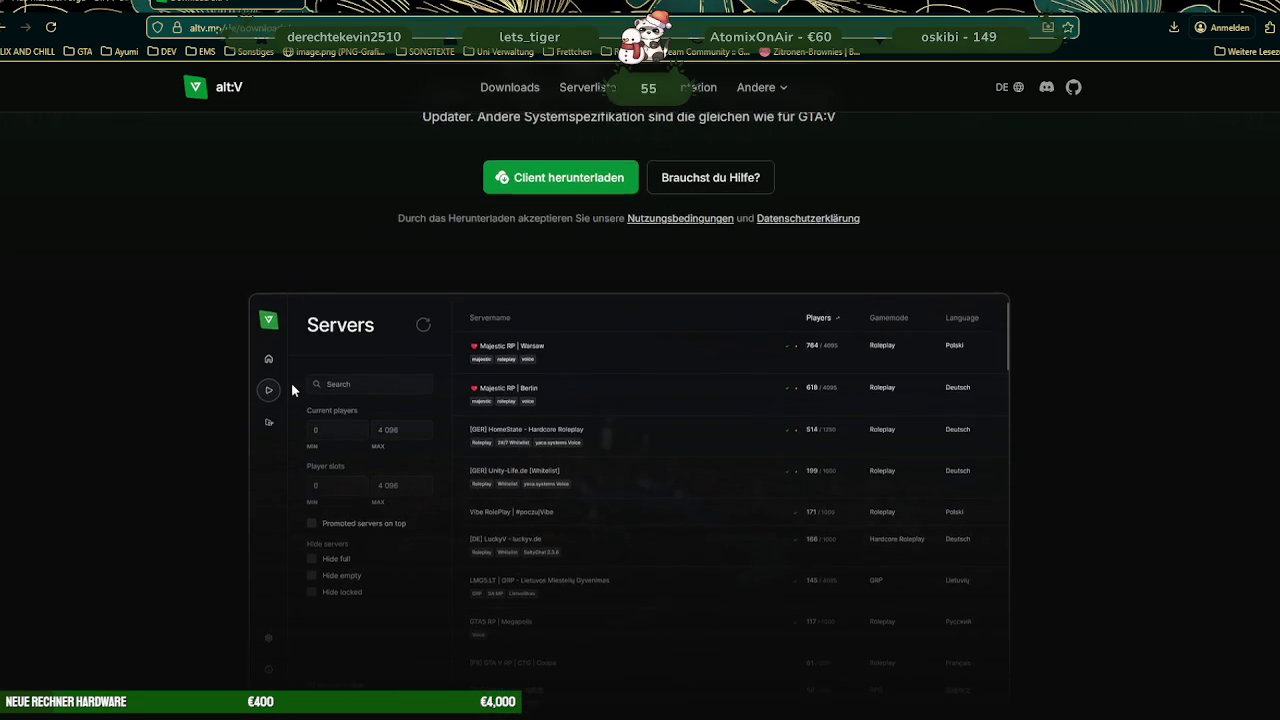
scroll("up", 3)
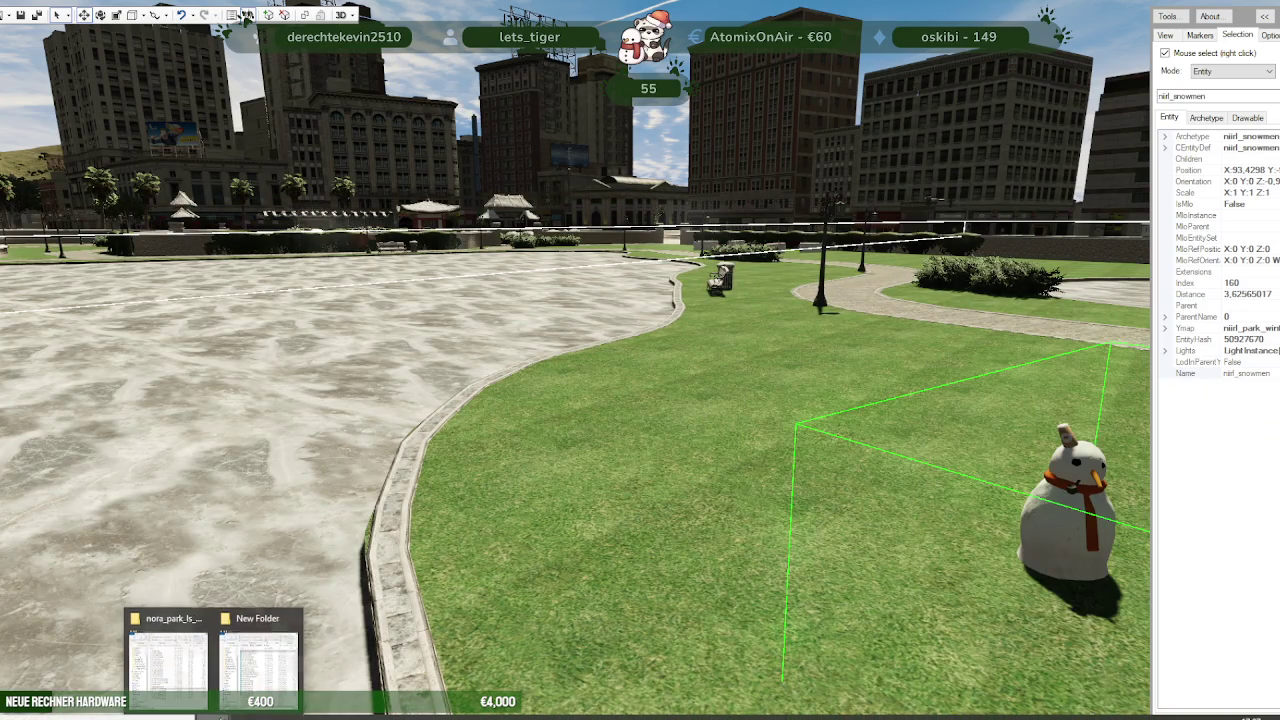
Bring the nora_park_ls_wintermap Explorer window forward, go up to Testserver, and widen it
left_click(260, 665)
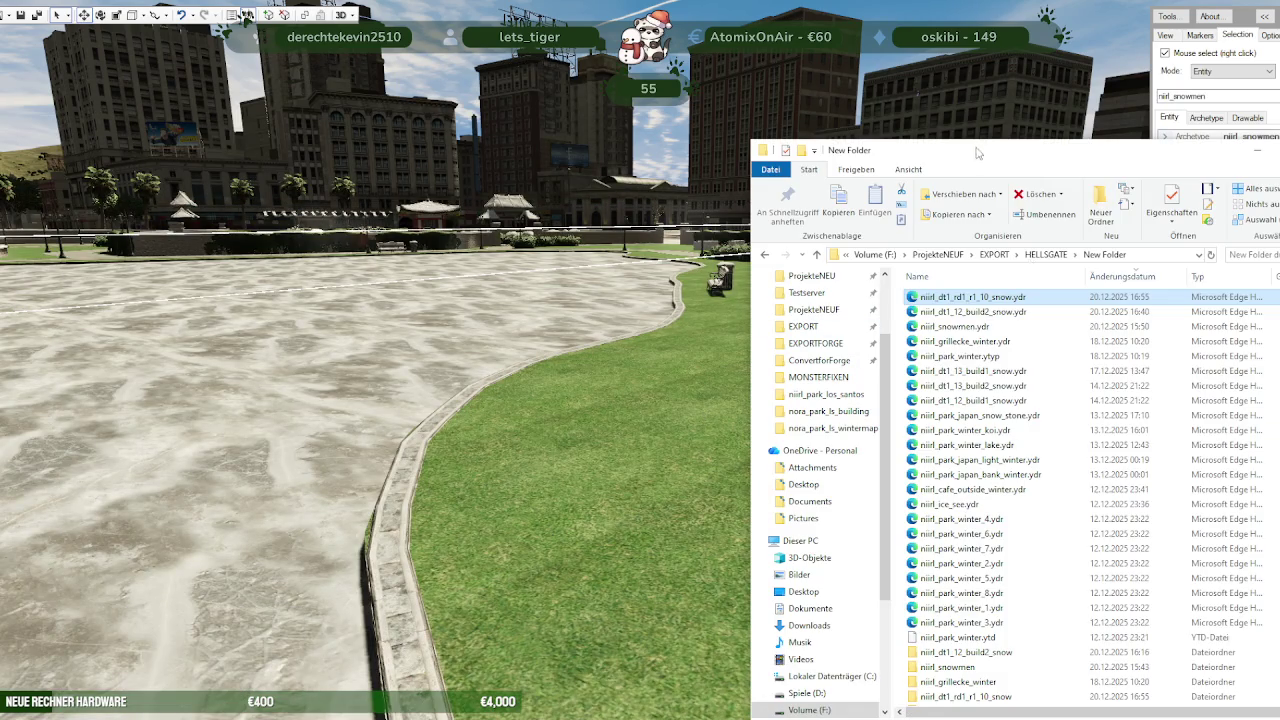
left_click_drag(990, 153, 489, 87)
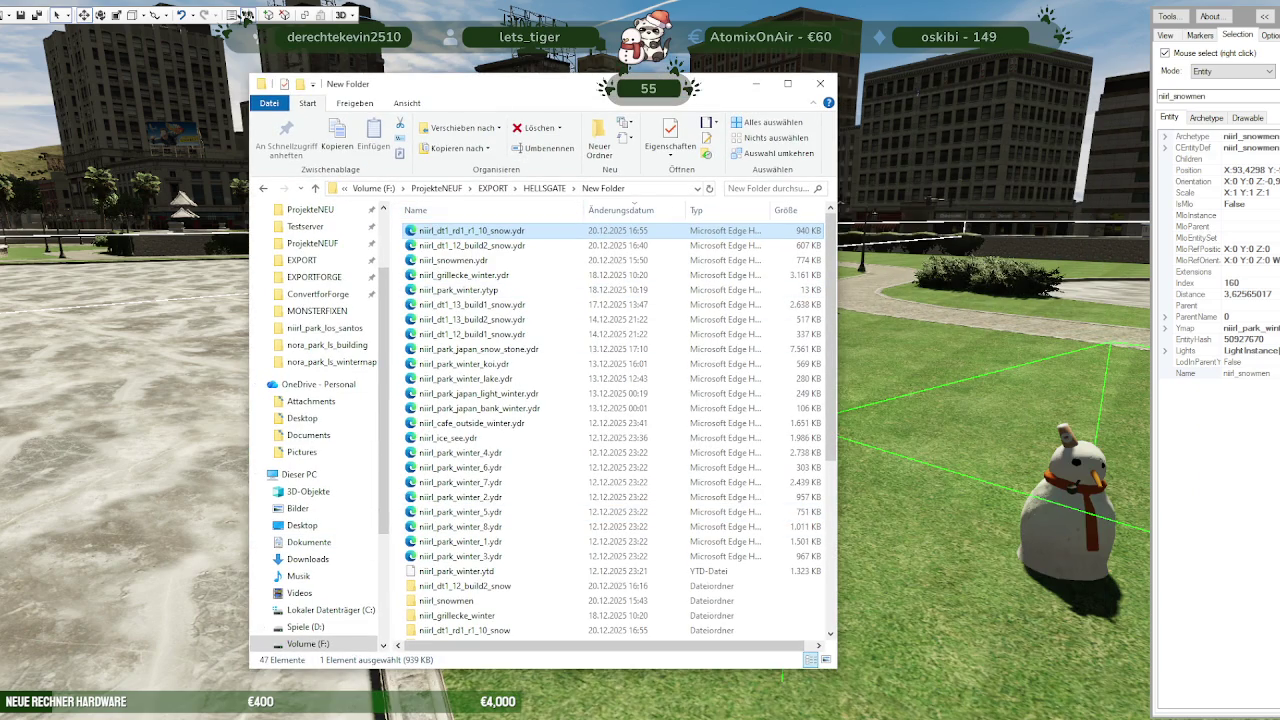
left_click(167, 712)
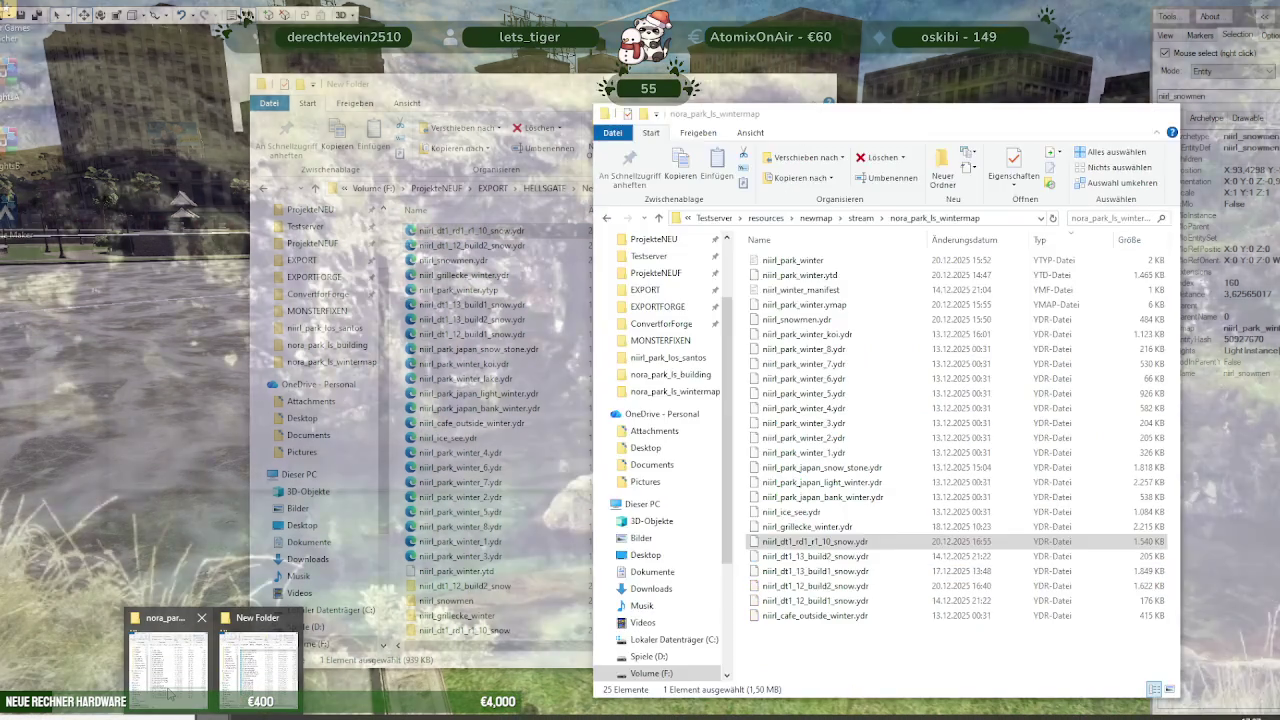
left_click(167, 660)
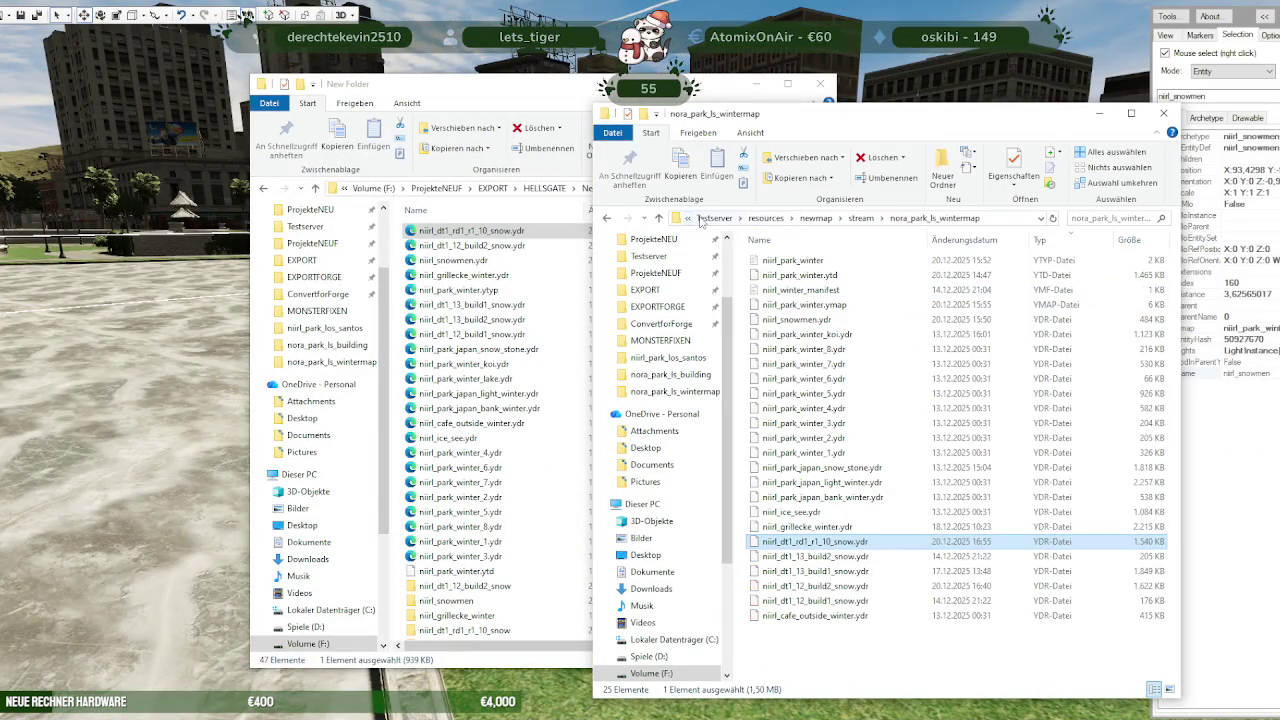
left_click(710, 218)
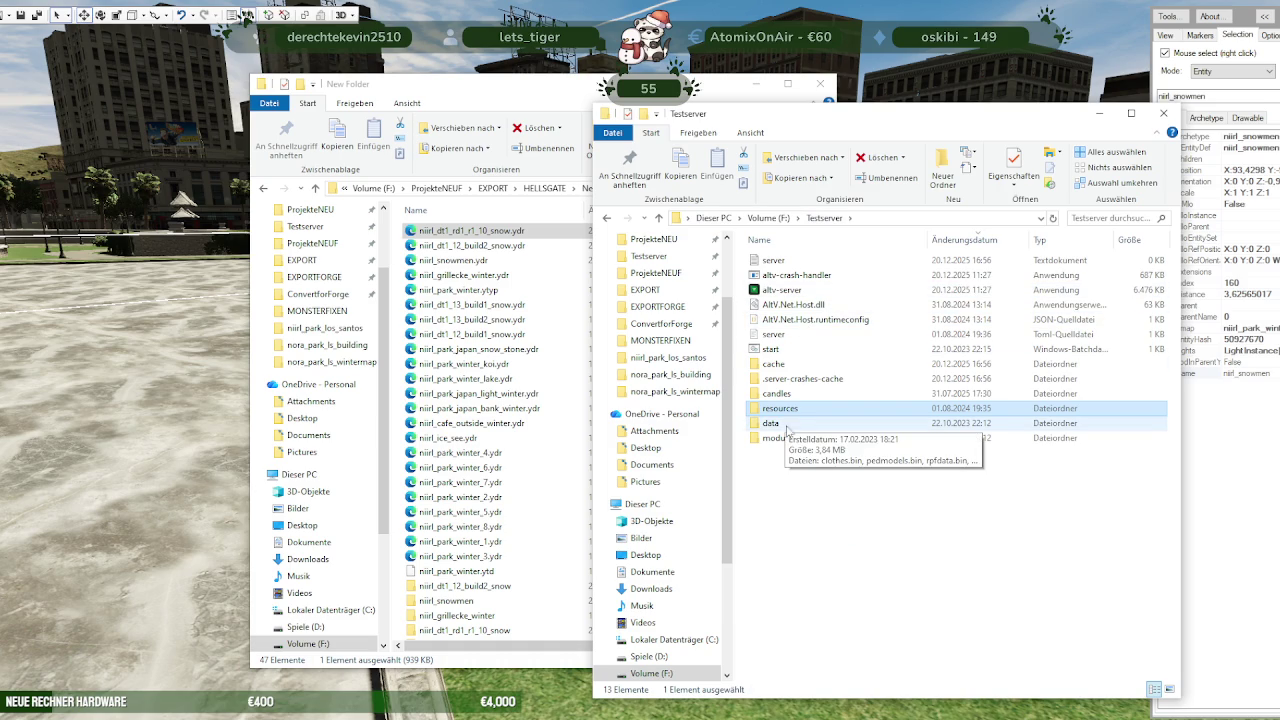
left_click_drag(877, 121, 614, 126)
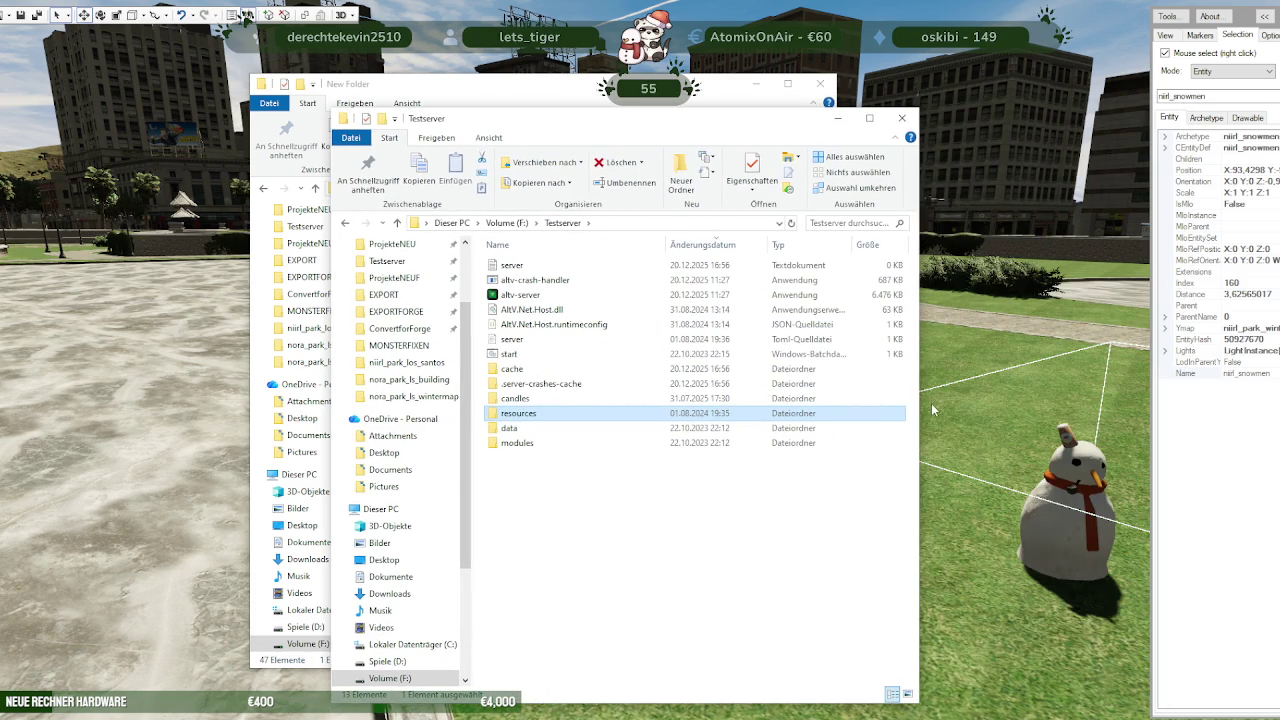
left_click_drag(918, 403, 1115, 405)
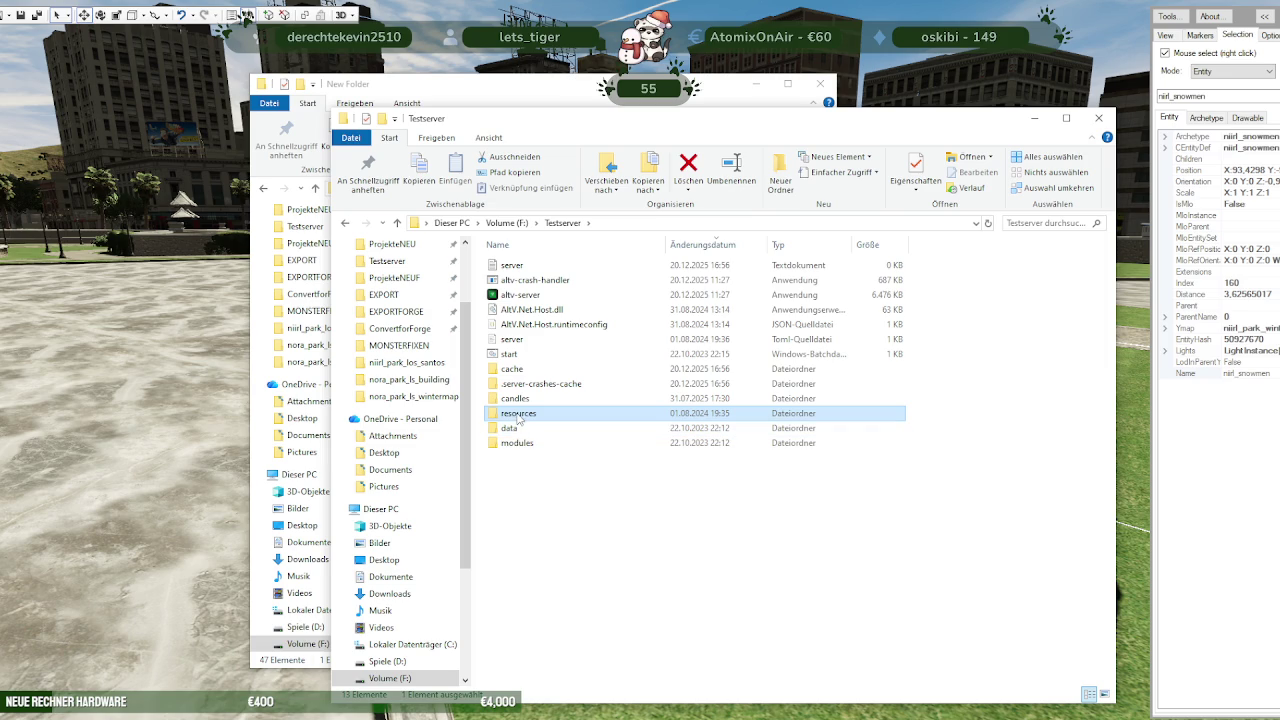
Open server.toml with Visual Studio Code via Öffnen mit
double_click(516, 428)
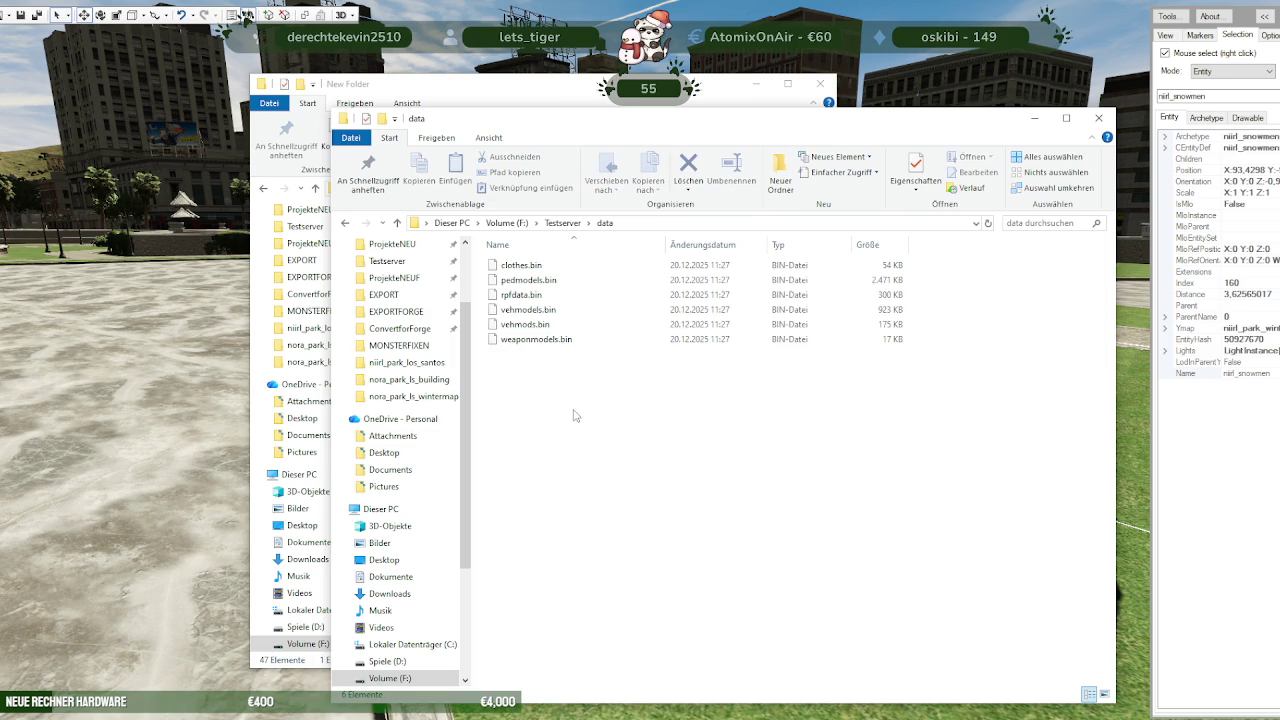
key("alt+Left")
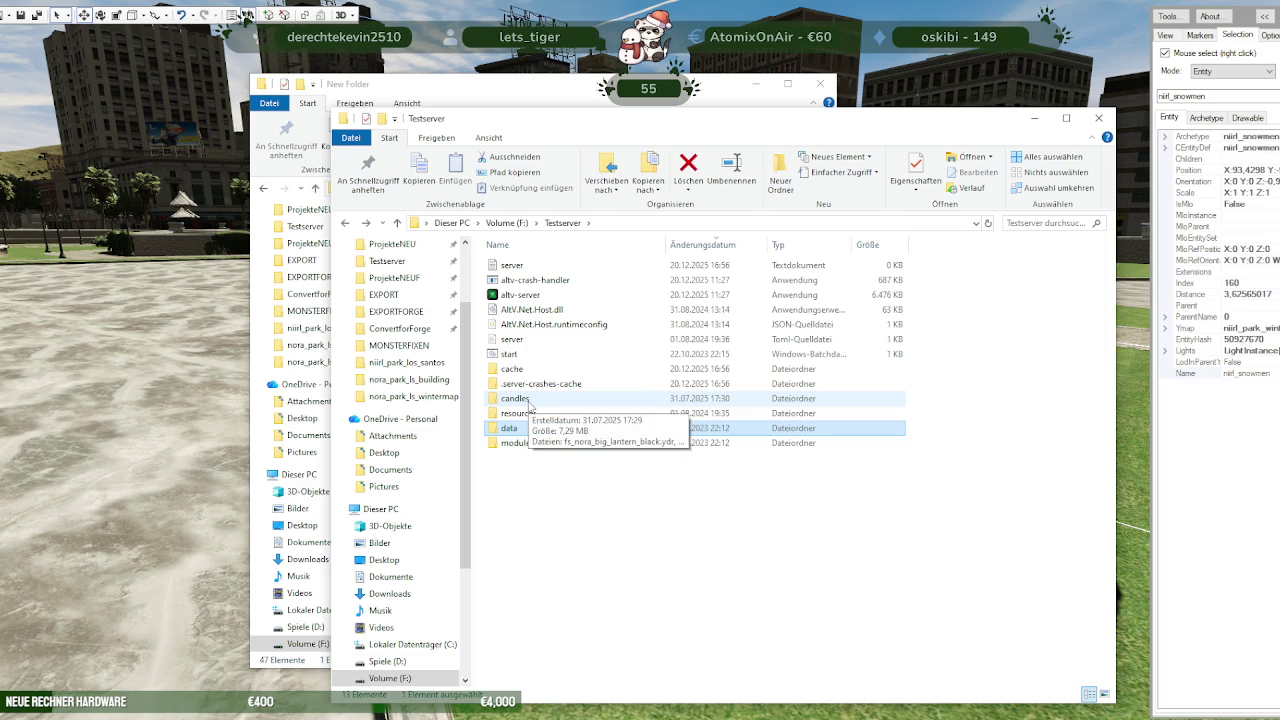
left_click(514, 342)
right_click(515, 345)
mouse_move(560, 461)
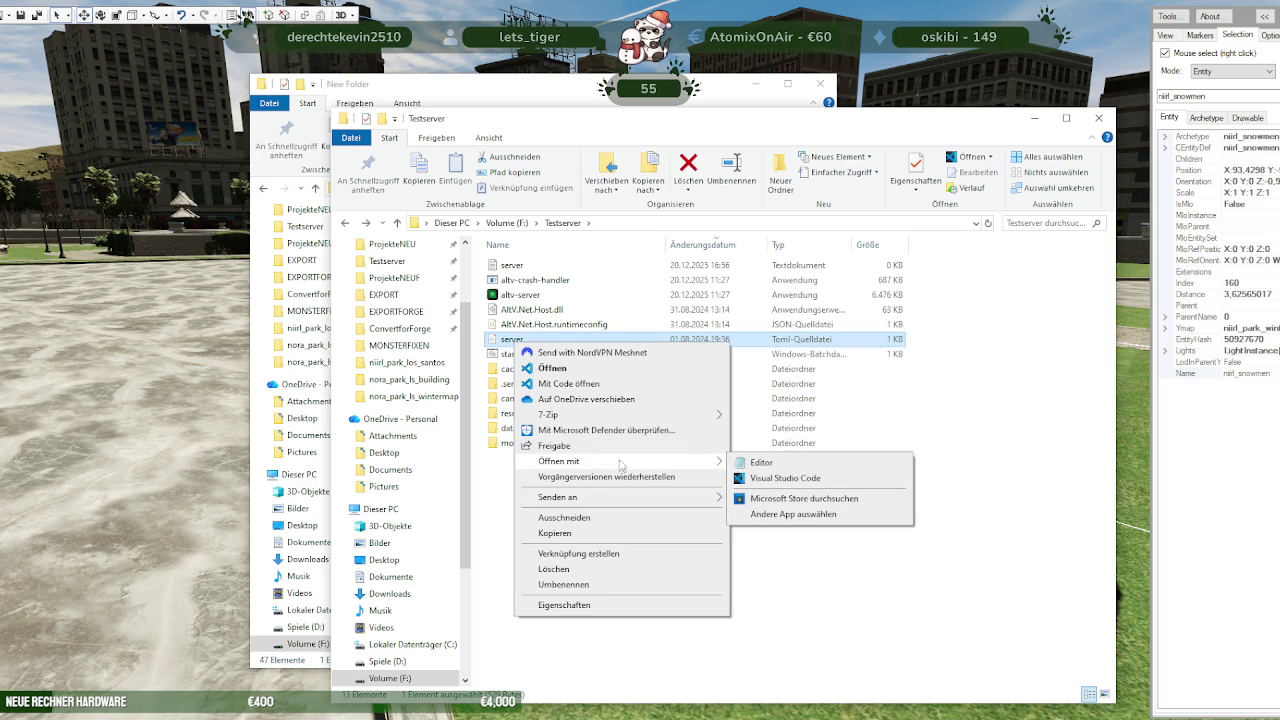
left_click(822, 479)
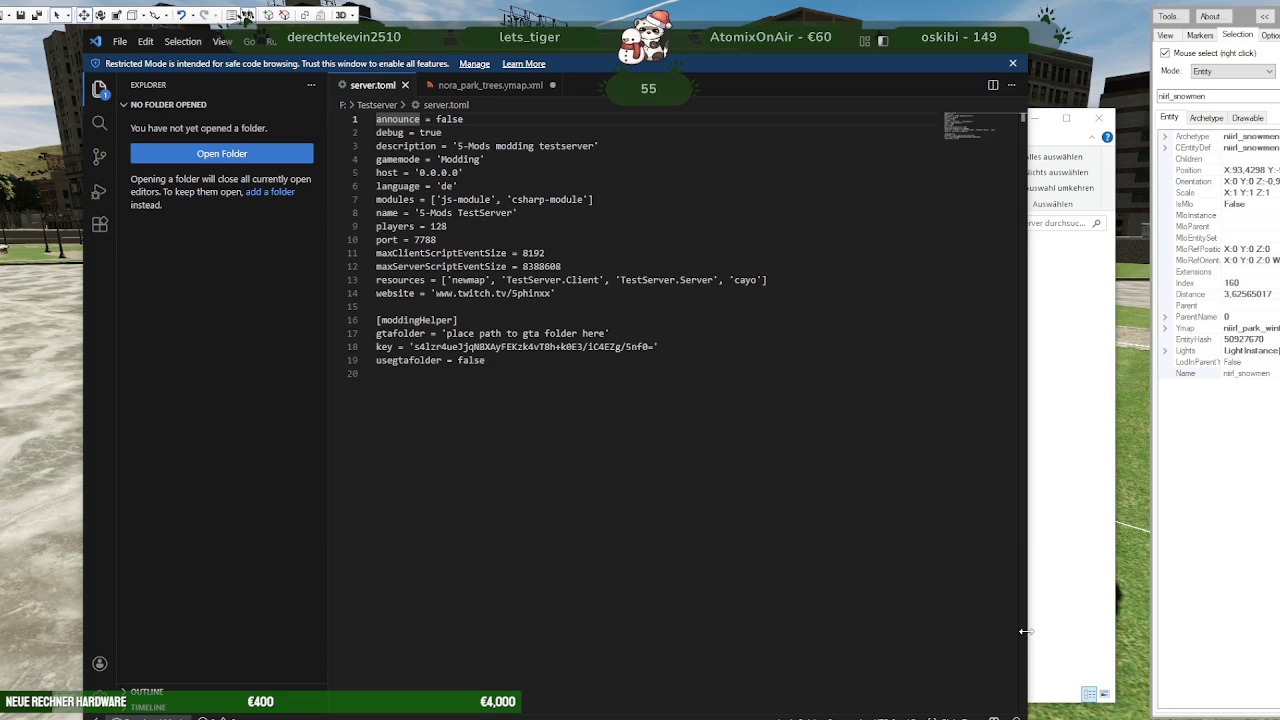
Close Visual Studio Code and select server.toml in the Testserver folder
key("alt+F4")
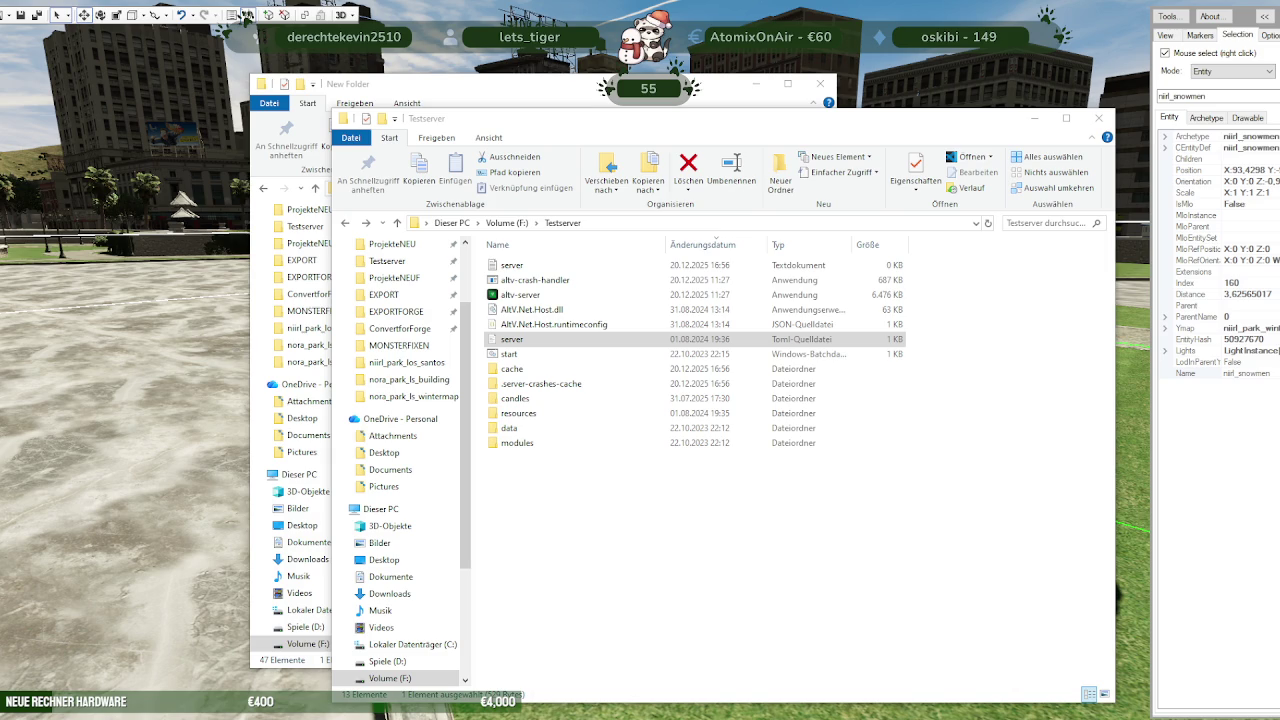
left_click(547, 341)
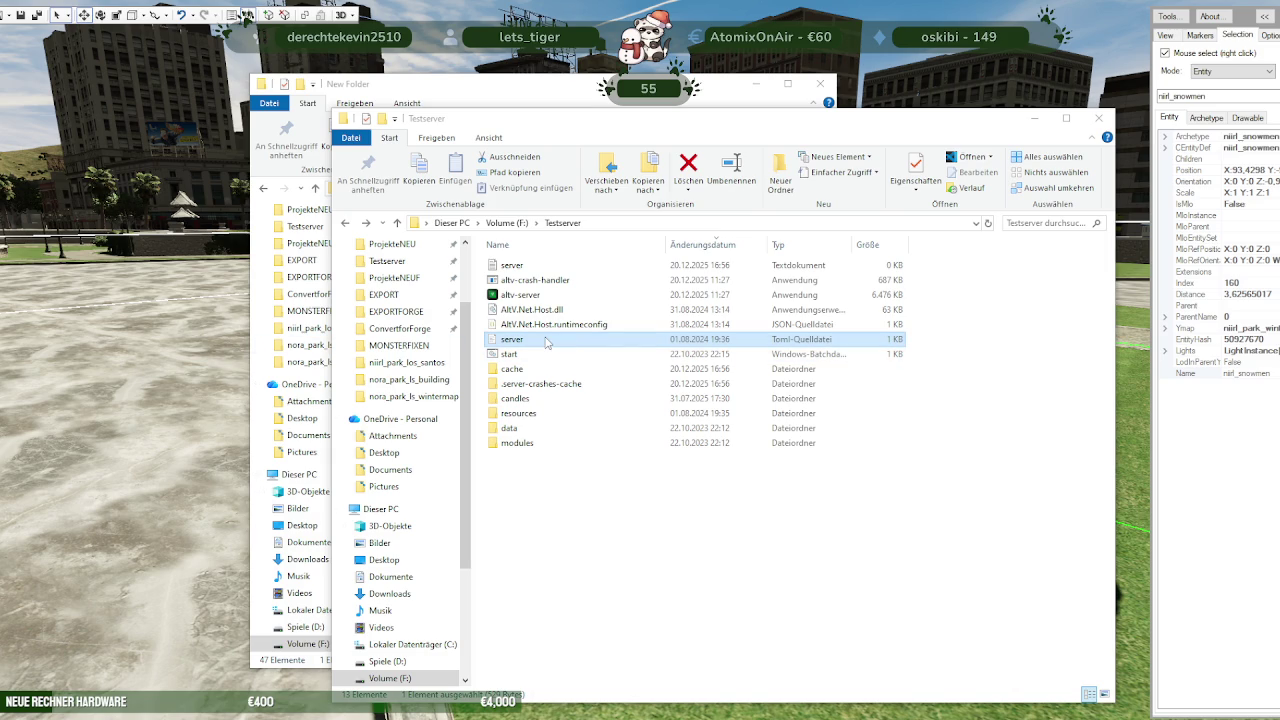
Reopen server.toml in Visual Studio Code with 'Mit Code öffnen'
key("alt+Tab")
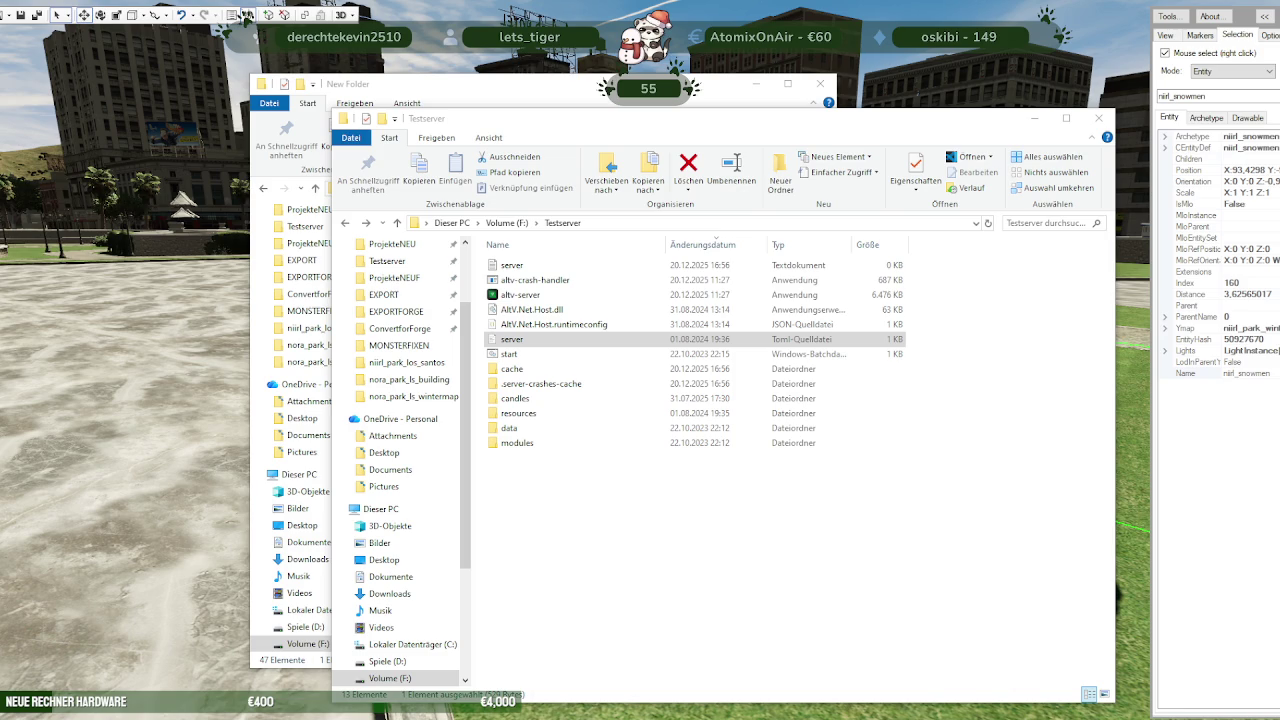
right_click(535, 340)
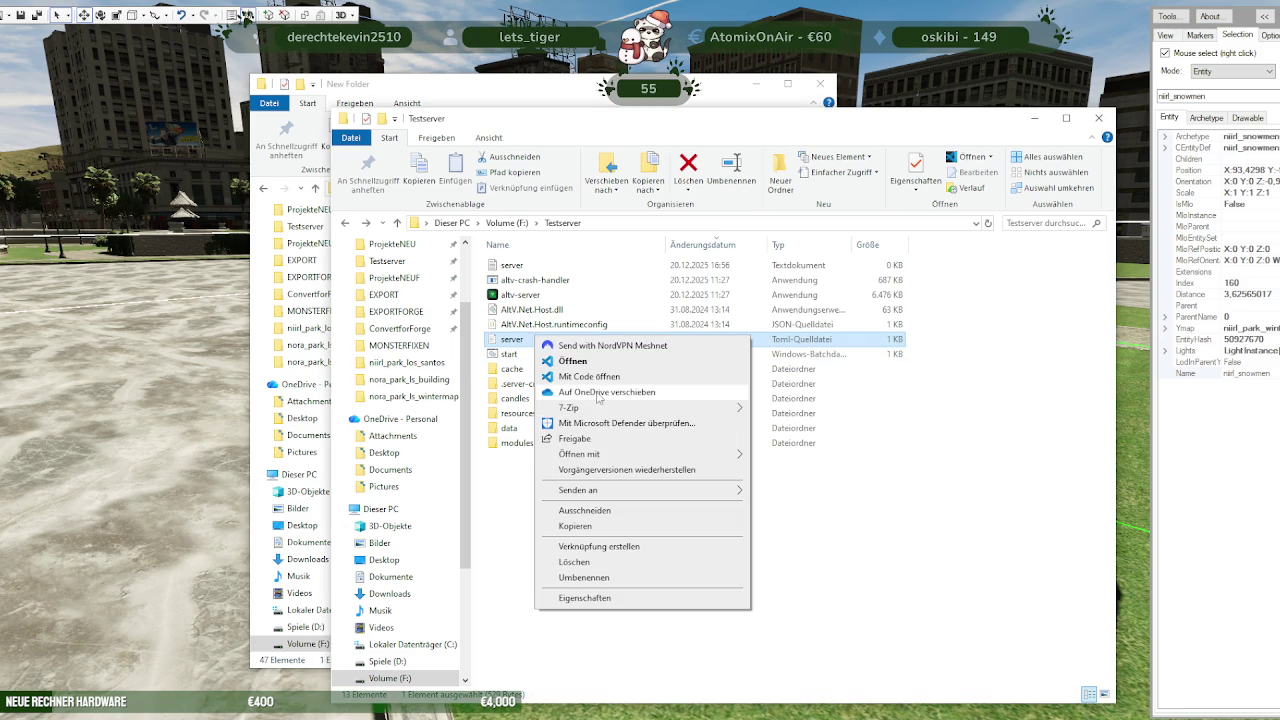
left_click(458, 425)
key("Return")
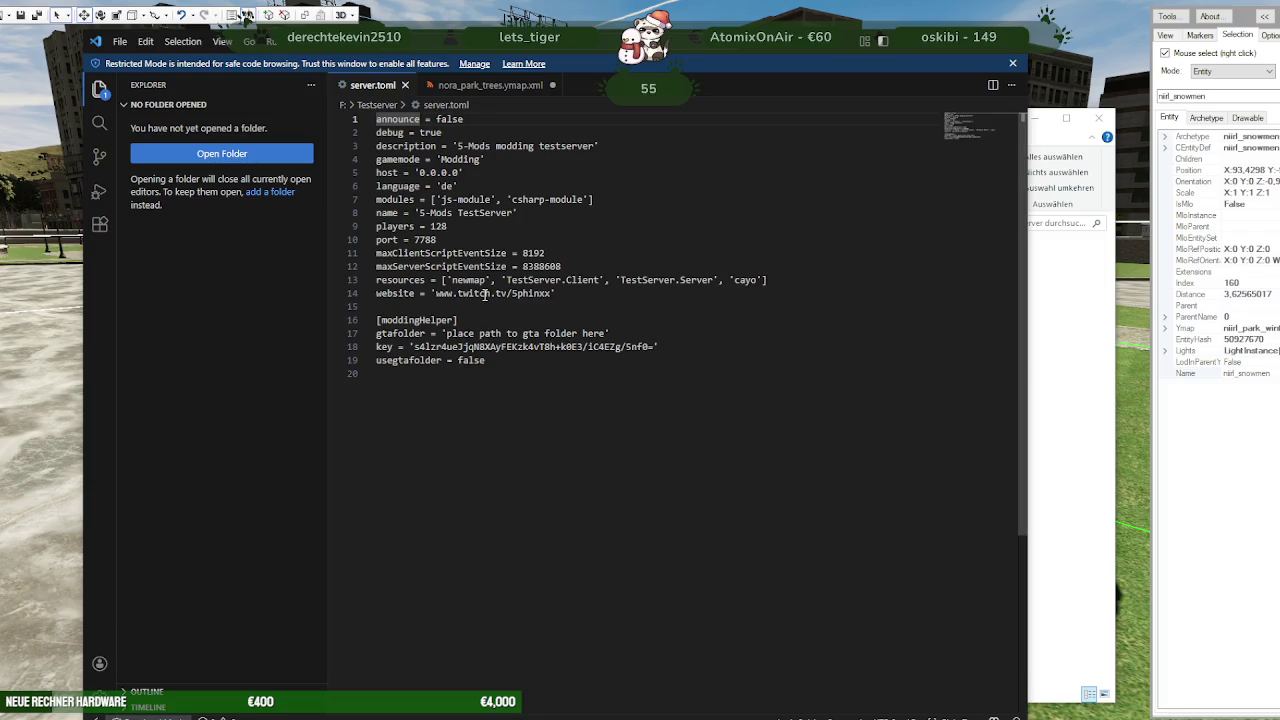
left_click(780, 282)
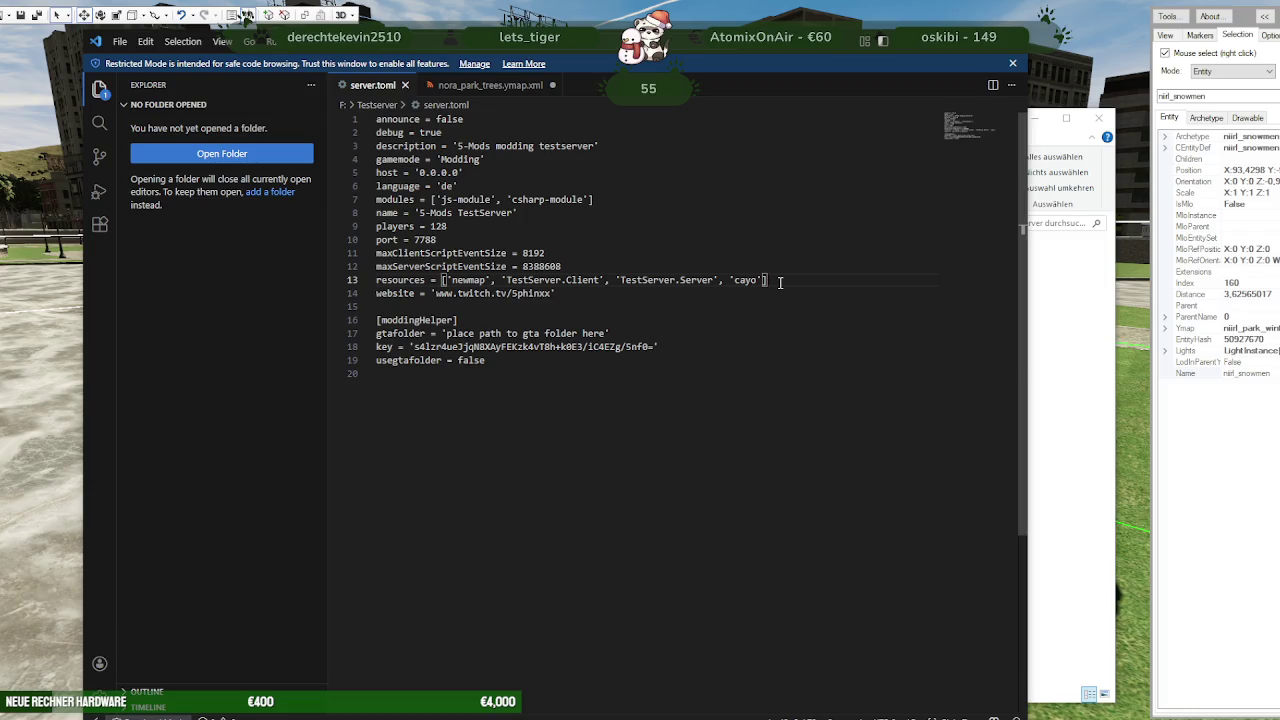
left_click(390, 377)
key("Return")
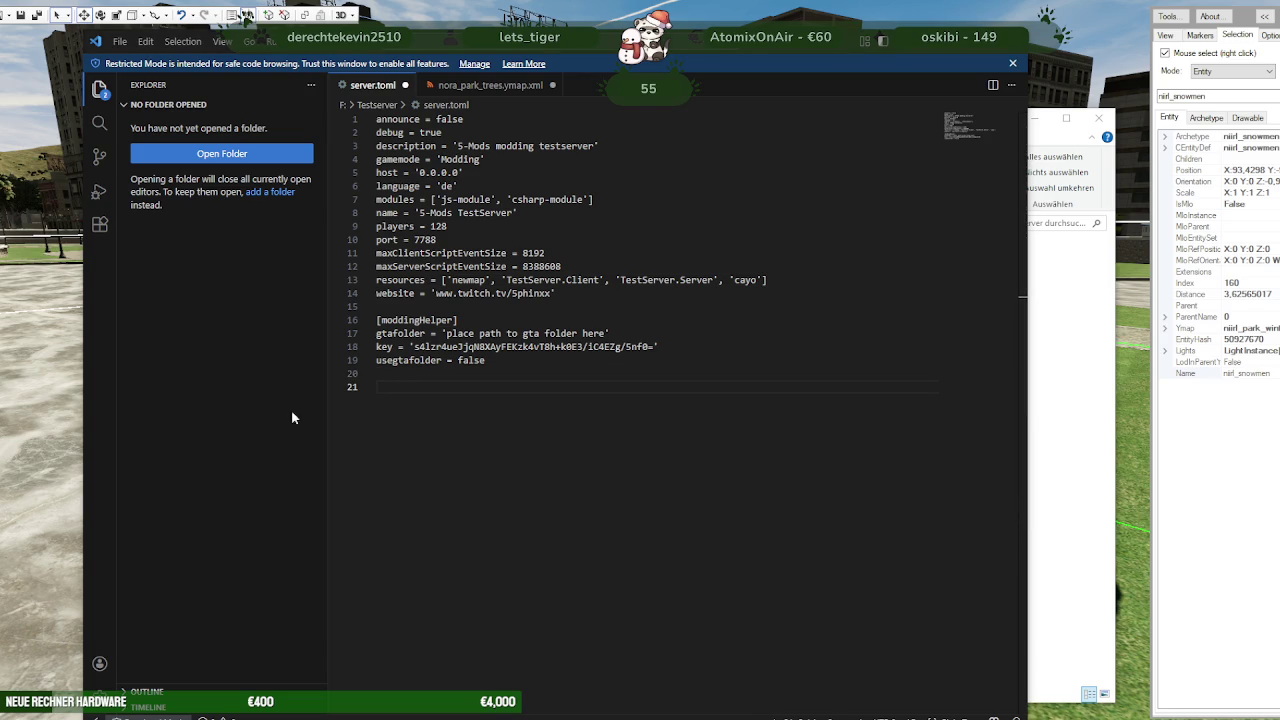
key("ctrl+v")
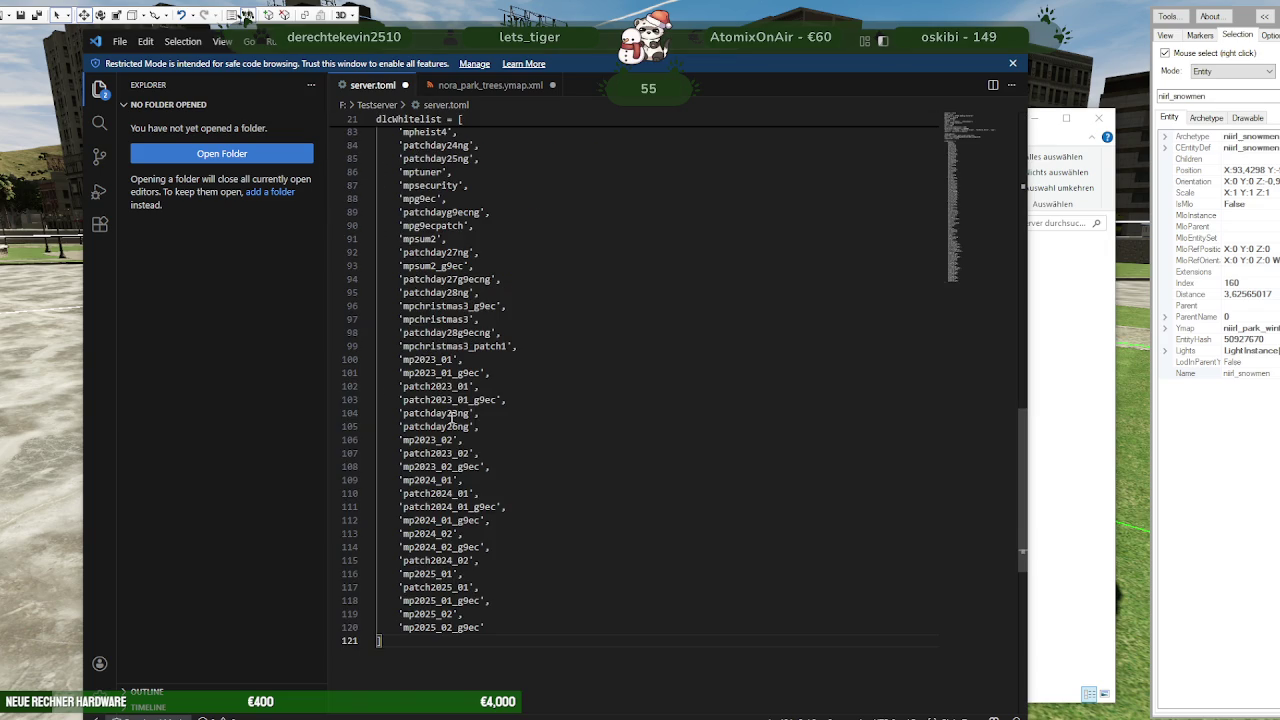
scroll("up", 3)
scroll("up", 3)
scroll("up", 3)
scroll("up", 3)
scroll("up", 3)
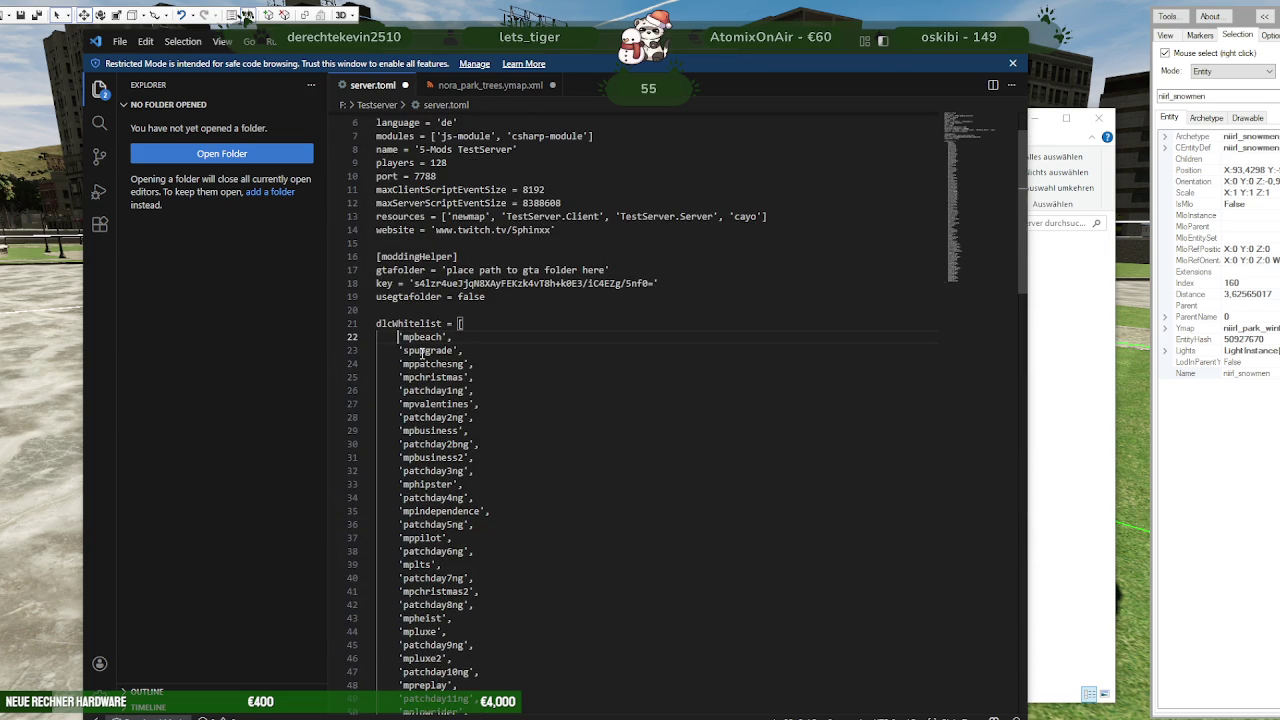
key("BackSpace")
key("BackSpace")
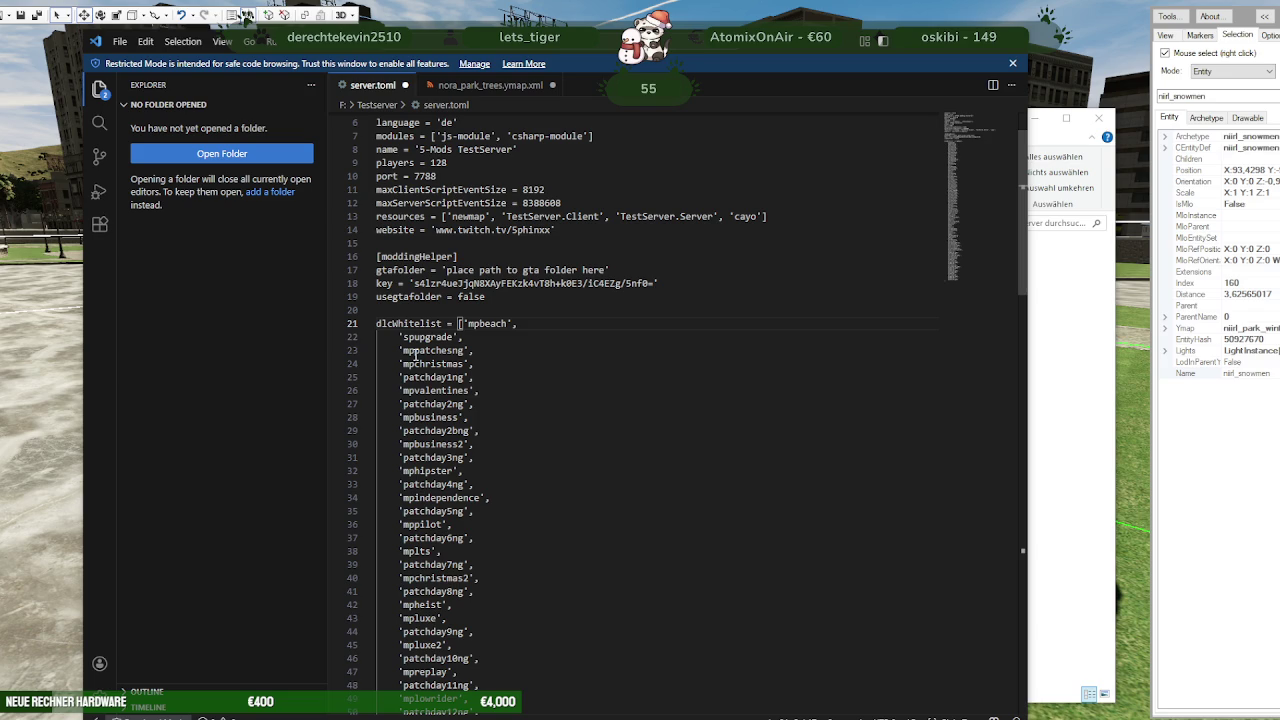
key("Home")
key("ctrl+shift+End")
key("Delete")
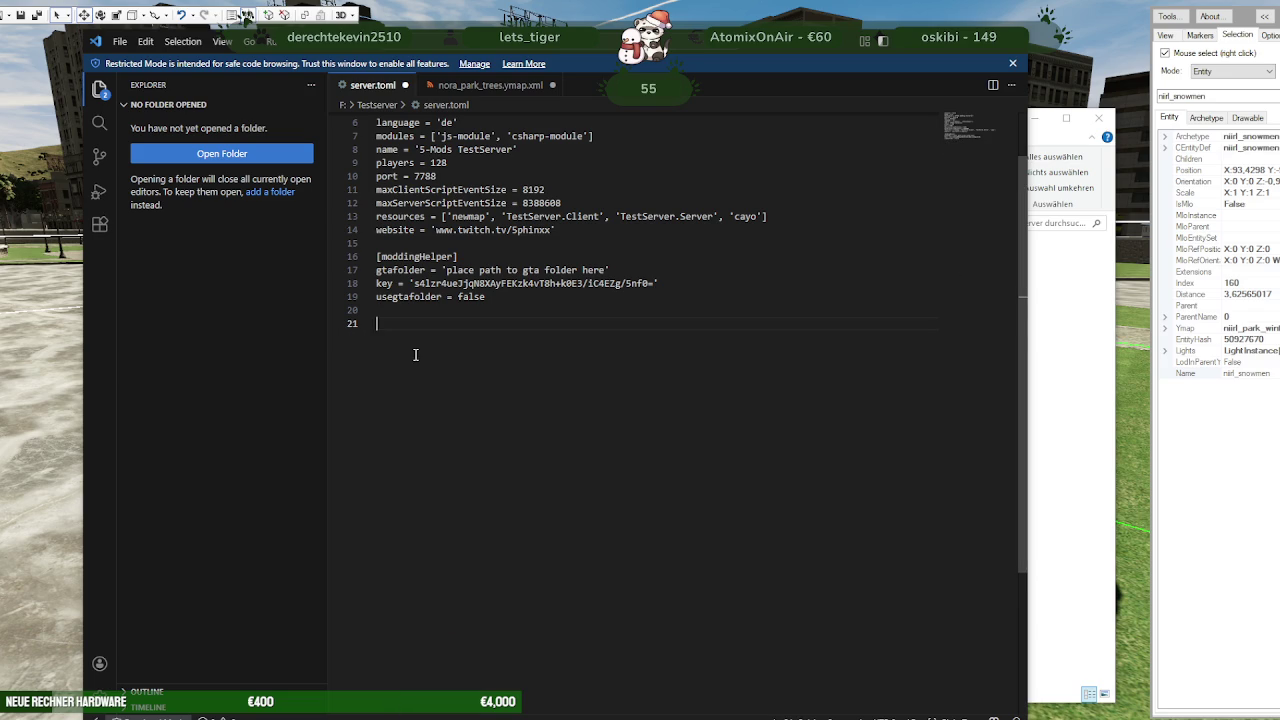
Paste the dlcWhitelist block on a new line right after the website setting
left_click(560, 230)
key("Return")
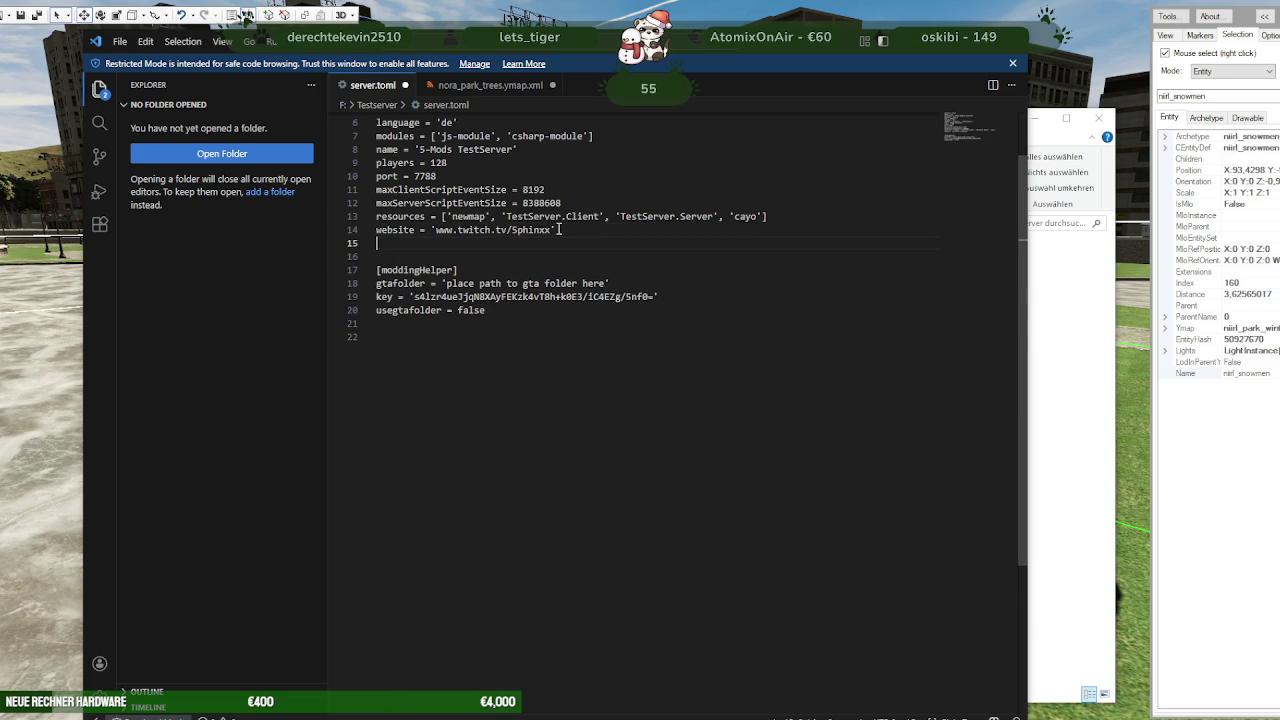
key("ctrl+v")
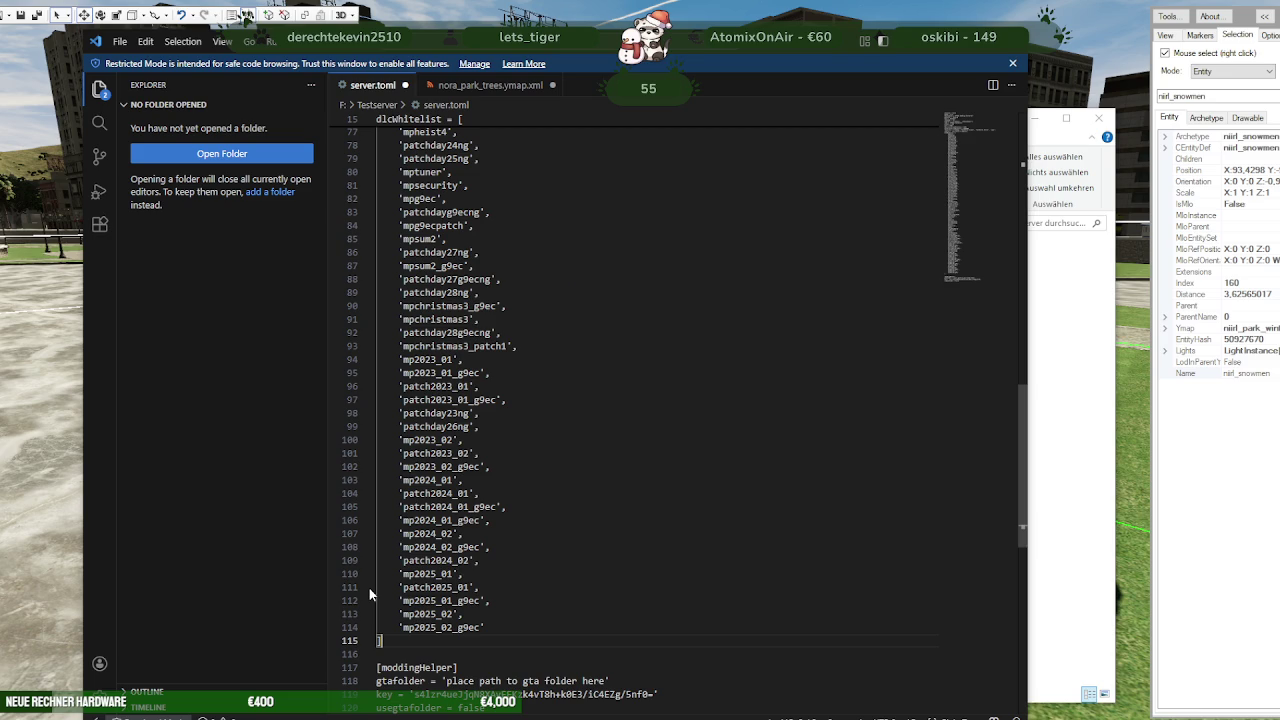
key("BackSpace")
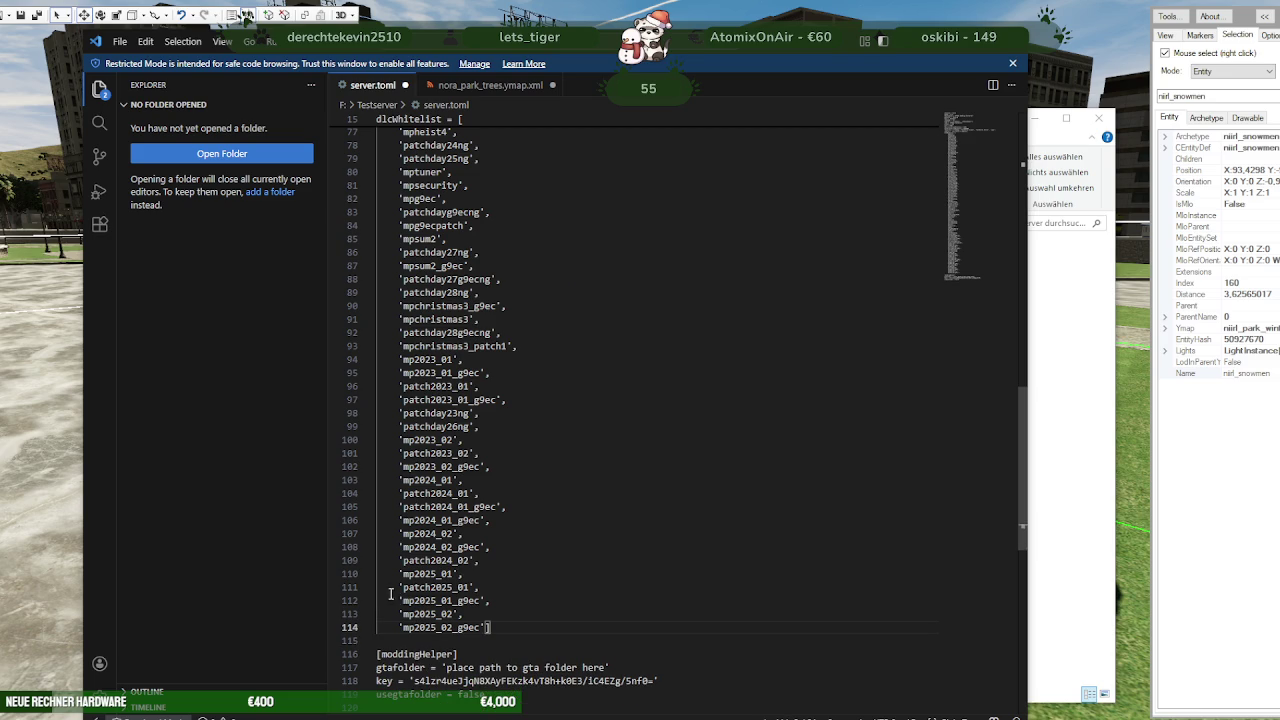
Move the whitelist's closing bracket onto its own line
scroll("up", 3)
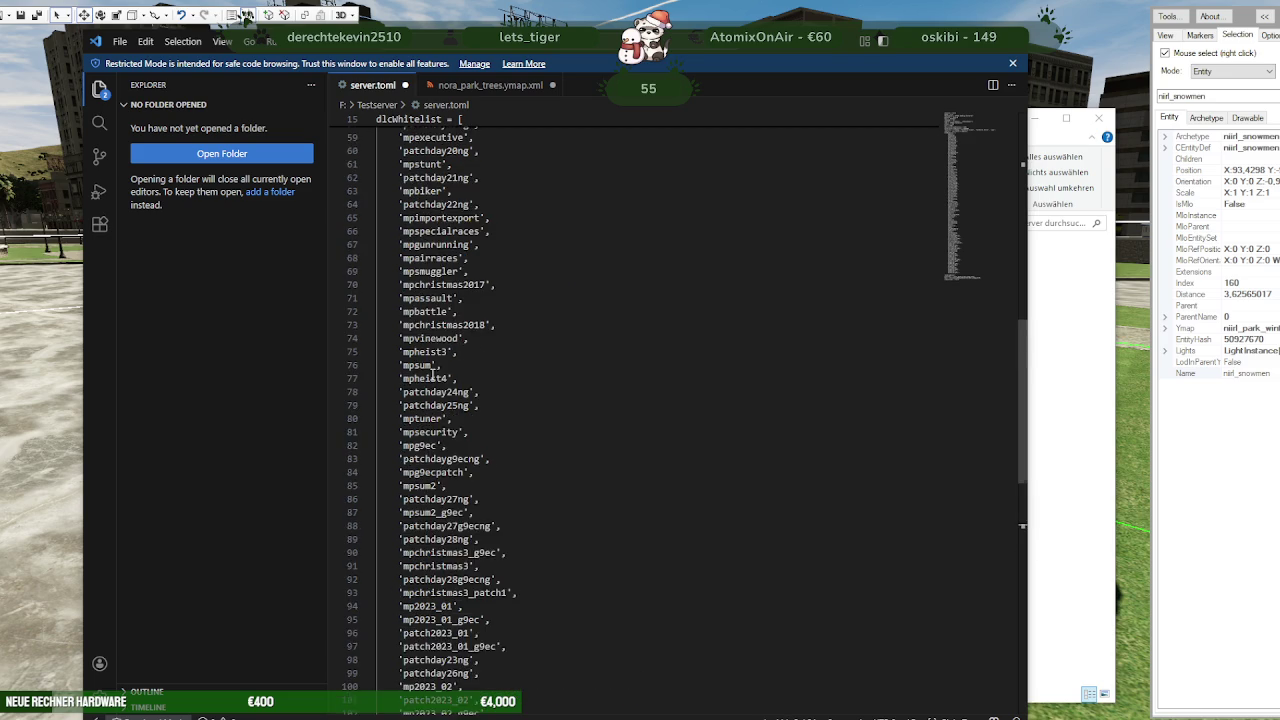
scroll("up", 3)
scroll("up", 3)
left_click(404, 316)
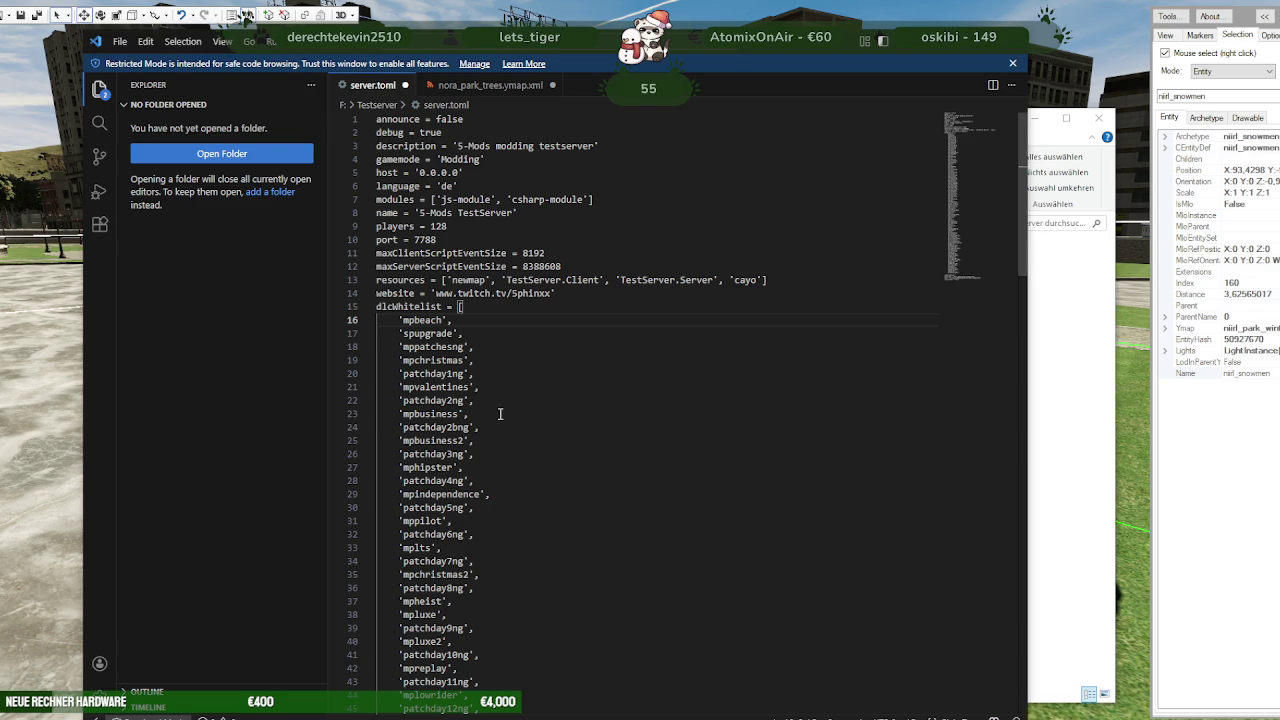
scroll("down", 3)
scroll("down", 3)
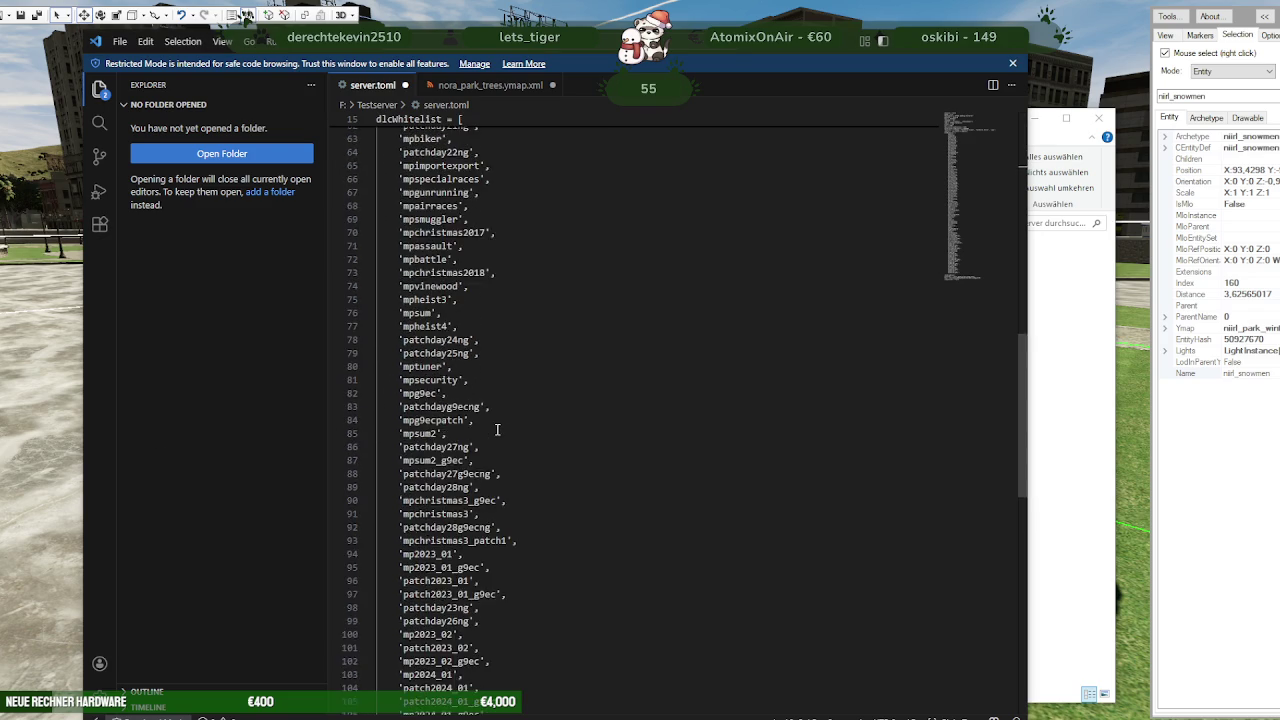
scroll("down", 3)
scroll("down", 3)
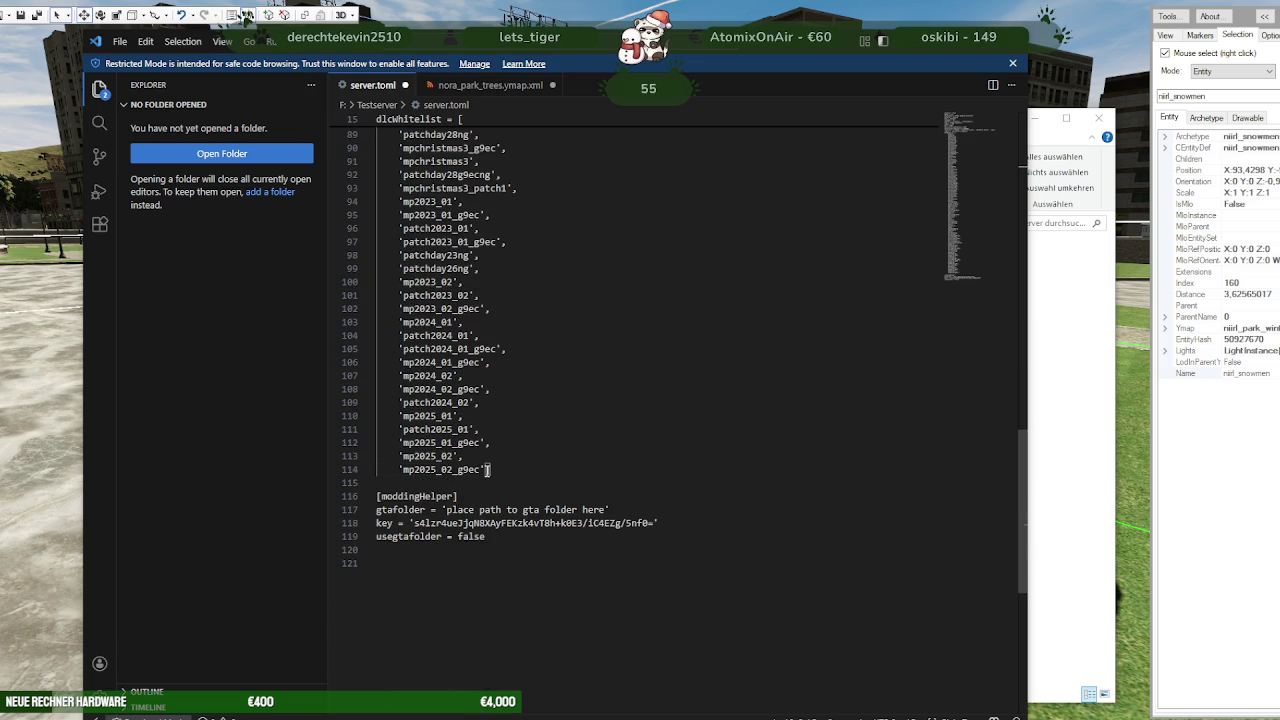
key("Return")
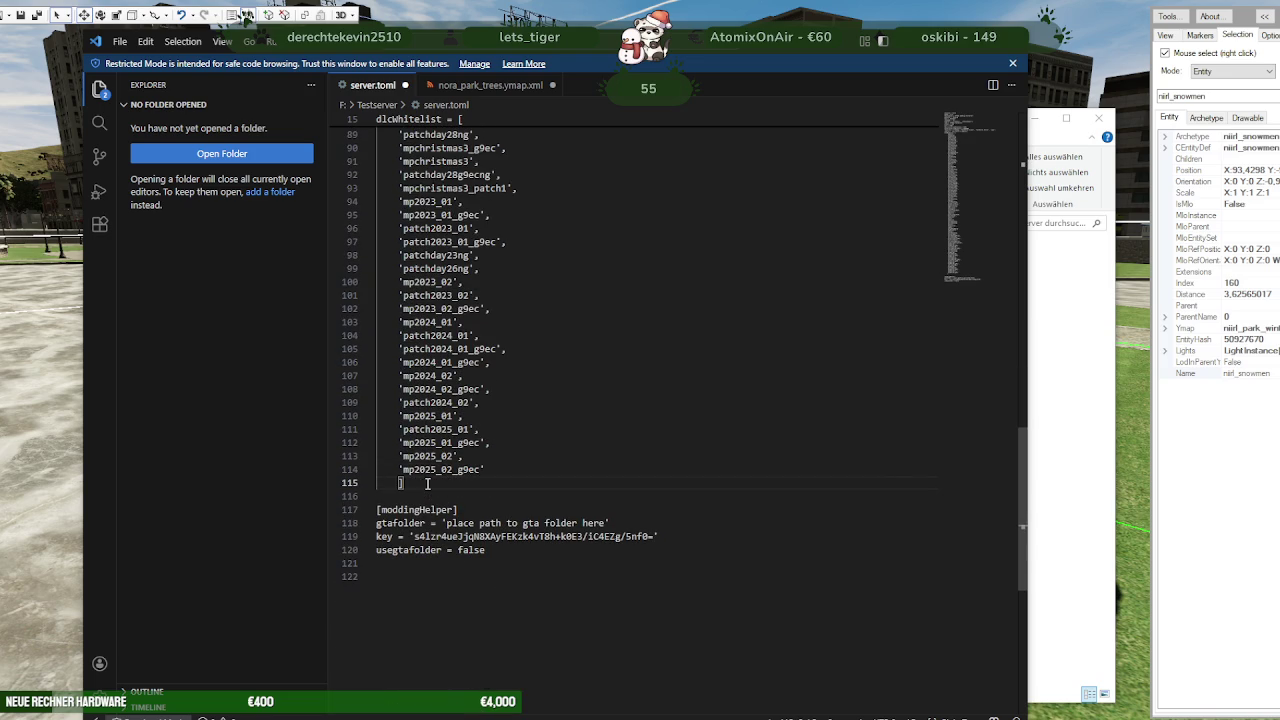
Review the whitelist ending with 'mp2025_02_g9ec' and open the File menu
scroll("up", 3)
scroll("up", 3)
scroll("up", 3)
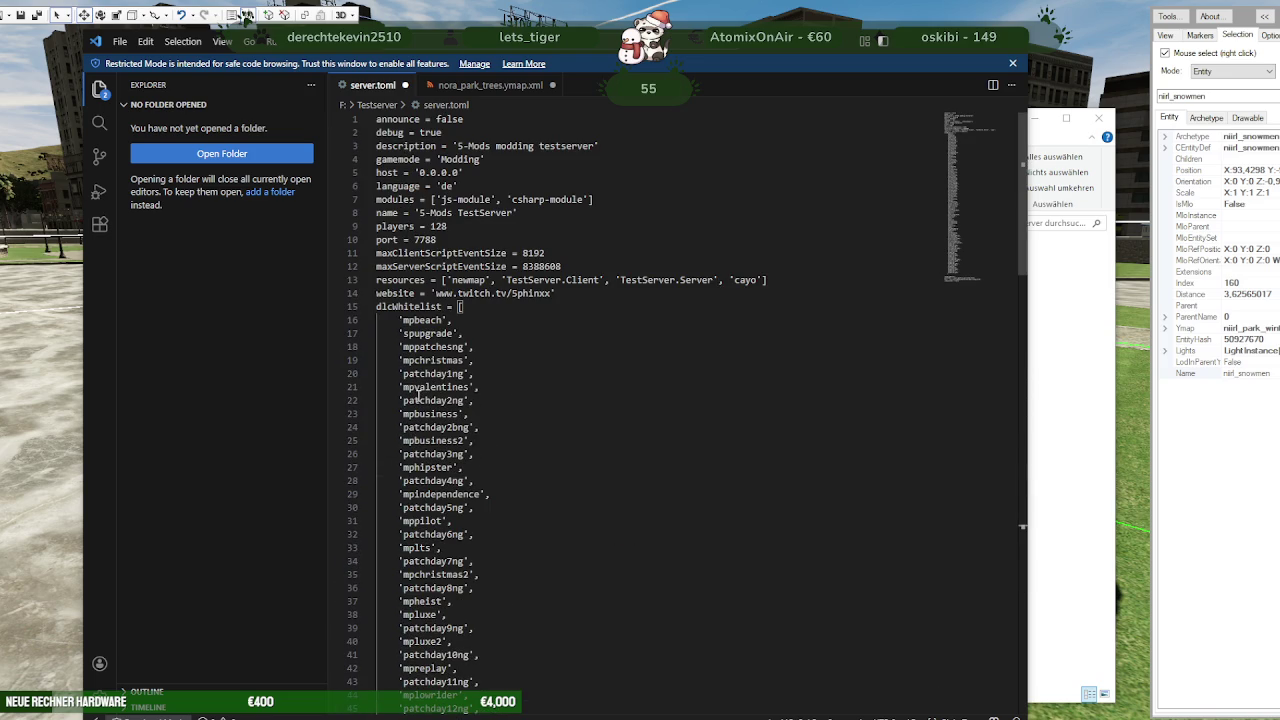
scroll("down", 3)
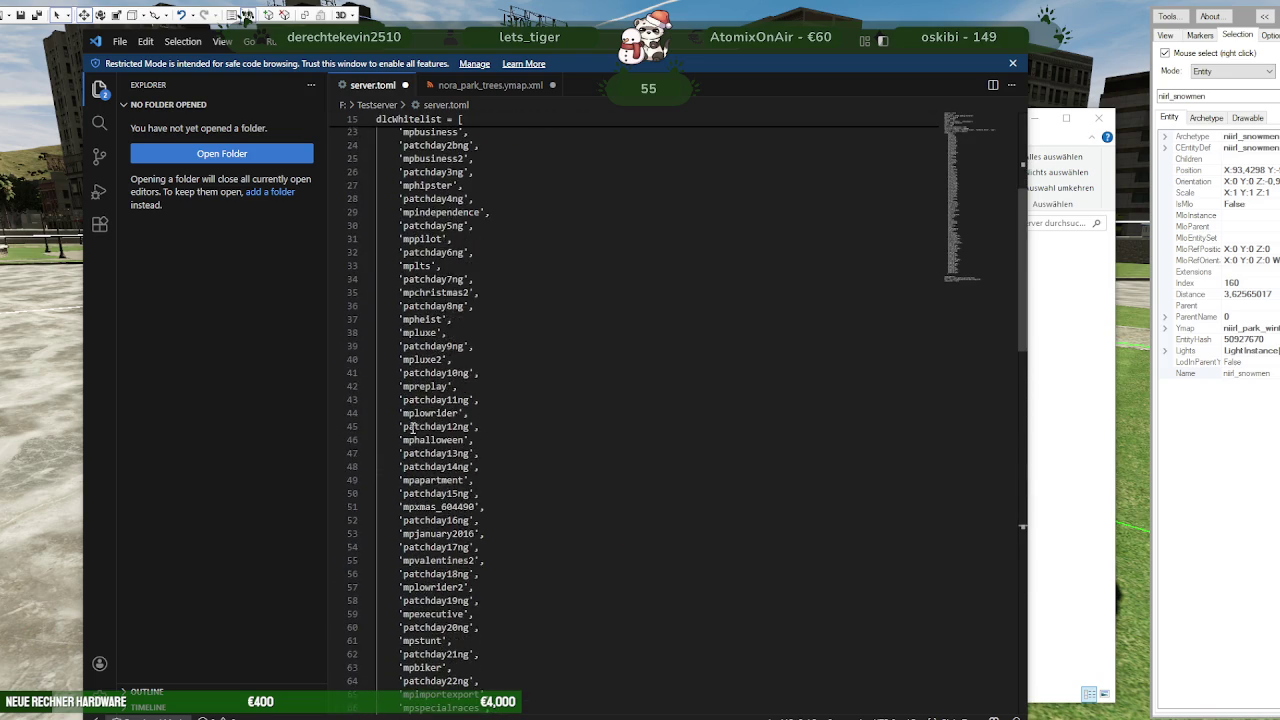
scroll("down", 3)
scroll("down", 3)
scroll("down", 3)
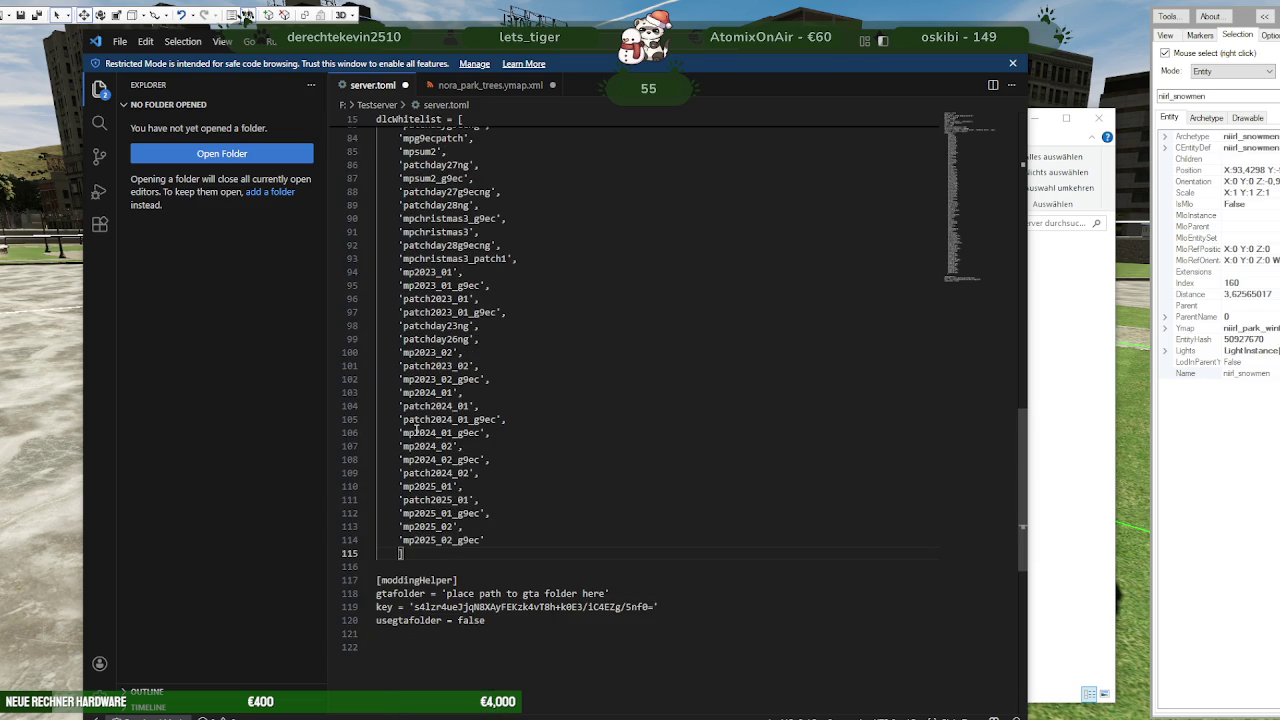
scroll("up", 3)
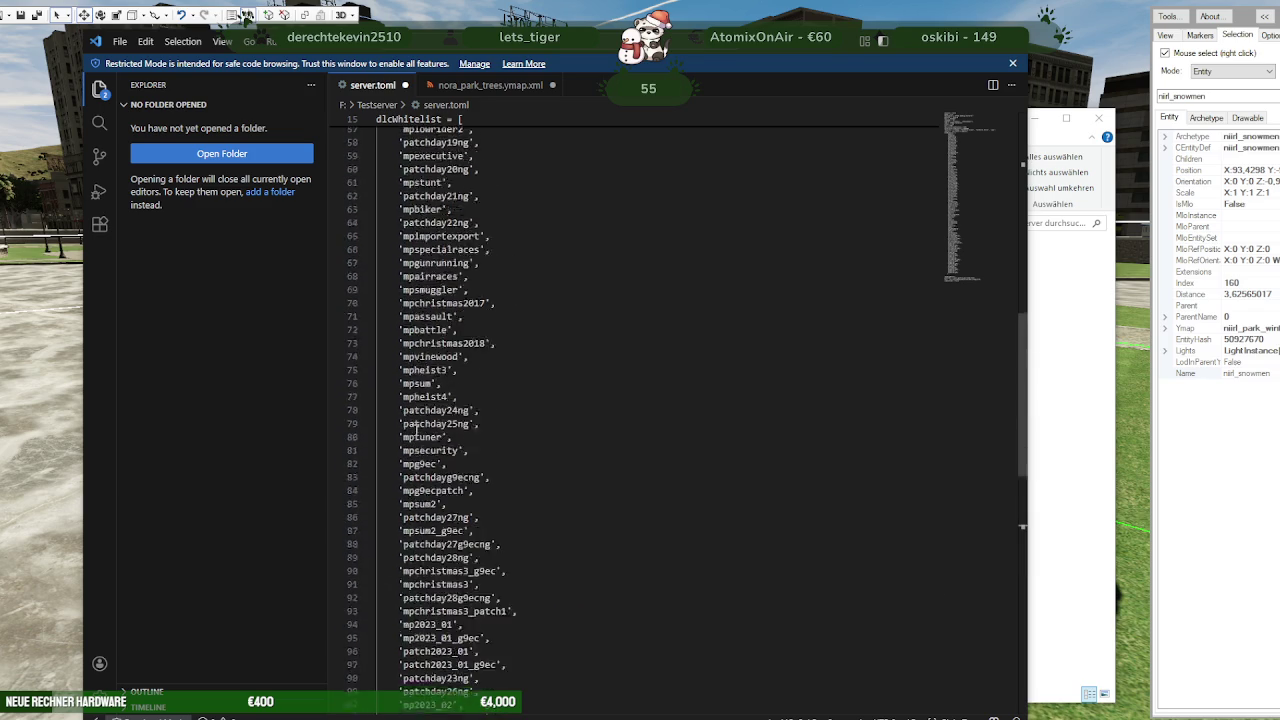
scroll("up", 3)
scroll("up", 3)
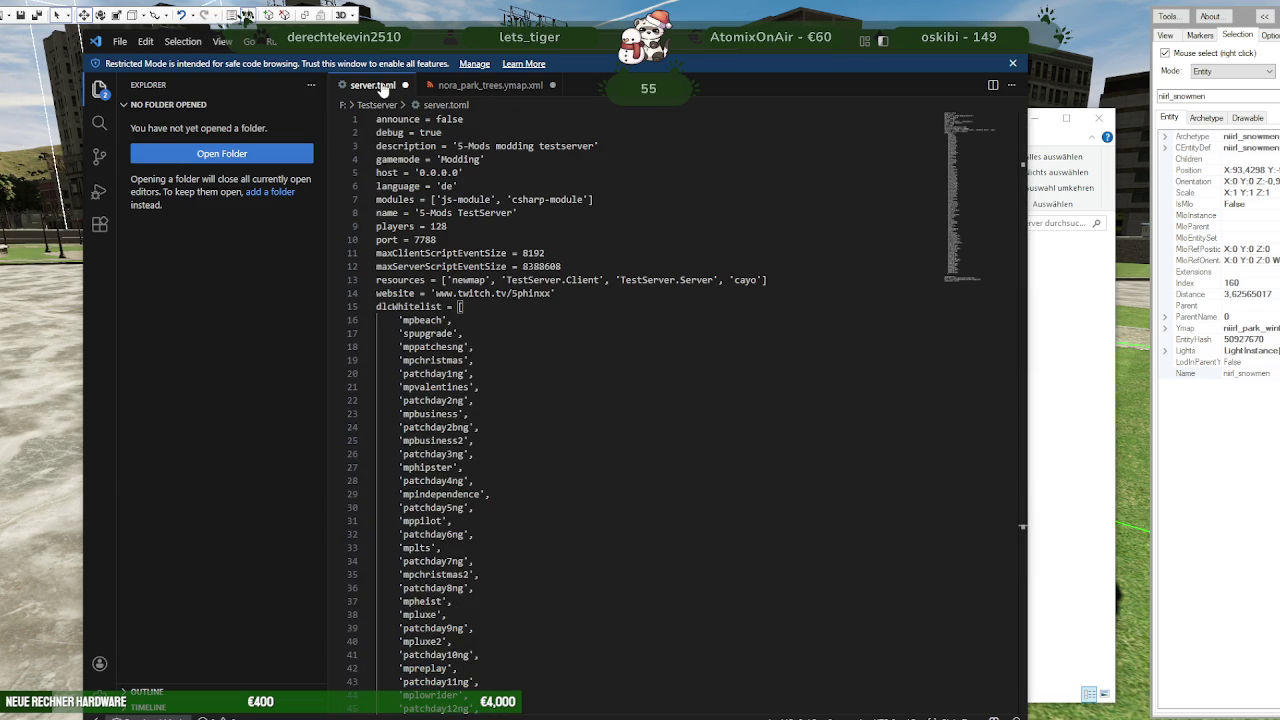
left_click(119, 41)
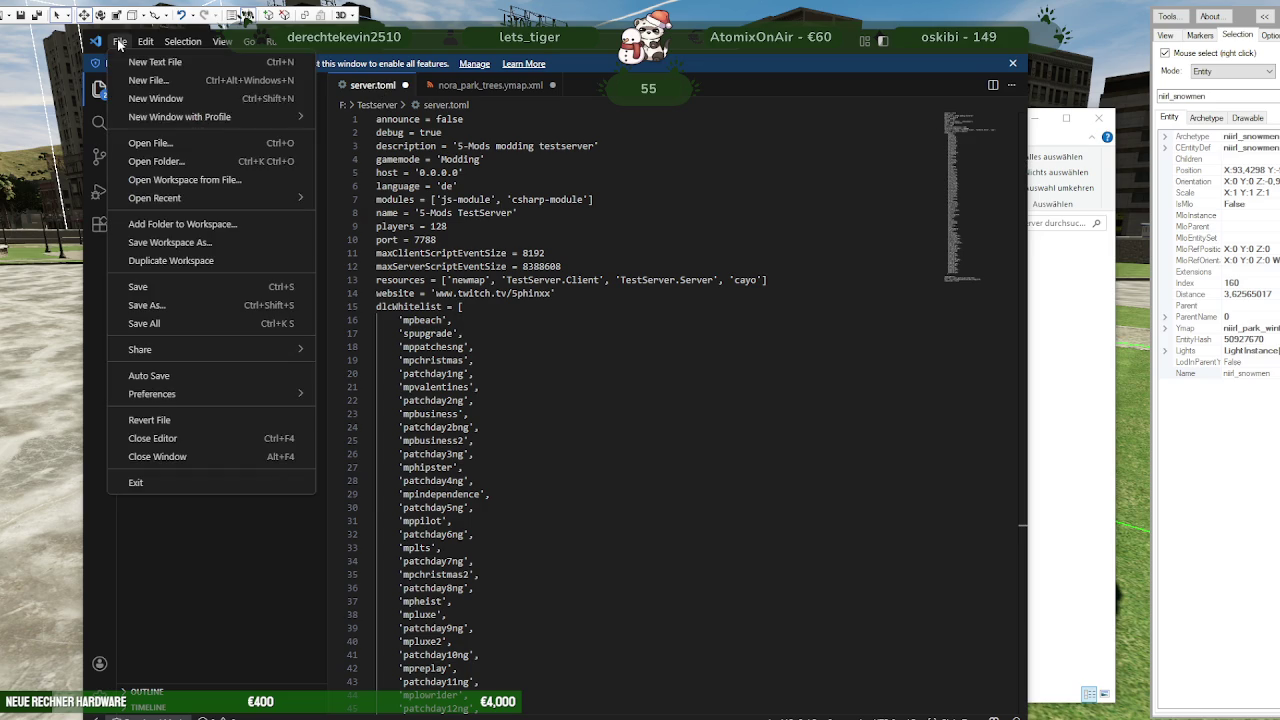
left_click(148, 286)
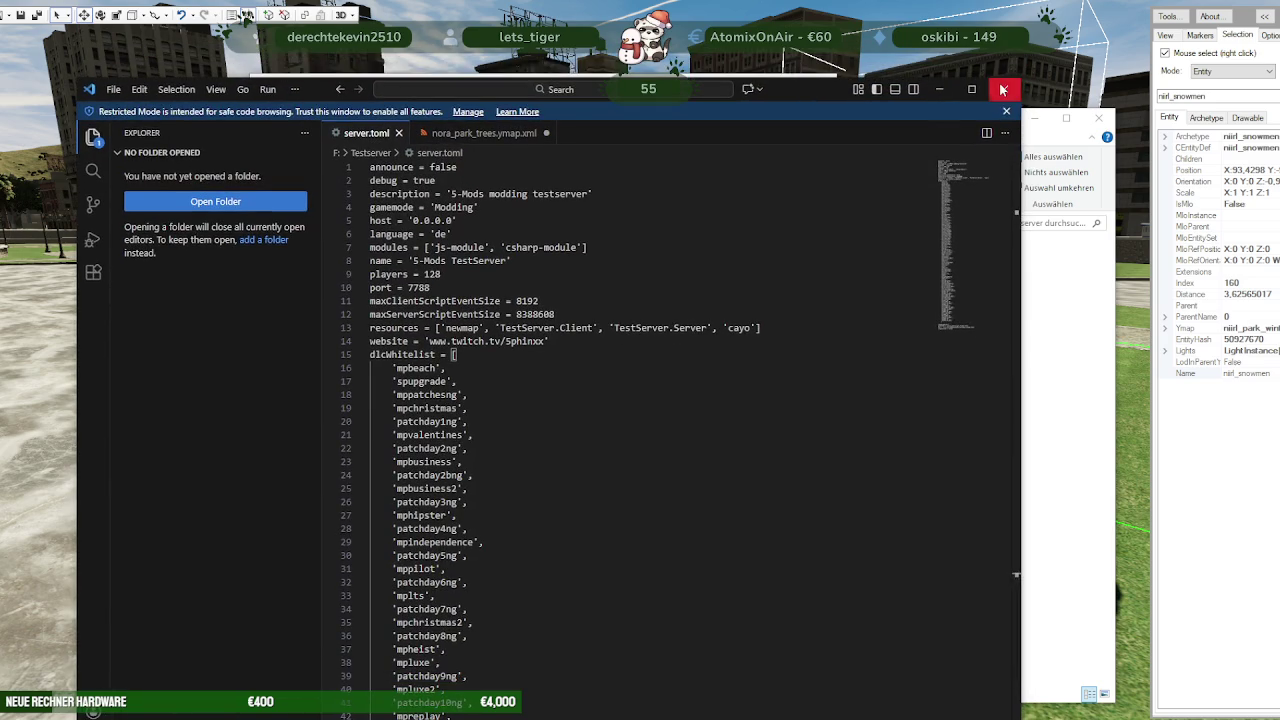
left_click(1006, 80)
right_click(526, 341)
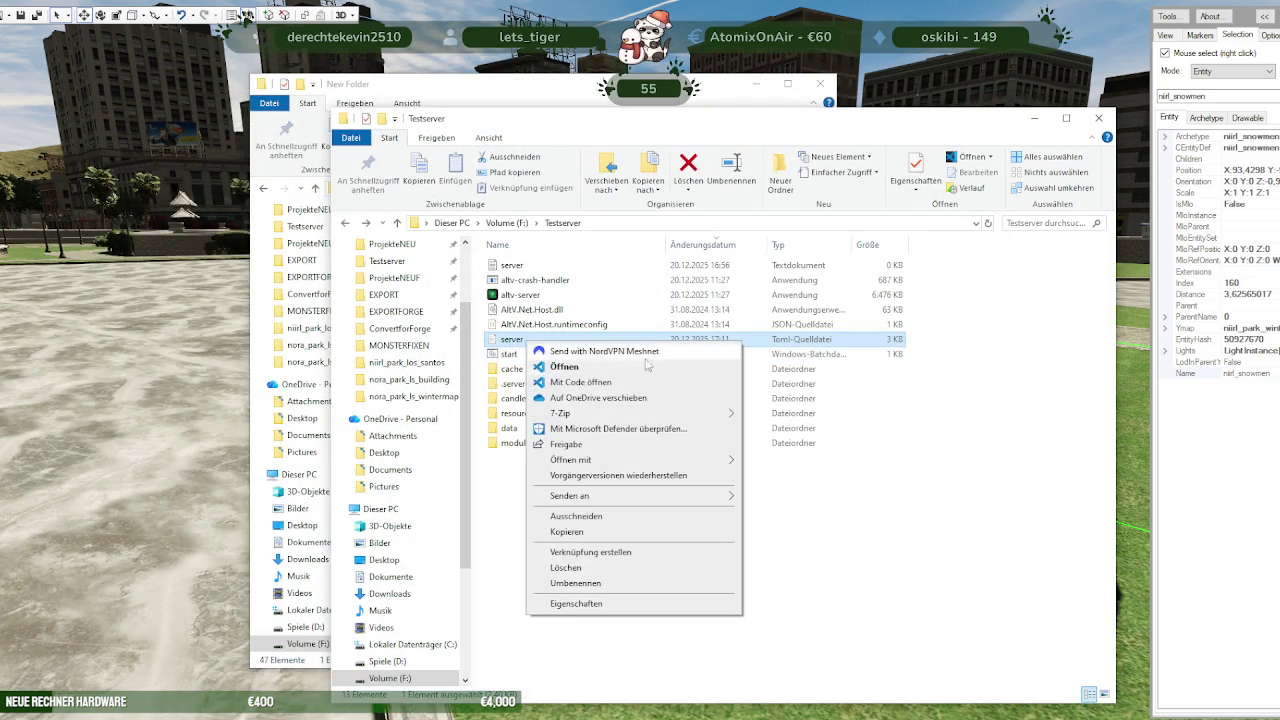
left_click(578, 382)
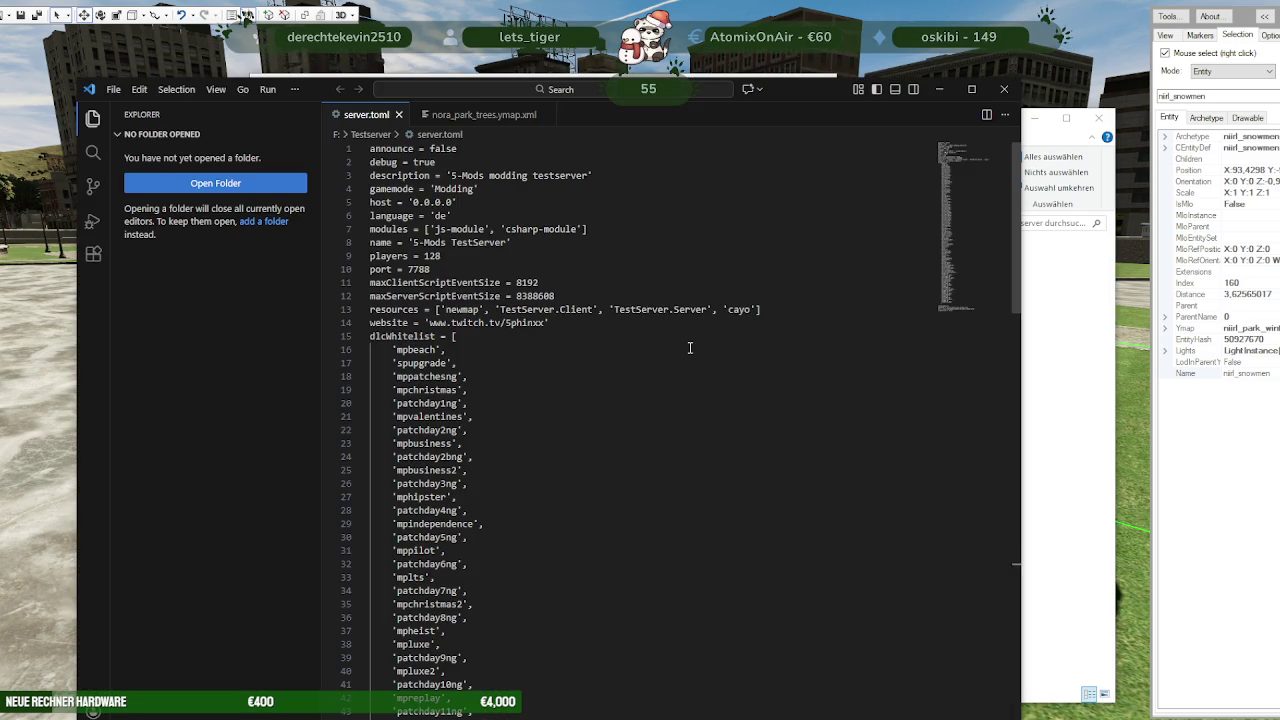
scroll("down", 3)
scroll("down", 3)
scroll("down", 3)
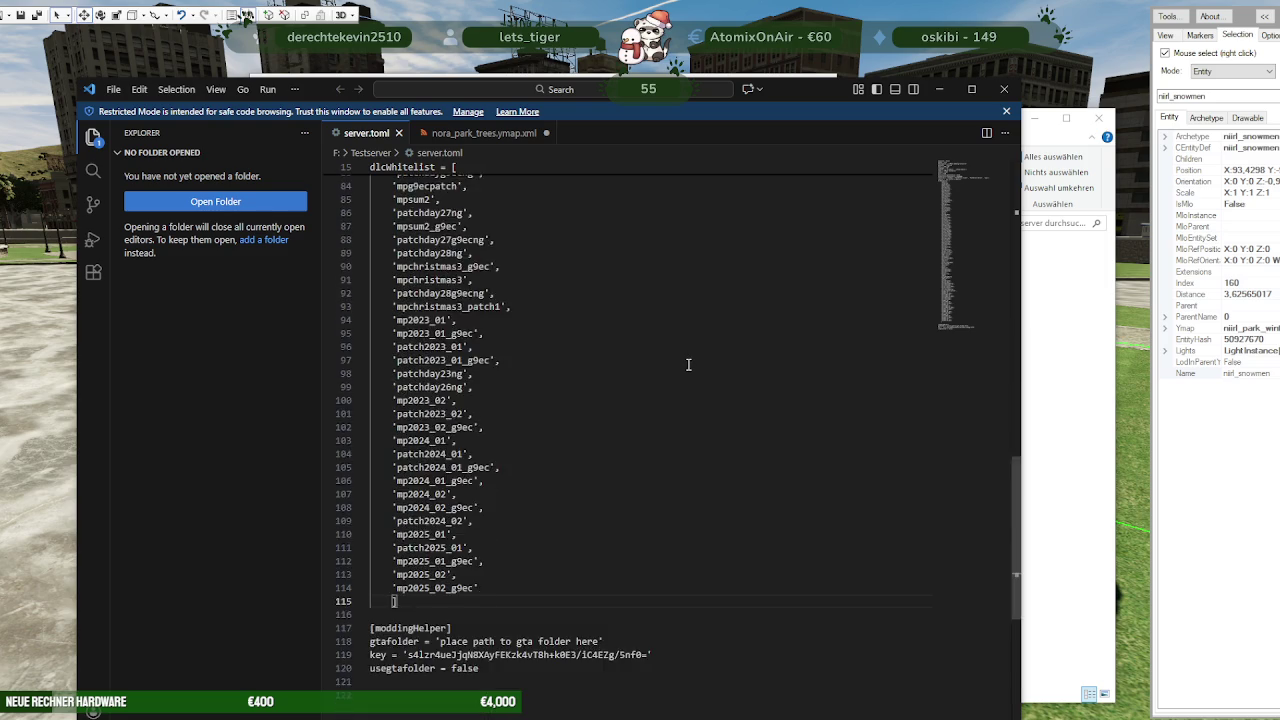
scroll("down", 3)
left_click(1005, 89)
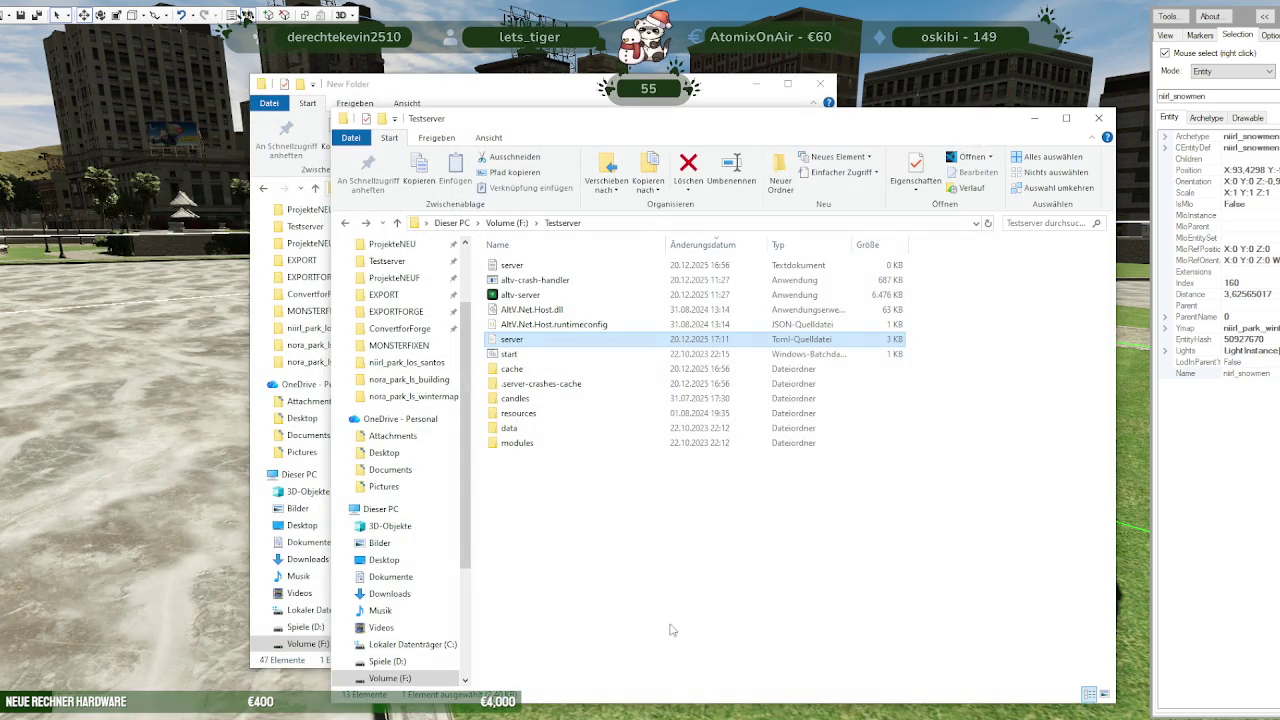
Close the running altv-server console and return to CodeWalker
left_click(592, 716)
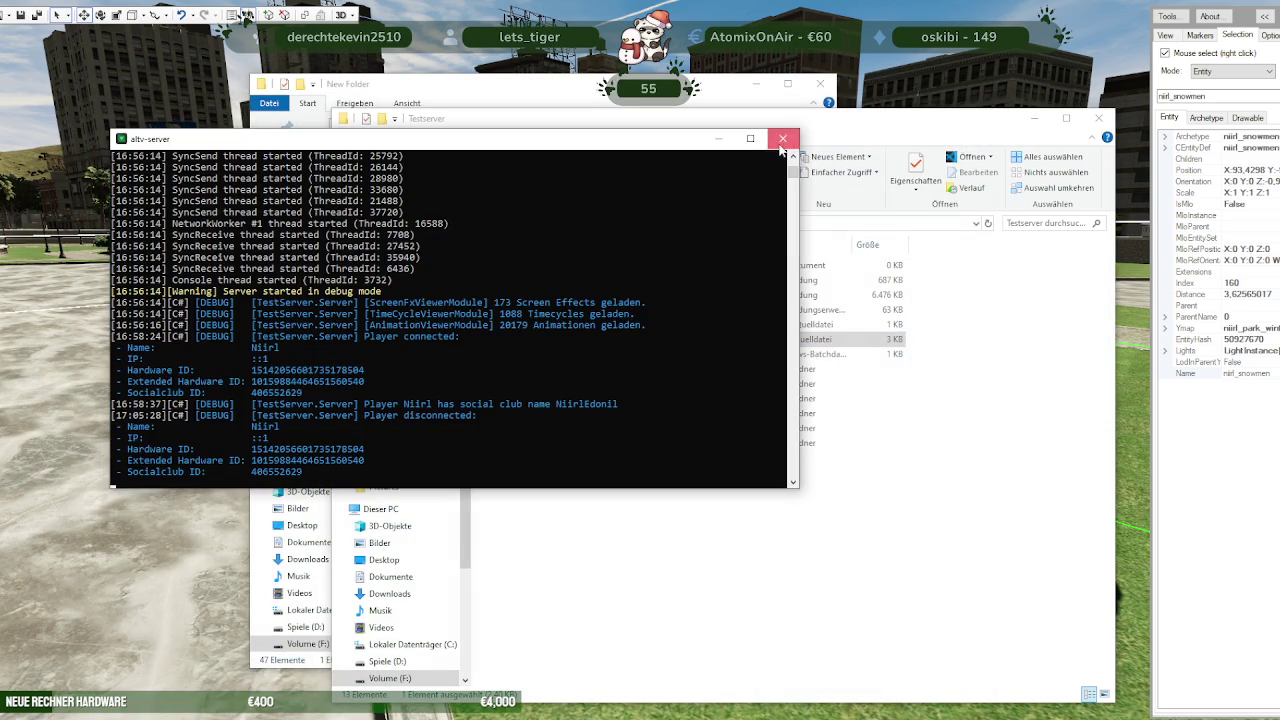
left_click(782, 138)
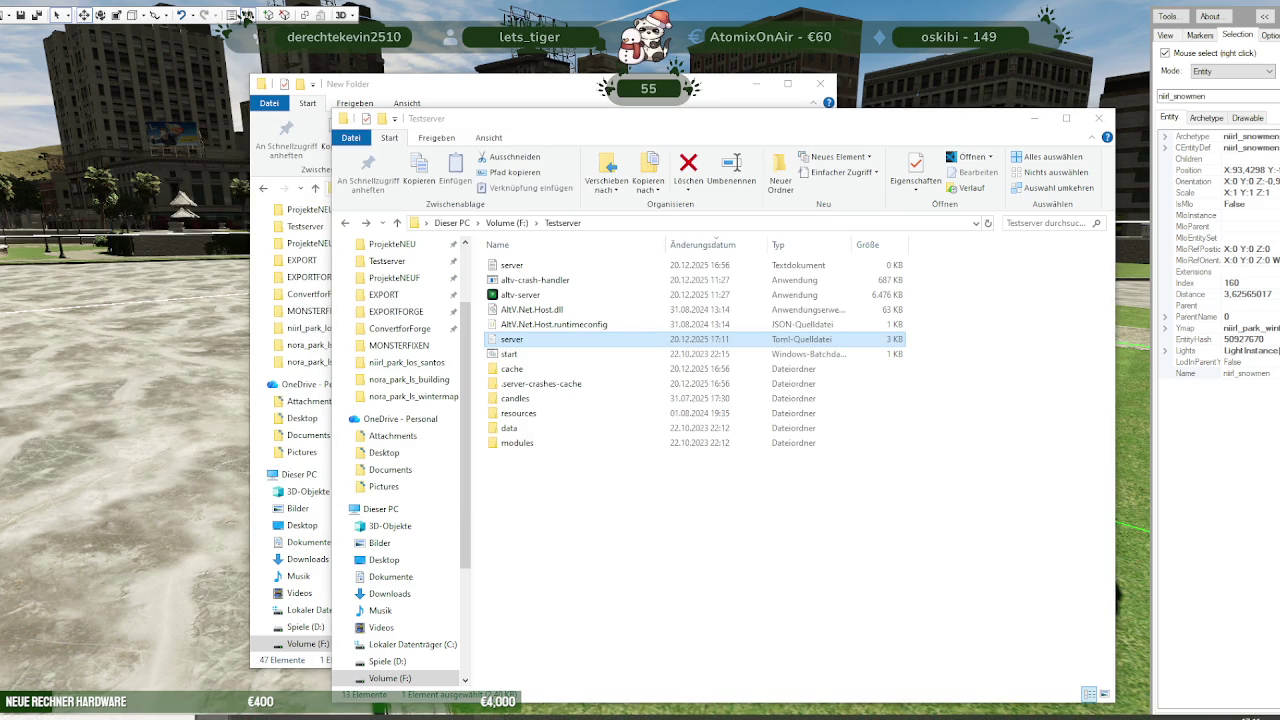
left_click(484, 665)
Orbit the camera to the snowmen, then undo an accidental snowmen move with Ctrl+Z
left_click_drag(628, 421, 560, 440)
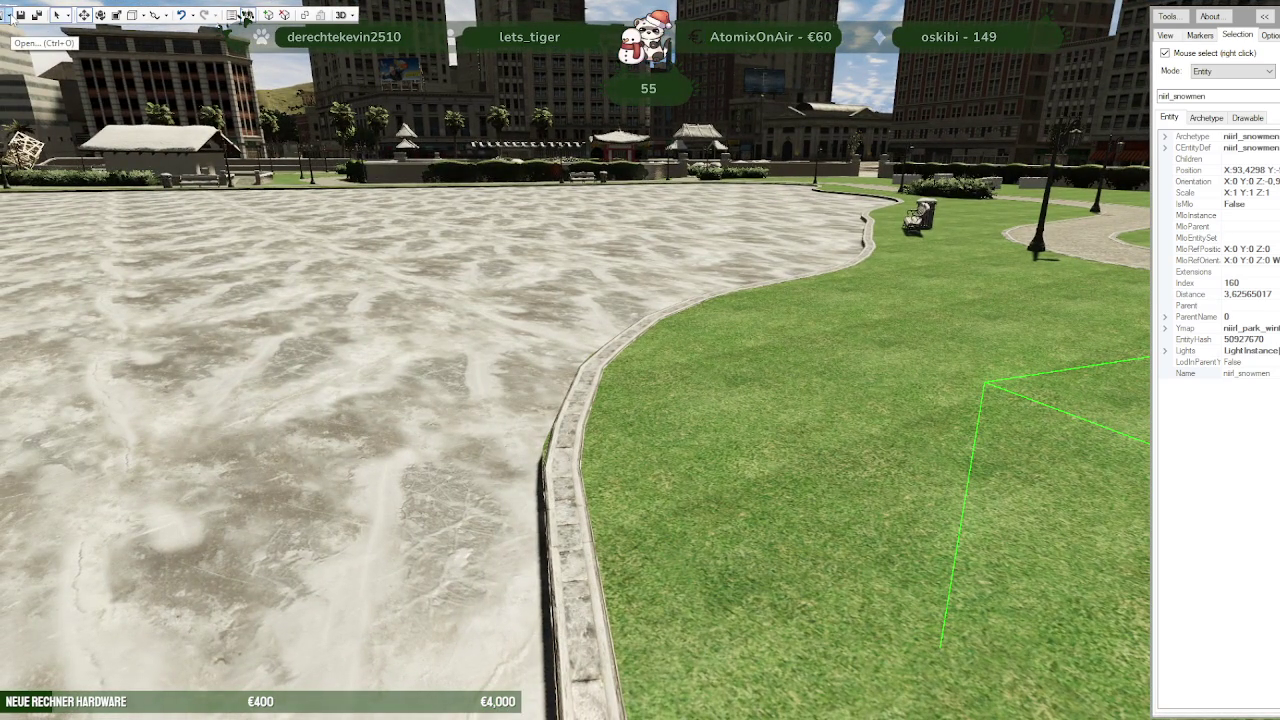
left_click_drag(382, 334, 667, 362)
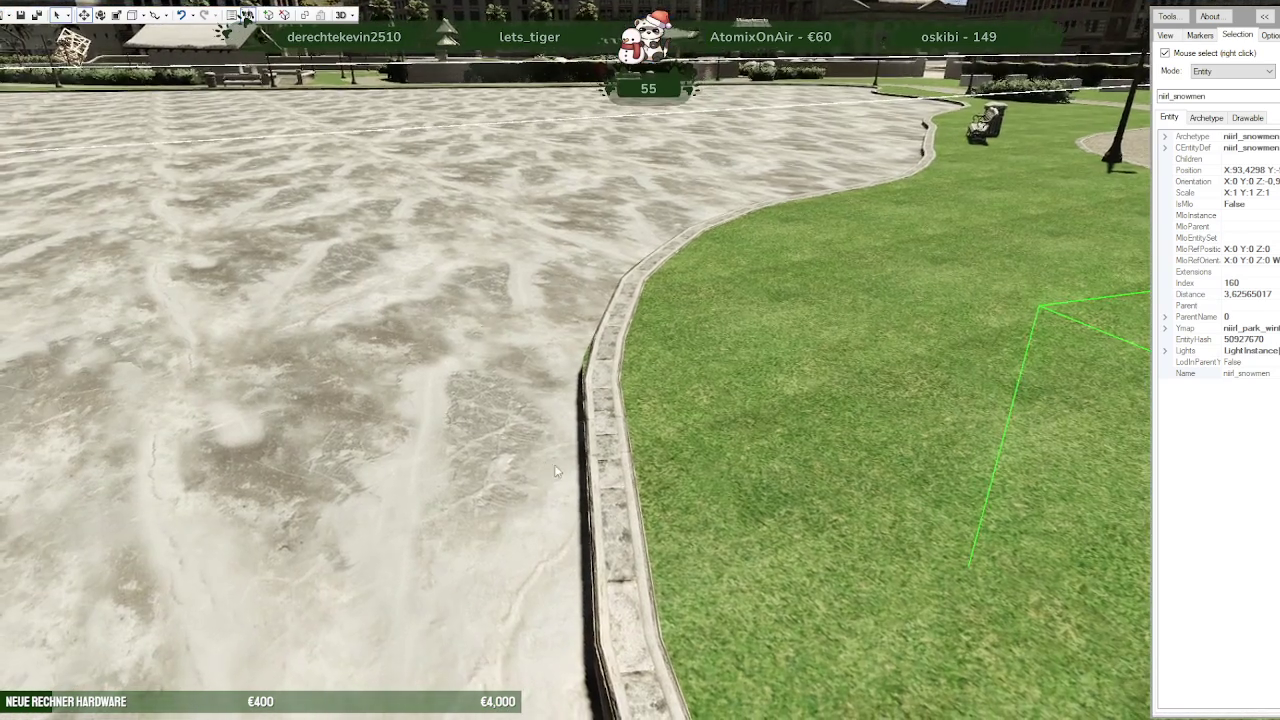
scroll("down", 3)
scroll("down", 3)
scroll("down", 3)
left_click_drag(677, 320, 676, 345)
key("ctrl+z")
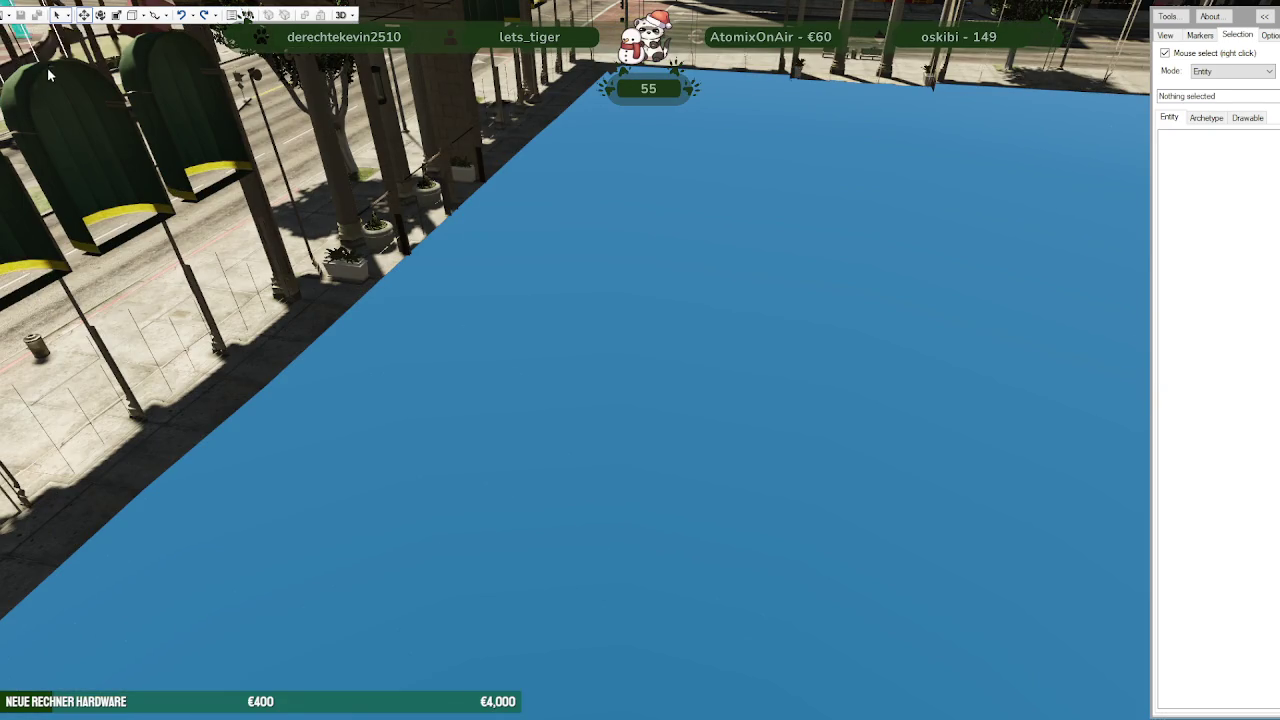
left_click(22, 14)
Open stream\nora_park_los_santos_LOD as a CodeWalker project and scroll through its ymap, ytyp, ydr and ydd files
left_click(30, 62)
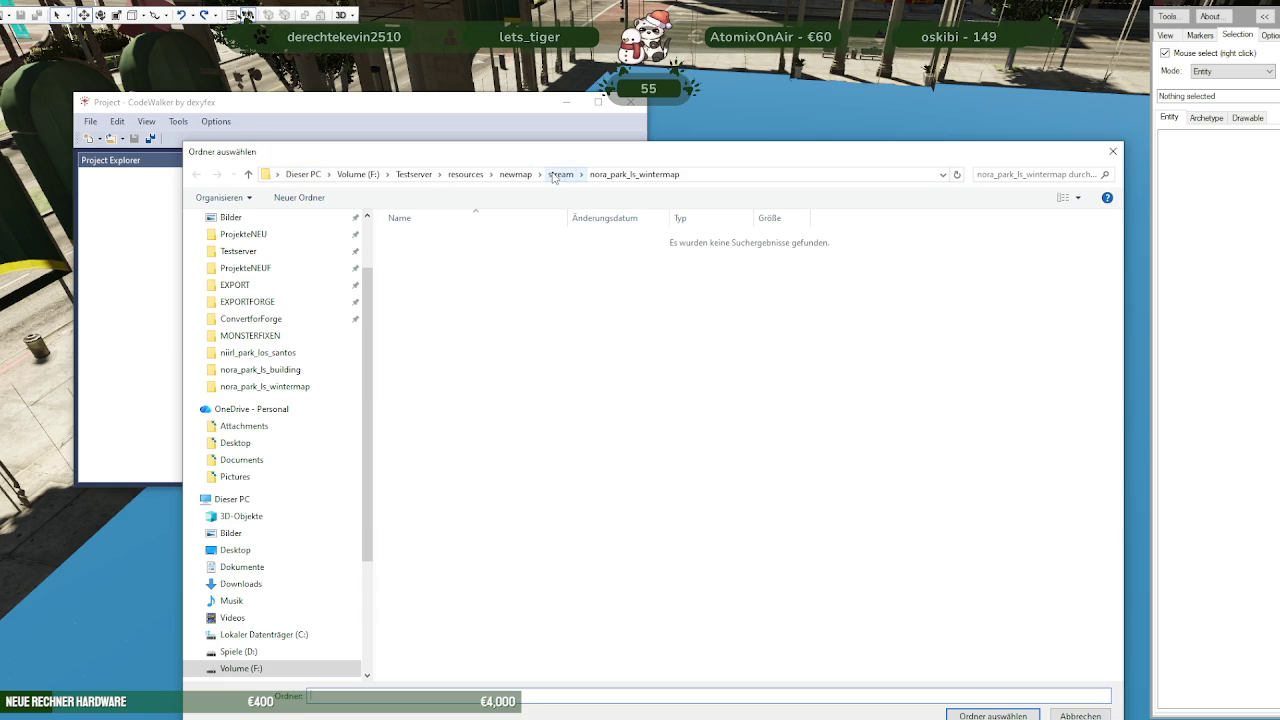
left_click(553, 176)
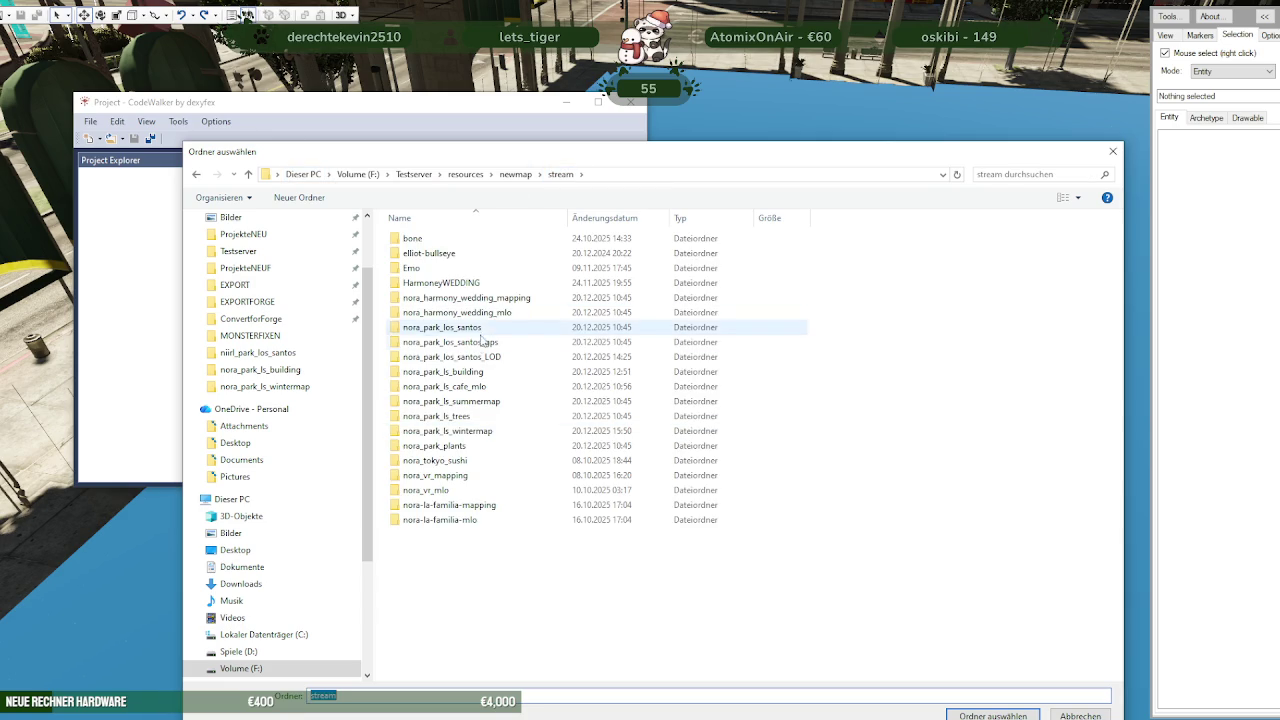
double_click(476, 358)
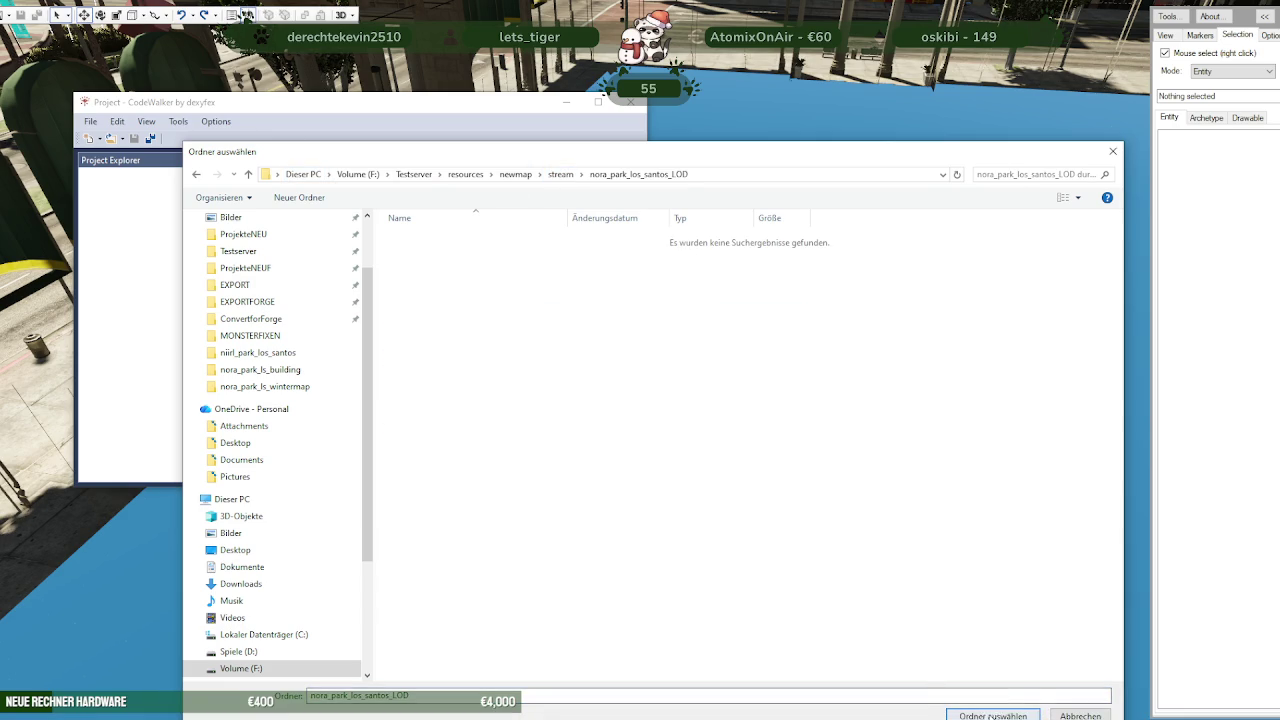
left_click(993, 716)
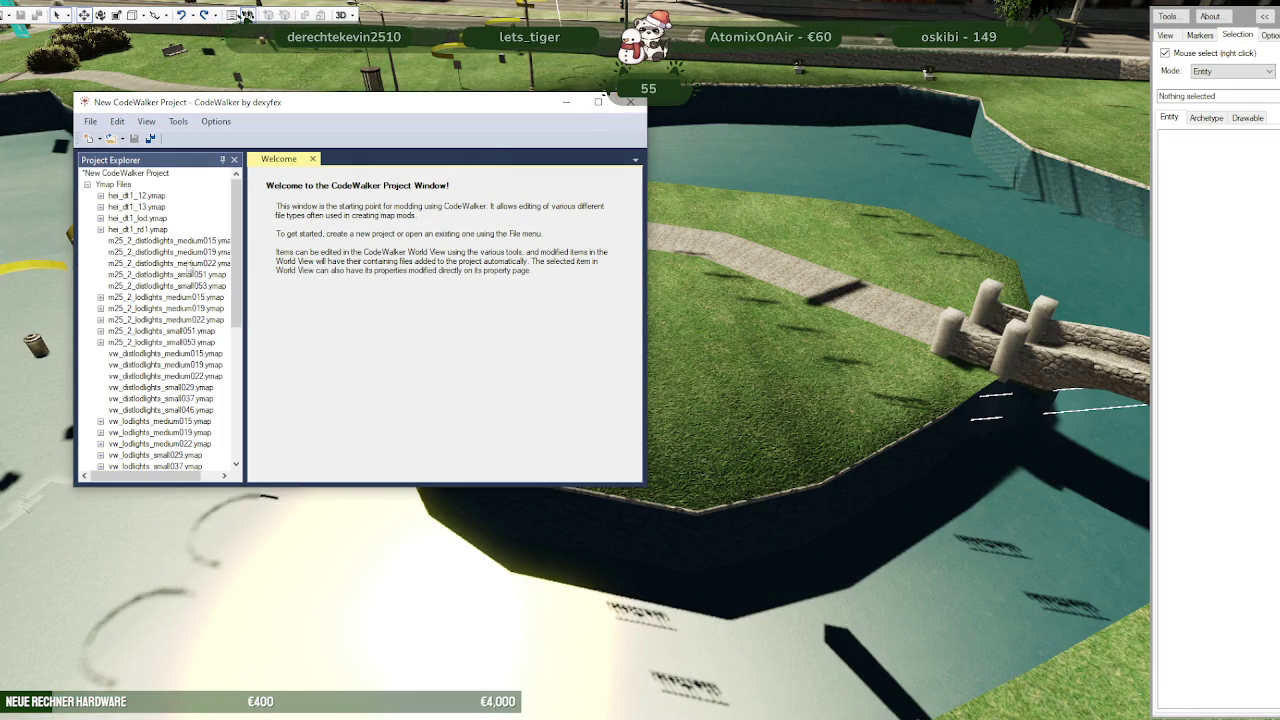
scroll("down", 3)
scroll("up", 3)
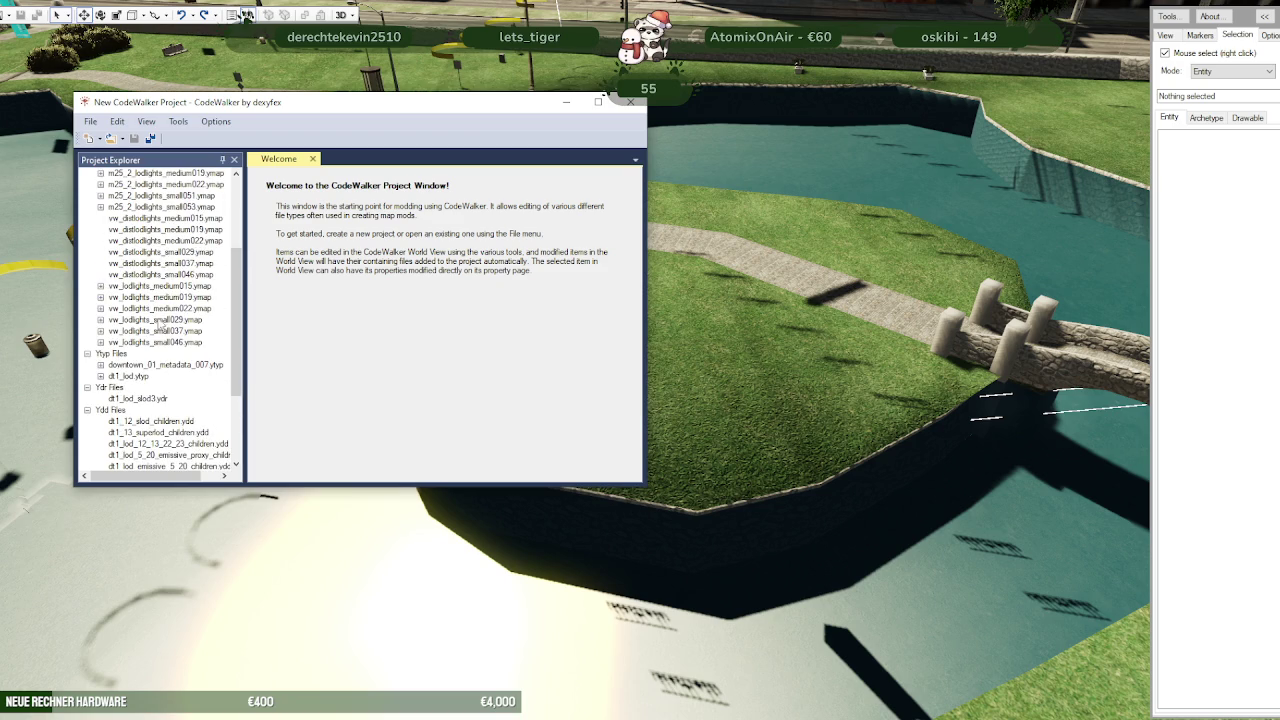
scroll("up", 3)
scroll("up", 3)
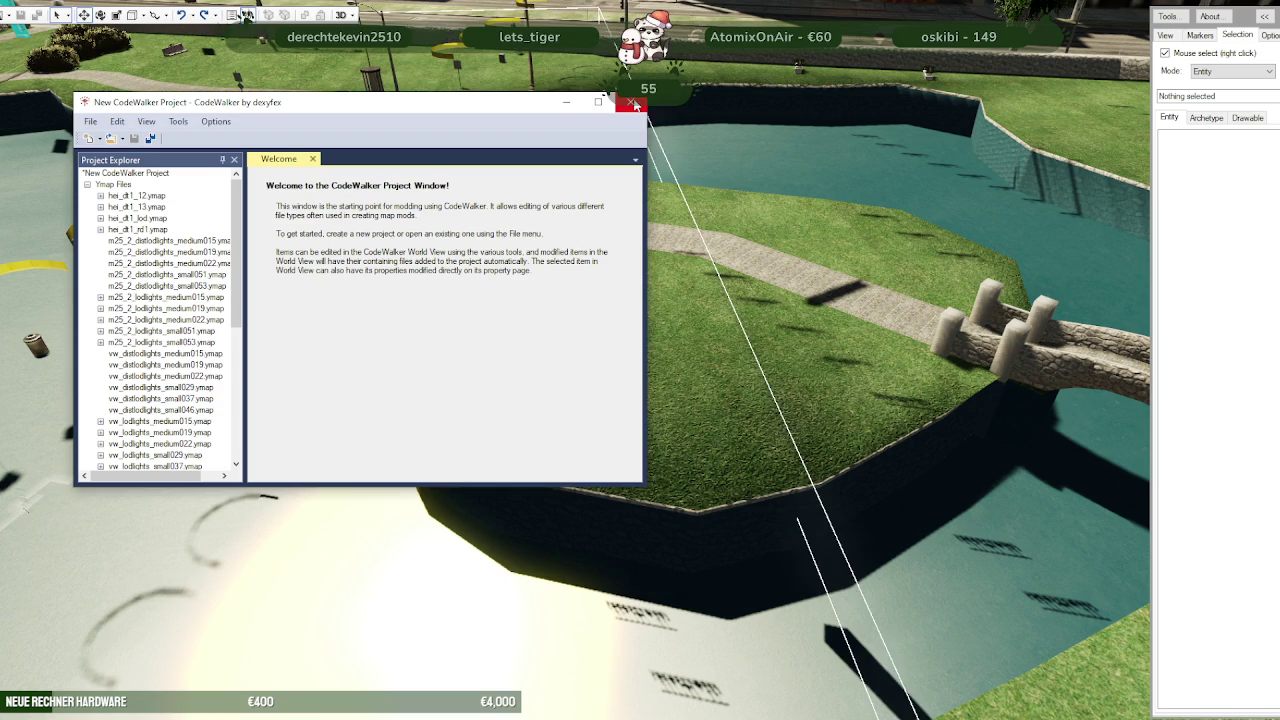
Close the LOD-light project window, confirming with Ja and discarding the unsaved changes
left_click(634, 104)
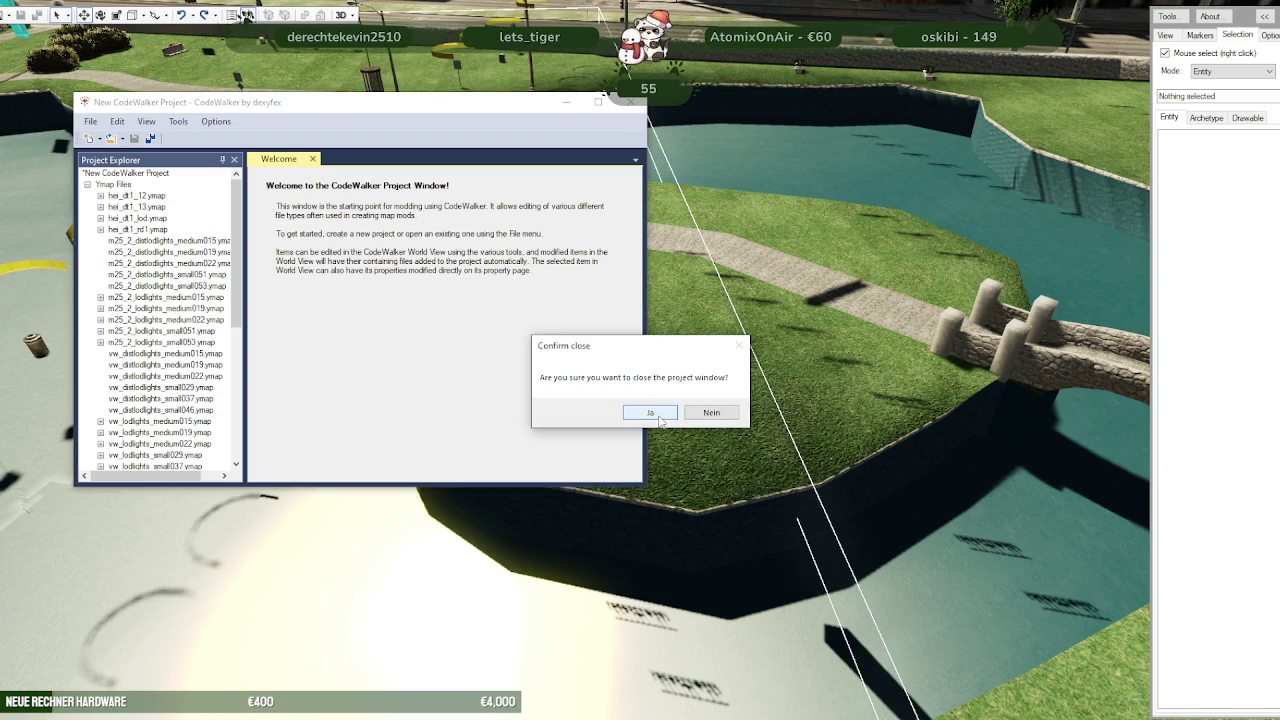
left_click(650, 412)
left_click(726, 409)
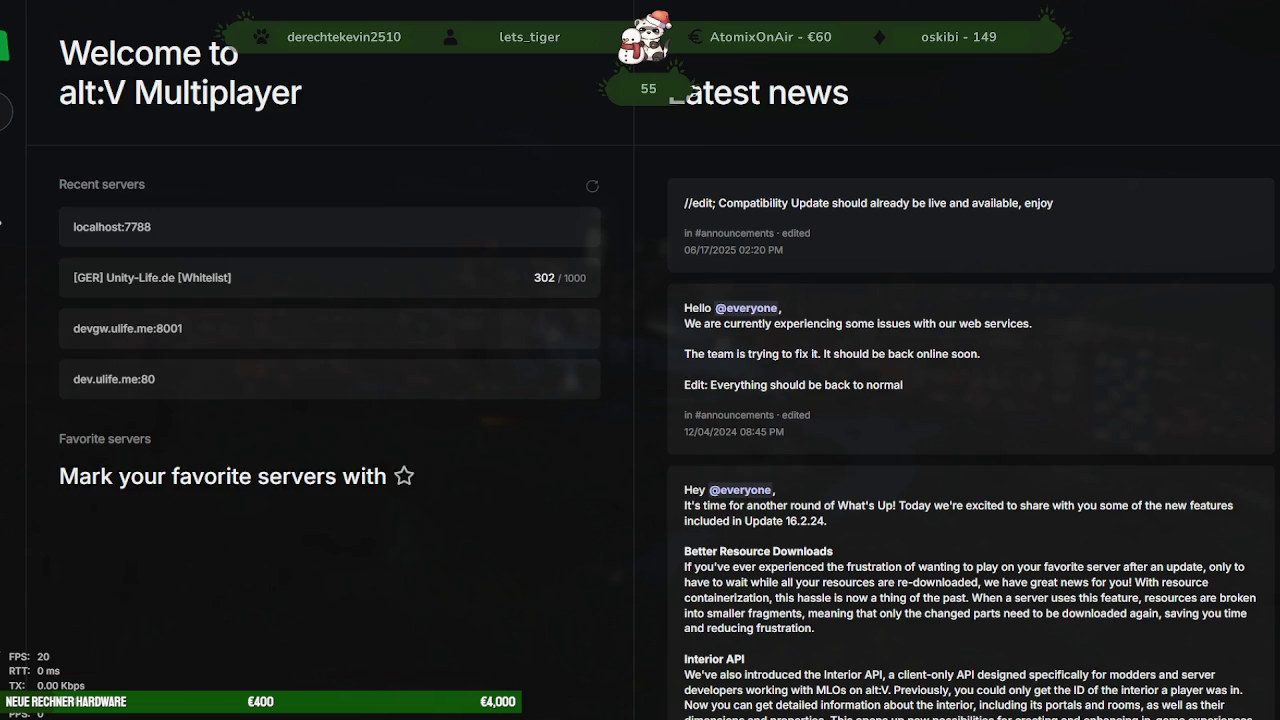
Start a direct connection from the alt:V welcome screen
left_click(232, 230)
Connect to the local server at localhost:7788
left_click(767, 421)
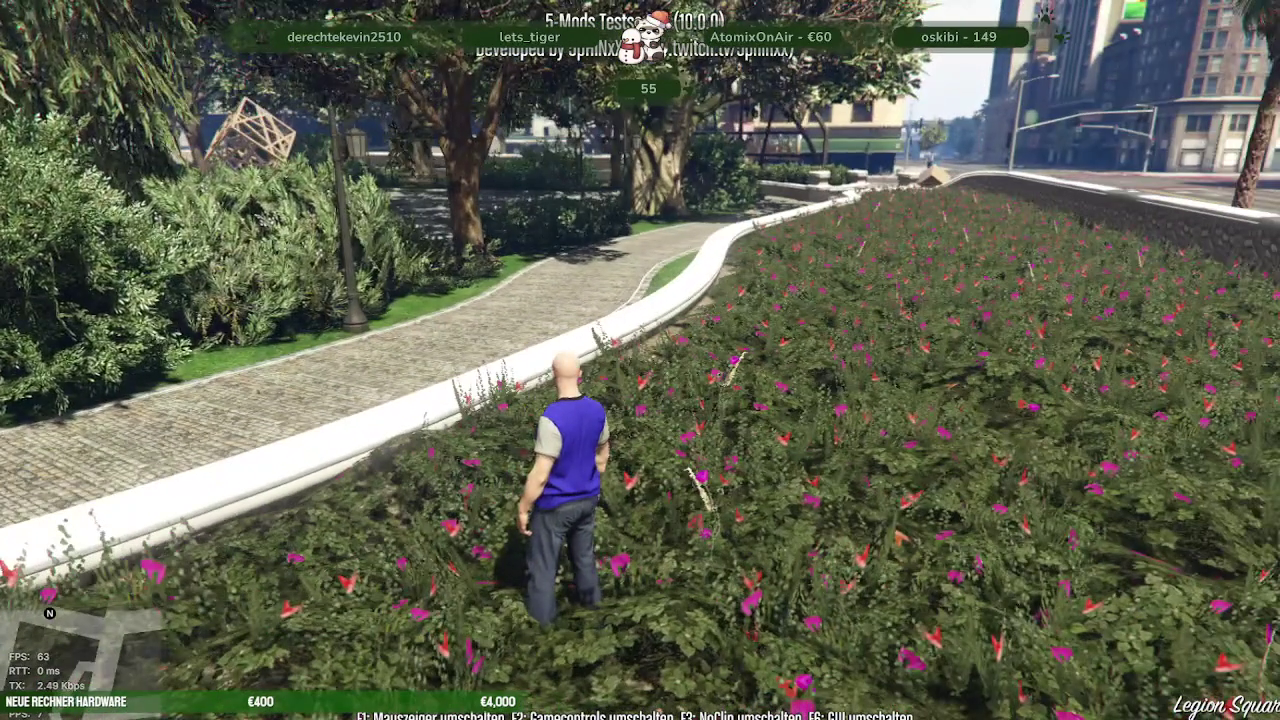
Unload the niirl_park_winter IPL through the IPL Menü's IPL entladen option
key("F5")
key("Down")
key("Down")
key("Down")
key("Down")
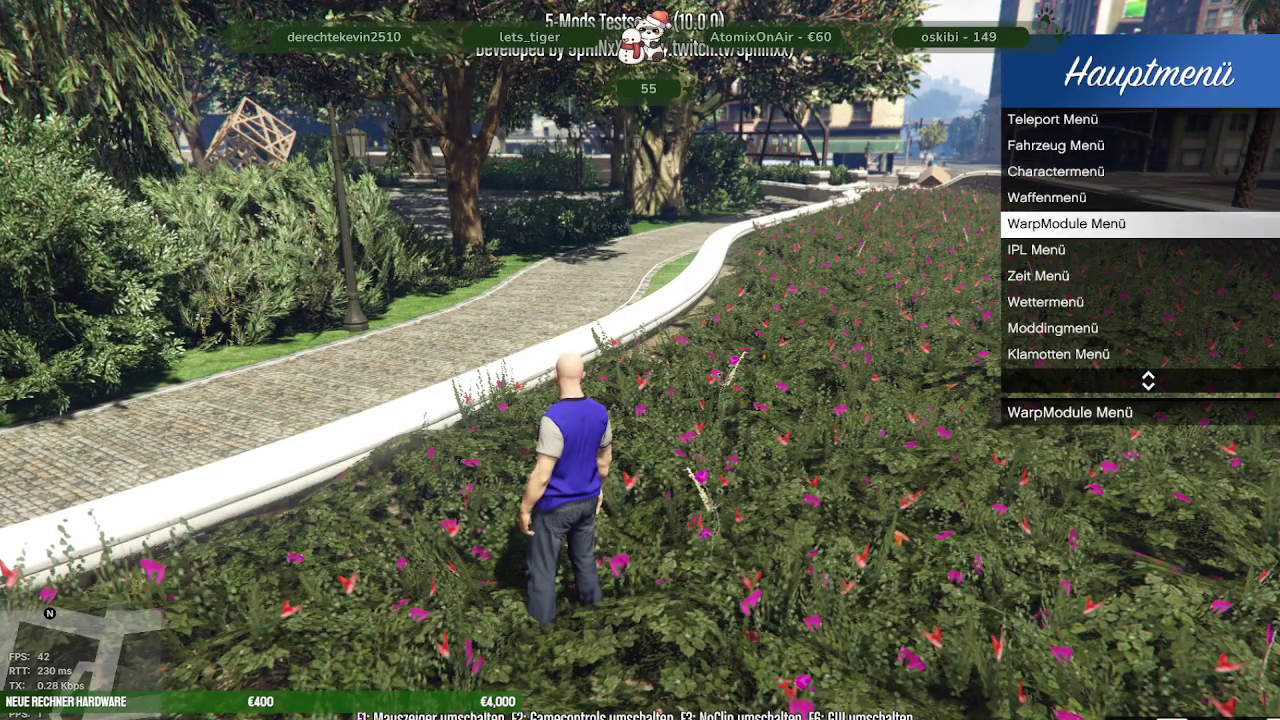
key("Down")
key("Return")
key("Down")
key("Return")
type("niirl_park_winter")
key("Return")
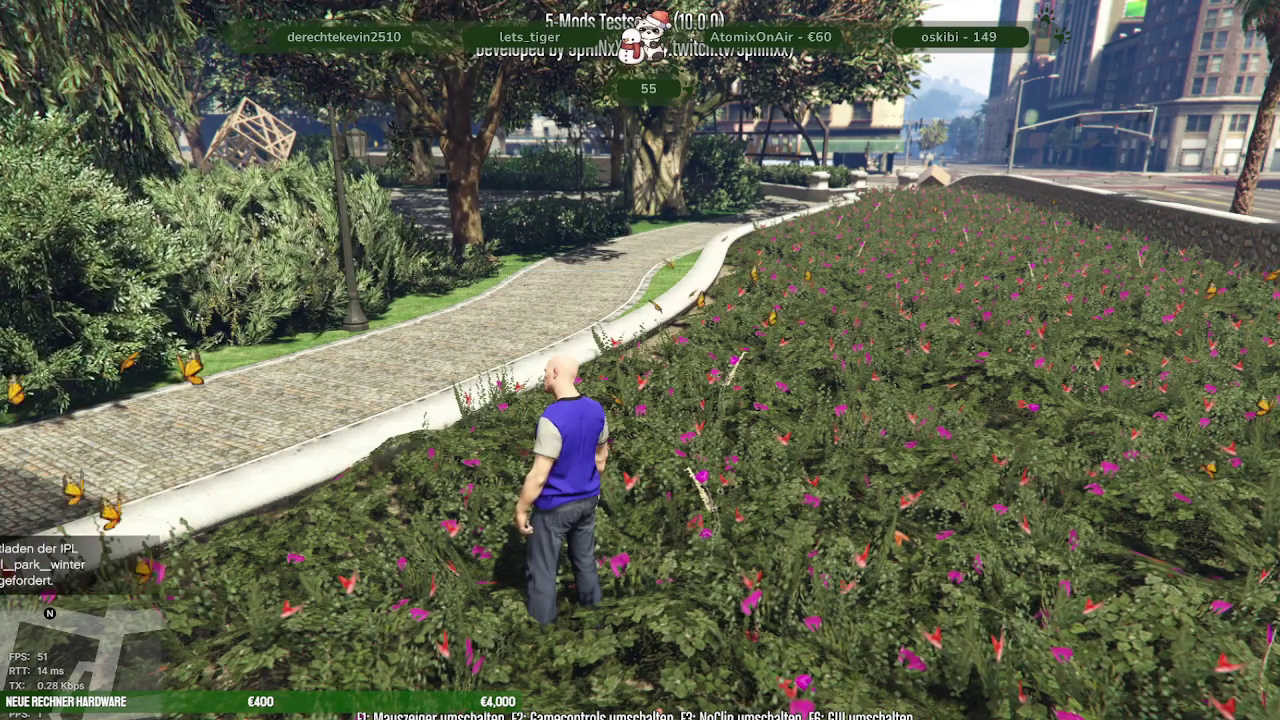
Scroll back through the loading log in the F8 client console, then close it
key("F8")
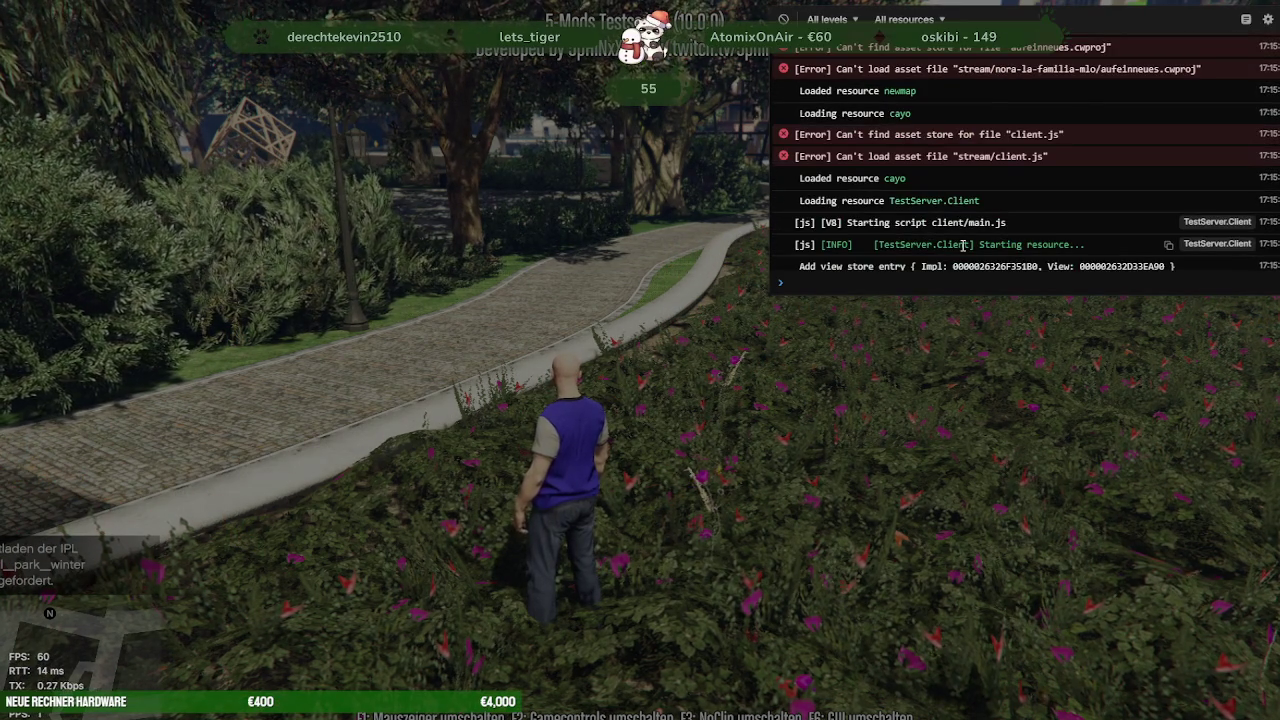
scroll("up", 3)
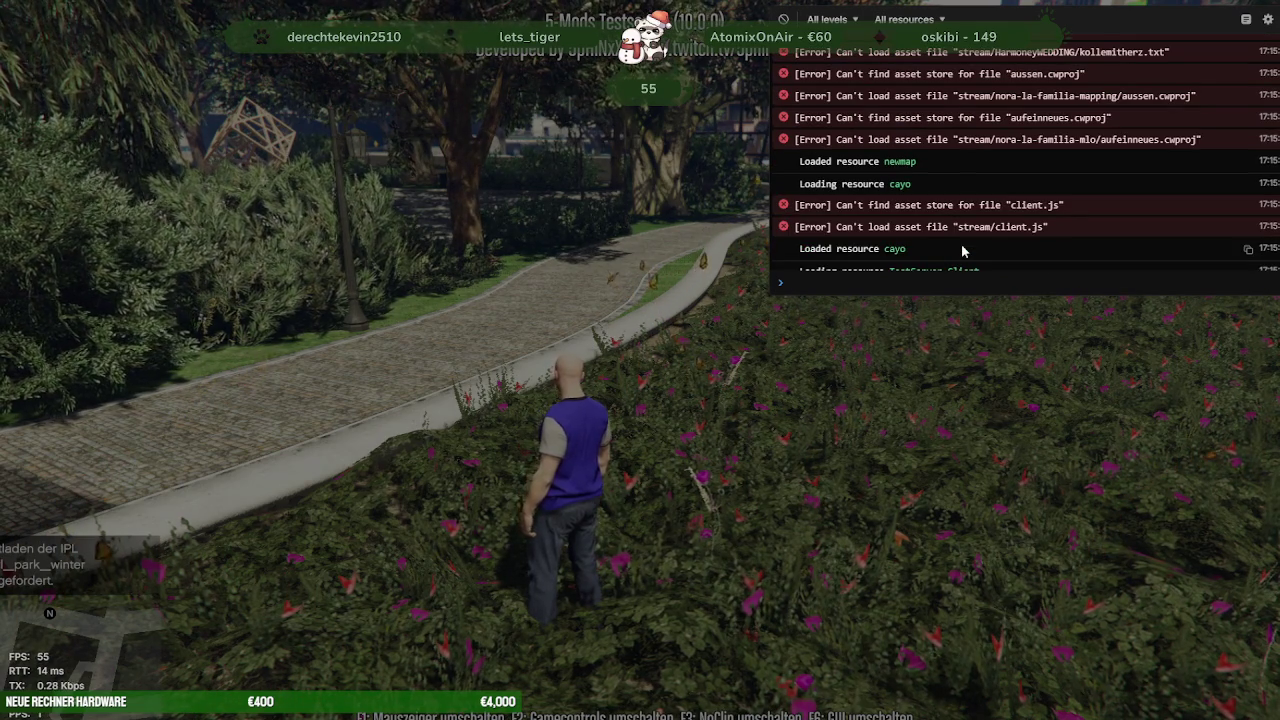
scroll("up", 3)
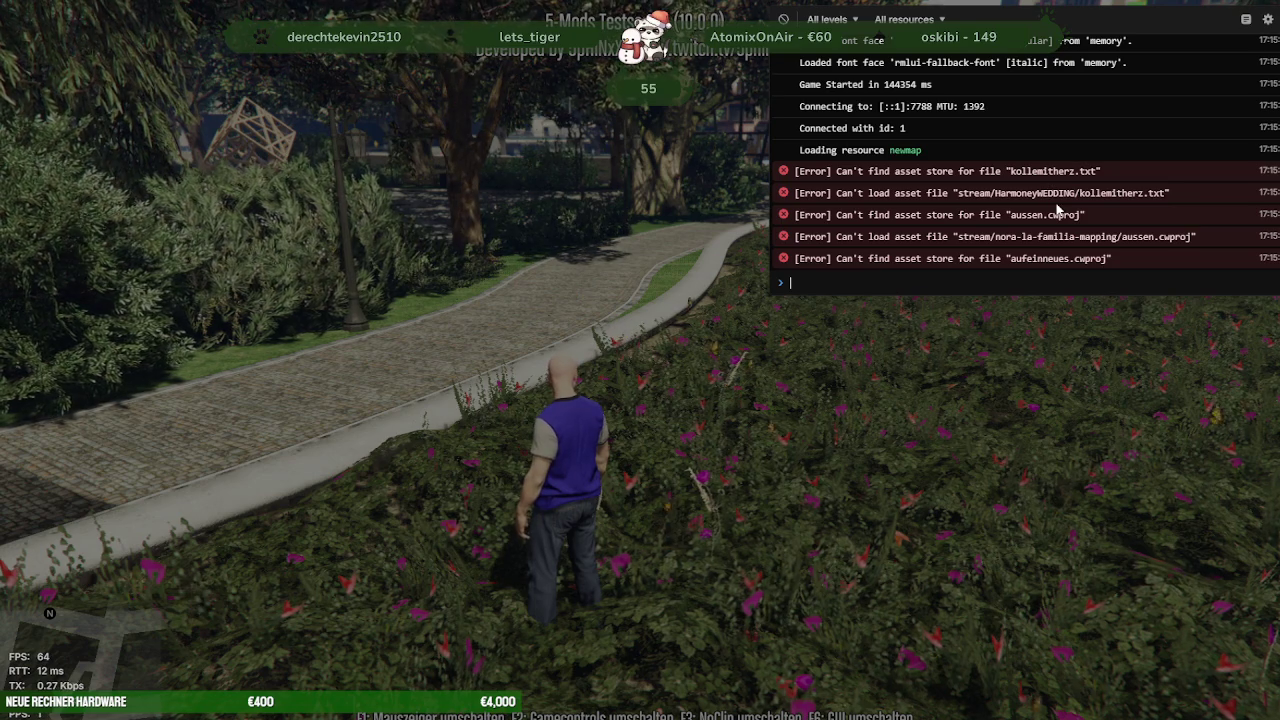
scroll("up", 3)
scroll("up", 3)
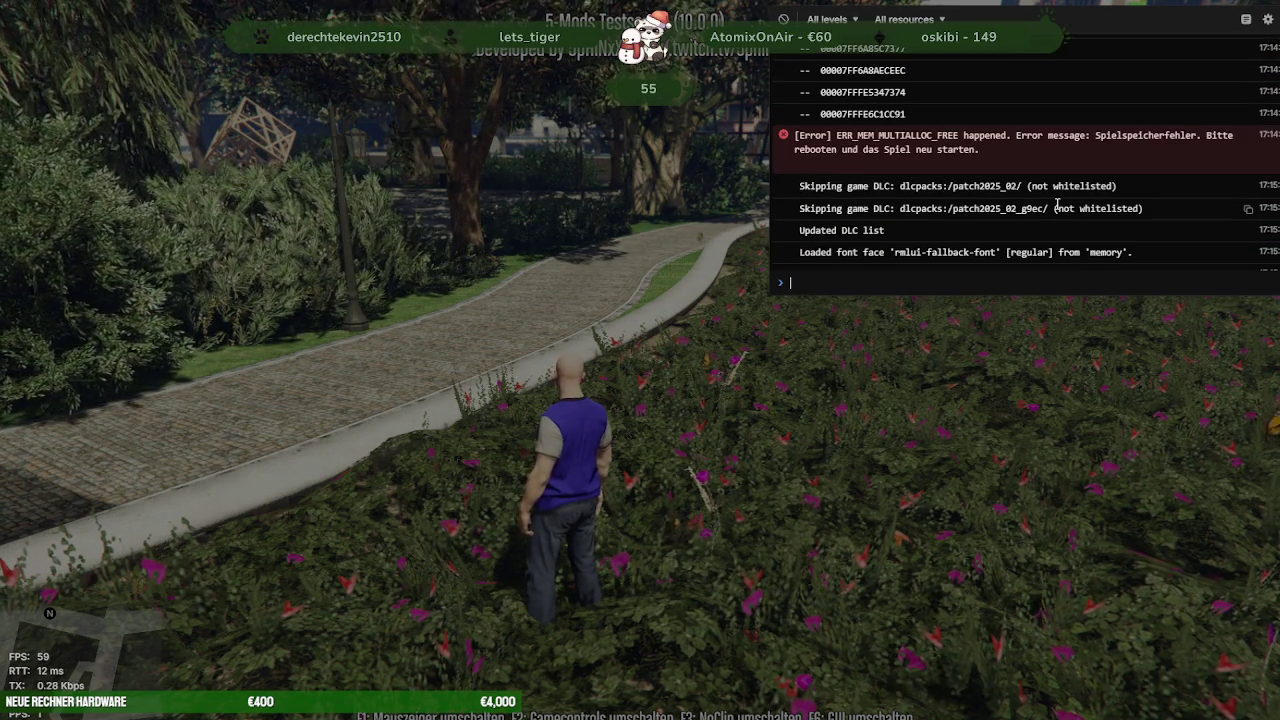
scroll("up", 3)
scroll("up", 3)
scroll("up", 3)
scroll("up", 3)
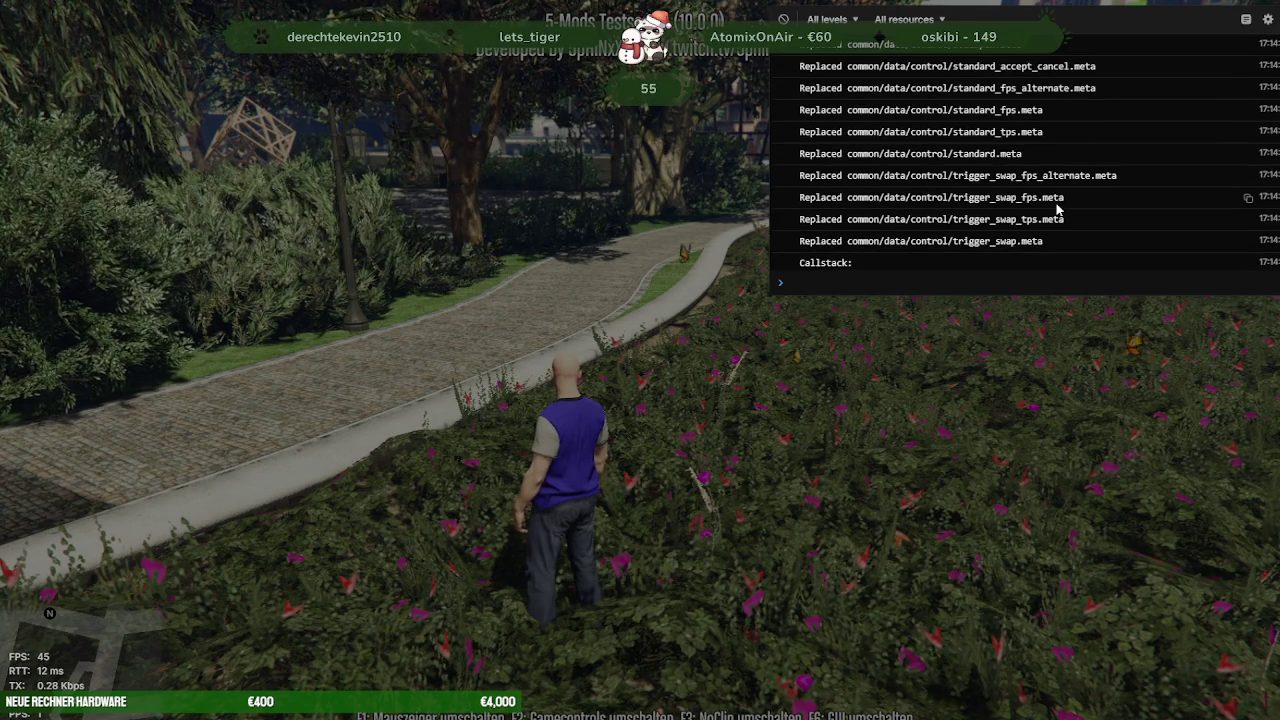
scroll("up", 3)
scroll("up", 3)
scroll("up", 3)
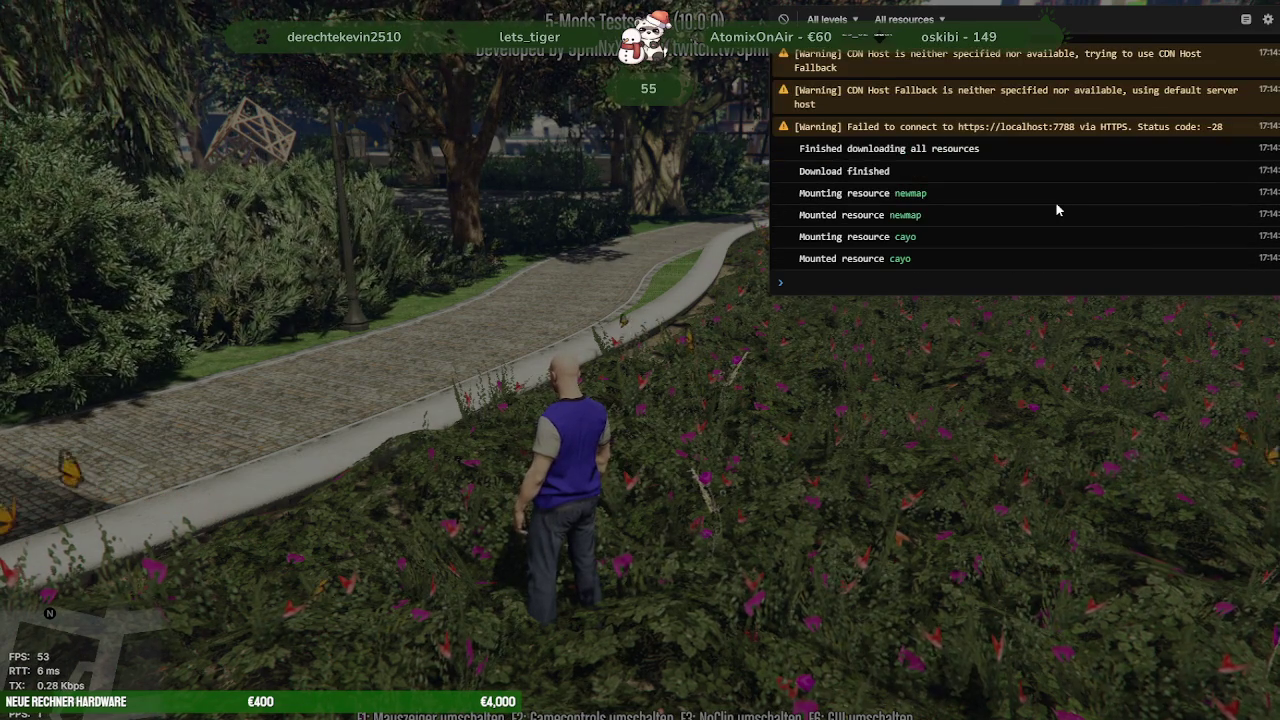
scroll("up", 3)
scroll("up", 3)
scroll("up", 3)
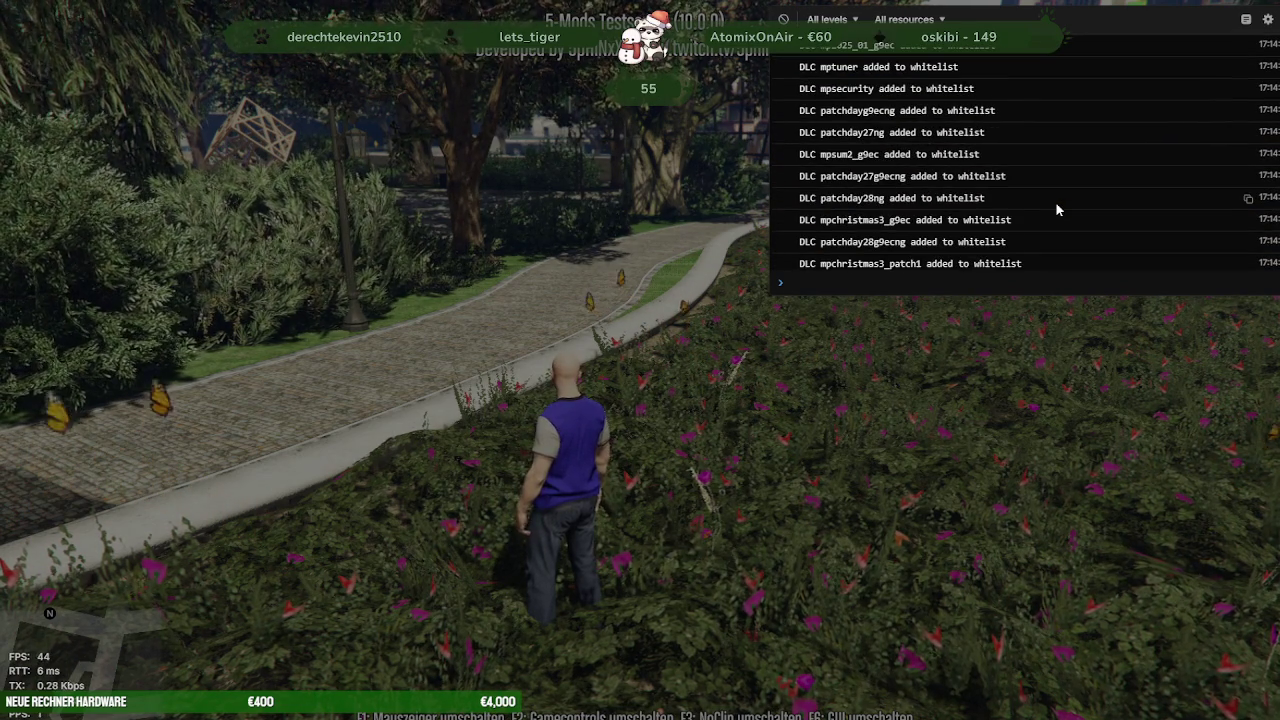
scroll("up", 3)
scroll("up", 3)
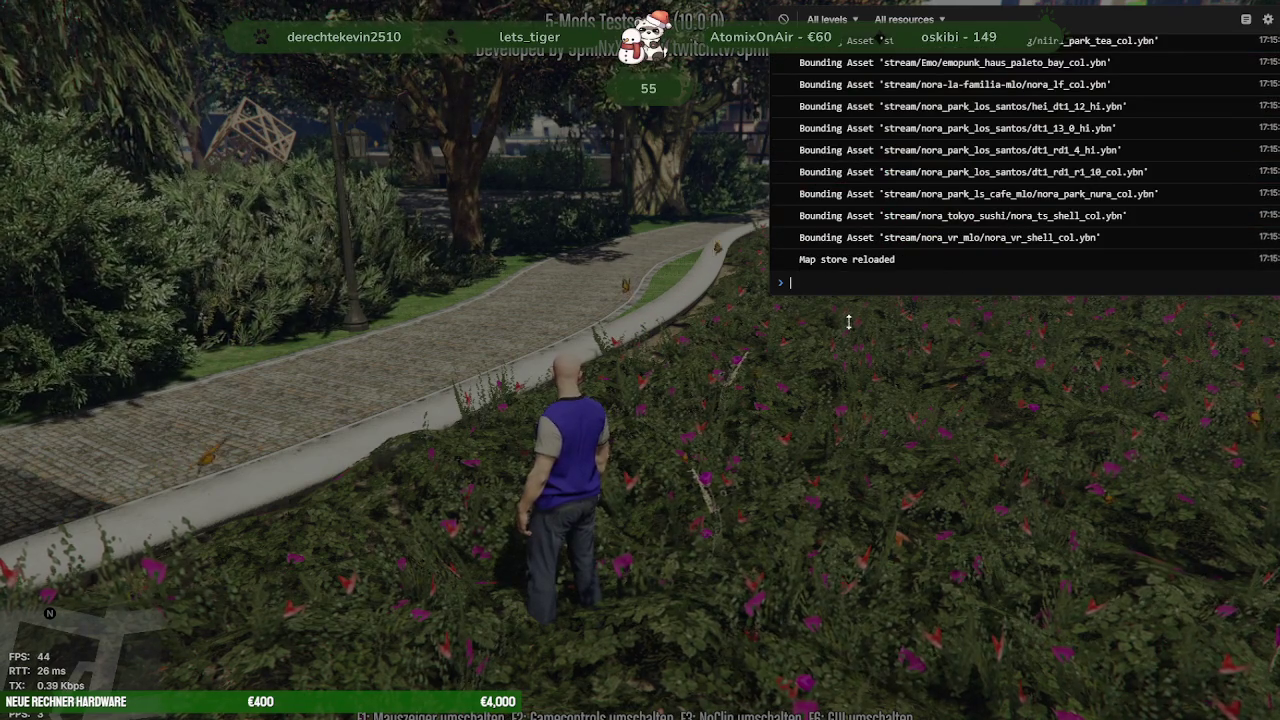
key("F8")
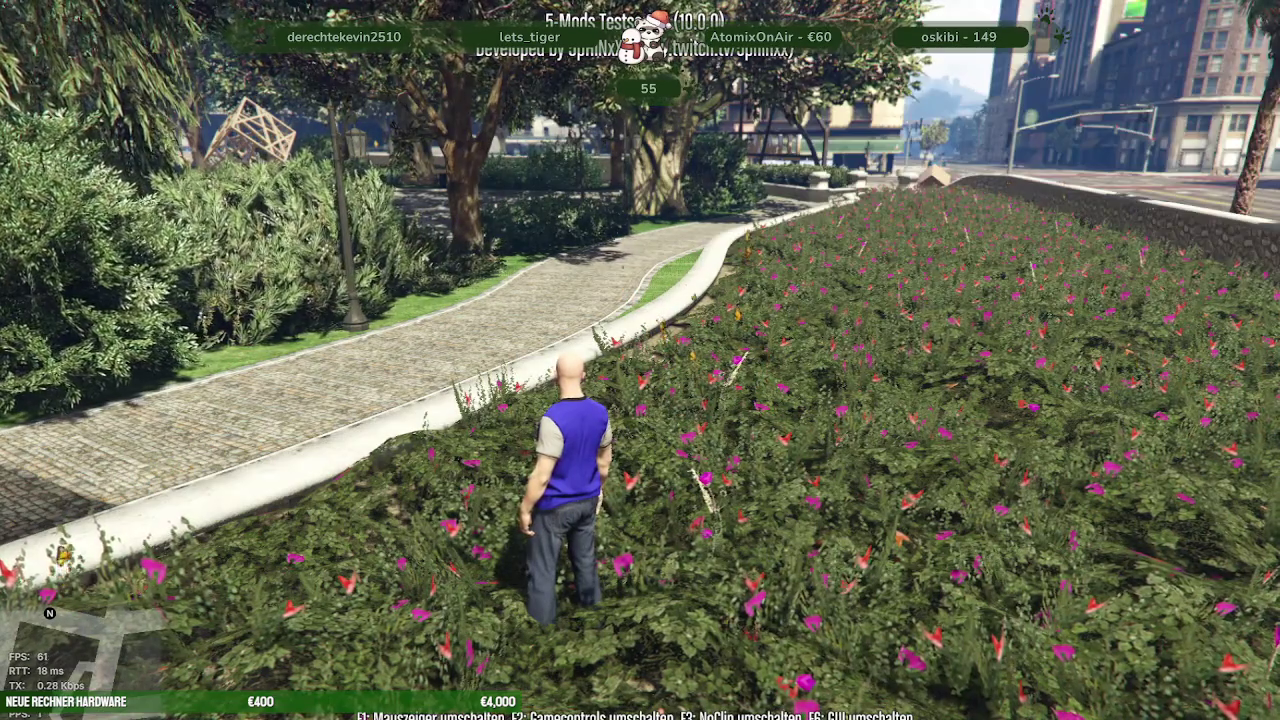
Set the game time to night (1 a.m.) from the mod menu's Zeit Menü
key("F5")
key("Down")
key("Down")
key("Down")
key("Down")
key("Down")
key("Return")
key("Down")
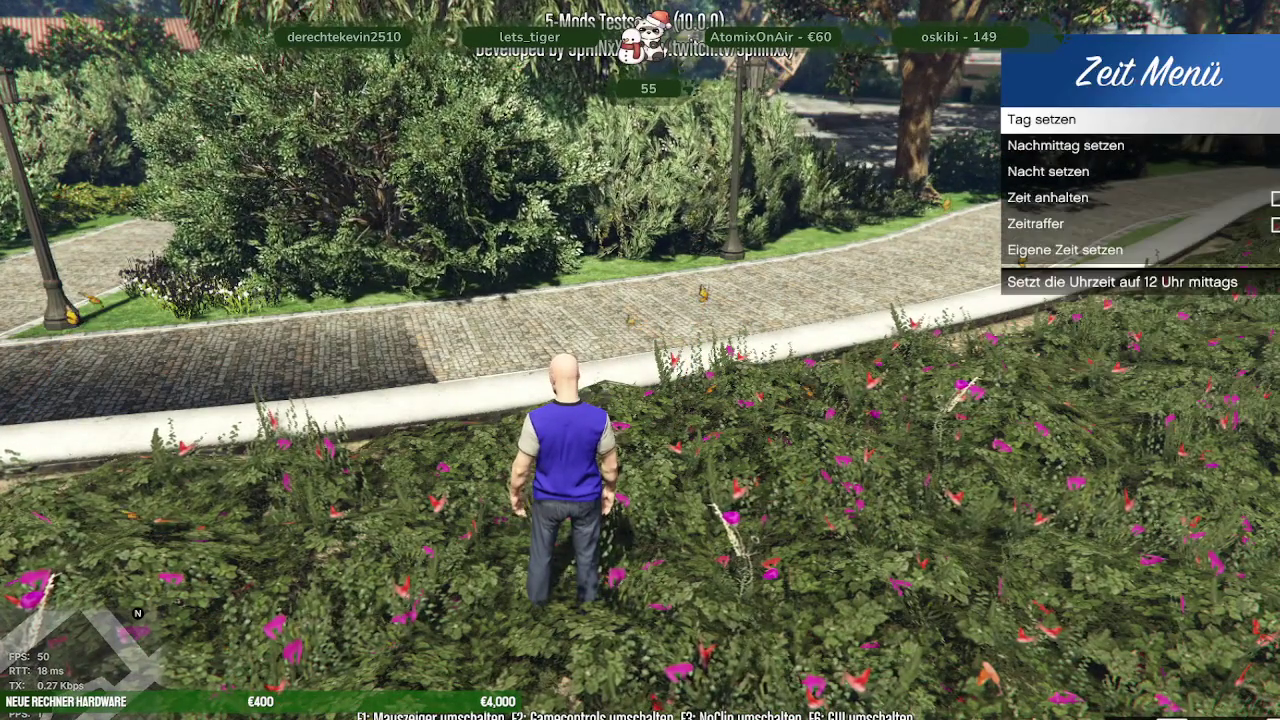
key("Down")
key("Return")
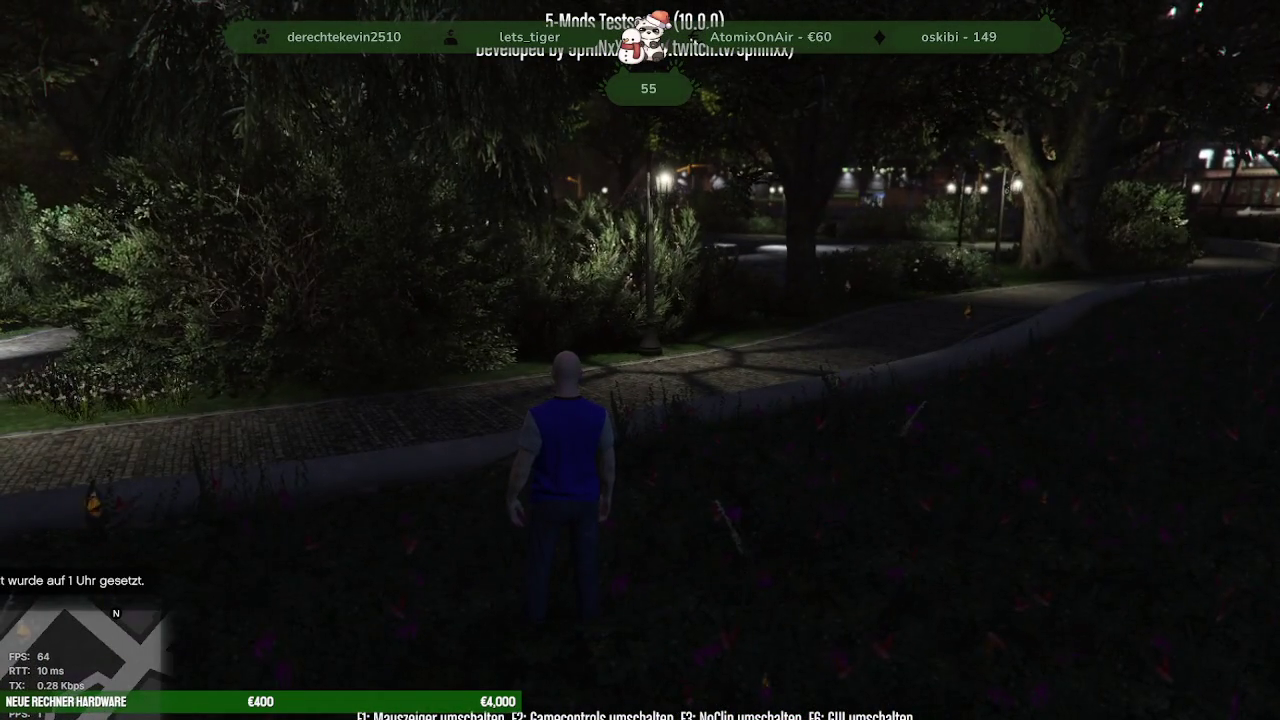
Run along the park path, then NoClip high above the city over Legion Square
key("w")
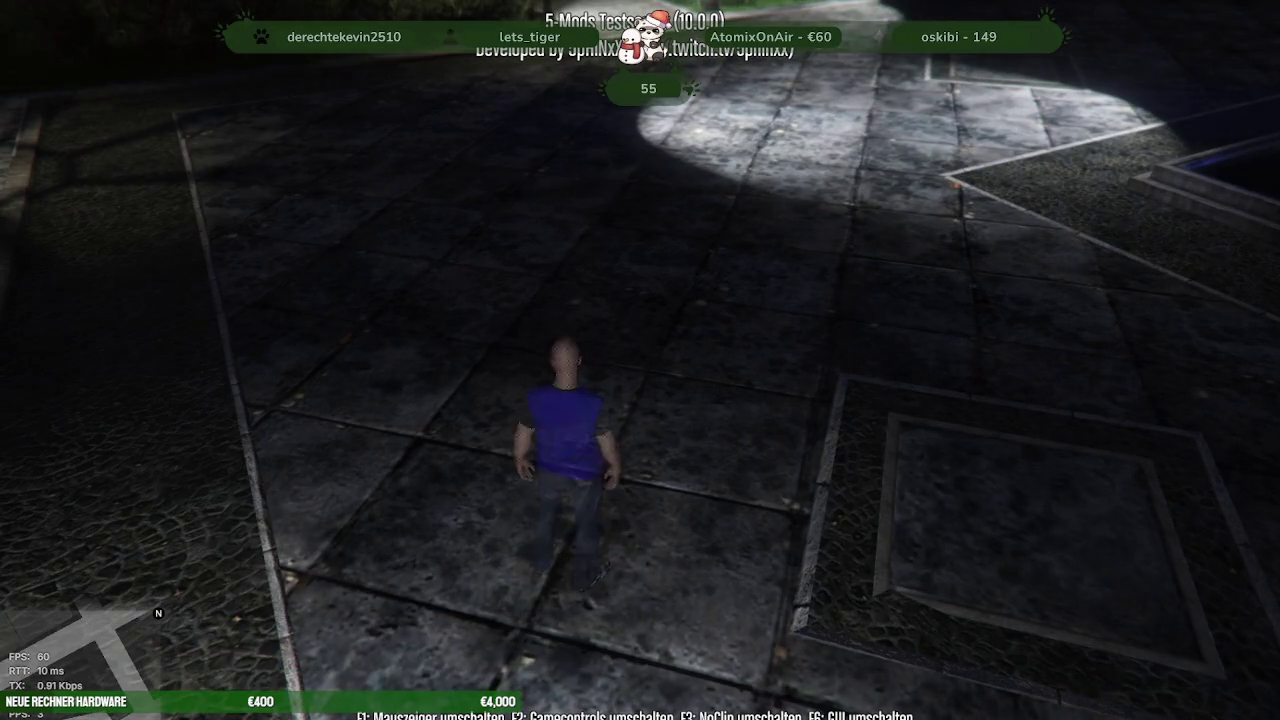
key("F3")
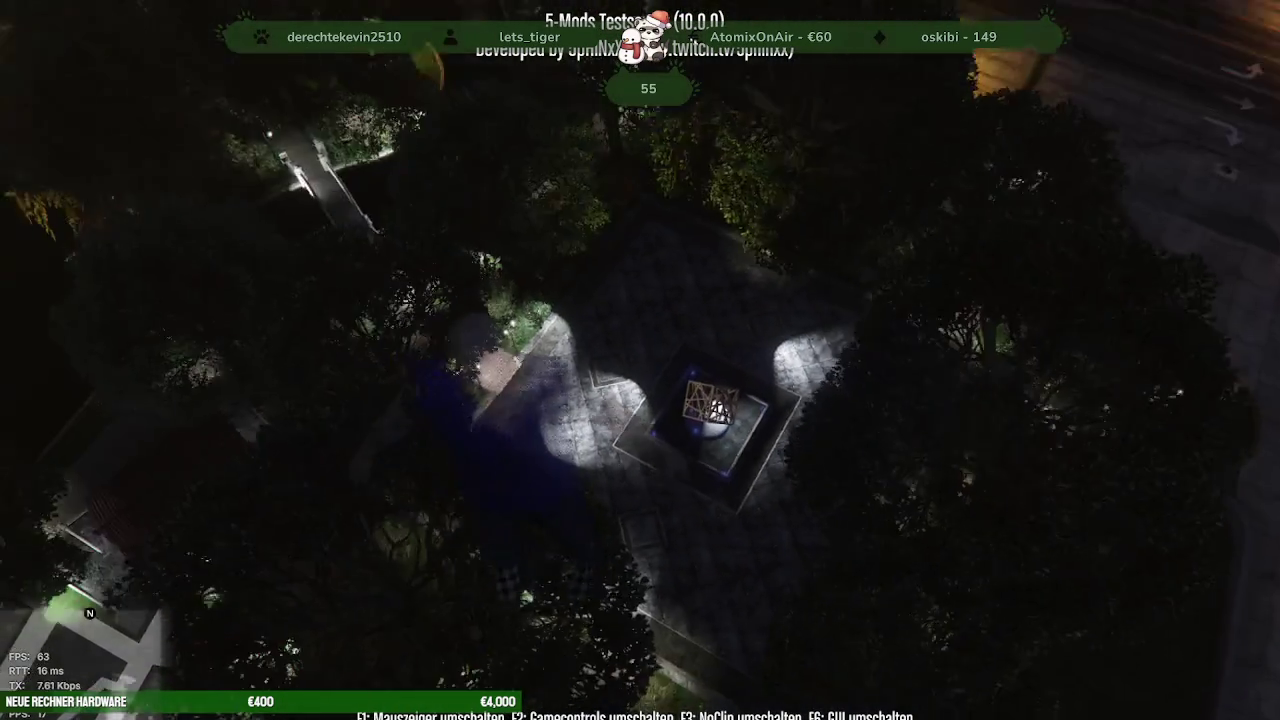
key("space")
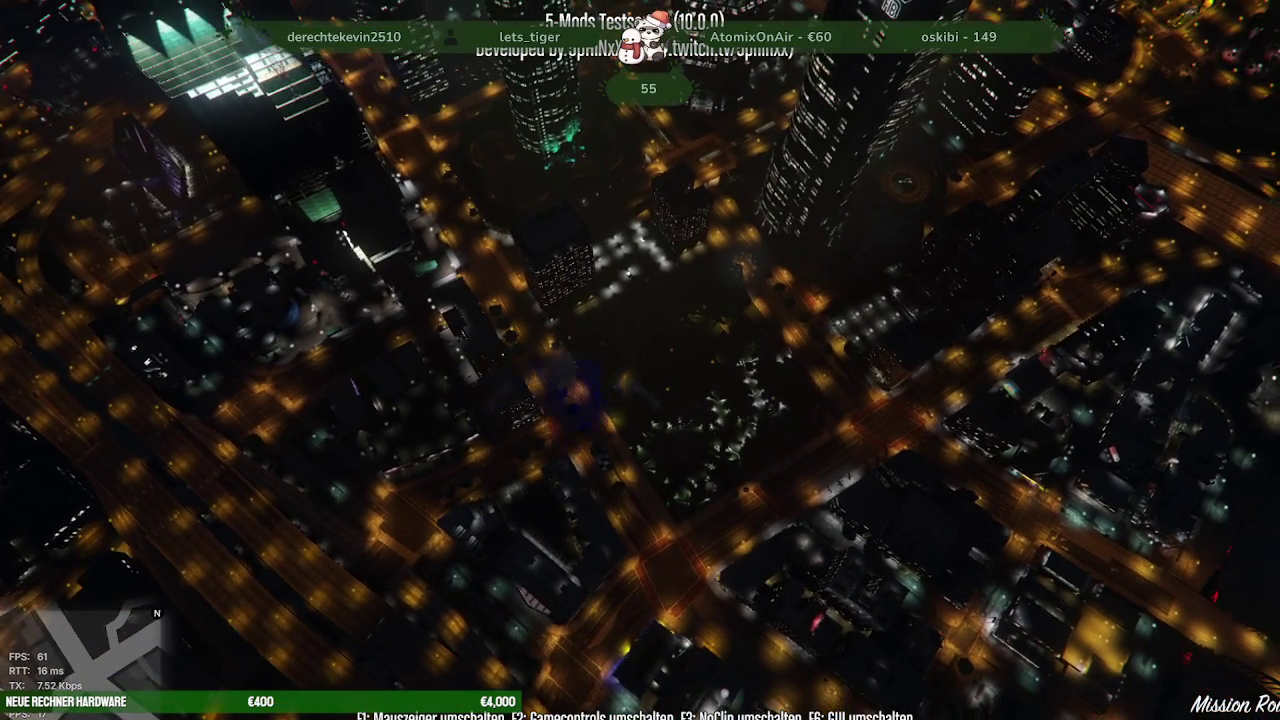
key("w")
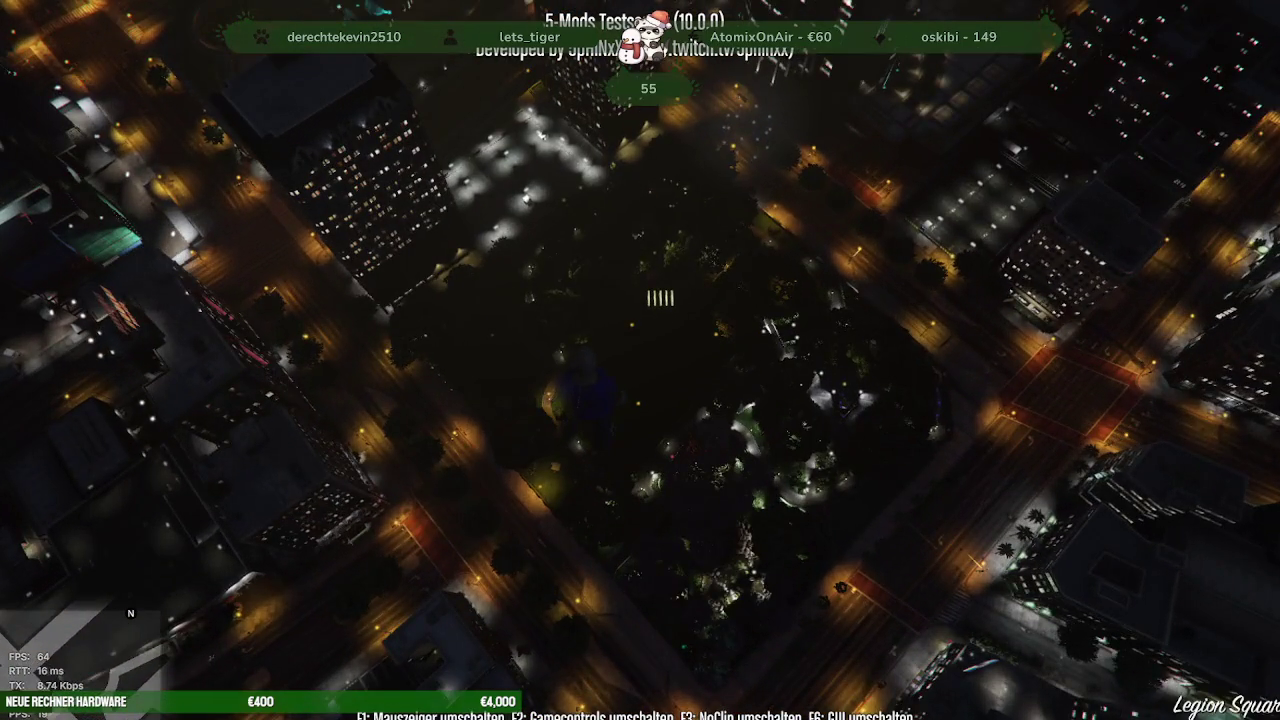
key("w")
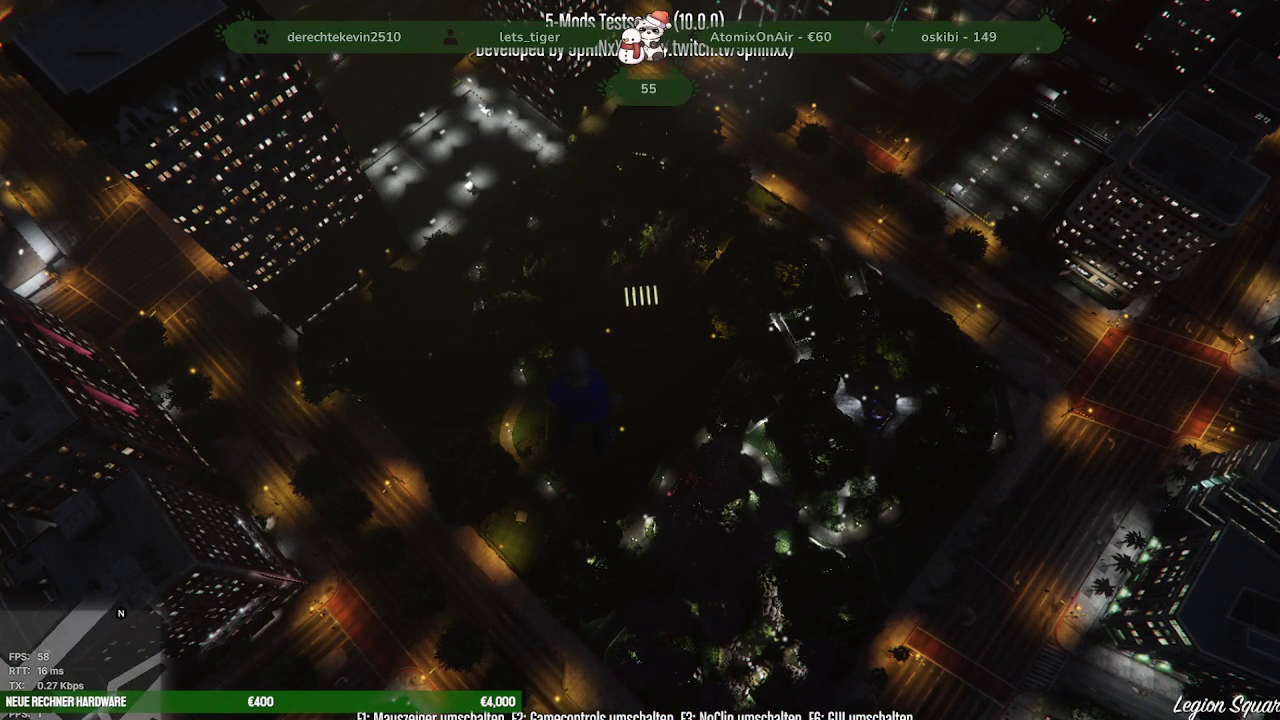
key("w")
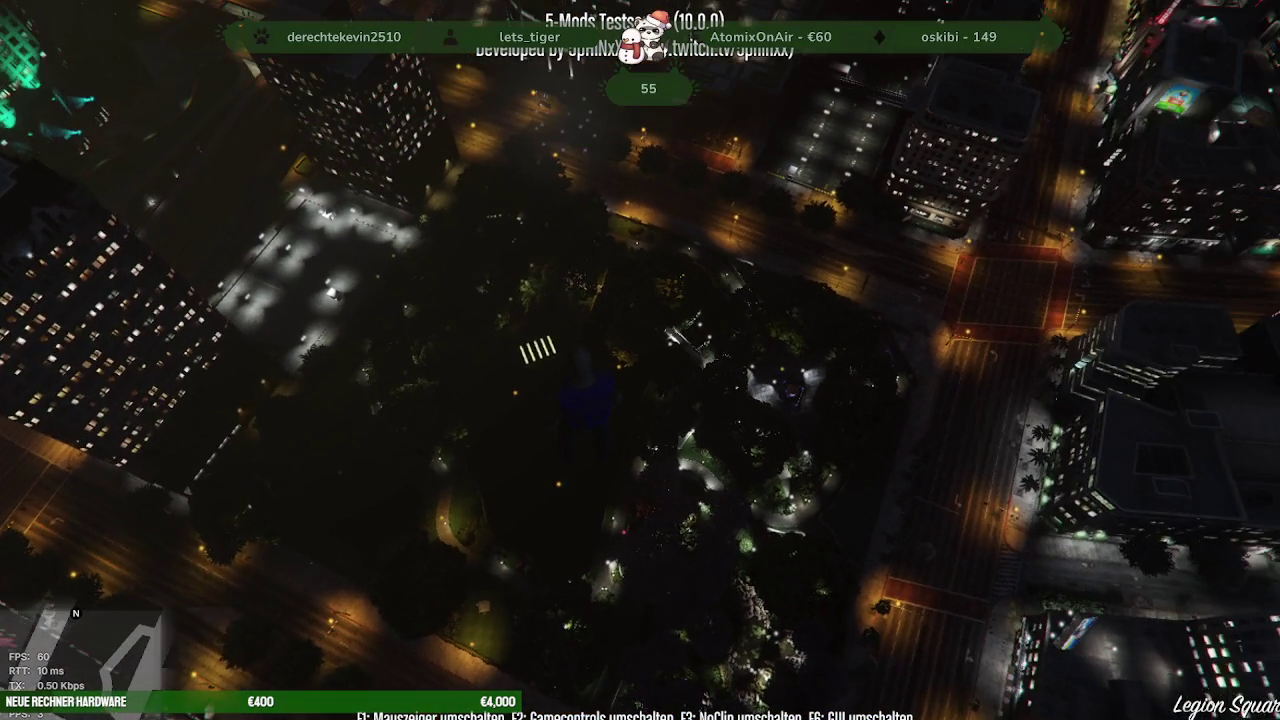
key("w")
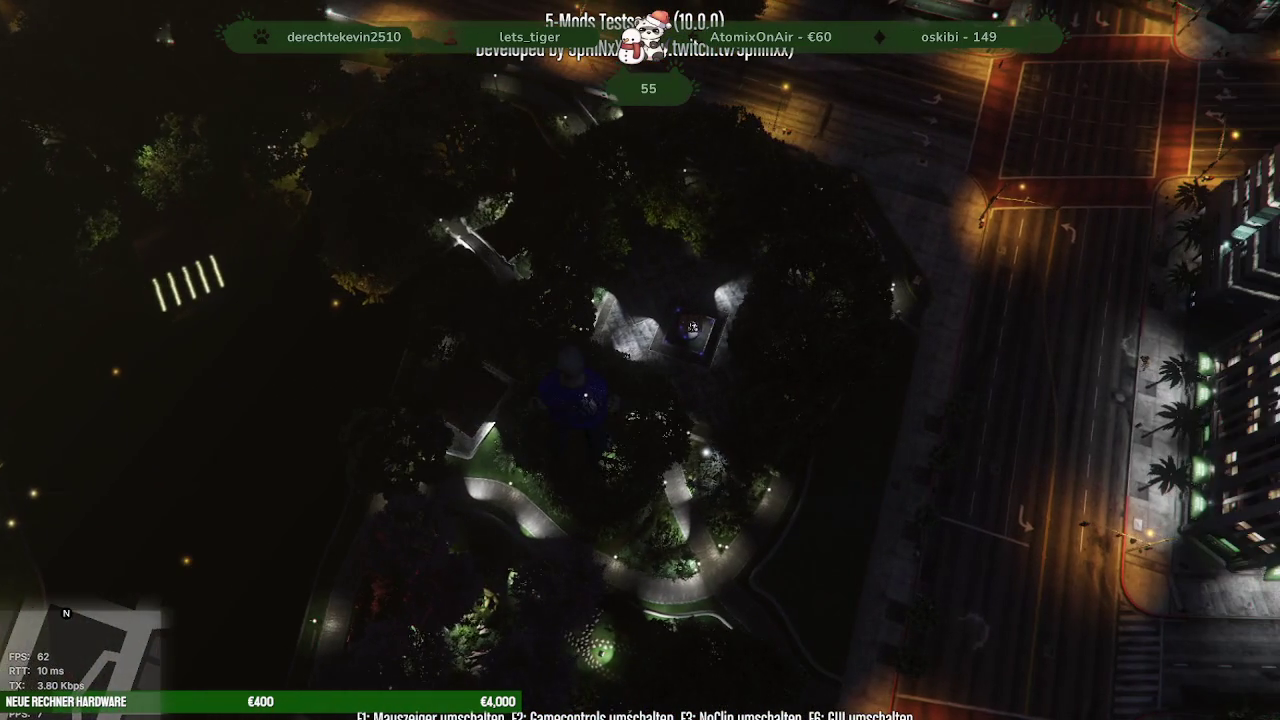
Land on the park path and run through the bushes onto the lit stone plaza
key("w")
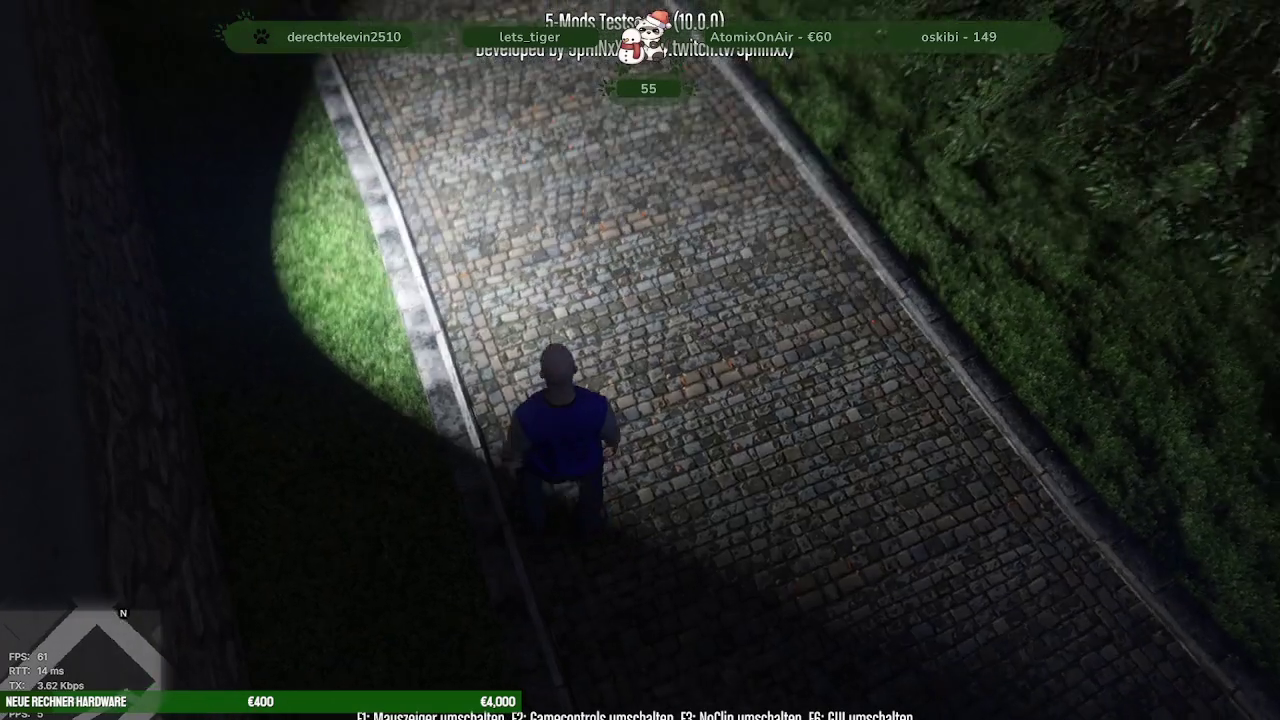
key("w")
key("w")
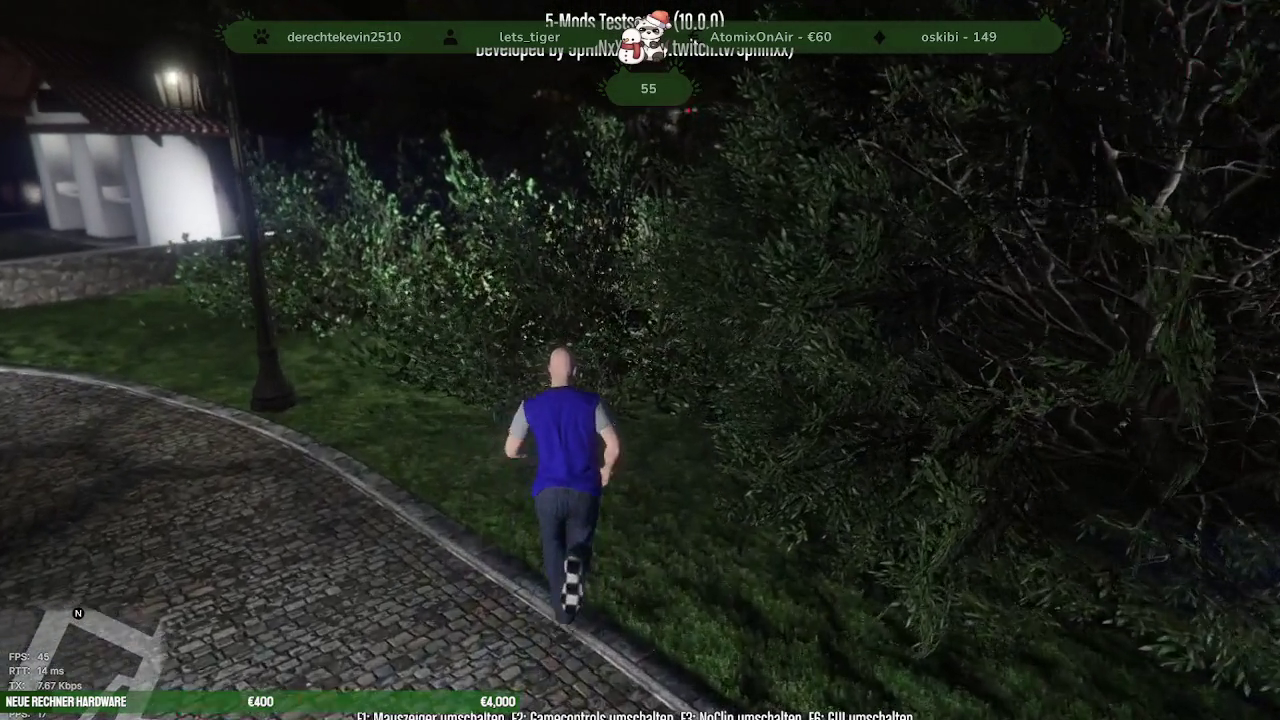
key("w")
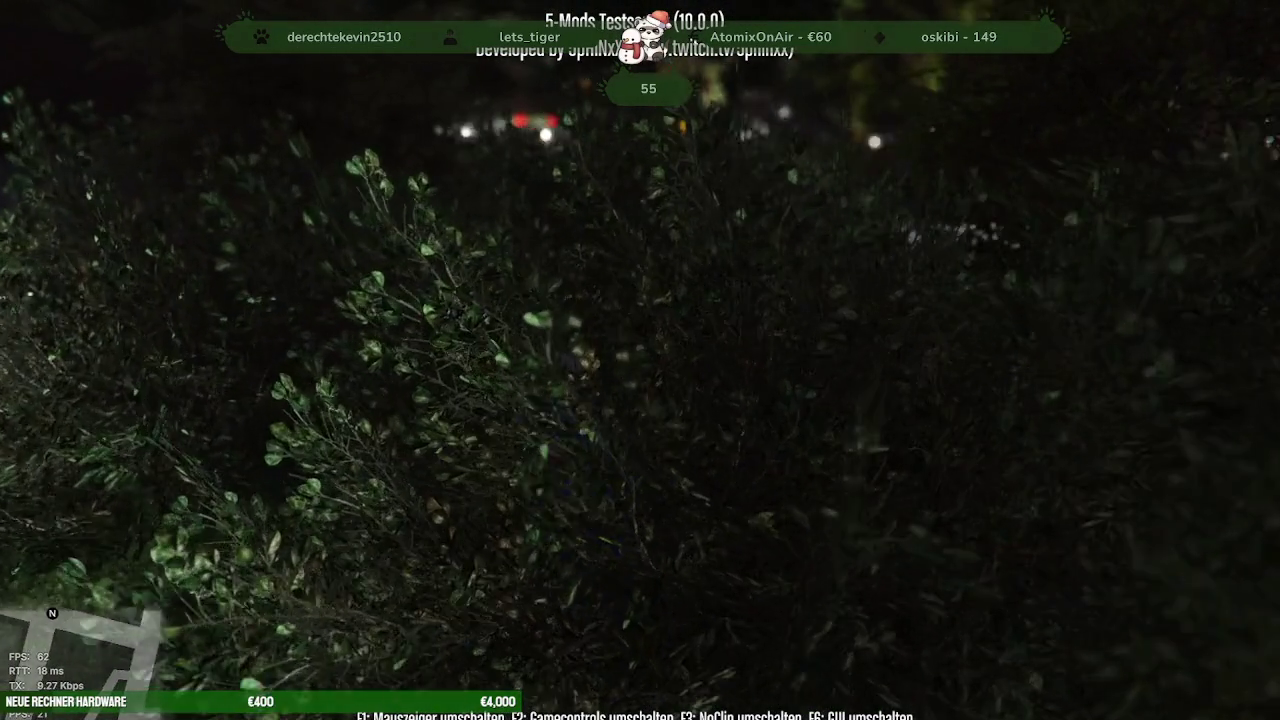
key("w")
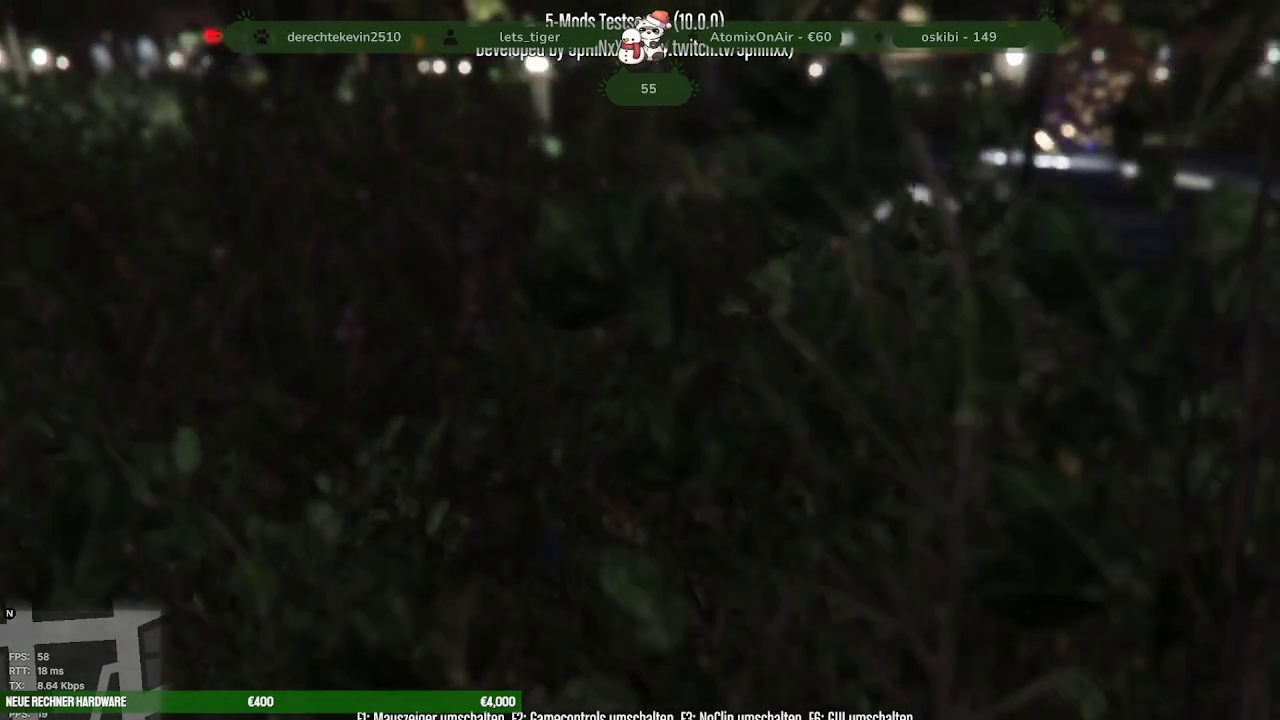
key("w")
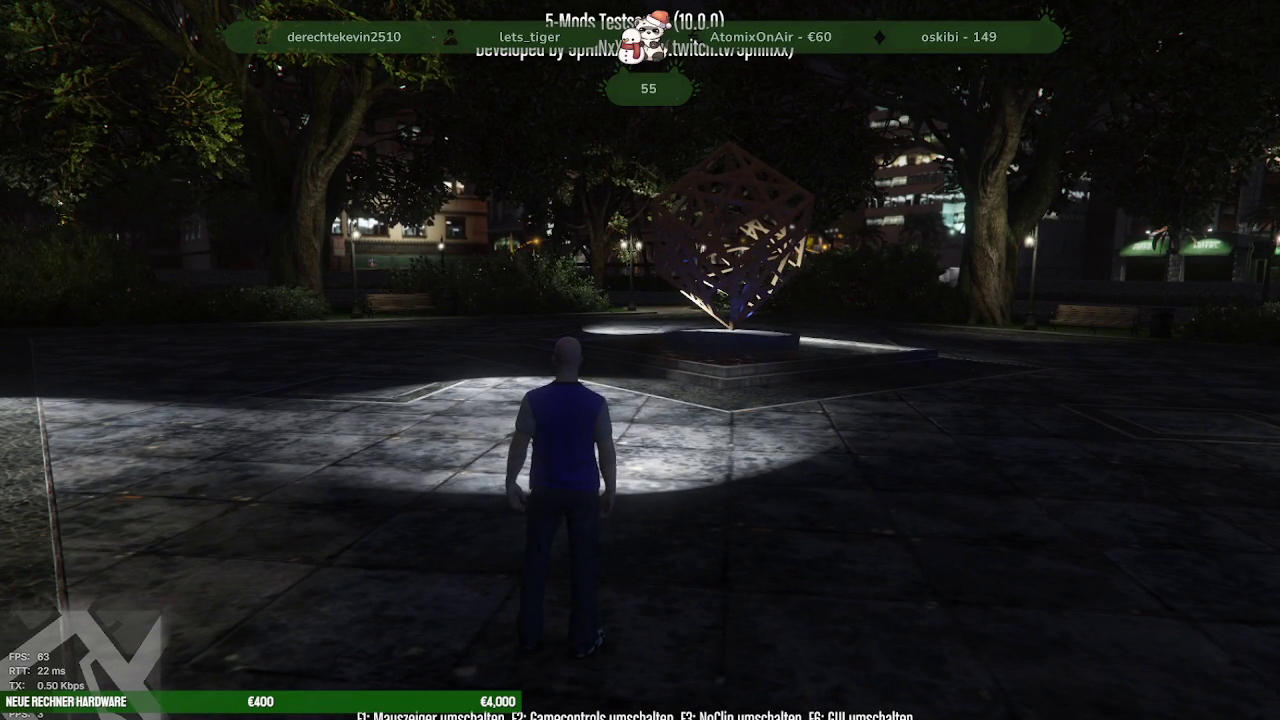
Set the game time to 16:00 afternoon with Zeit Menü > Nachmittag setzen
key("F6")
key("Down")
key("Down")
key("Down")
key("Down")
key("Down")
key("Down")
key("Return")
Bring up the IPL entladen prompt with niirl_park_summer entered
key("Down")
key("Down")
key("Up")
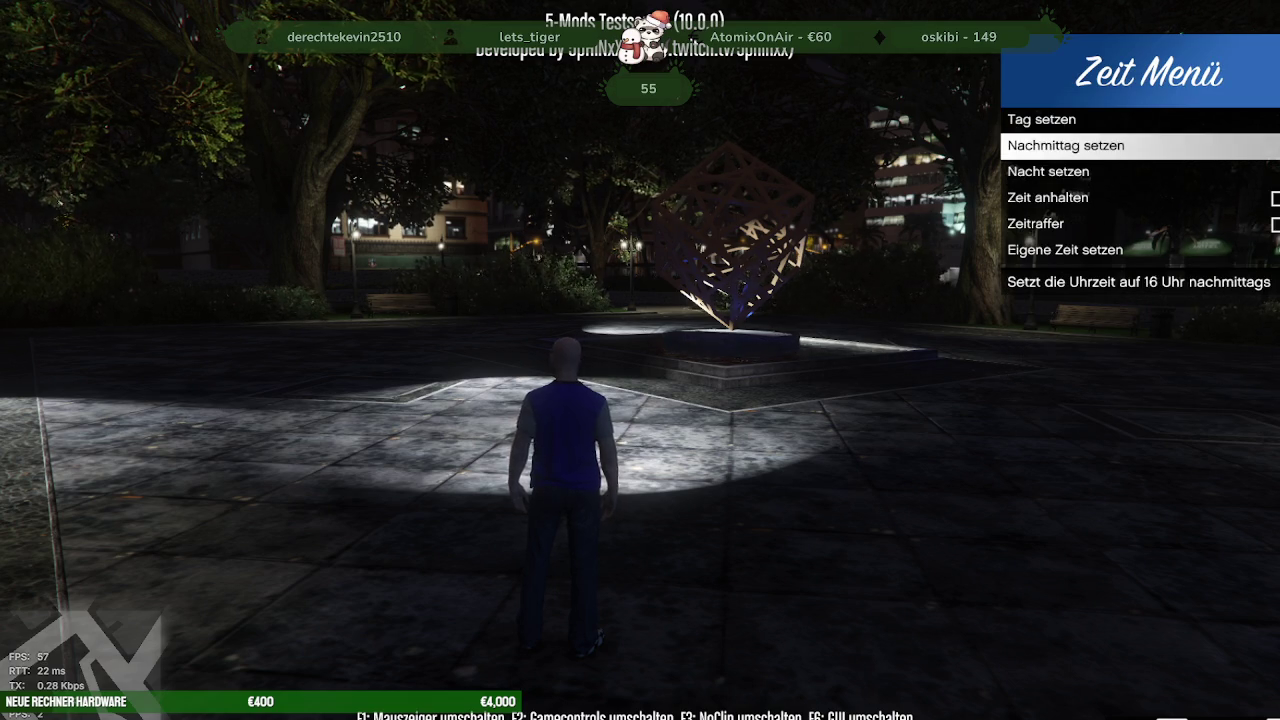
key("Return")
key("F6")
key("Down")
key("Down")
key("Down")
key("Down")
key("Down")
key("Return")
key("Down")
key("Return")
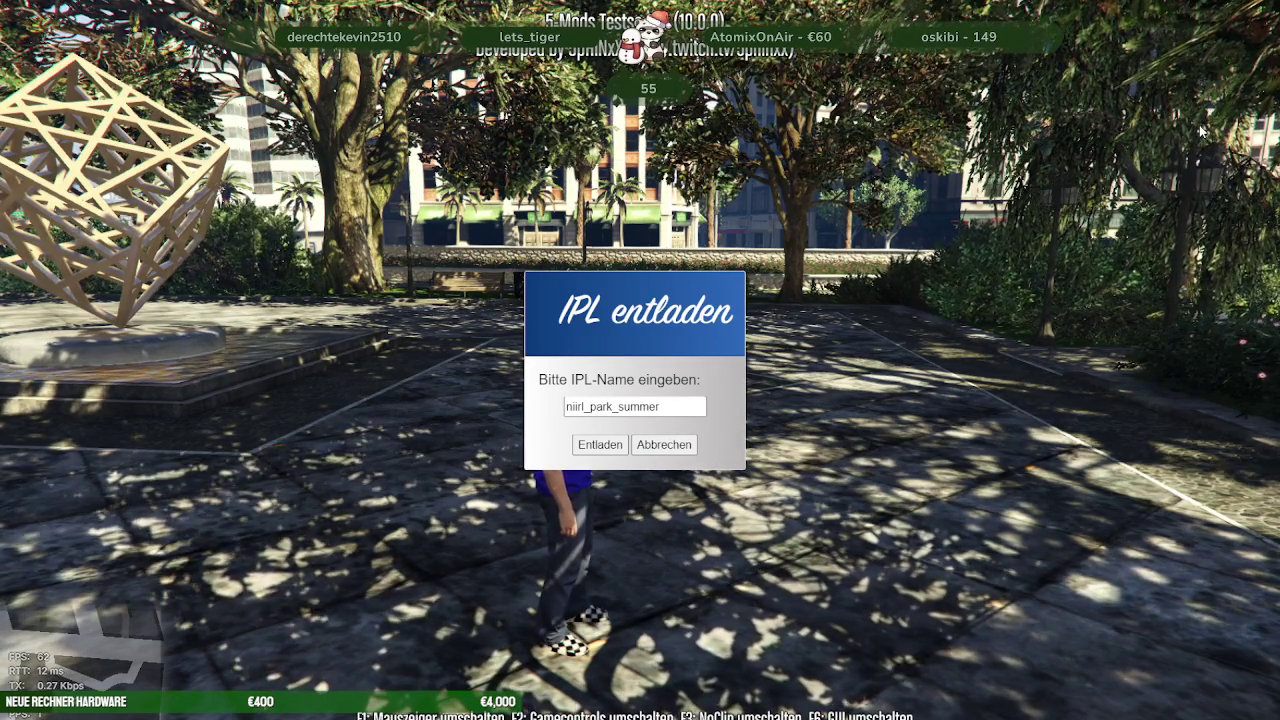
Unload niirl_park_summer and load niirl_park_winter through the IPL Menü
key("Return")
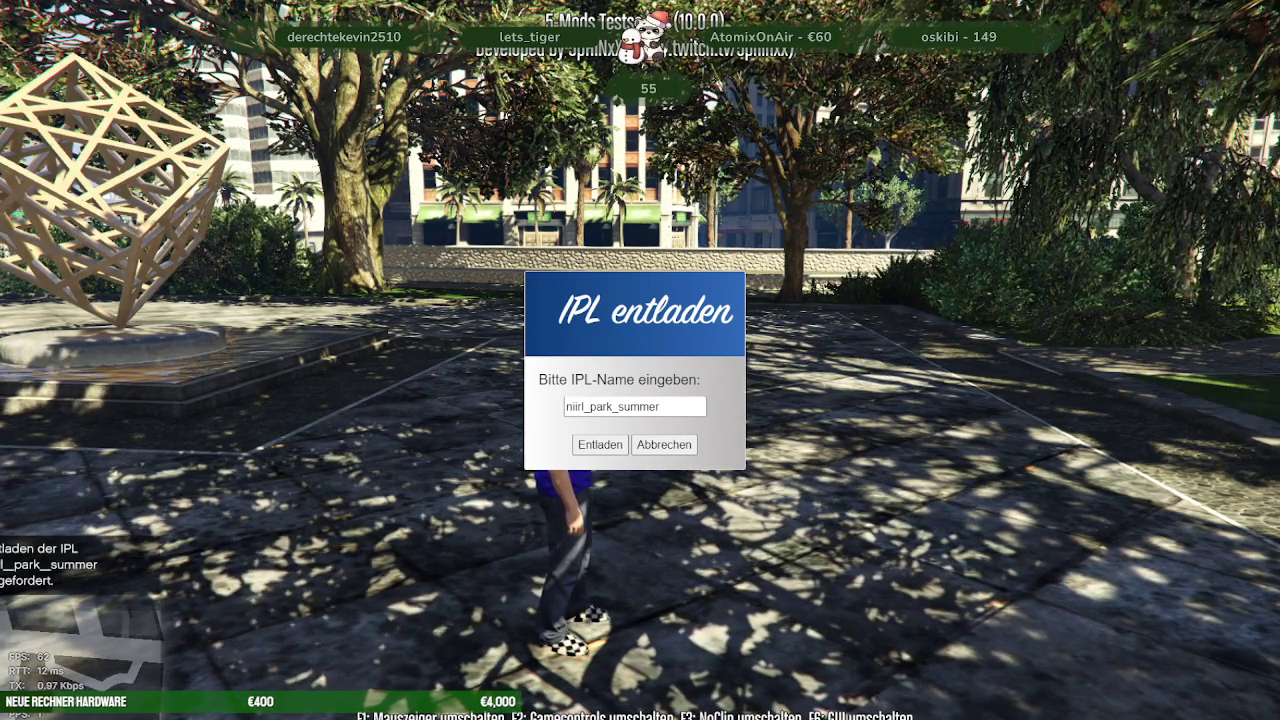
key("F5")
key("Down")
key("Down")
key("Down")
key("Down")
key("Down")
key("Return")
key("Down")
key("Up")
key("Return")
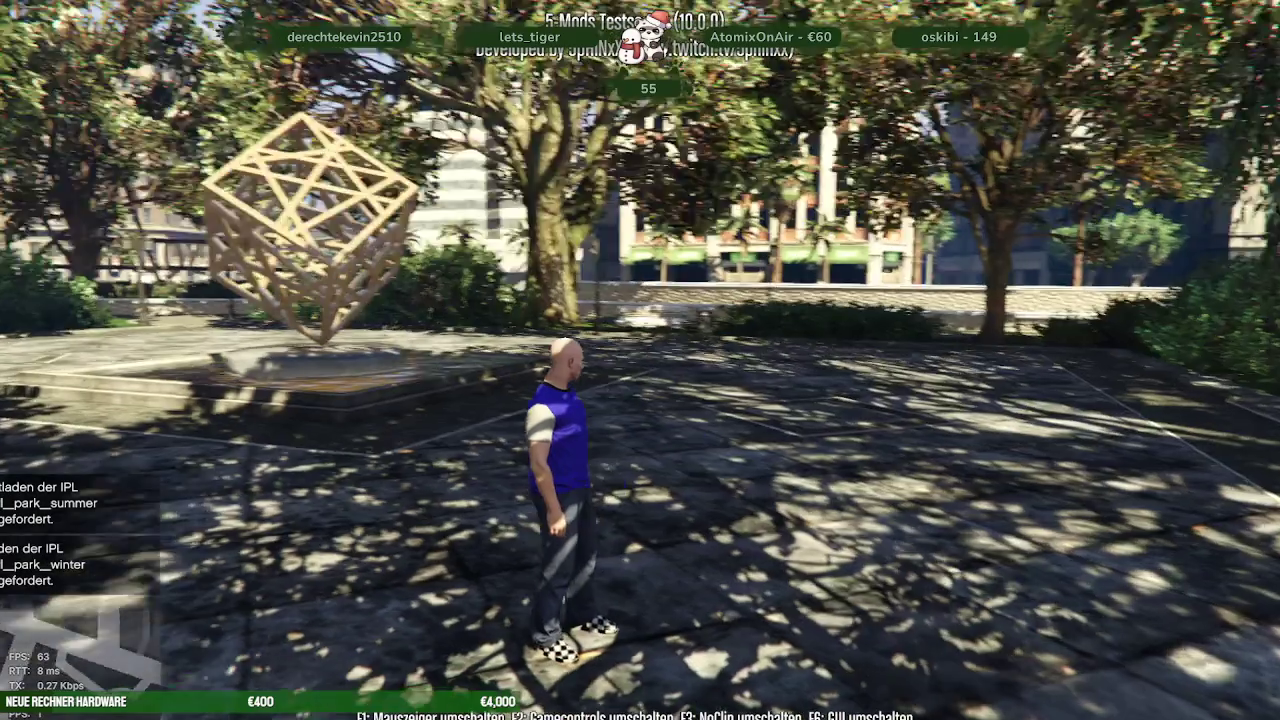
Set the weather to snowy Xmas and walk around the snow-covered park
key("F5")
key("Down")
key("Down")
key("Down")
key("Down")
key("Down")
key("Down")
key("Down")
key("Return")
key("Return")
key("F5")
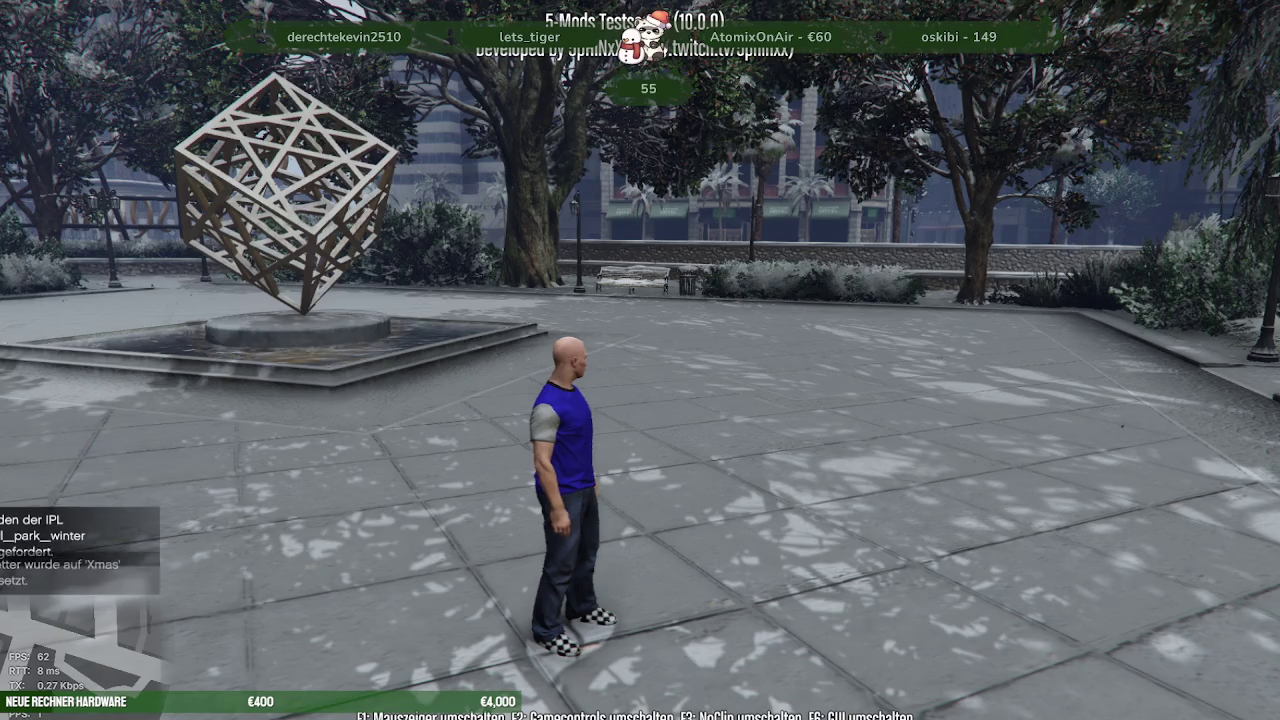
key("w")
key("s")
key("w")
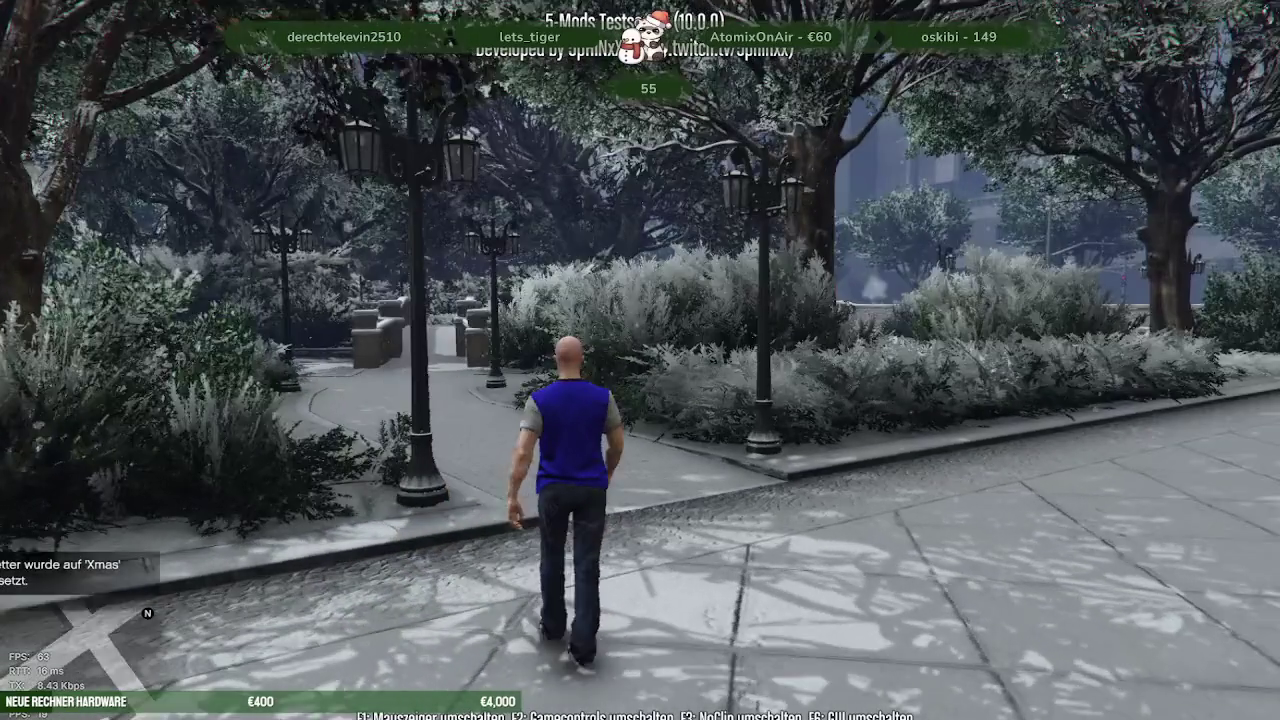
key("s")
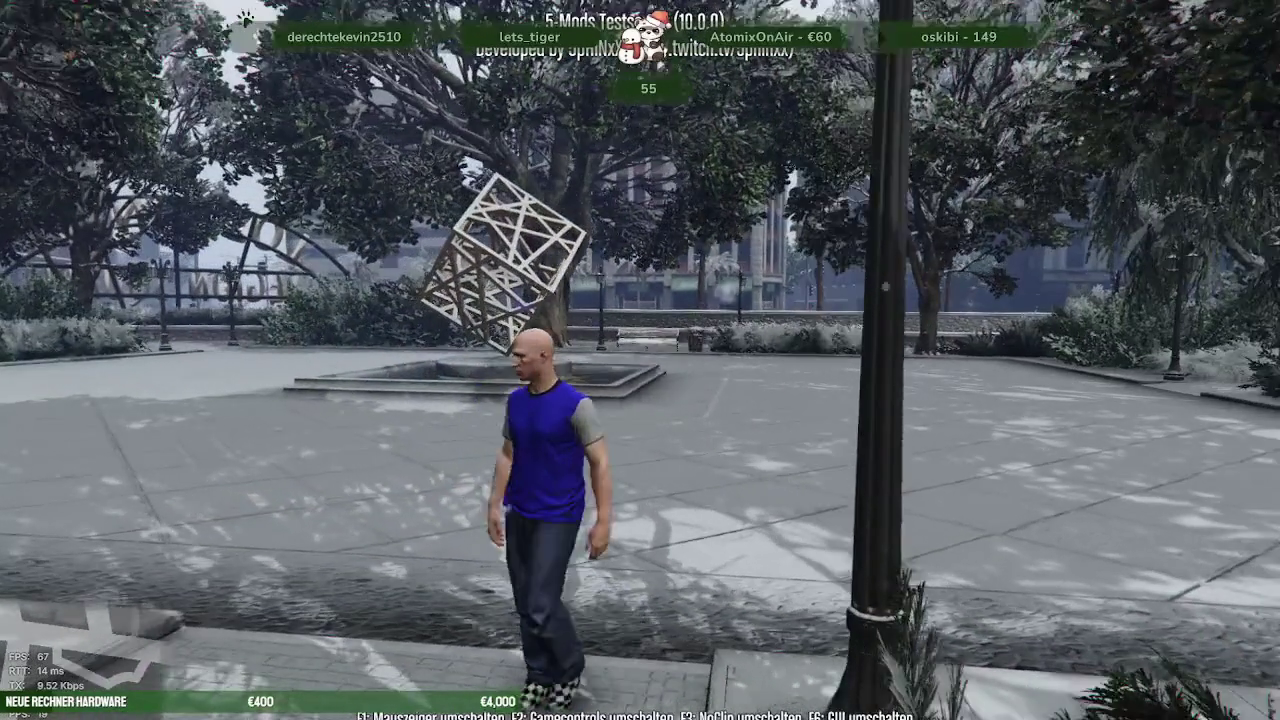
key("w")
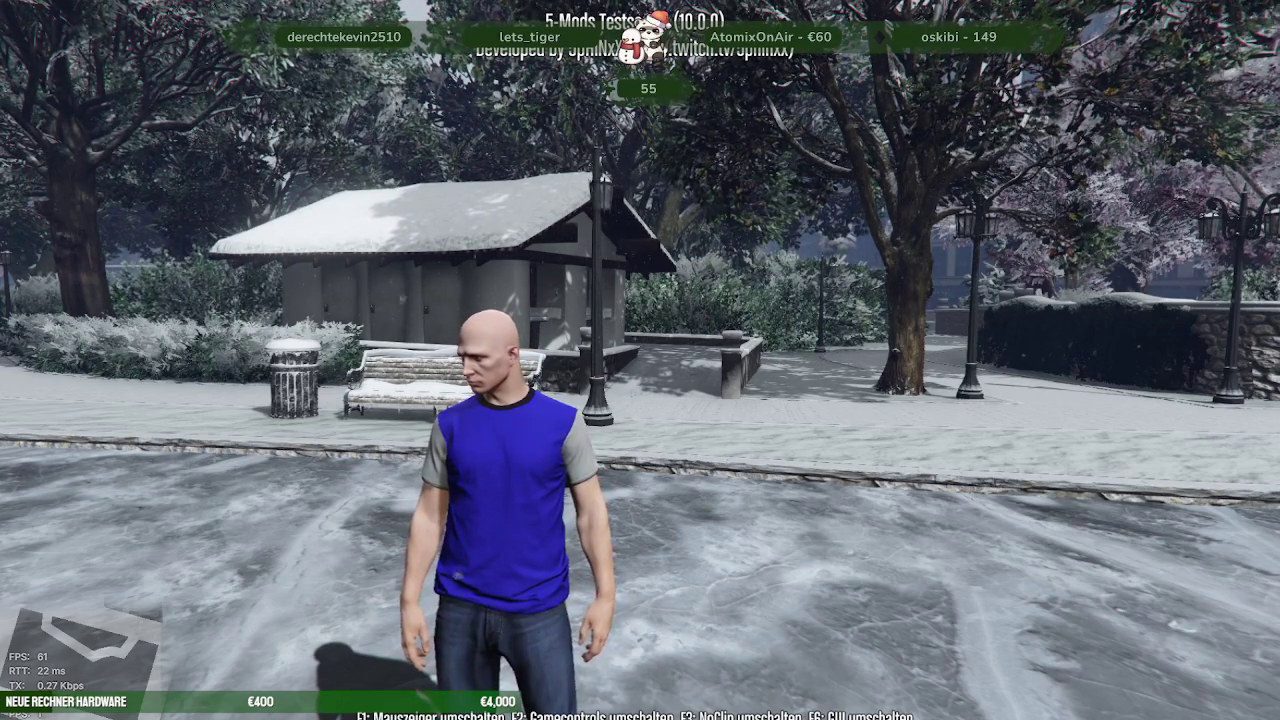
key("w")
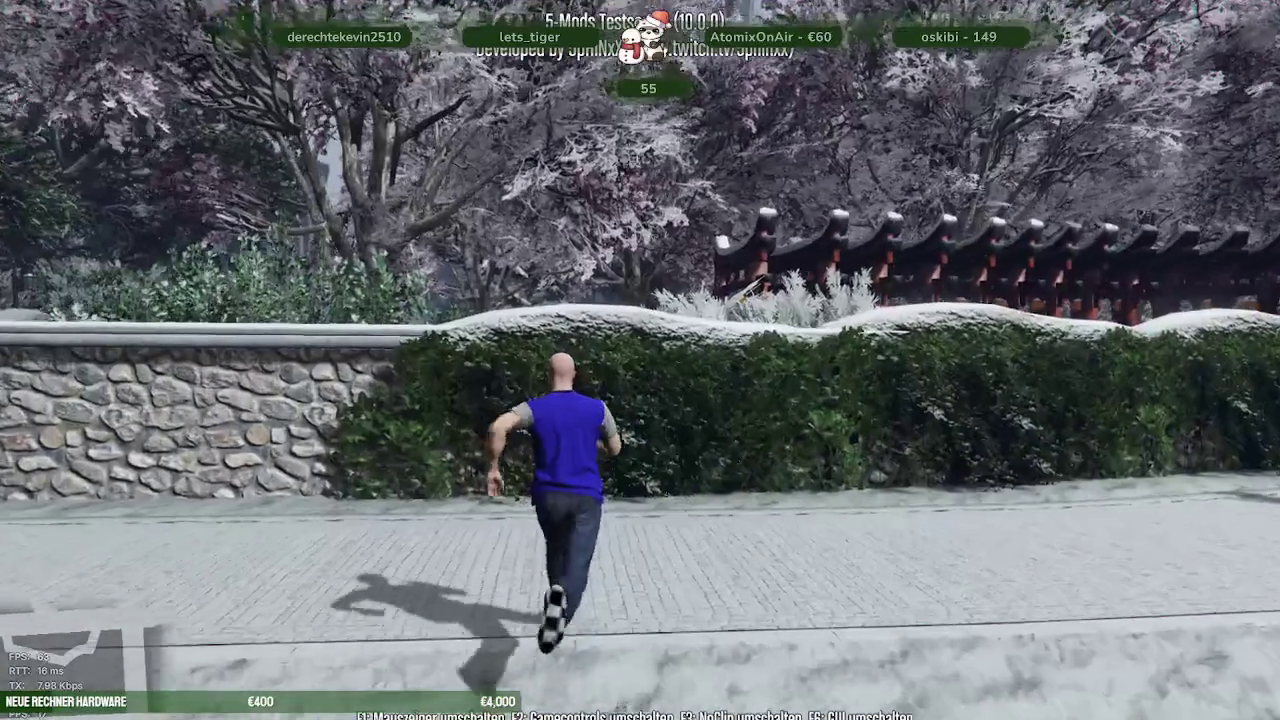
key("space")
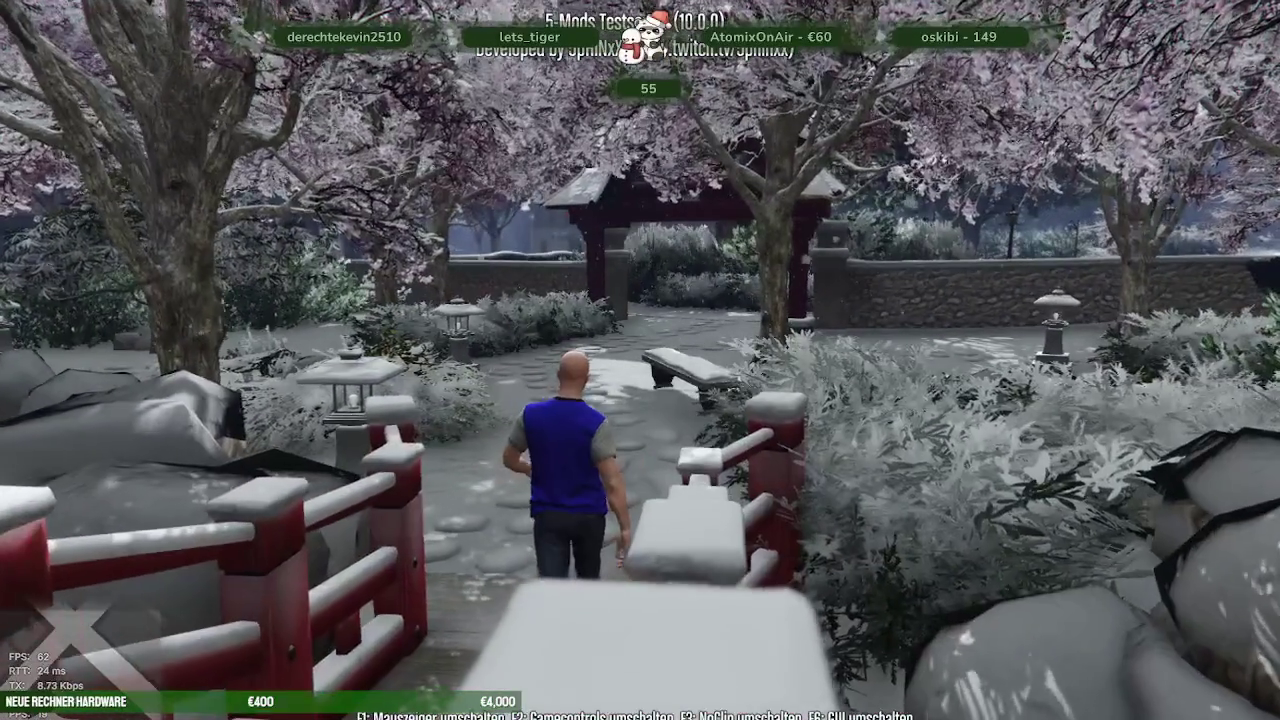
Walk the snowy garden path through the red gate and look back at the pond
key("w")
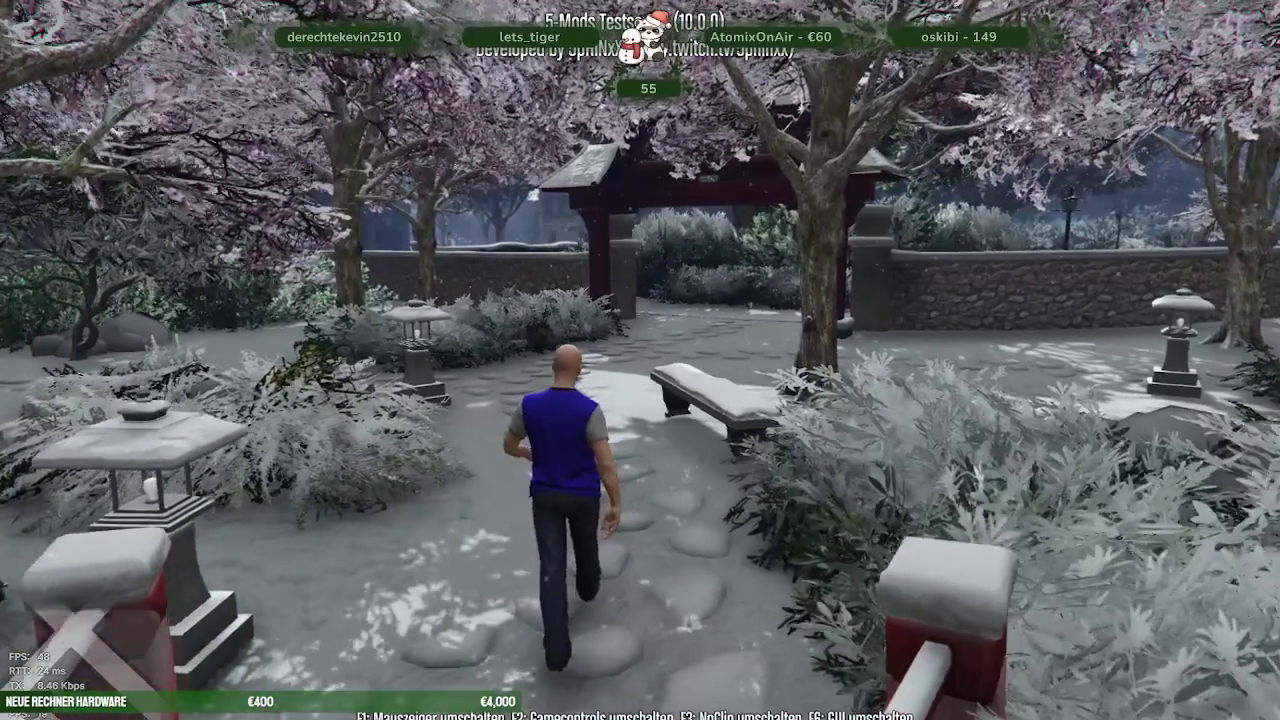
key("w")
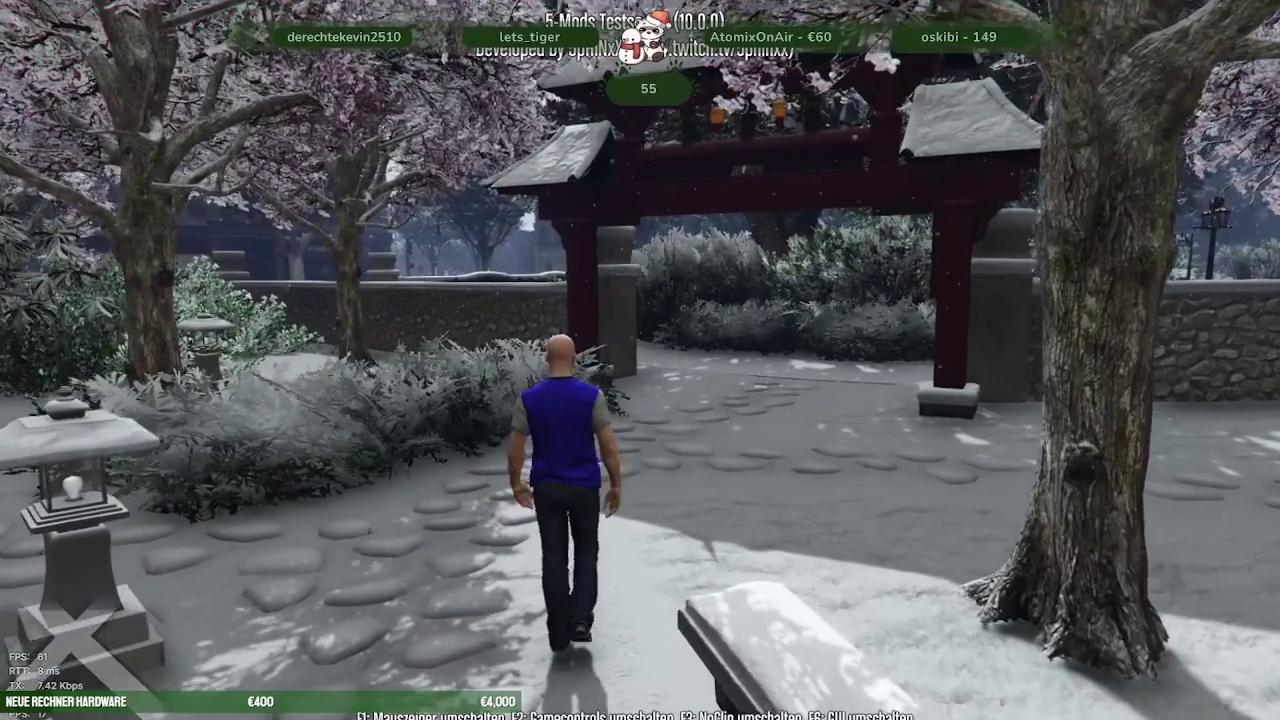
key("w")
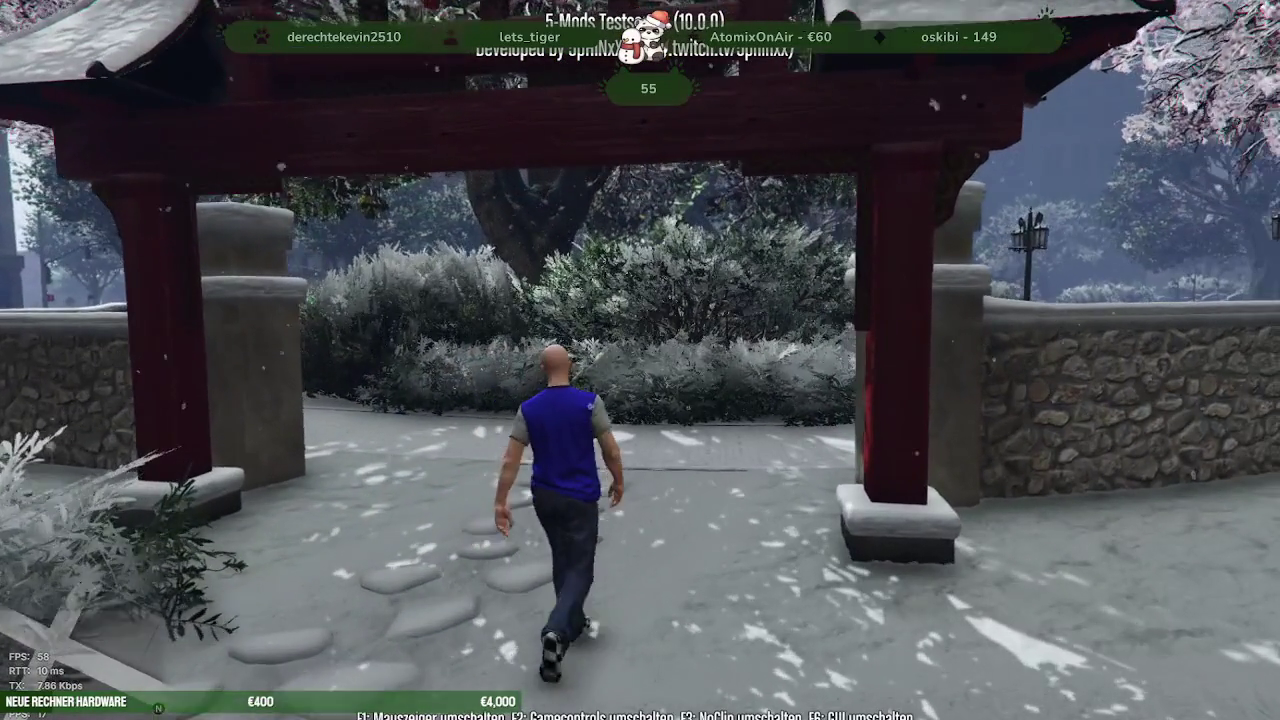
key("w")
key("w")
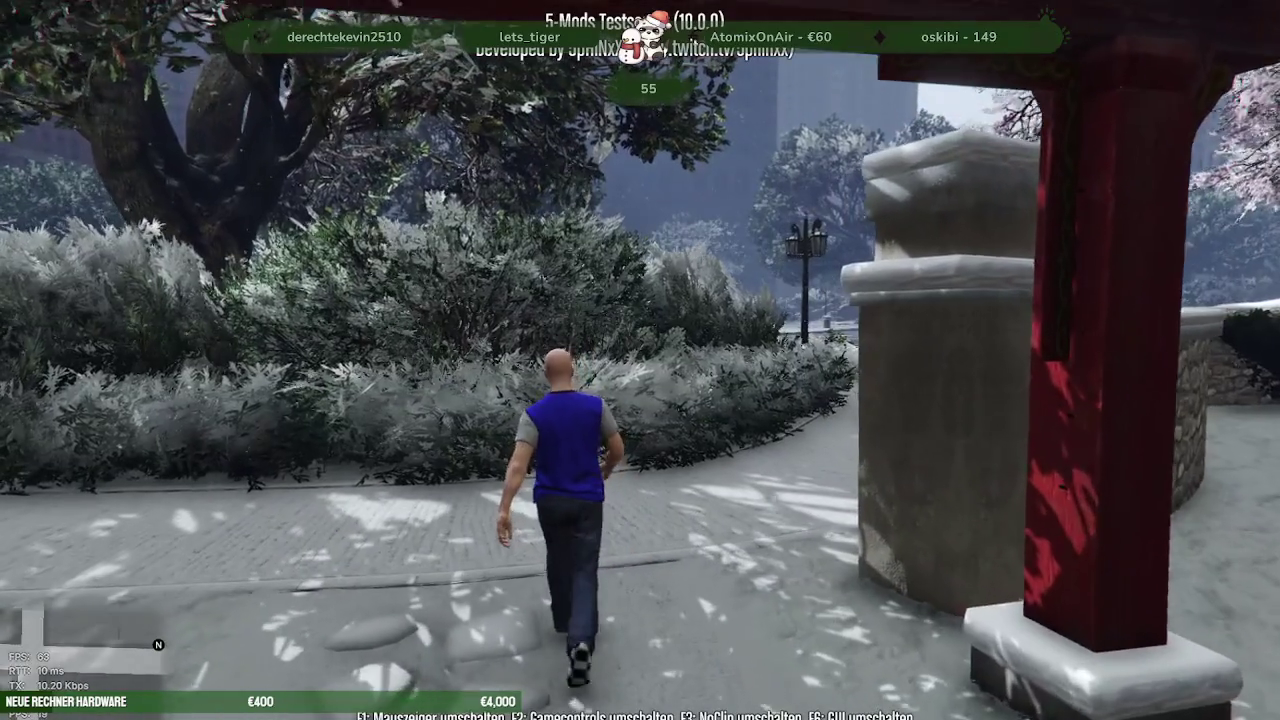
key("w")
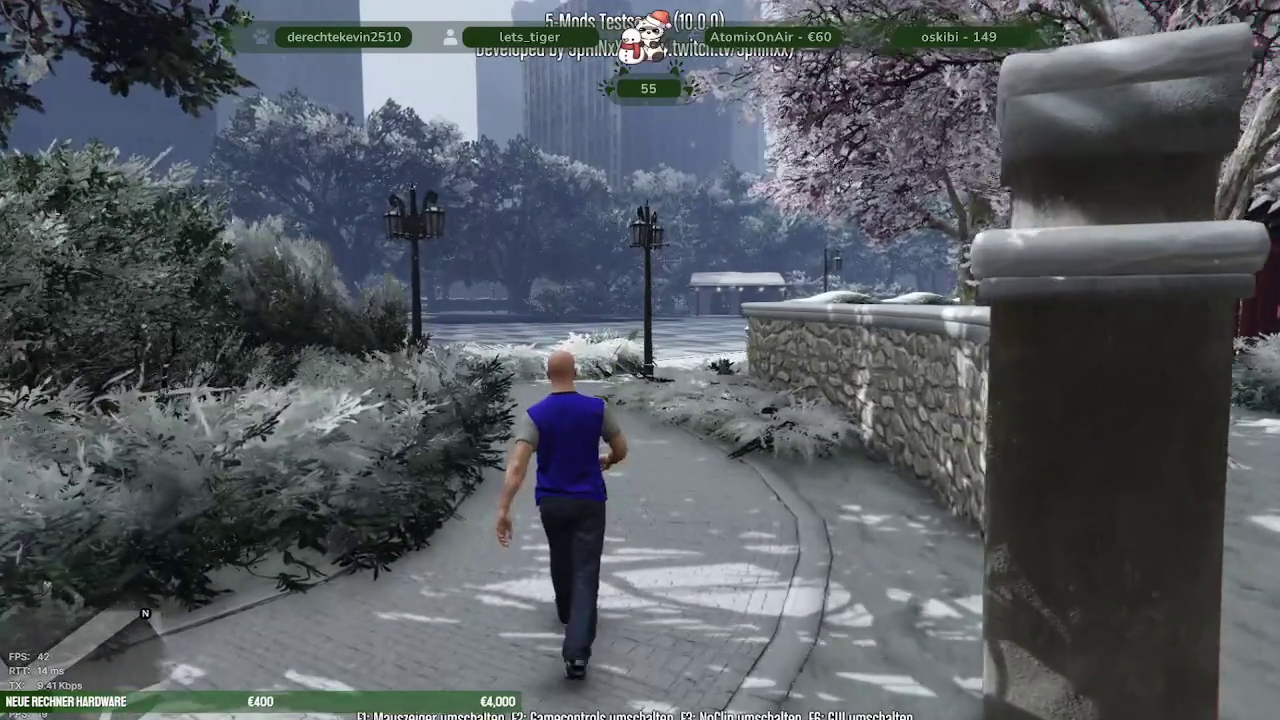
key("w")
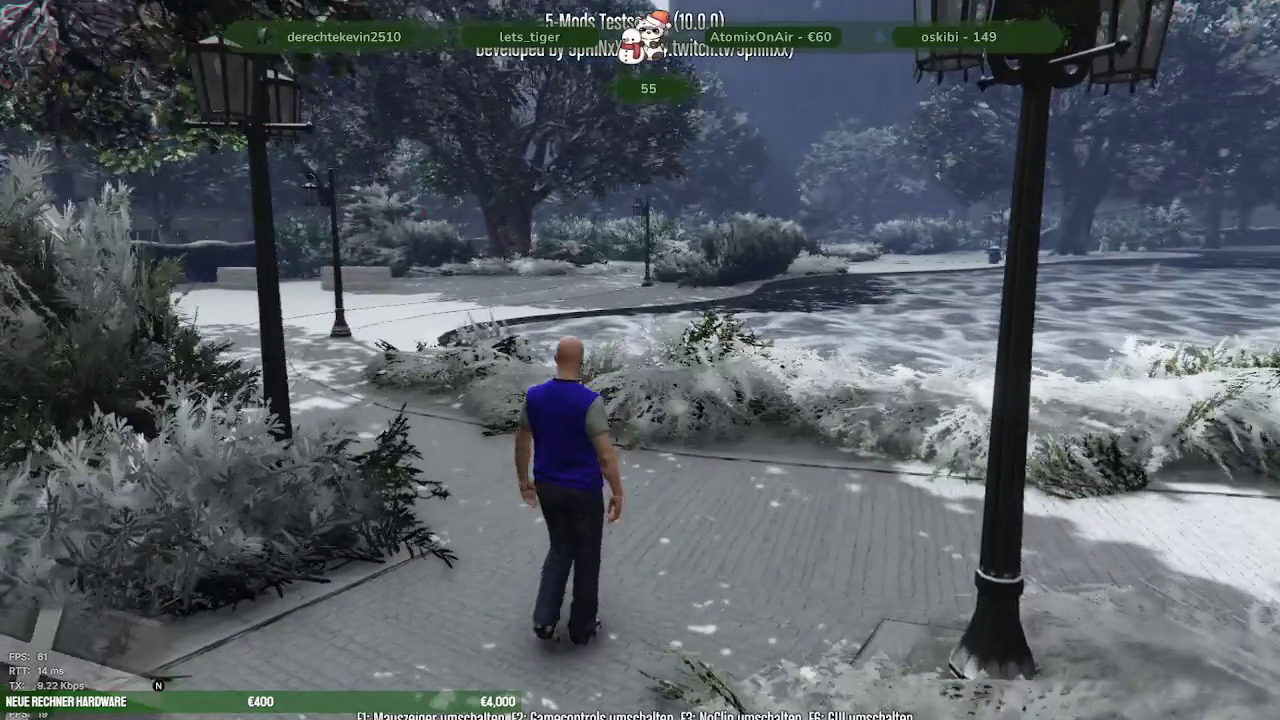
key("s")
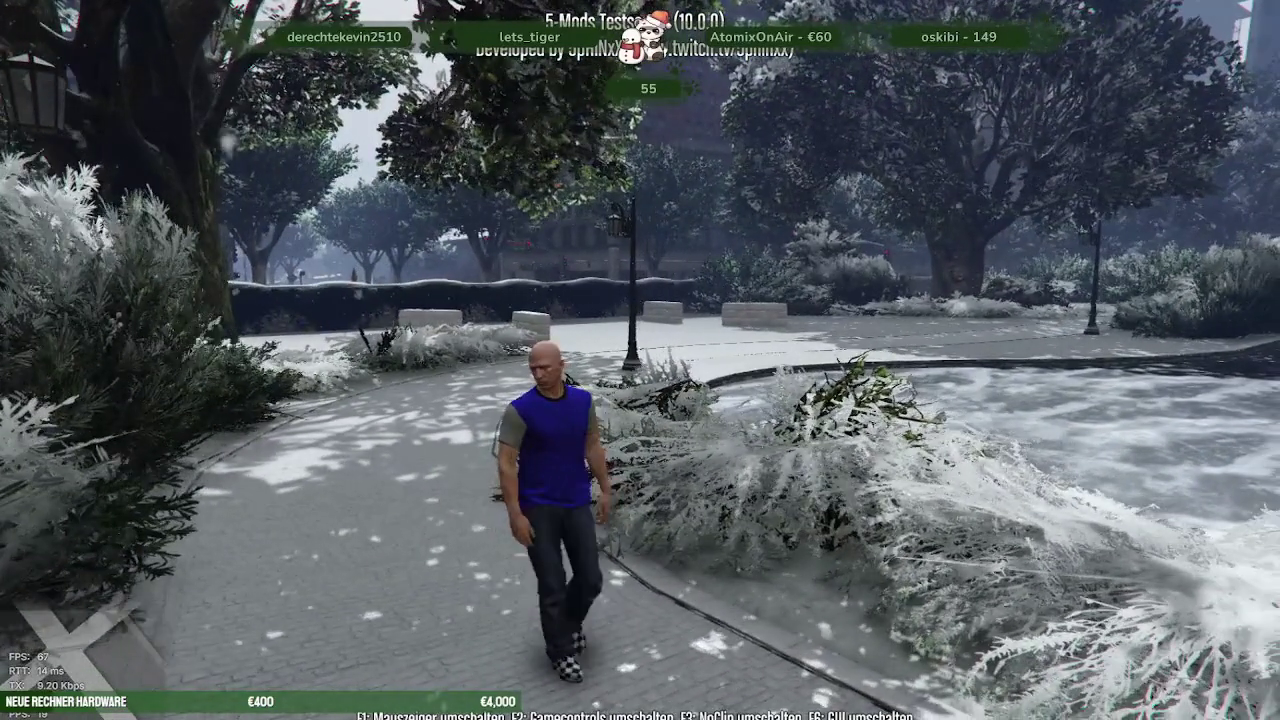
key("w")
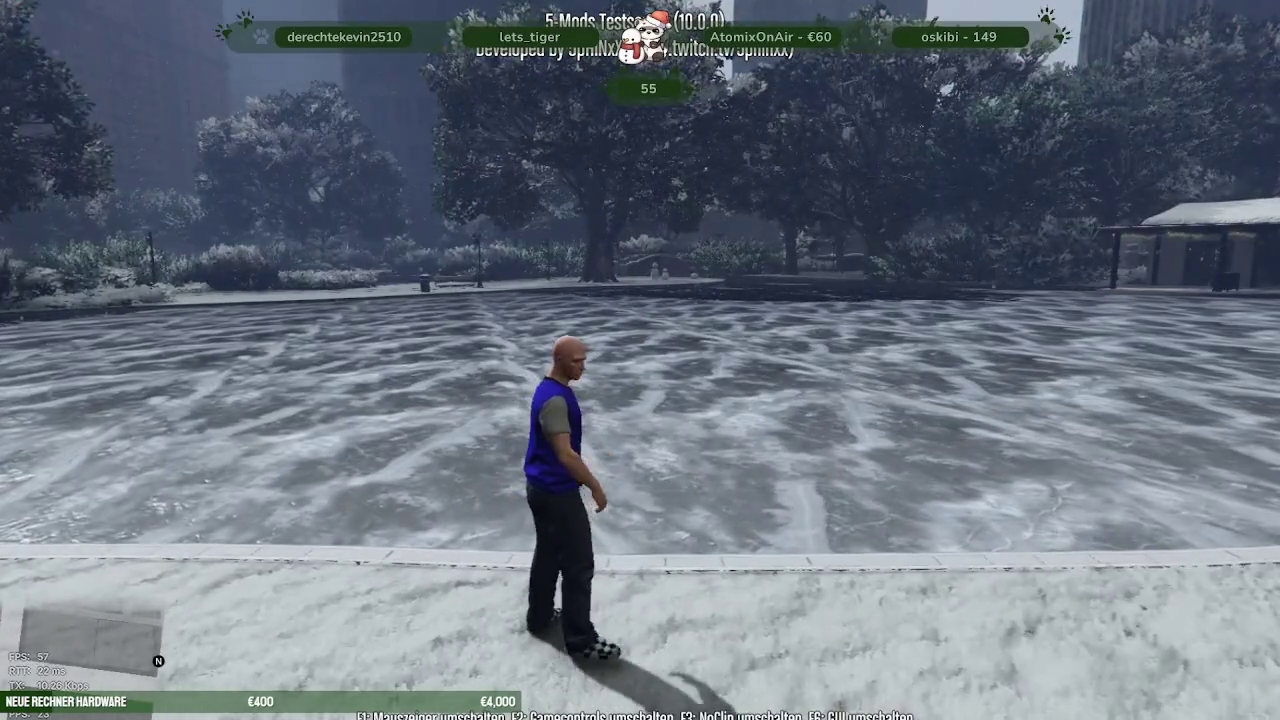
Quit the game with the quit command in the F8 console
key("F8")
type("quit")
key("Return")
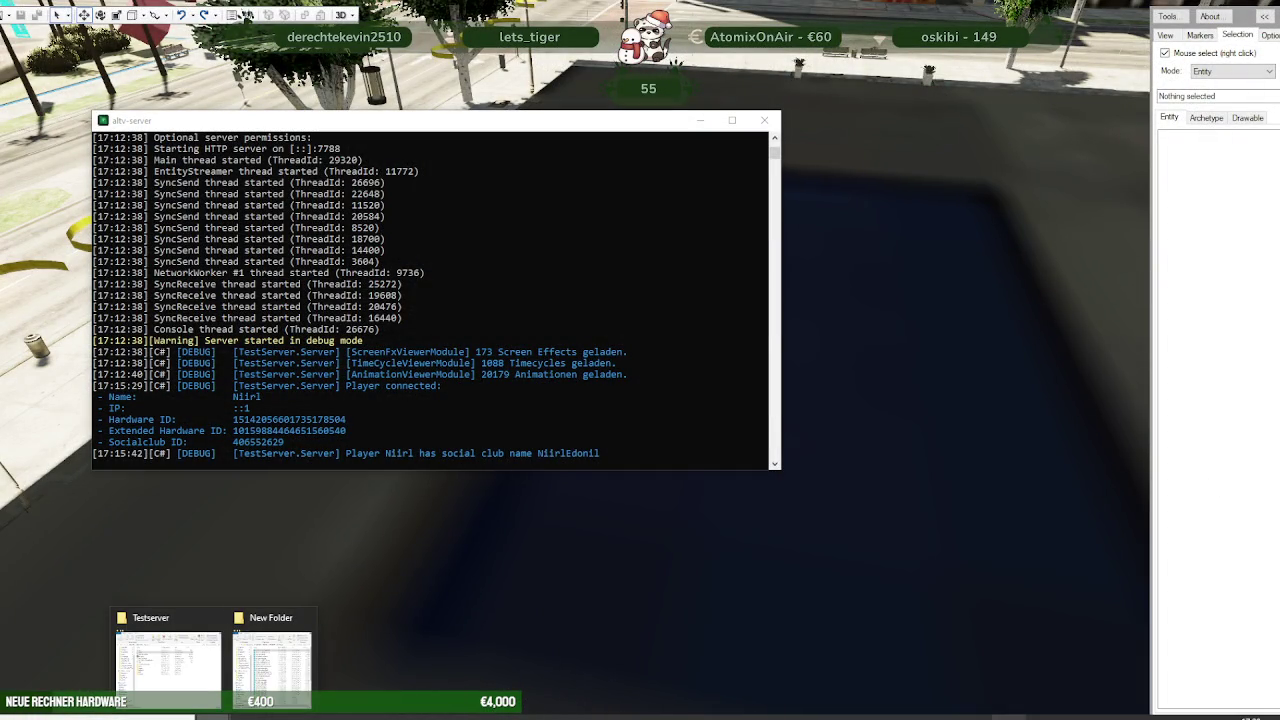
Stop the alt:V server and browse to Testserver\resources\newmap\stream\nora_park_los_santos_LOD
left_click(764, 120)
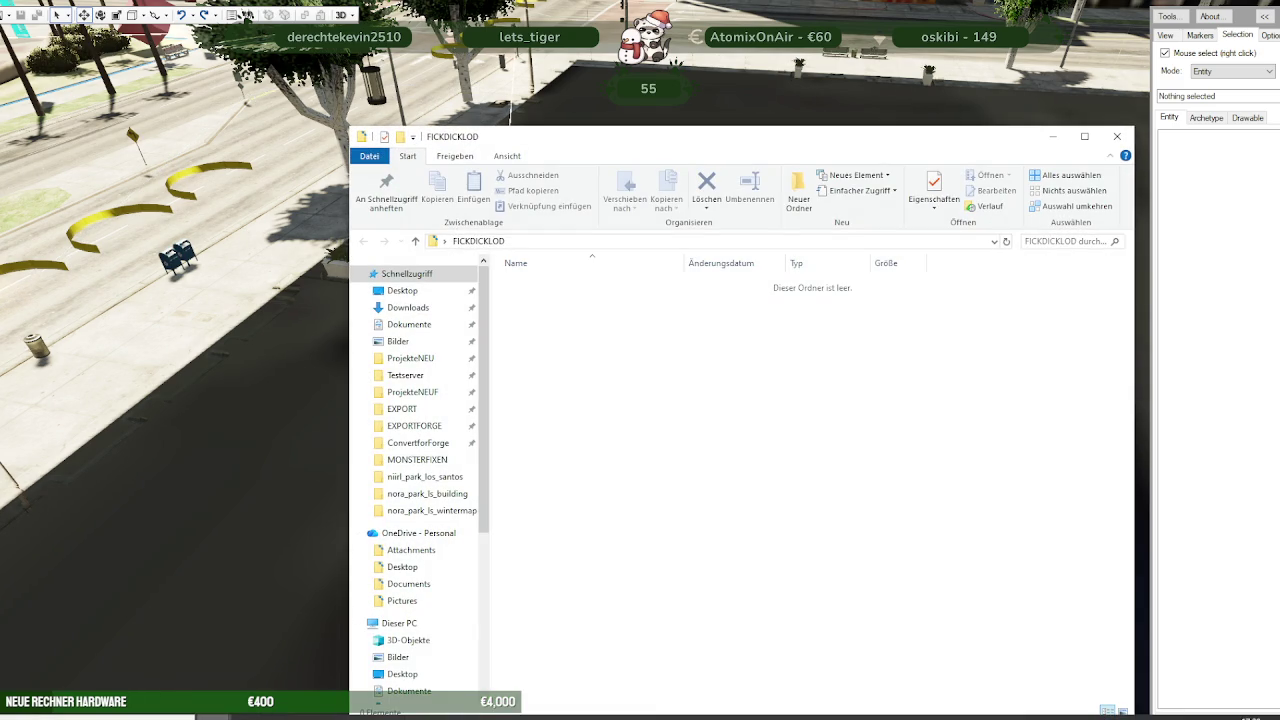
left_click(117, 670)
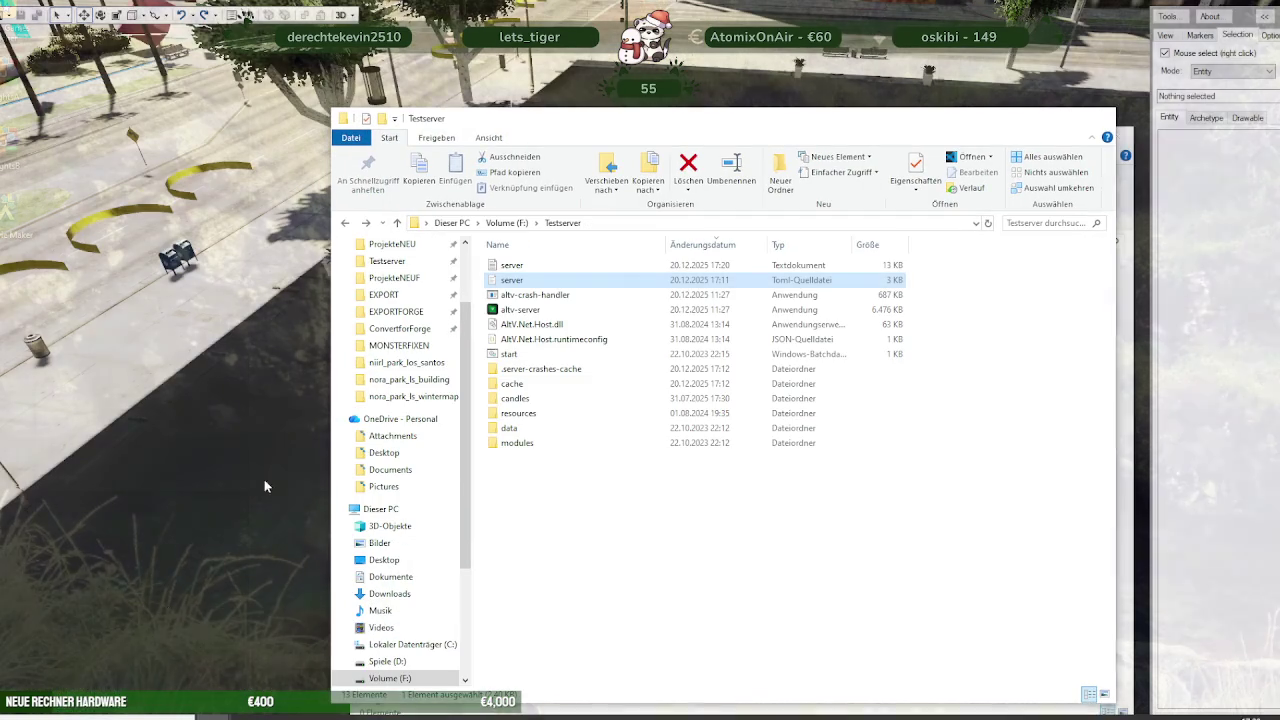
left_click_drag(600, 118, 922, 112)
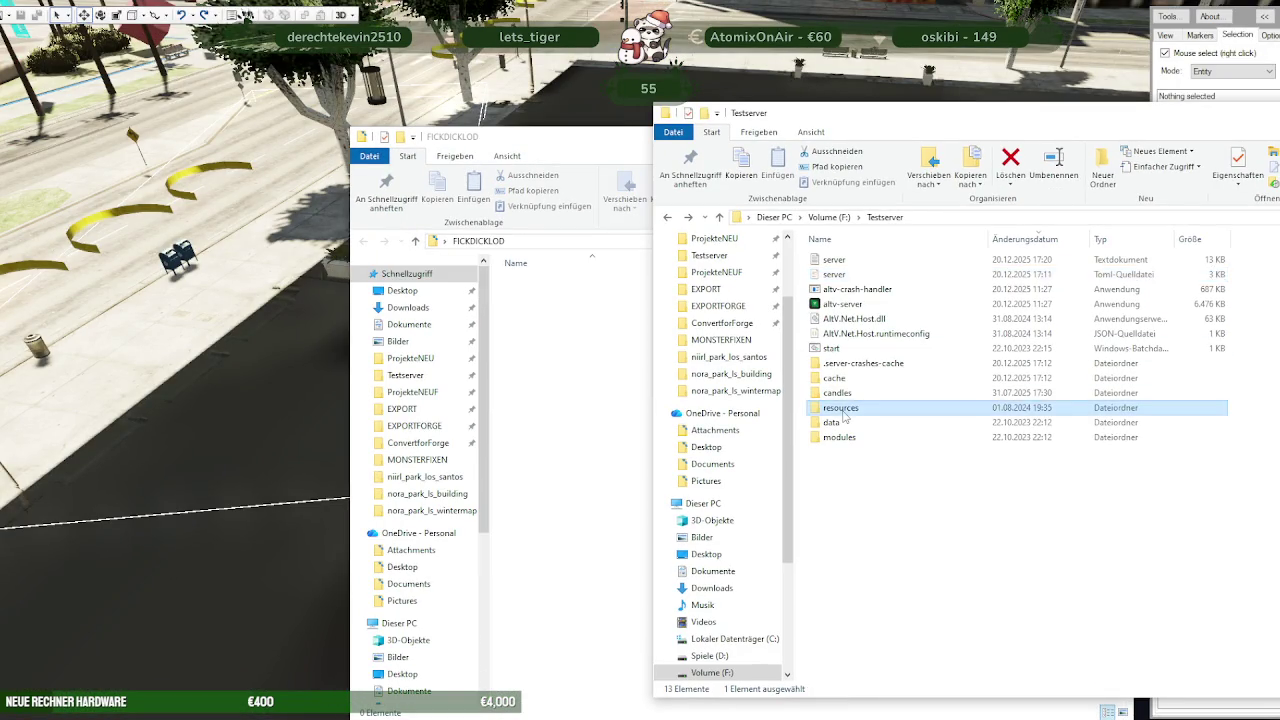
double_click(840, 407)
double_click(848, 290)
double_click(836, 260)
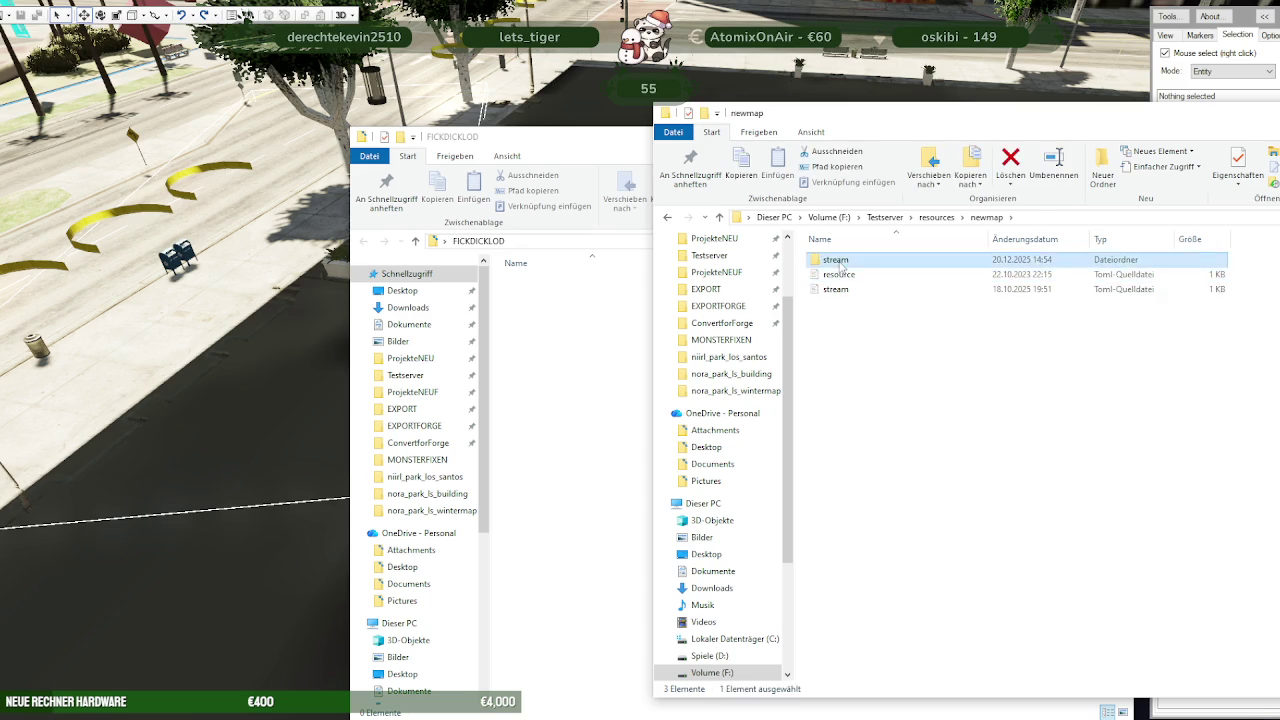
double_click(850, 378)
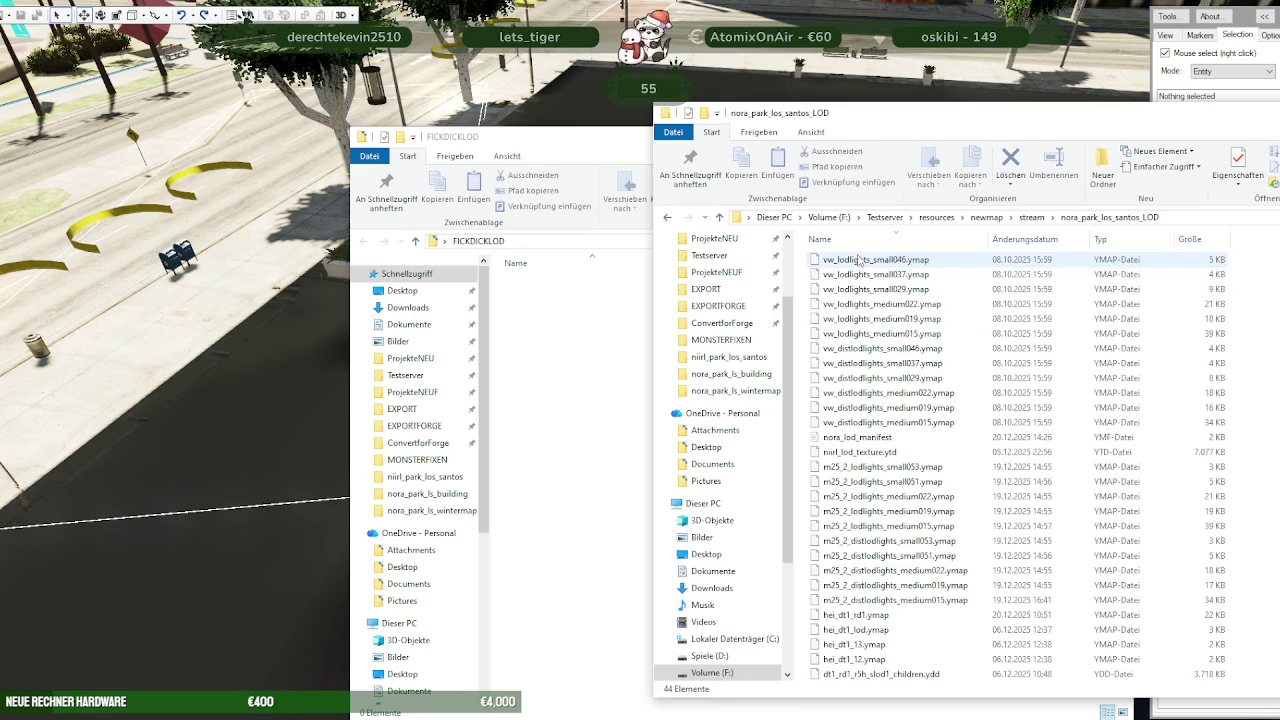
Copy the twelve vw_ and ten m25_2 LOD light ymaps into FICKDICKLOD
left_click(870, 260)
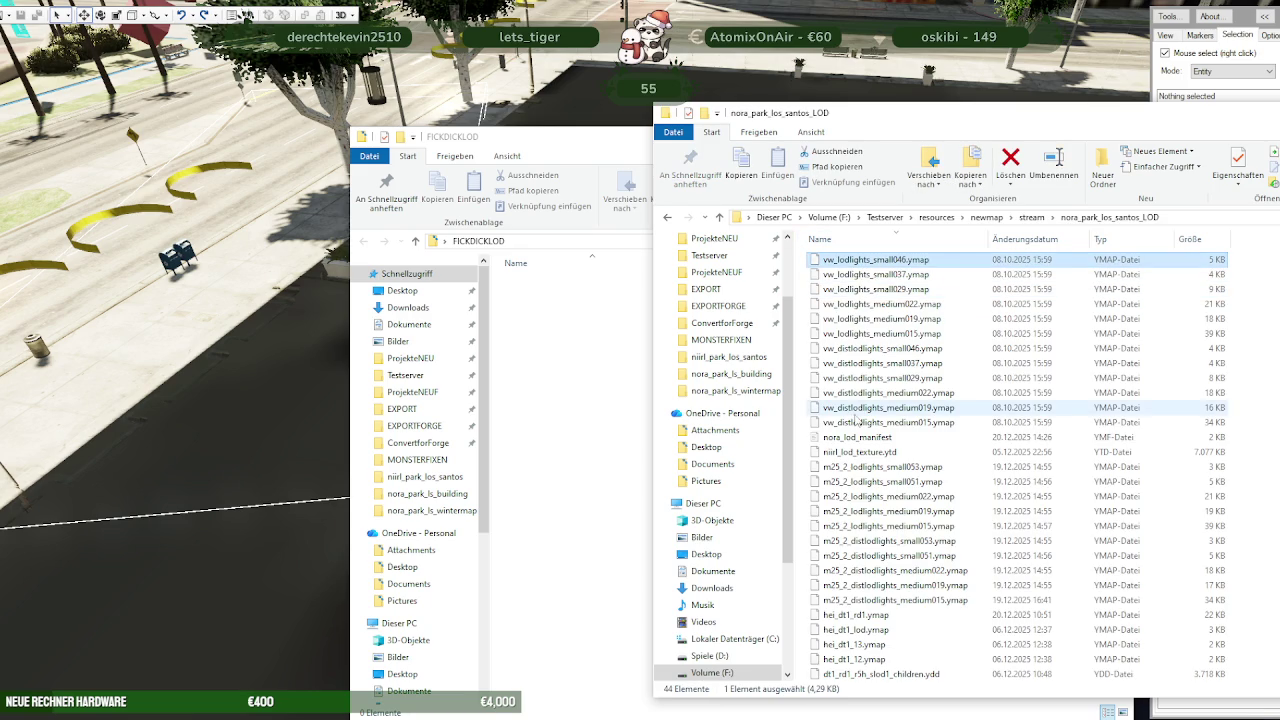
left_click(880, 422)
left_click_drag(897, 385, 903, 468)
left_click_drag(760, 136, 323, 82)
left_click(875, 466)
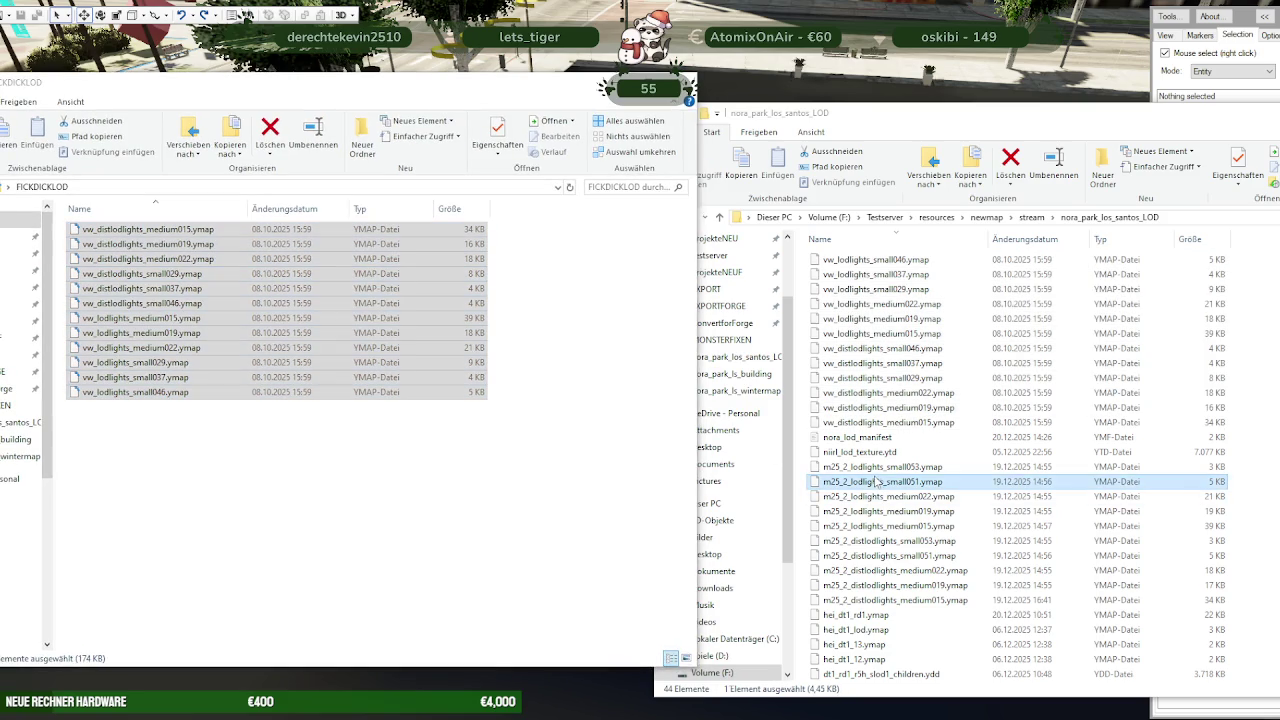
left_click(885, 600)
left_click_drag(890, 563, 391, 526)
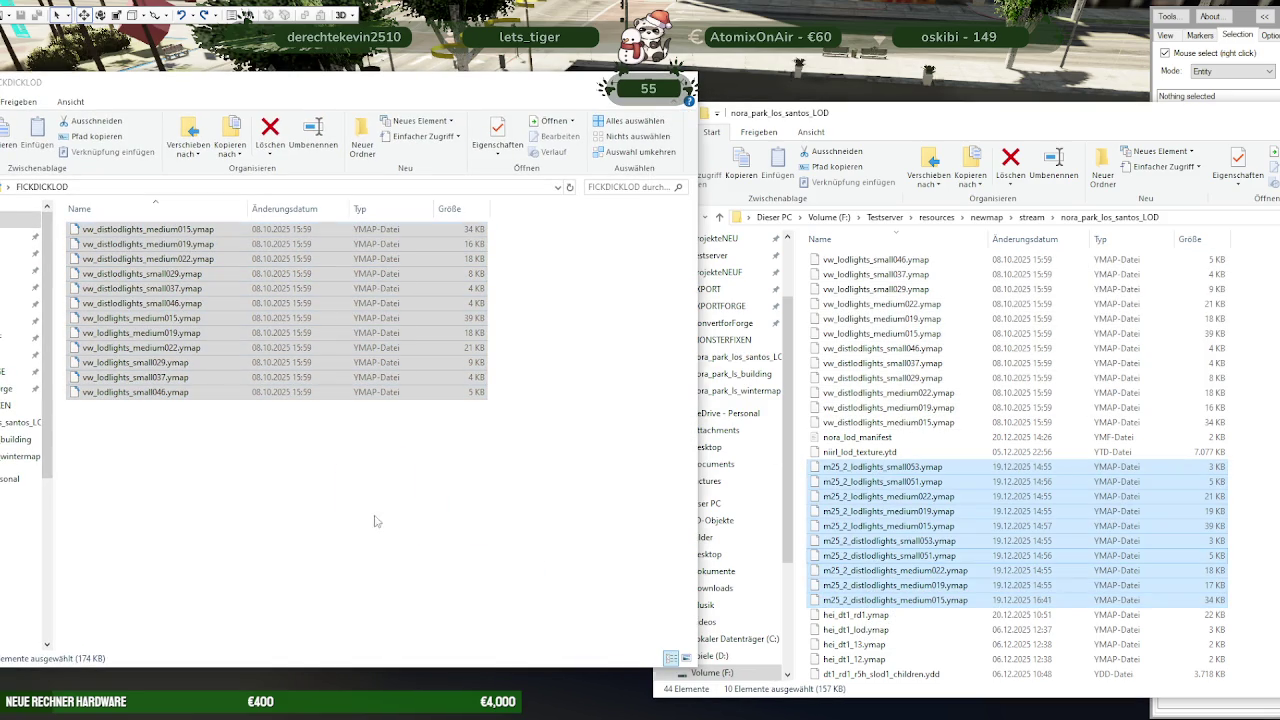
Delete the twelve vw_ ymaps from nora_park_los_santos_LOD and select the m25_2 files
scroll("down", 3)
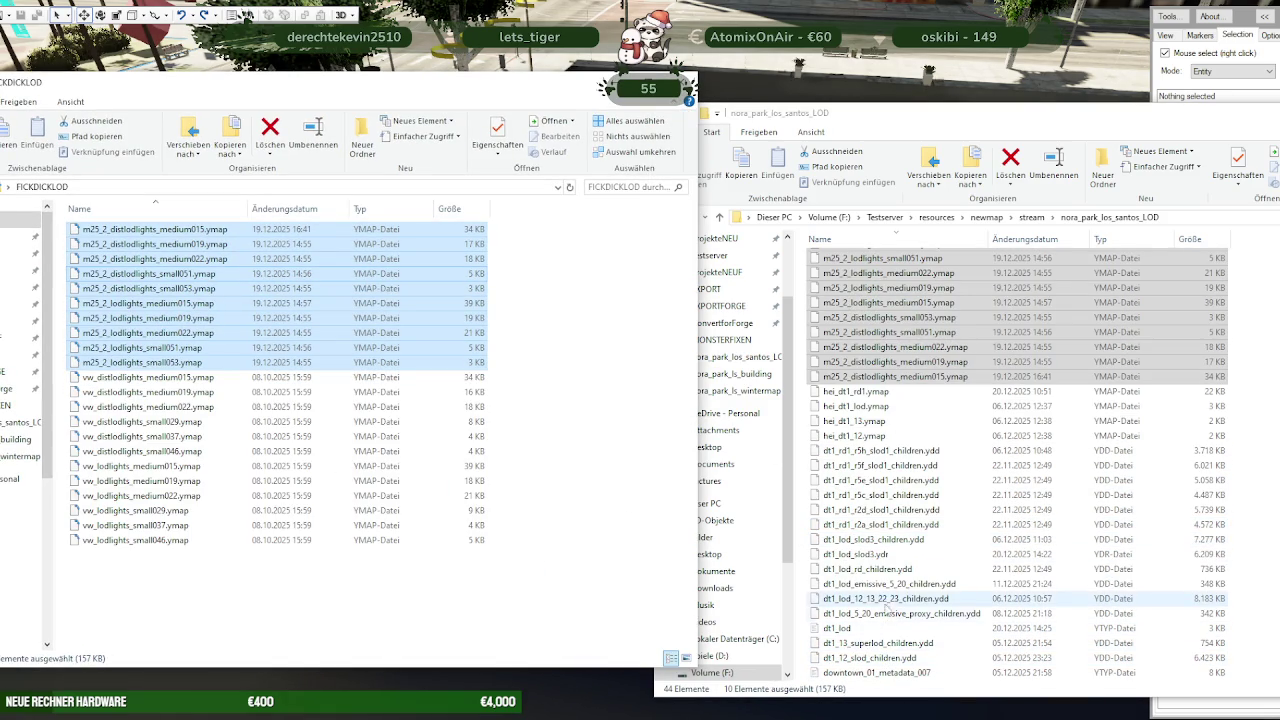
scroll("up", 3)
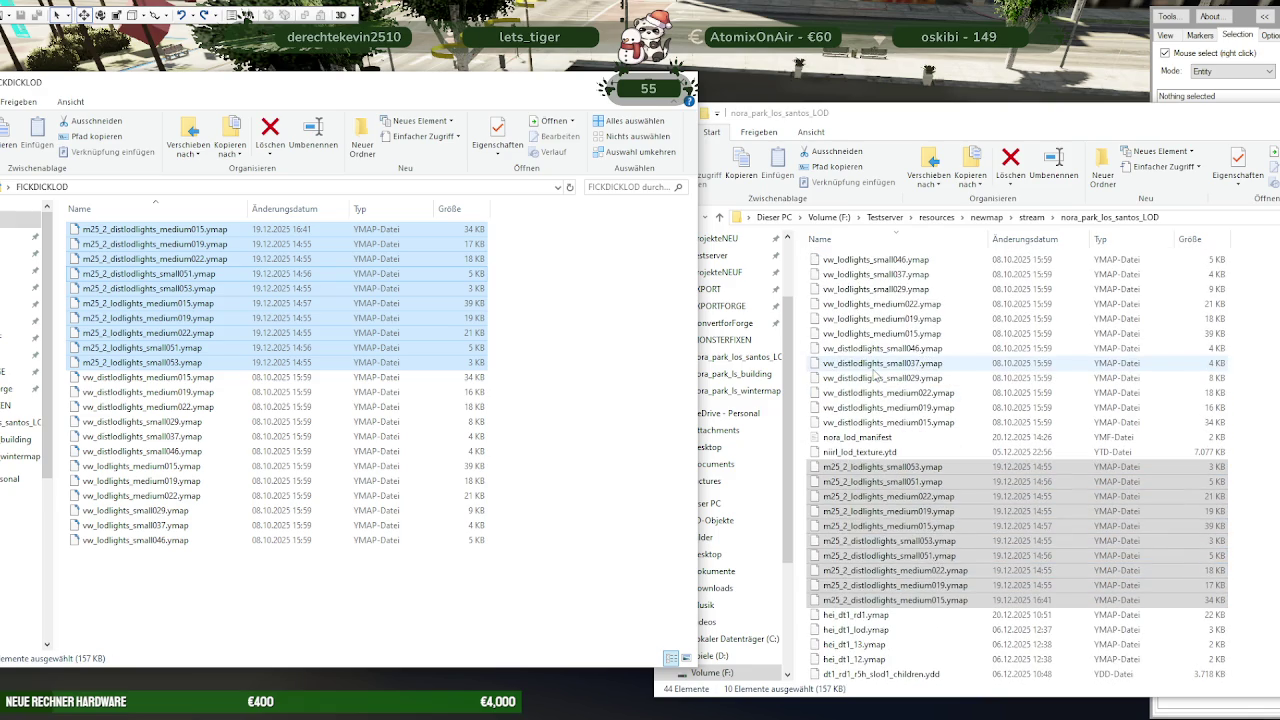
left_click(875, 259)
left_click(875, 422)
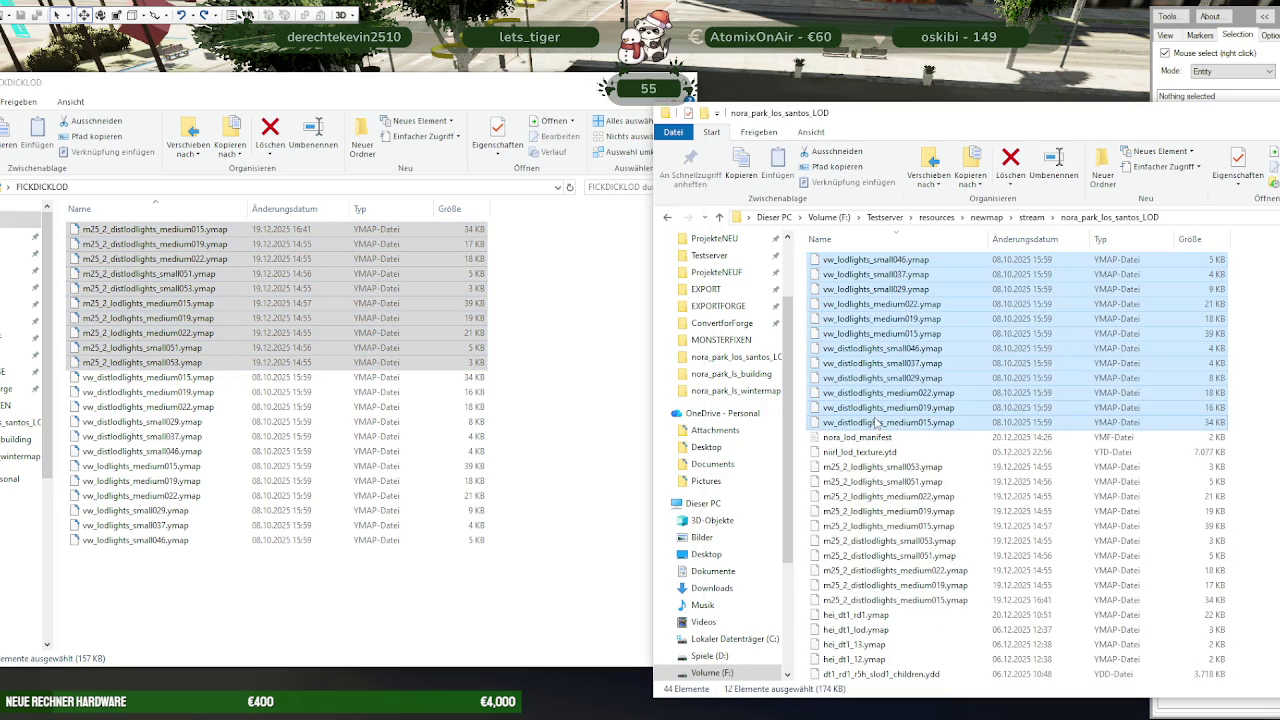
key("Delete")
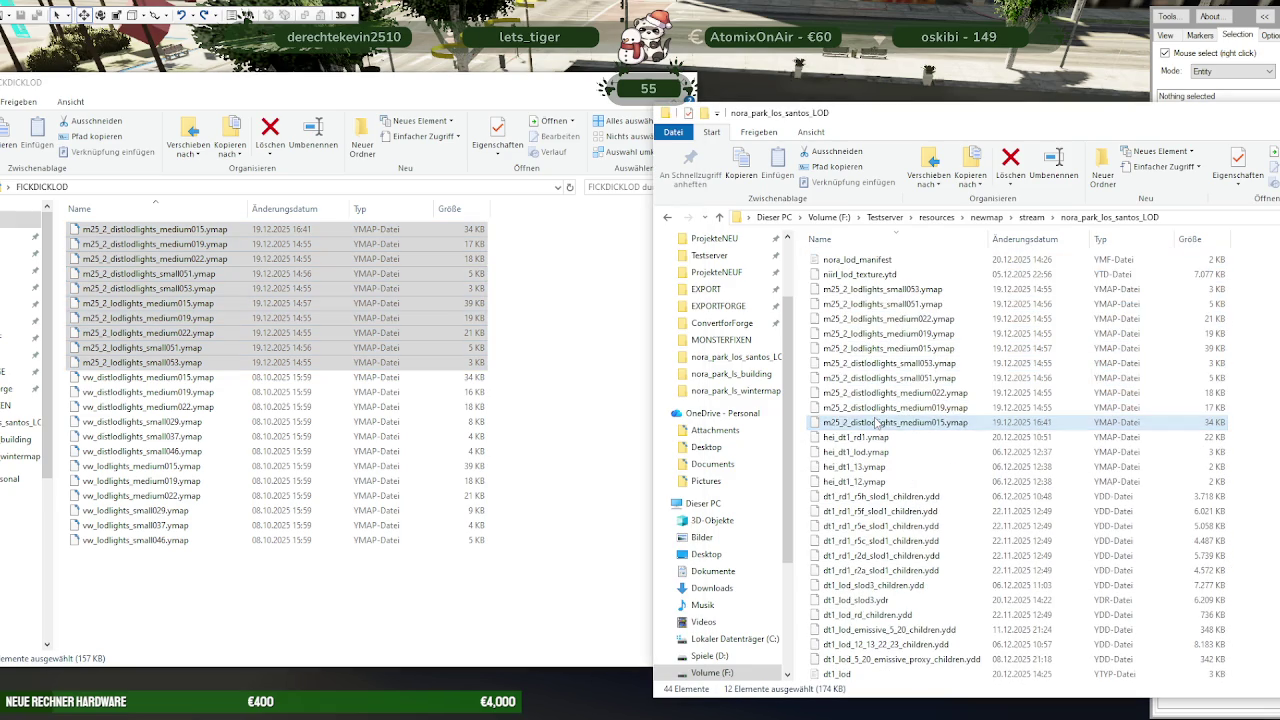
left_click(895, 289)
left_click(898, 424)
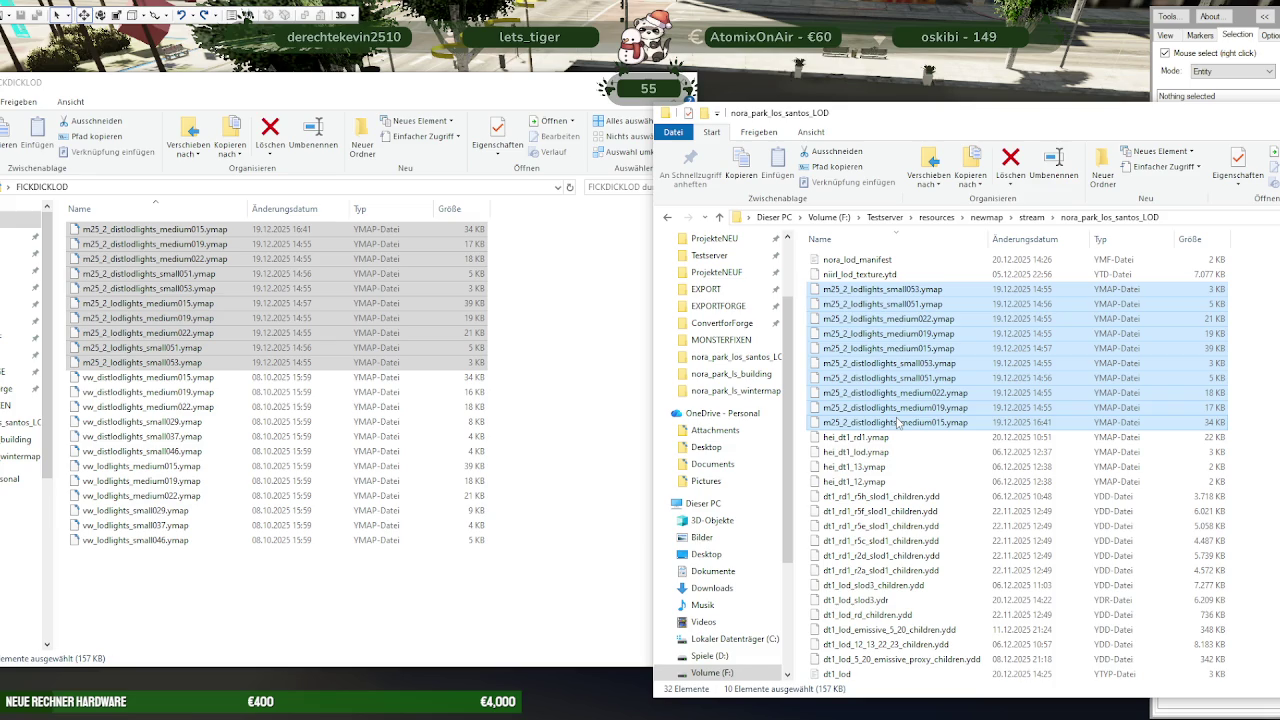
left_click(247, 18)
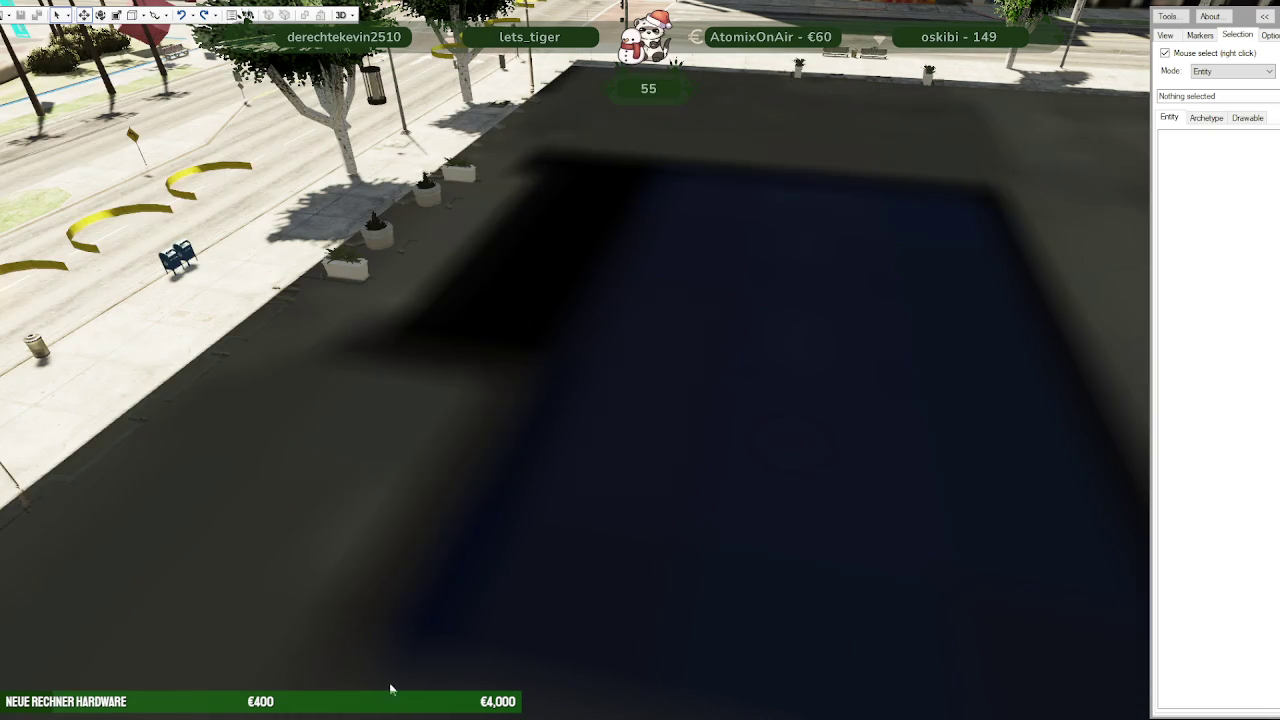
Open the nora_park_los_santos_LOD folder as a CodeWalker project
left_click(14, 15)
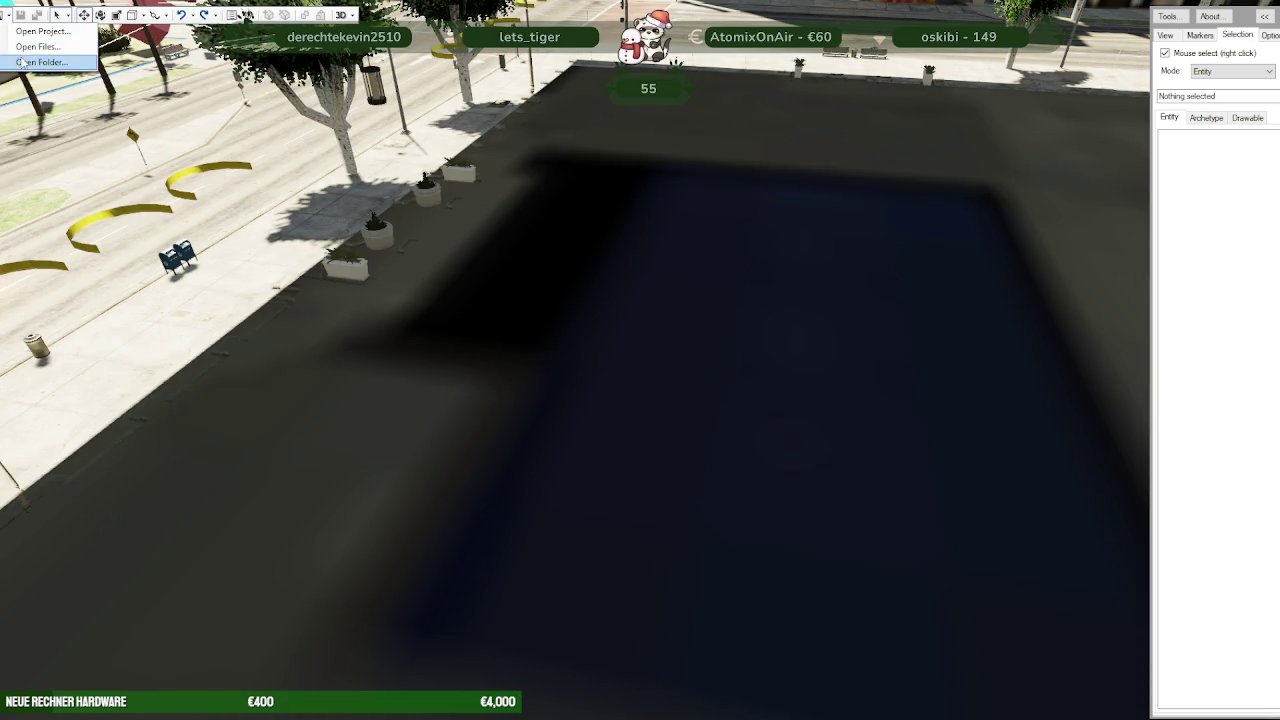
left_click(40, 52)
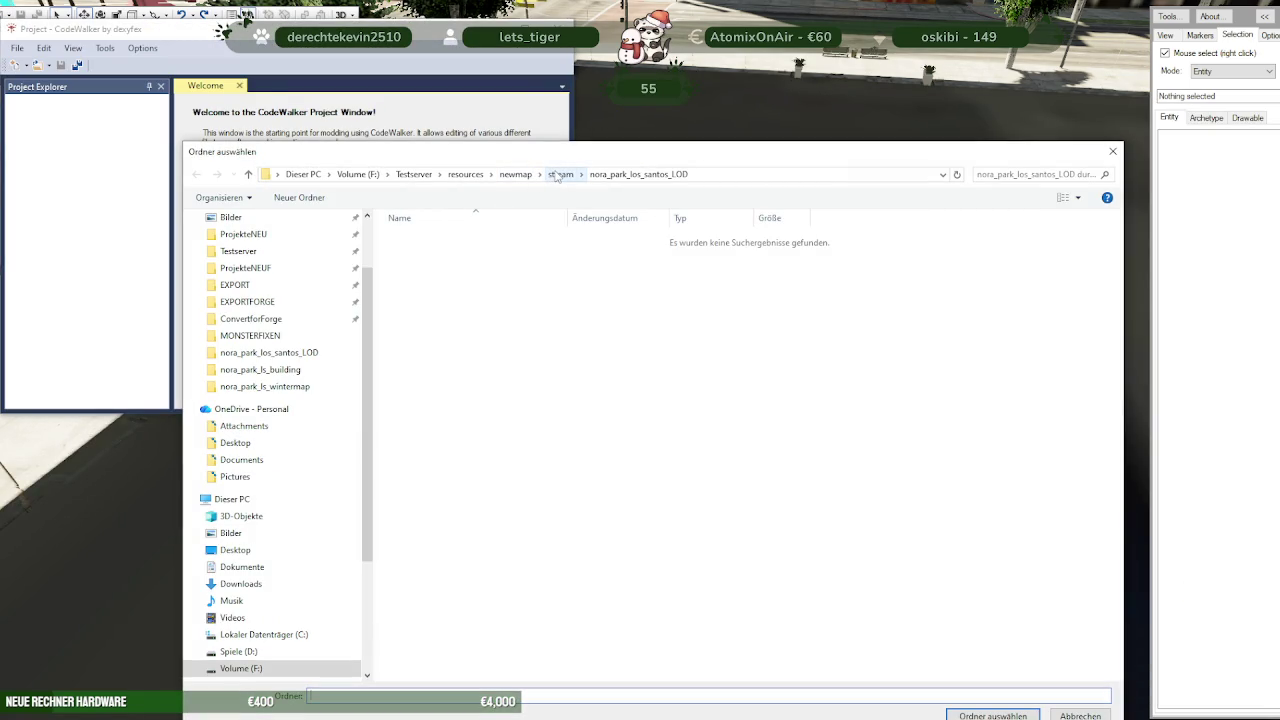
left_click(992, 715)
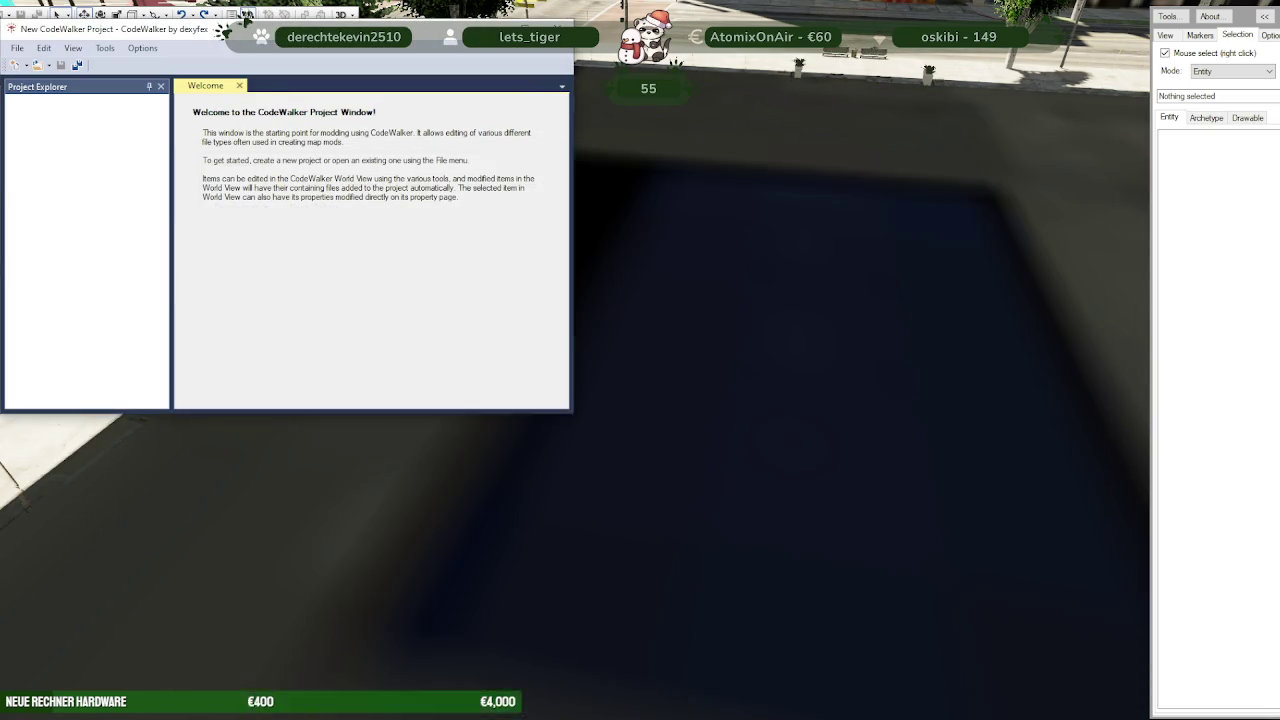
Generate the manifest with Manifest Generator and save it over nora_lod_manifest, replacing the existing file
left_click(107, 49)
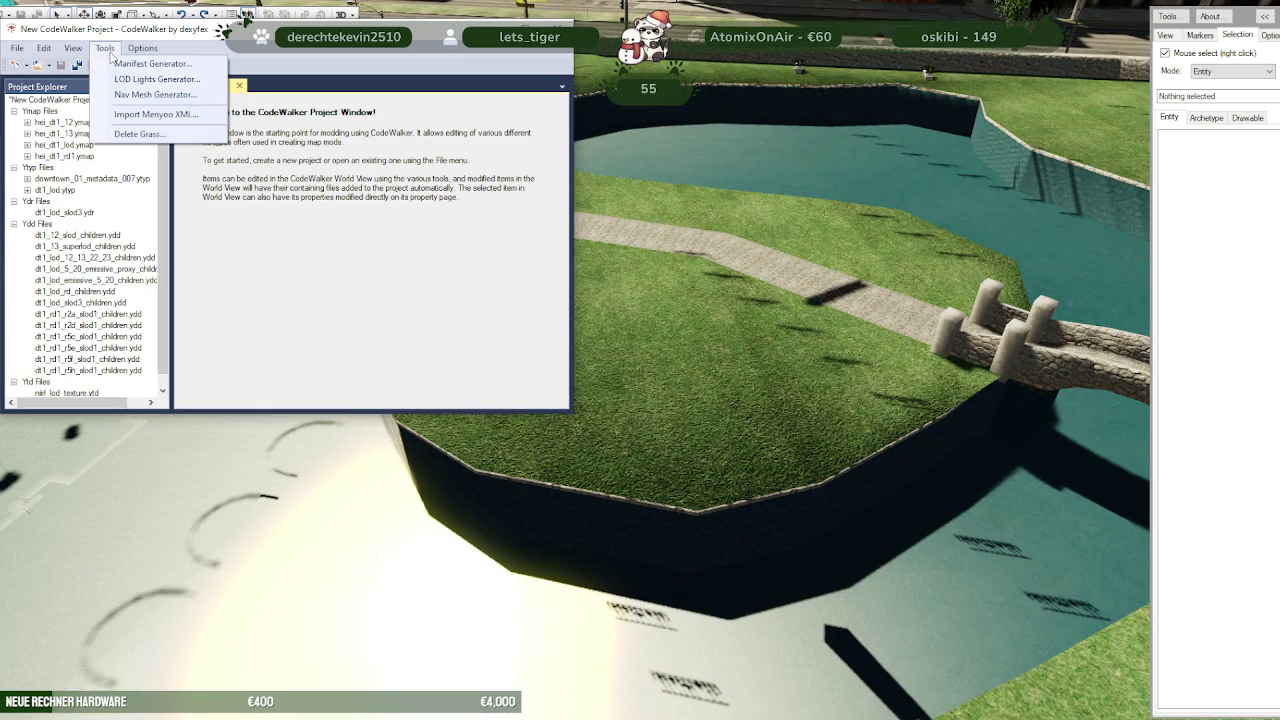
left_click(150, 63)
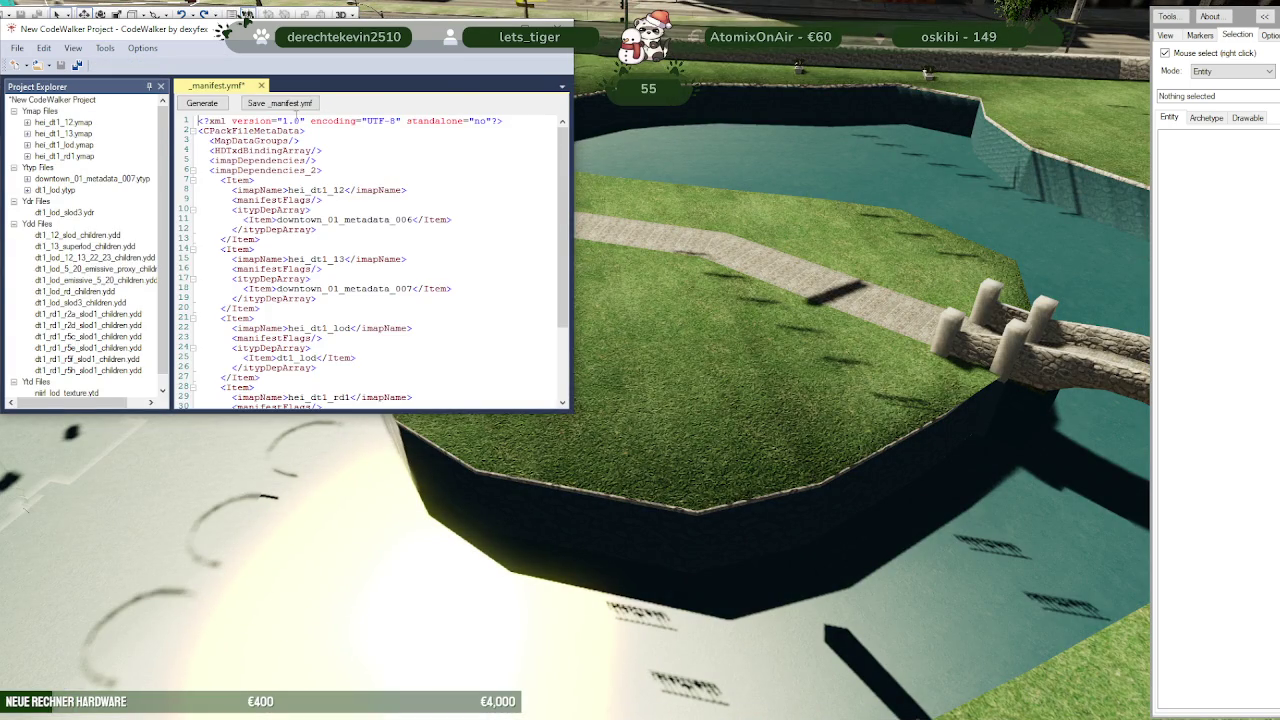
left_click(325, 145)
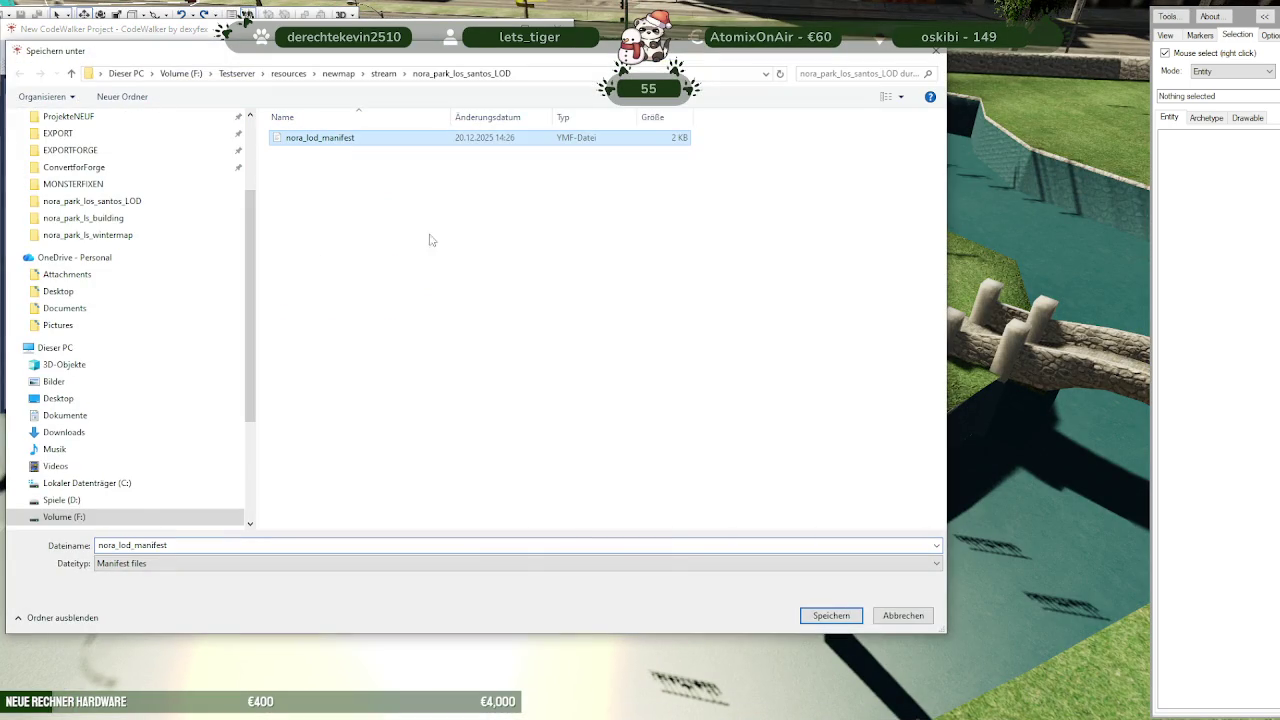
left_click(826, 617)
left_click(668, 369)
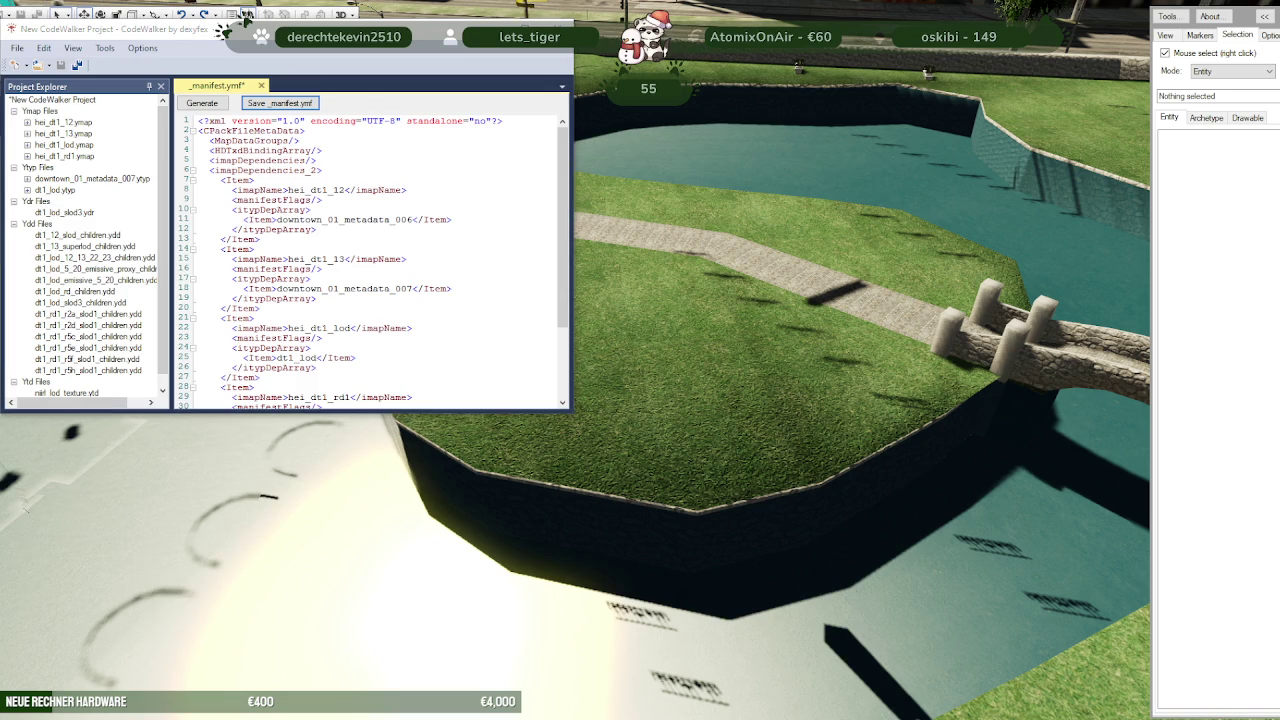
Close the CodeWalker project without saving it (Nein)
key("alt+Tab")
left_click(246, 14)
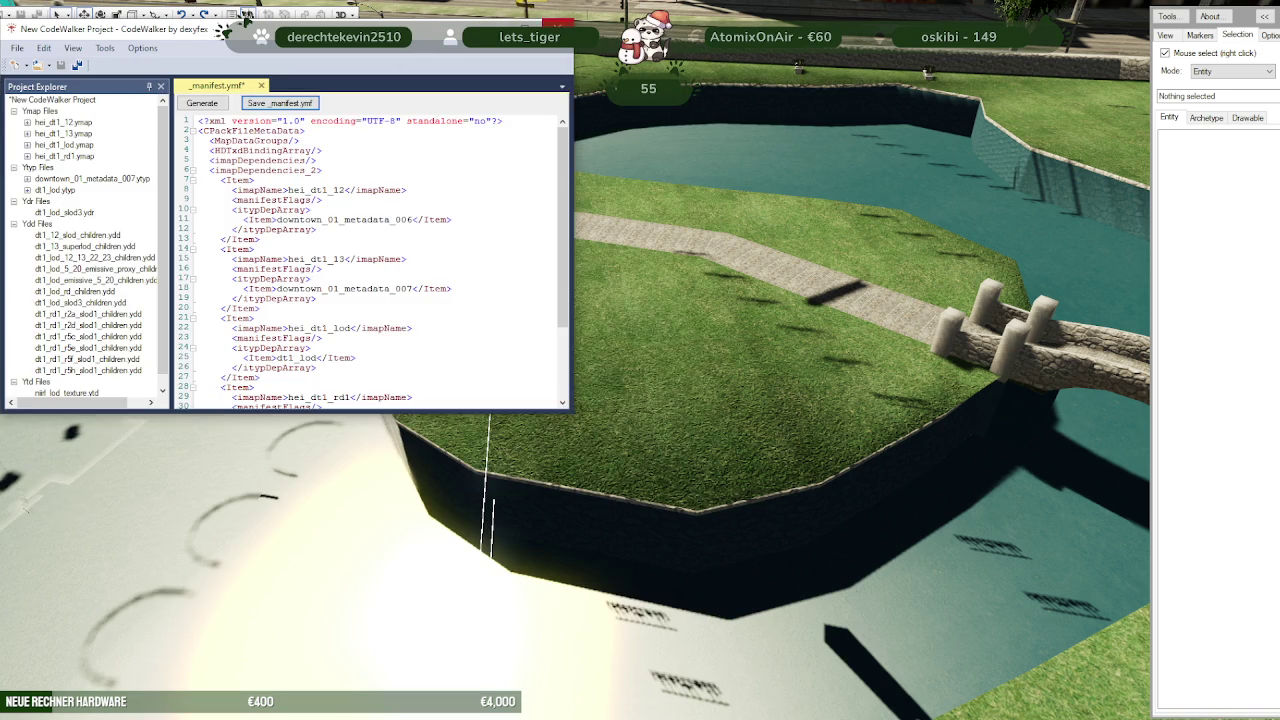
left_click(718, 413)
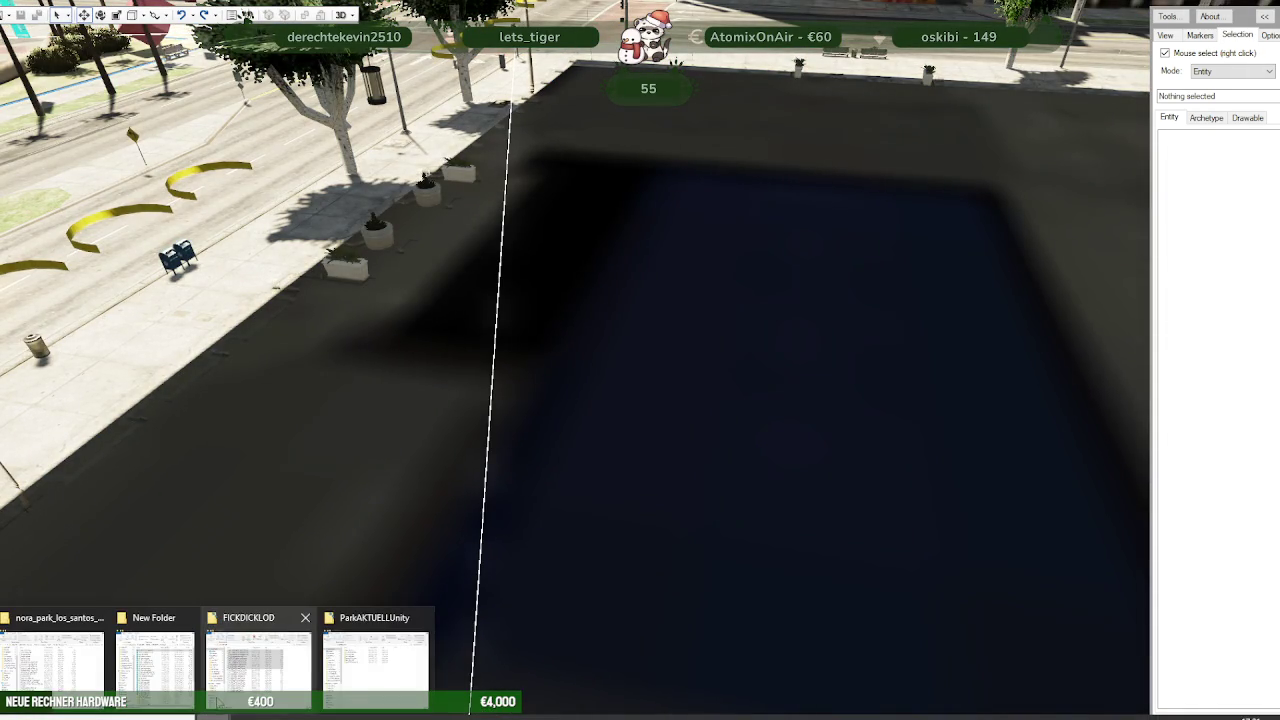
Go to ParkAKTUELLUnity's nora-park-los-santos\stream folder and scroll to the vw_ ymaps
left_click(378, 650)
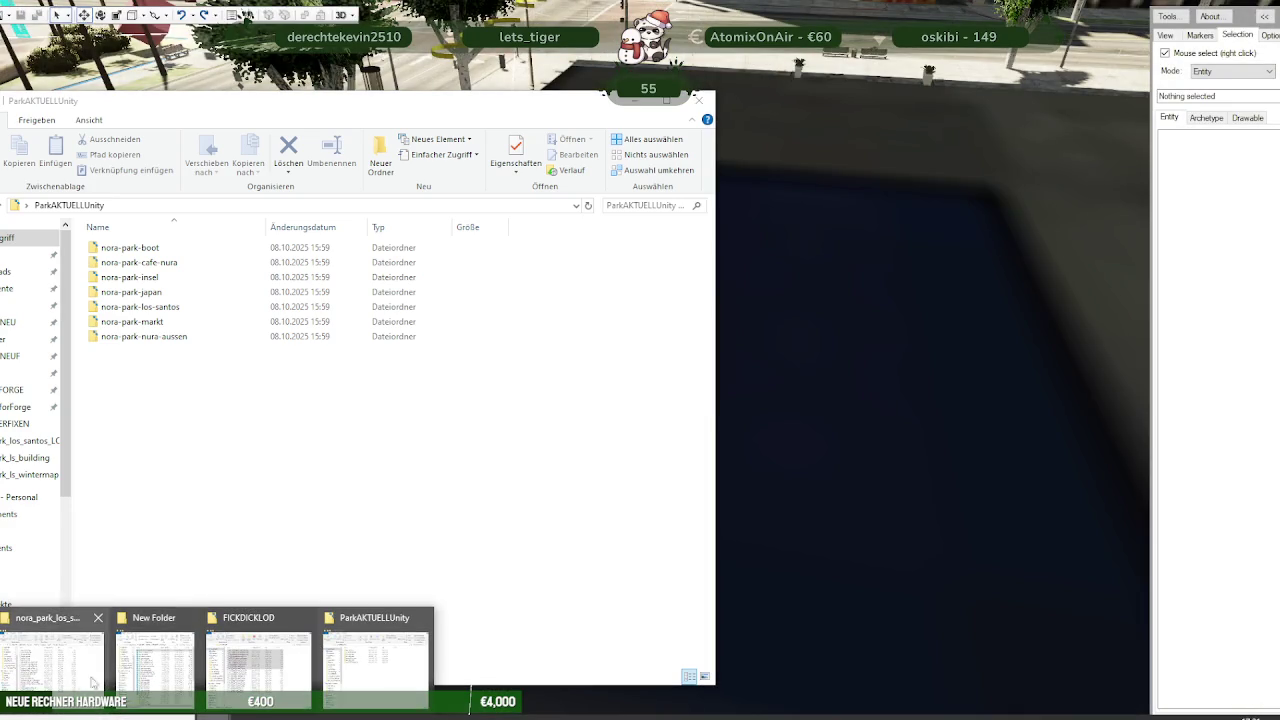
left_click(65, 660)
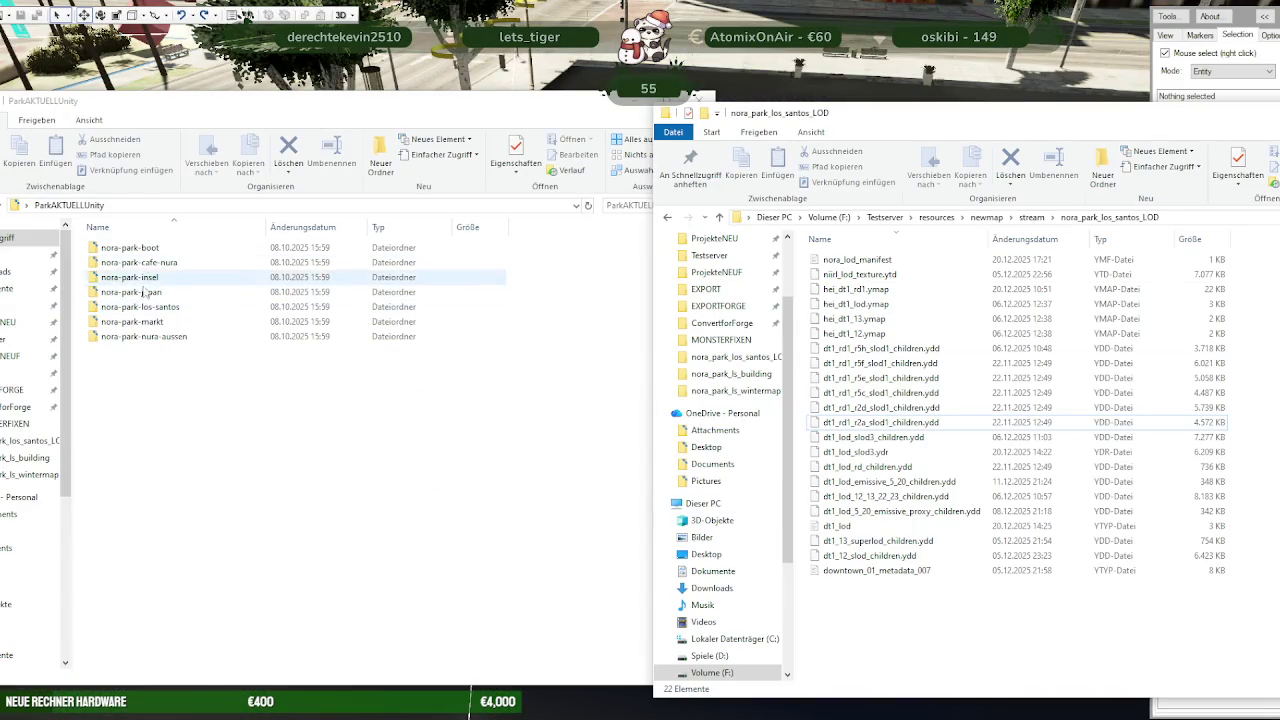
double_click(140, 306)
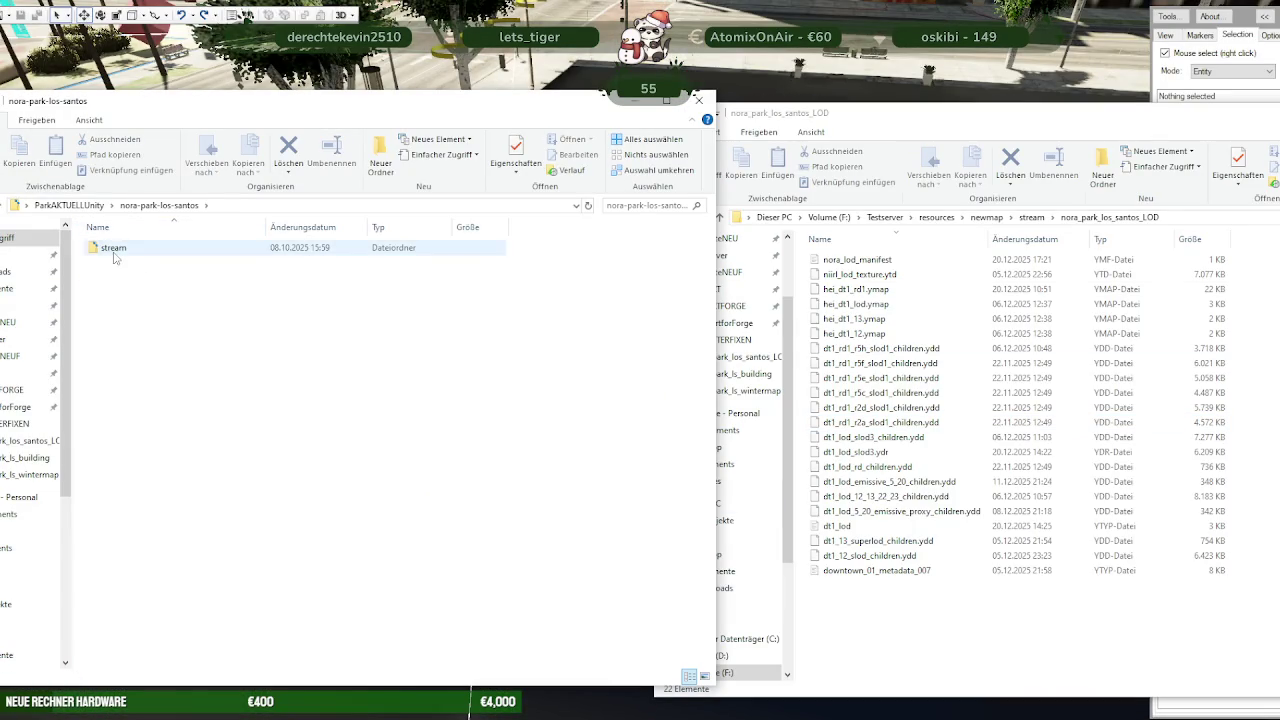
double_click(113, 248)
scroll("down", 3)
scroll("down", 3)
scroll("down", 3)
scroll("down", 3)
scroll("down", 3)
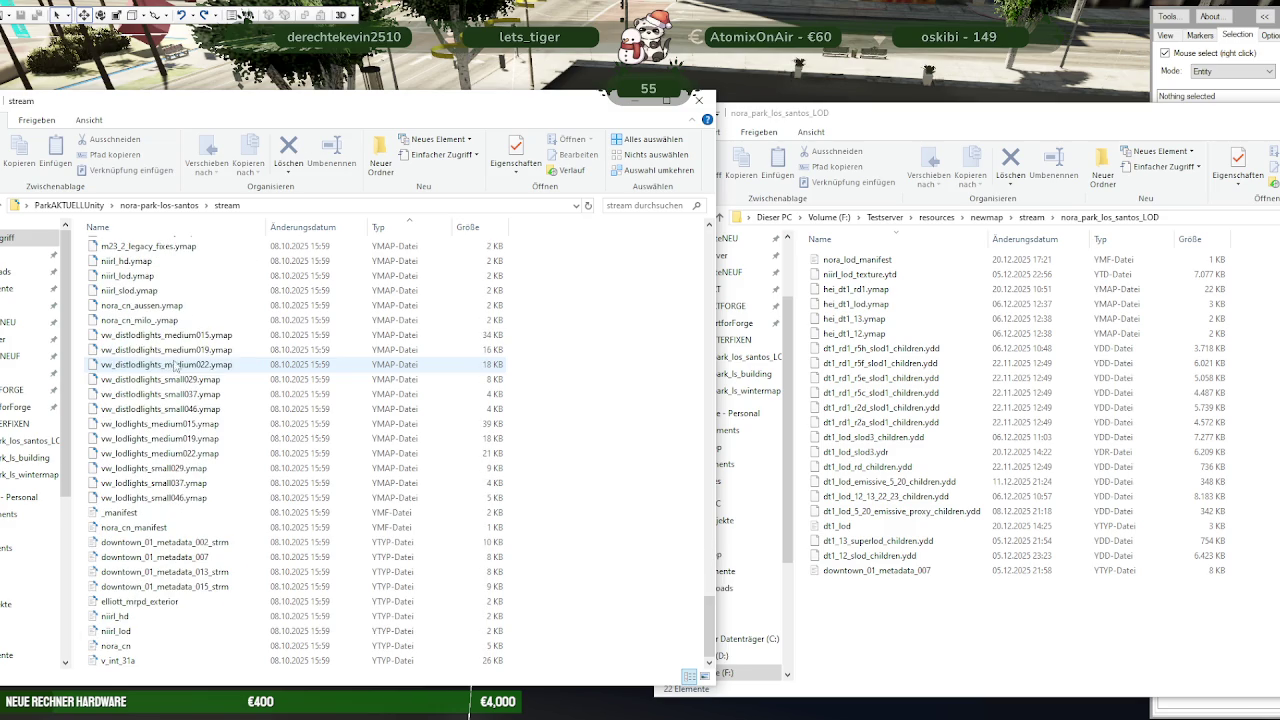
Paste vw_distlodlights_medium015 through vw_lodlights_small046 into nora_park_los_santos_LOD, then start altv-server
left_click(170, 336)
left_click(137, 499)
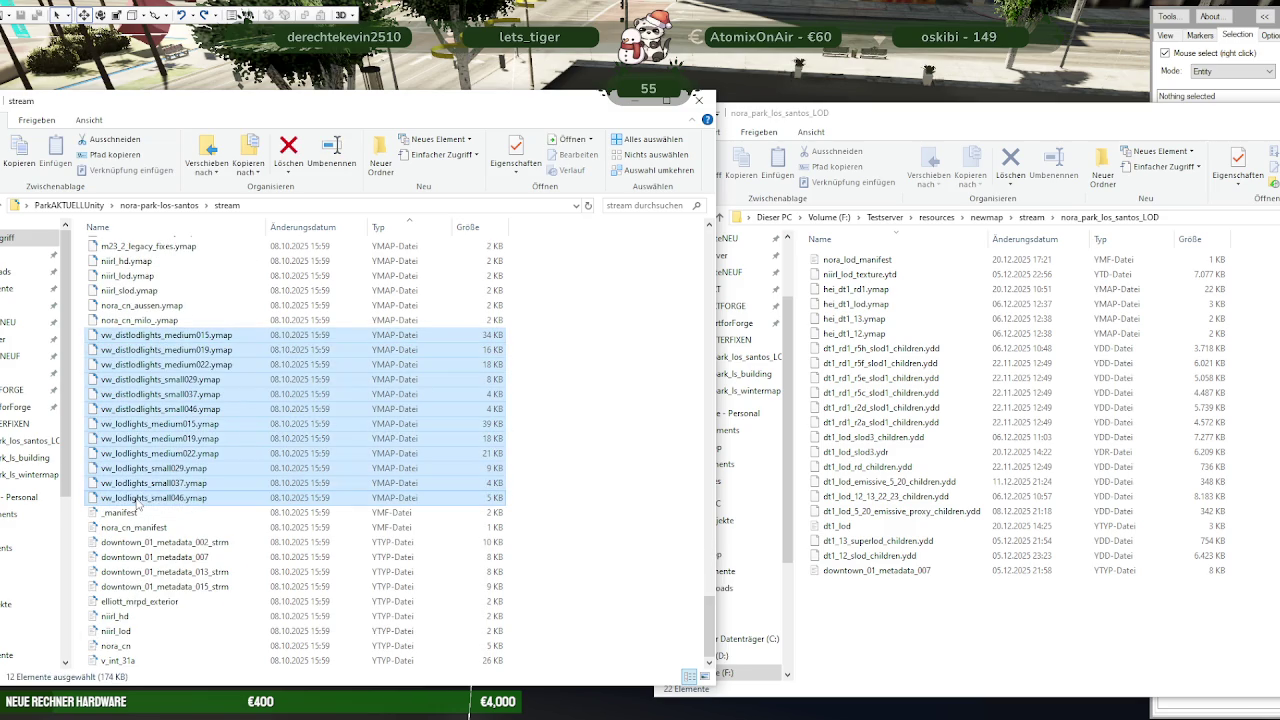
left_click(922, 648)
key("ctrl+v")
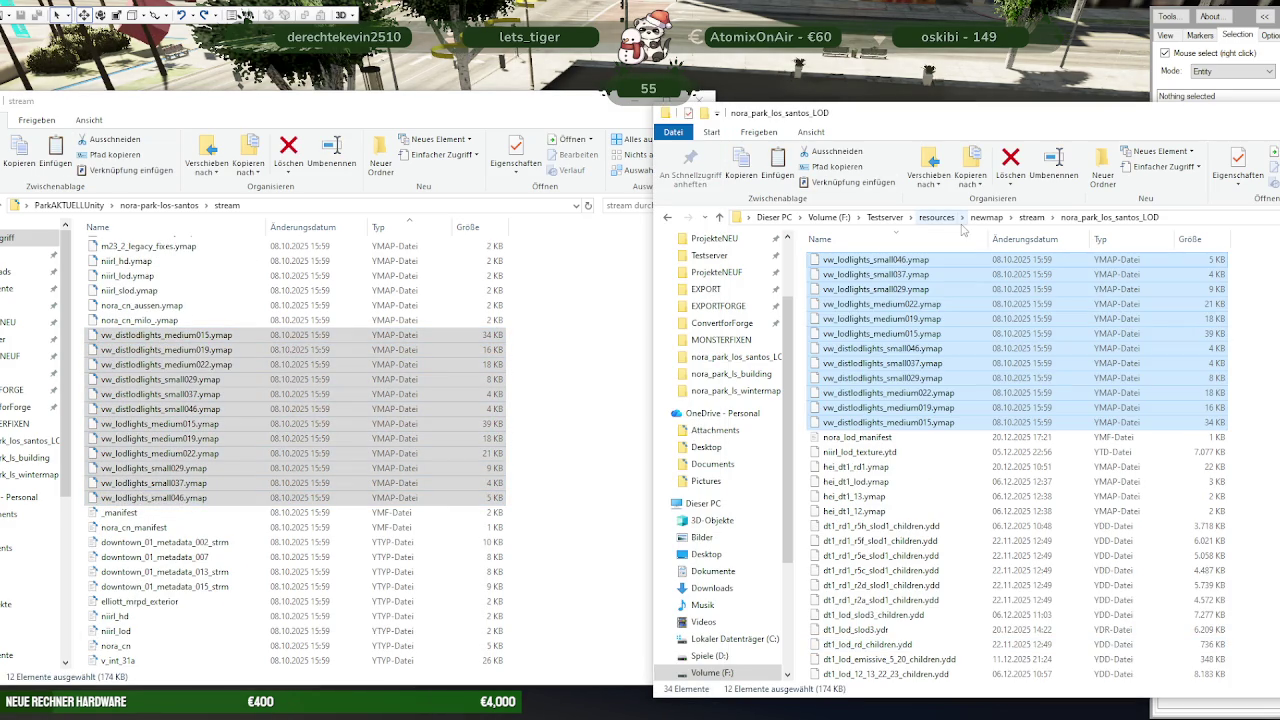
left_click(590, 716)
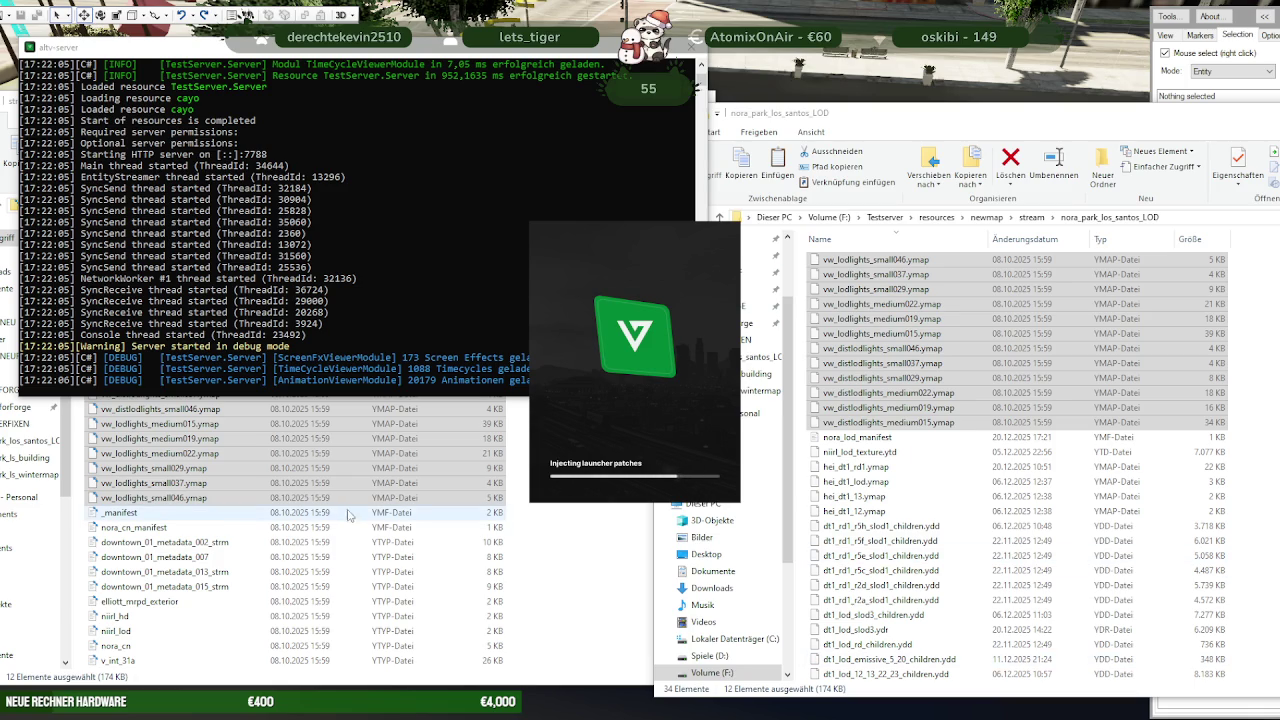
Close the VS Code view of the binary _manifest file and the stream folder window
left_click(261, 517)
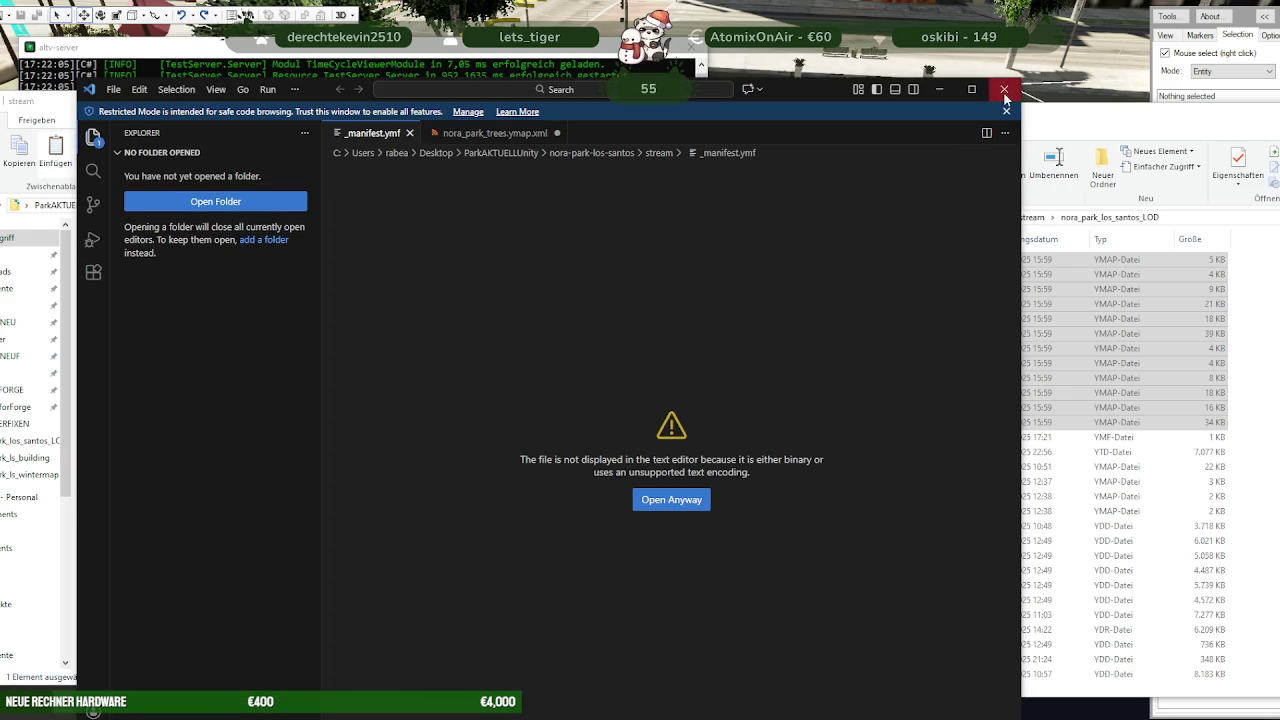
left_click(1004, 89)
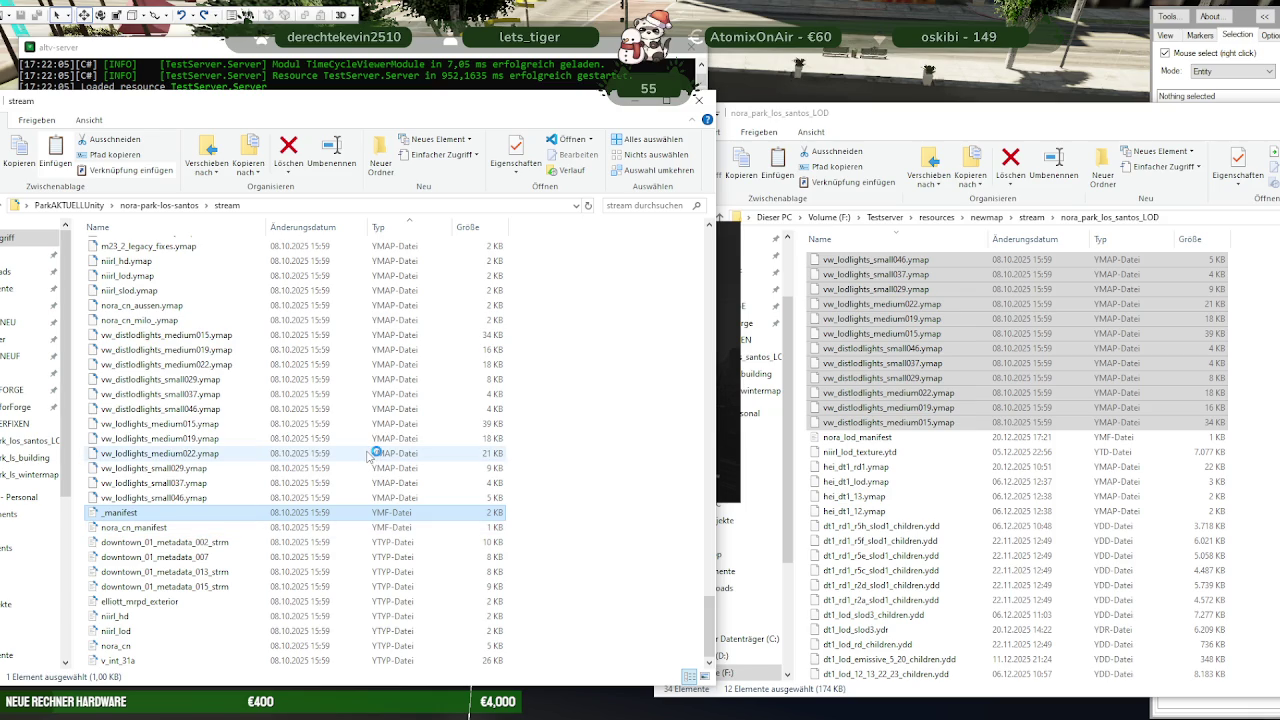
left_click(698, 100)
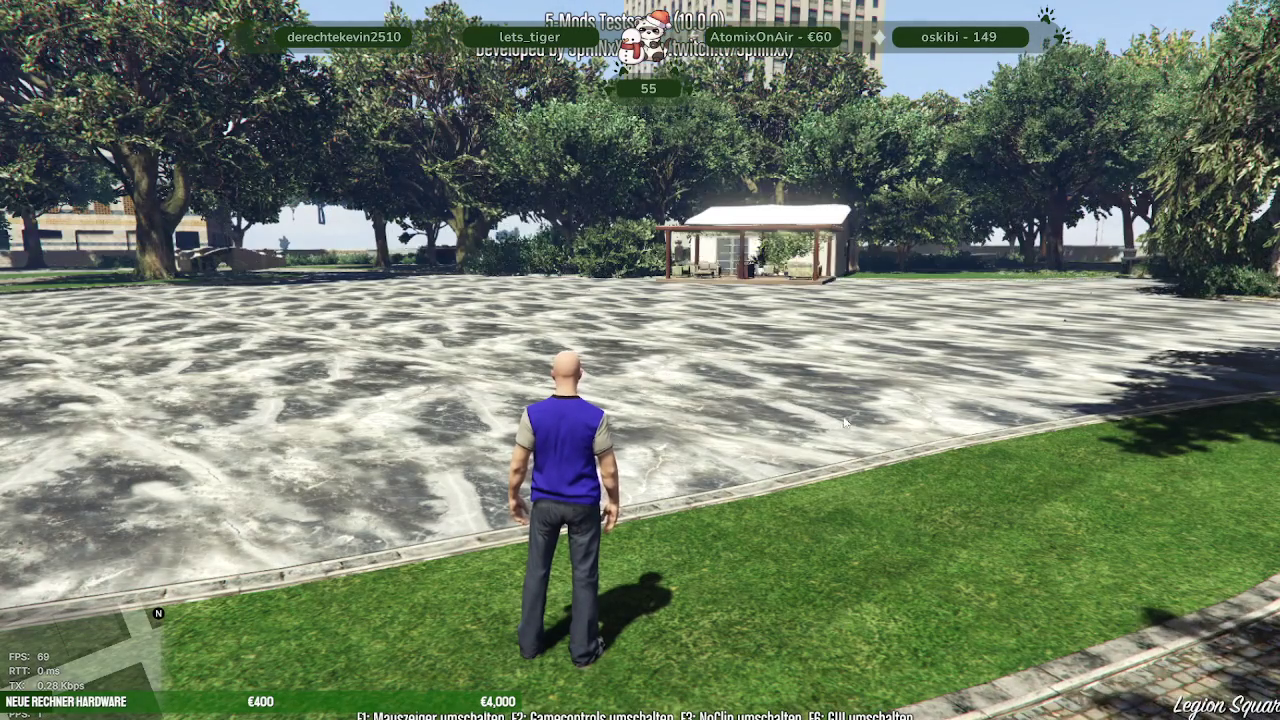
Set the game time to night, 1 o'clock, through the mod menu's time settings
key("F1")
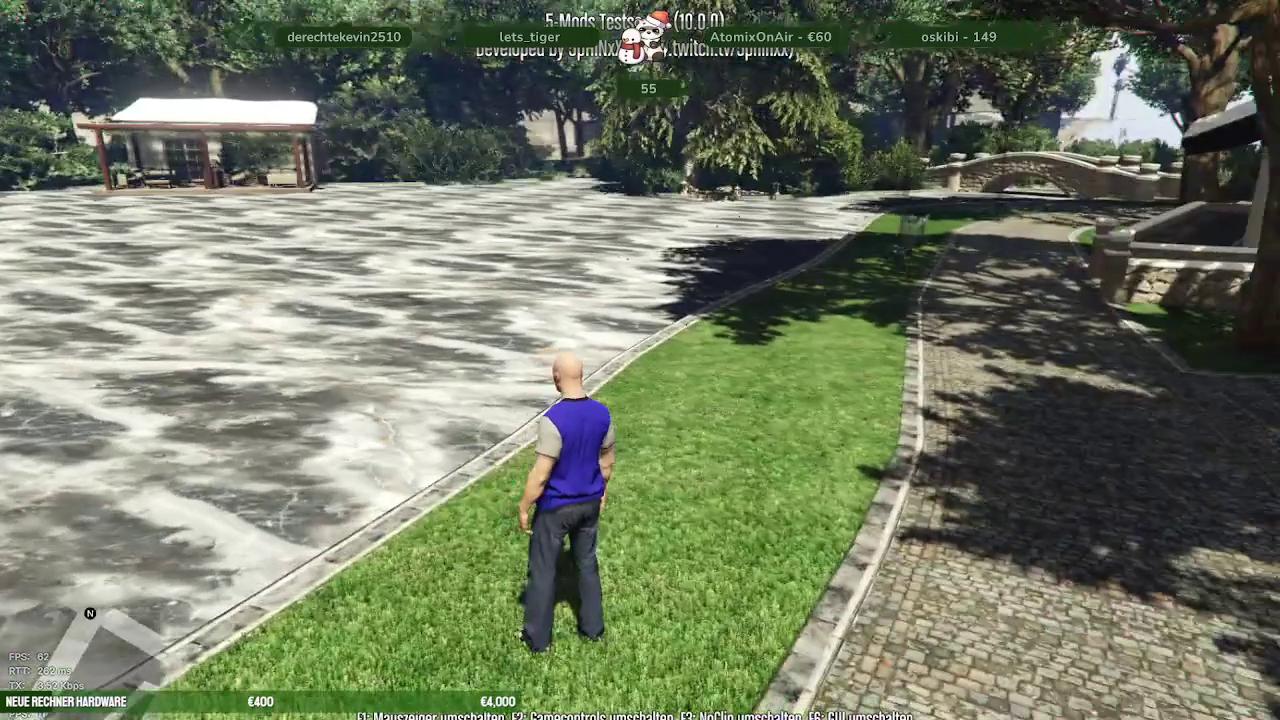
key("F5")
key("Down")
key("Down")
key("Down")
key("Down")
key("Down")
key("Down")
key("Return")
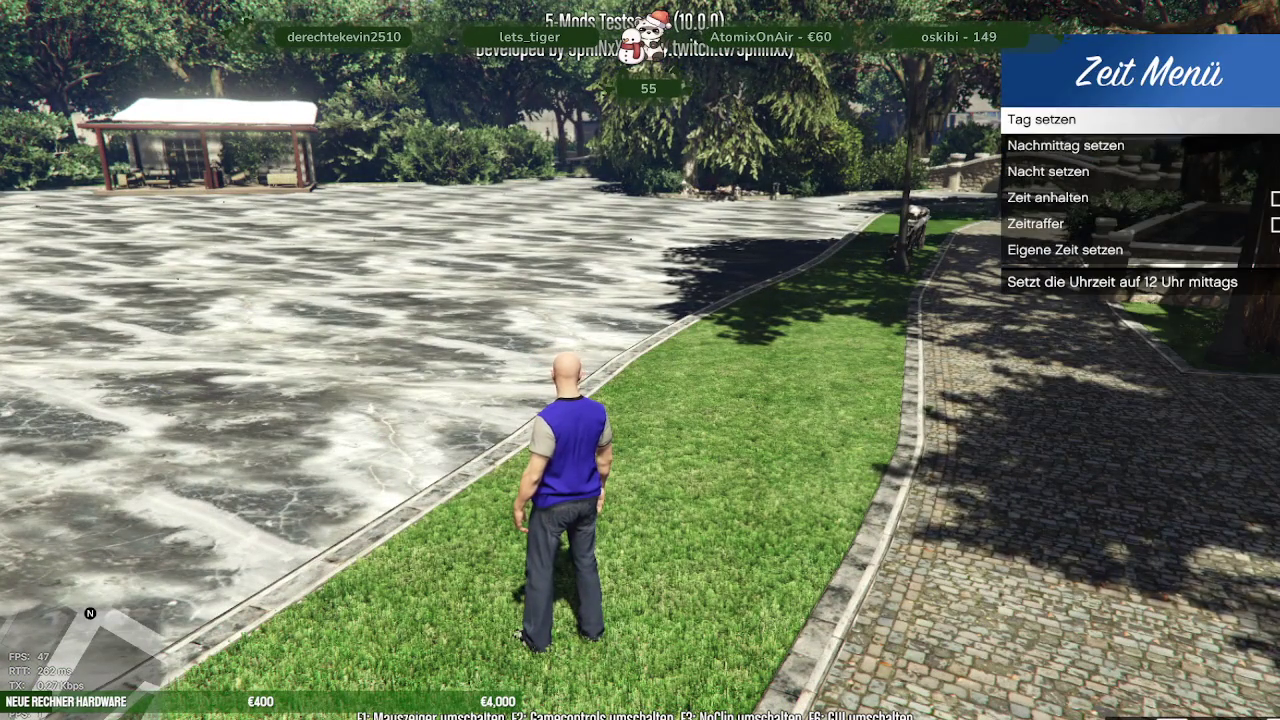
key("Down")
key("Down")
key("Return")
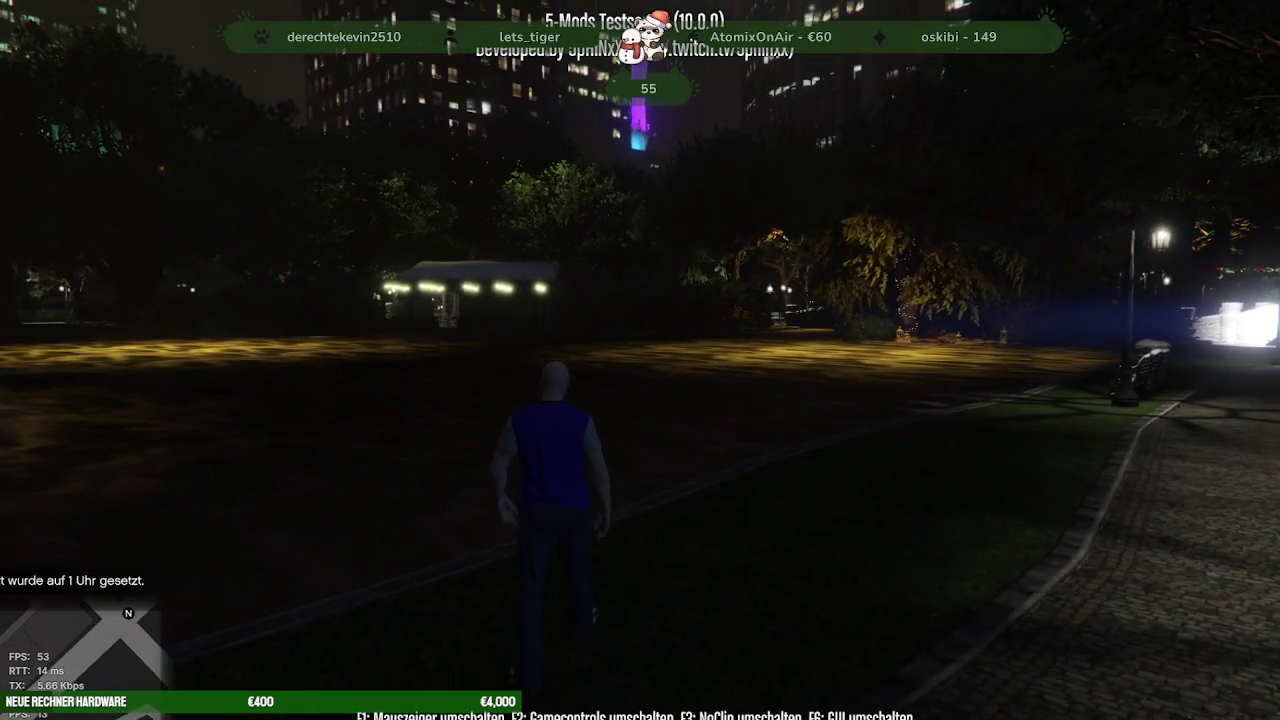
Run the character around the park to view the night lighting
key("w")
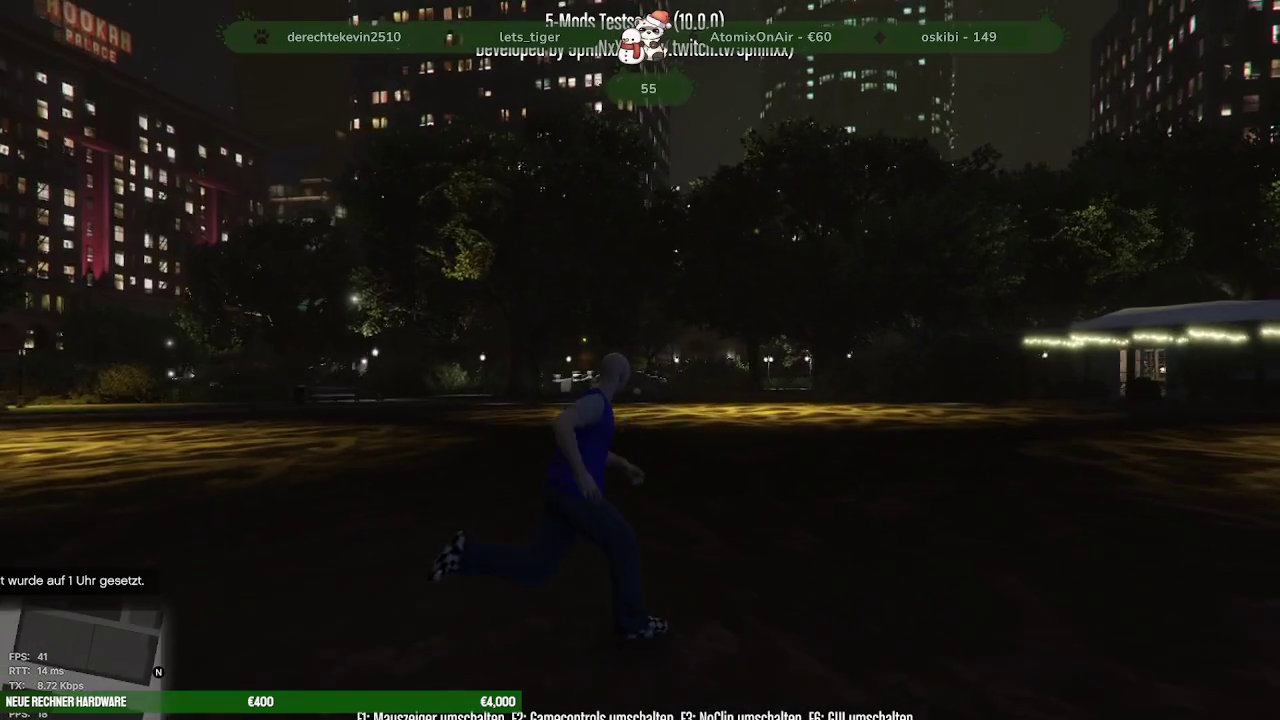
key("s")
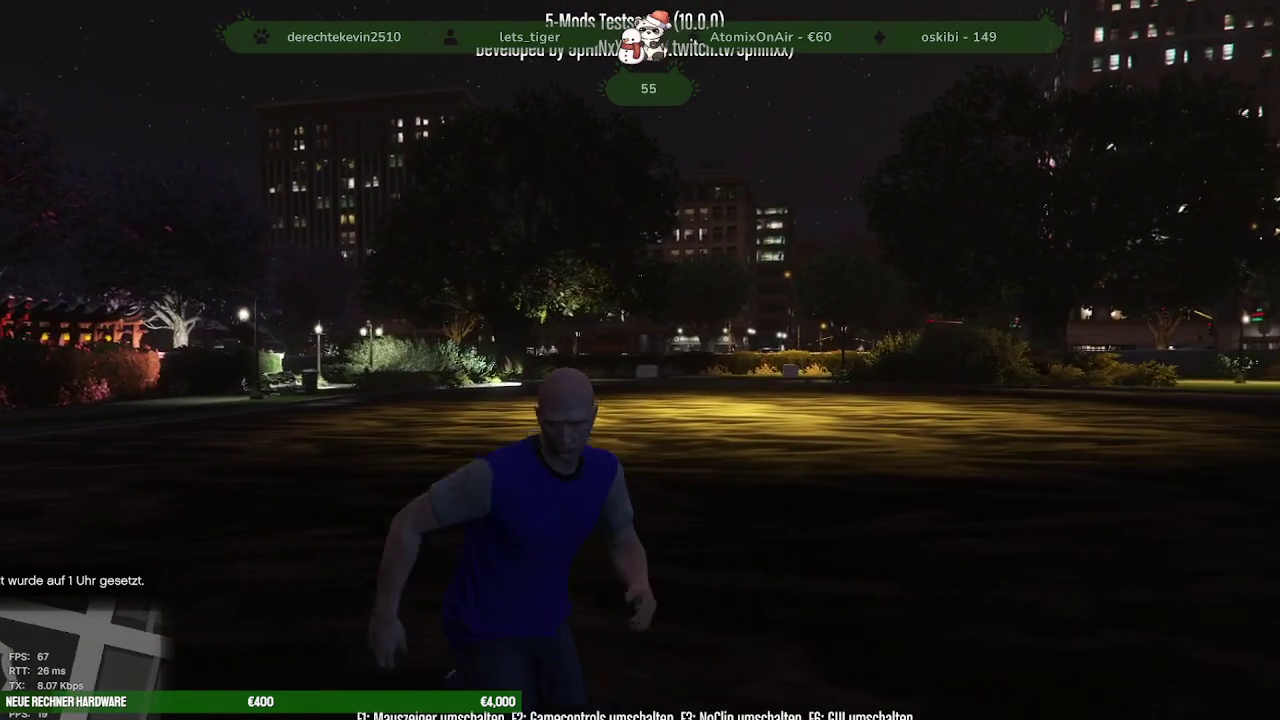
key("w")
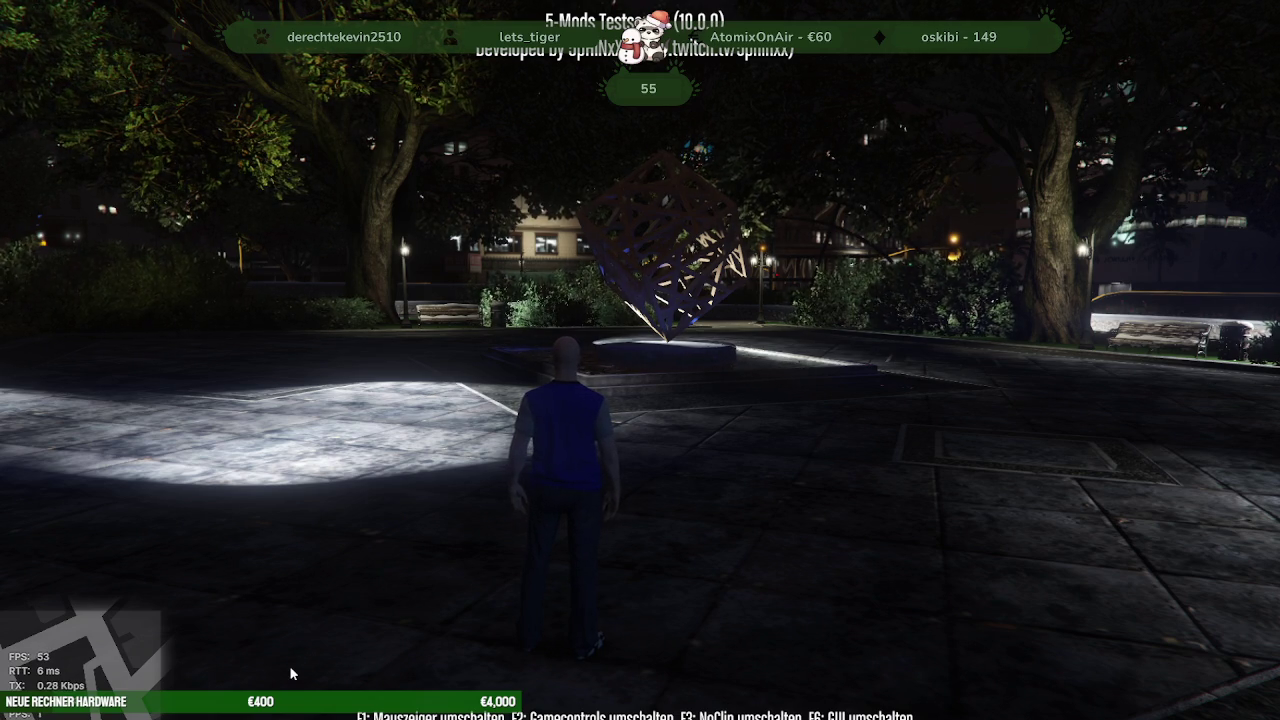
Quit the game by entering quit in the F8 console
key("F8")
type("quit")
key("Return")
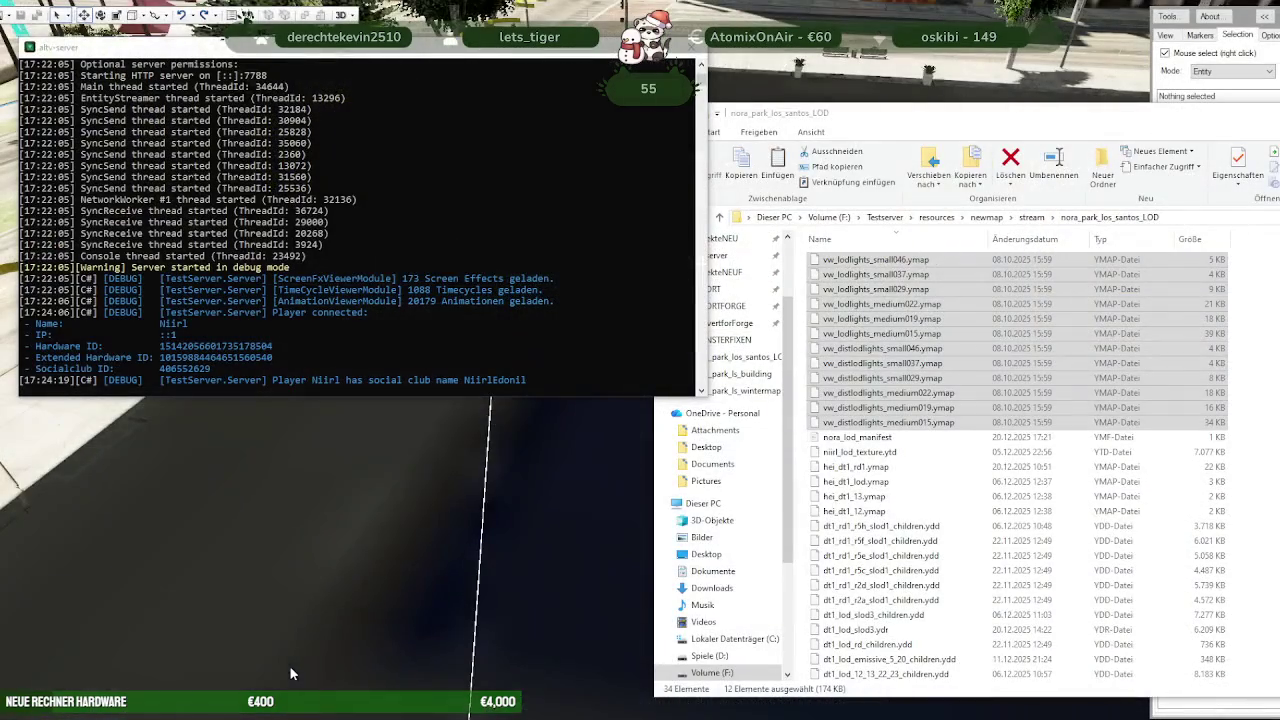
Go up to Testserver and open server.toml with Mit Code öffnen
left_click(690, 47)
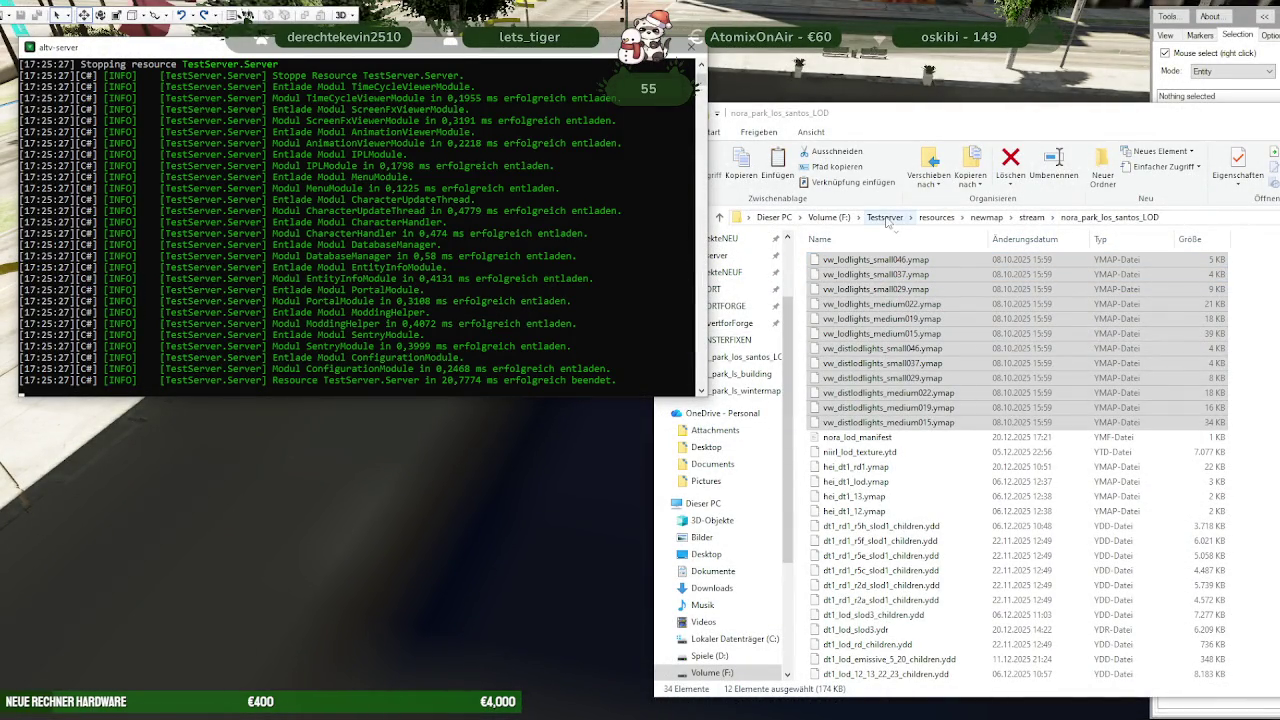
left_click(885, 217)
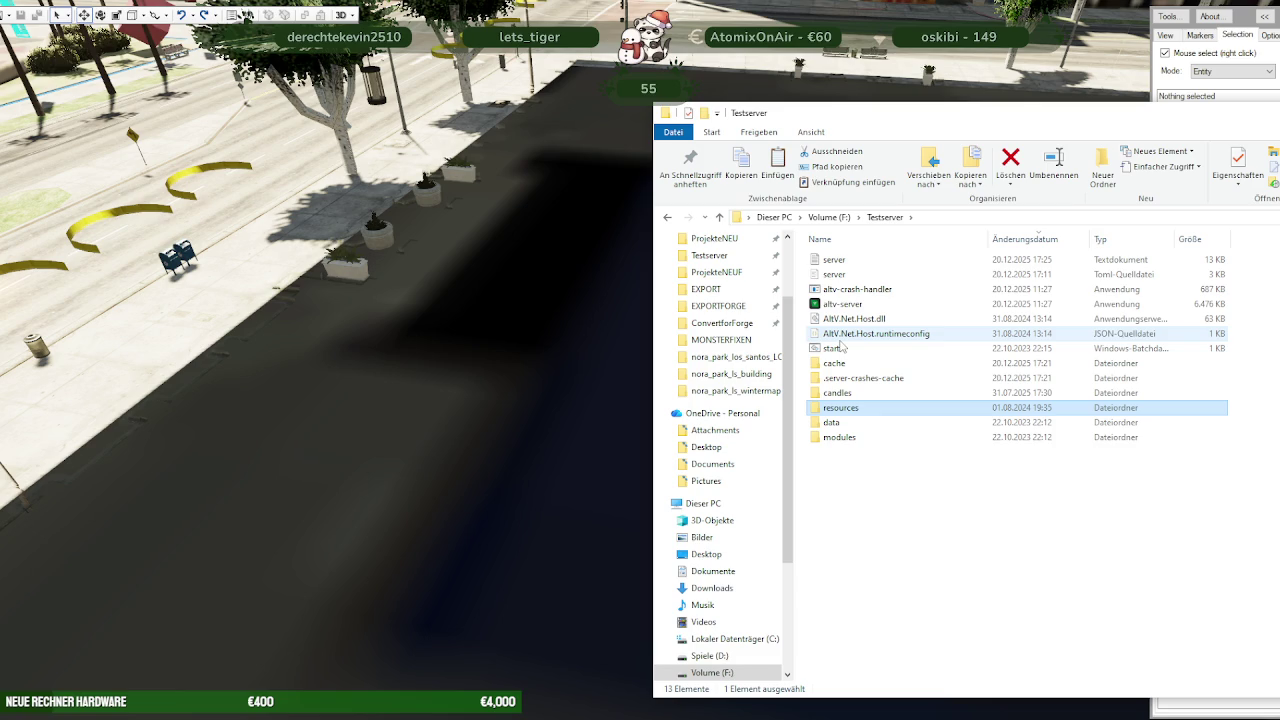
right_click(850, 274)
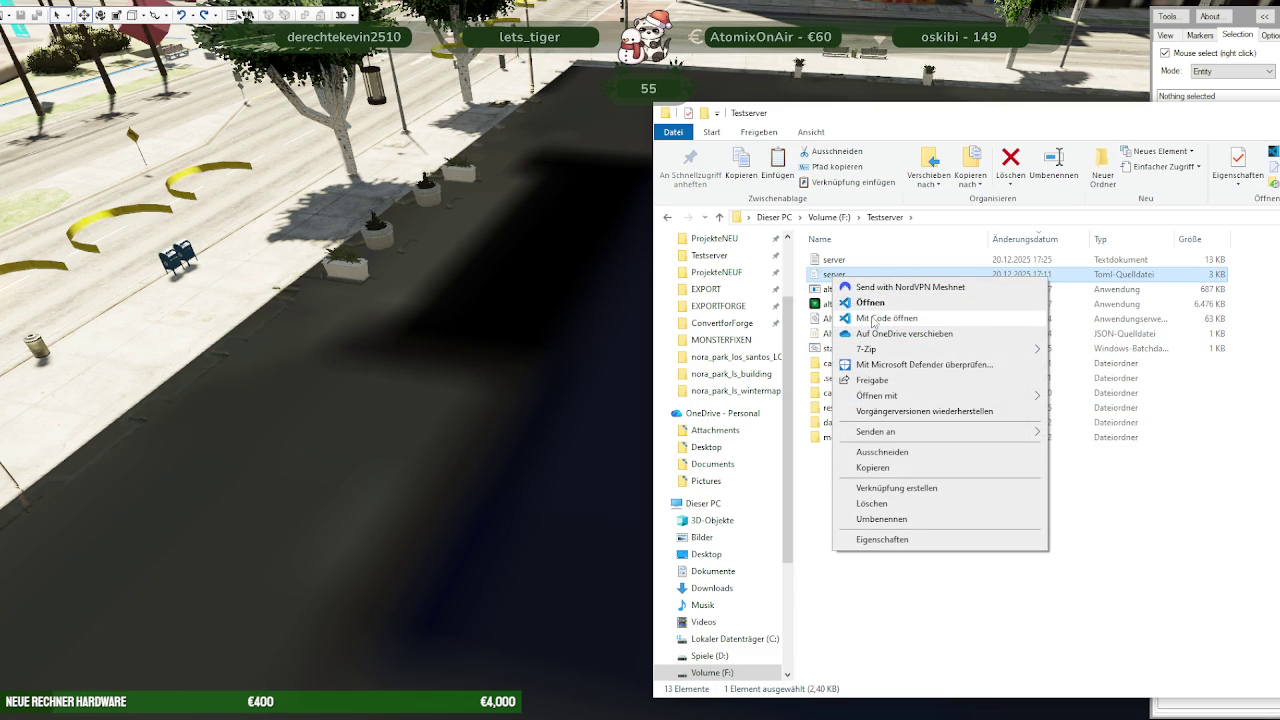
left_click(886, 318)
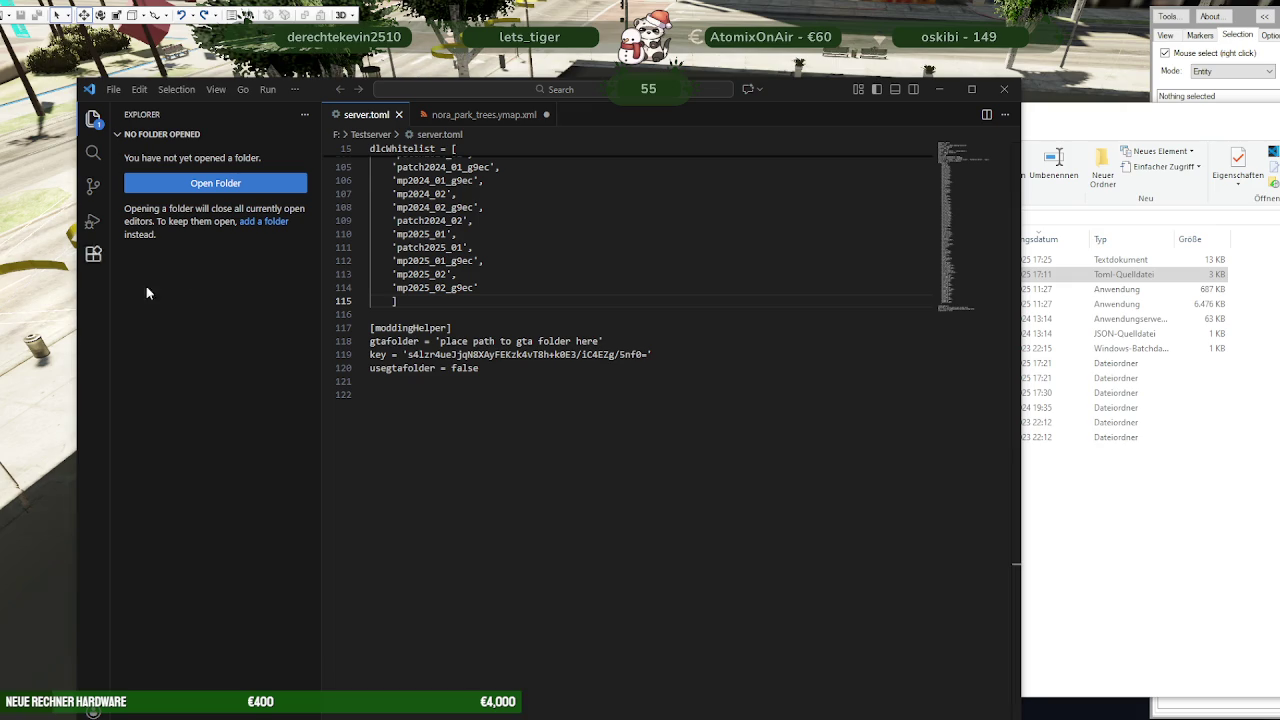
Replace the old dlcWhitelist entries in server.toml with the pasted new list
double_click(412, 290)
left_click_drag(400, 319, 367, 320)
mouse_move(362, 320)
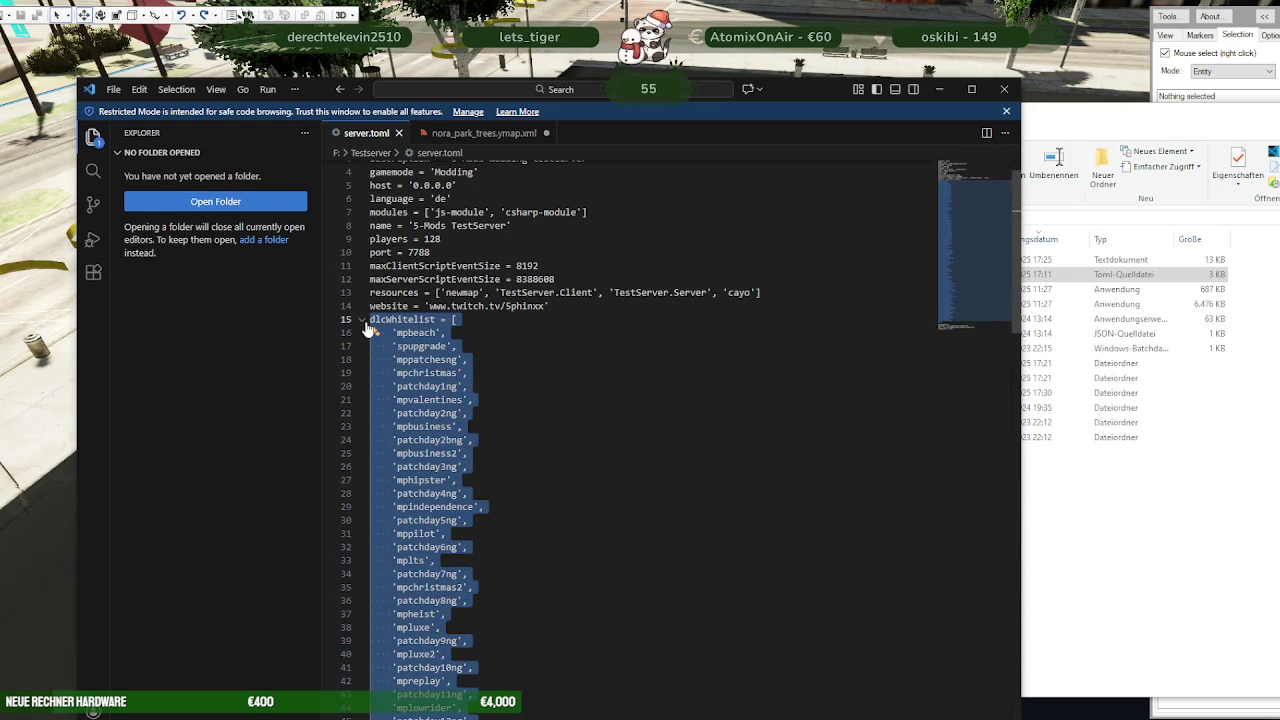
key("ctrl+v")
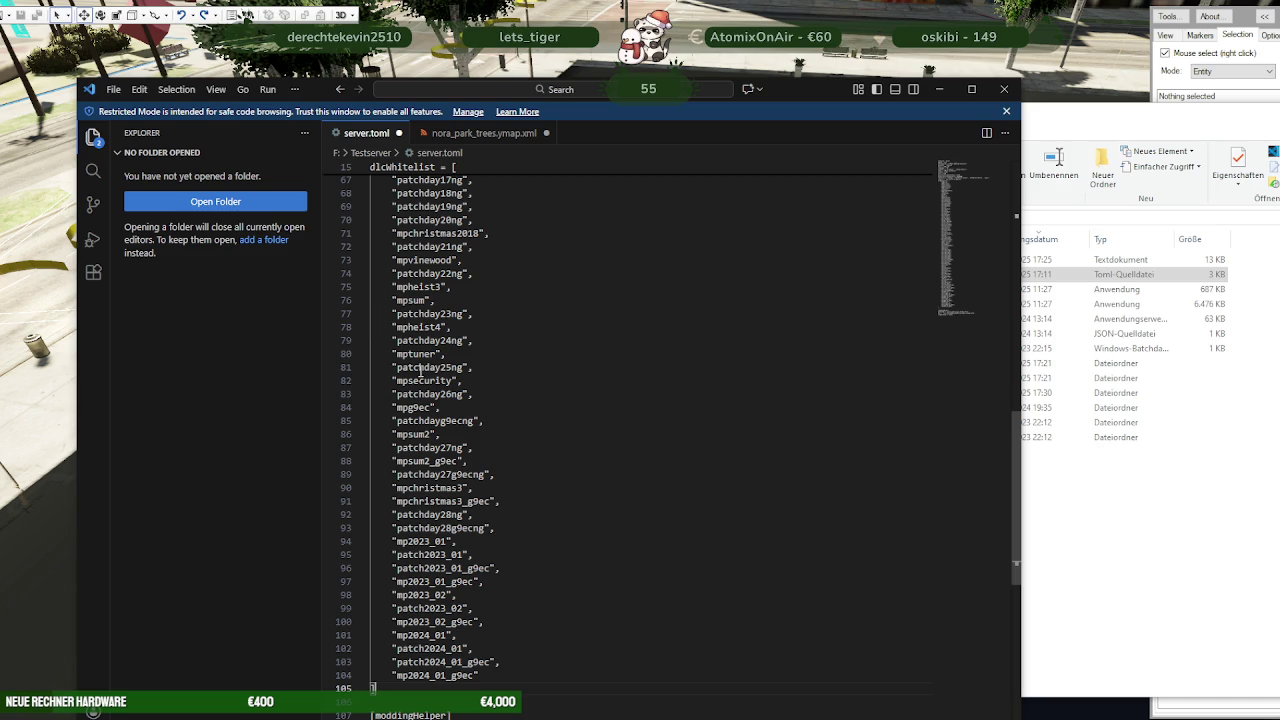
scroll("down", 3)
scroll("up", 3)
scroll("up", 3)
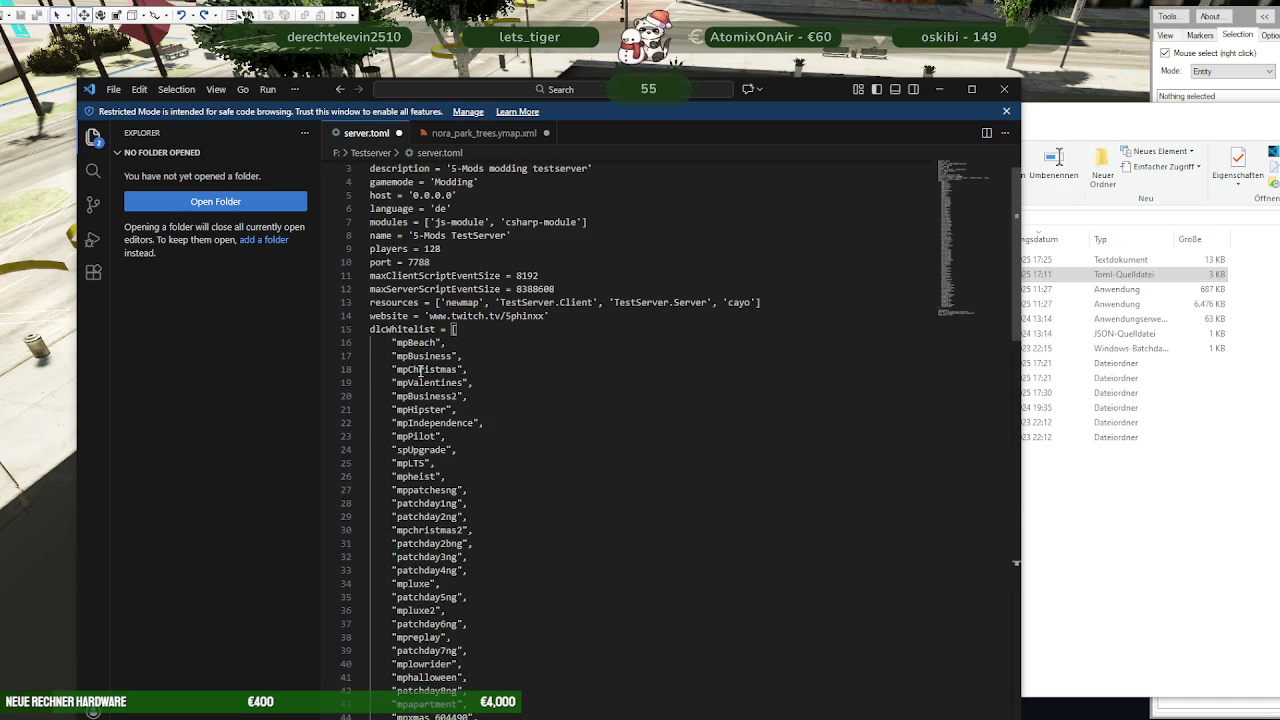
scroll("down", 3)
scroll("down", 3)
scroll("down", 3)
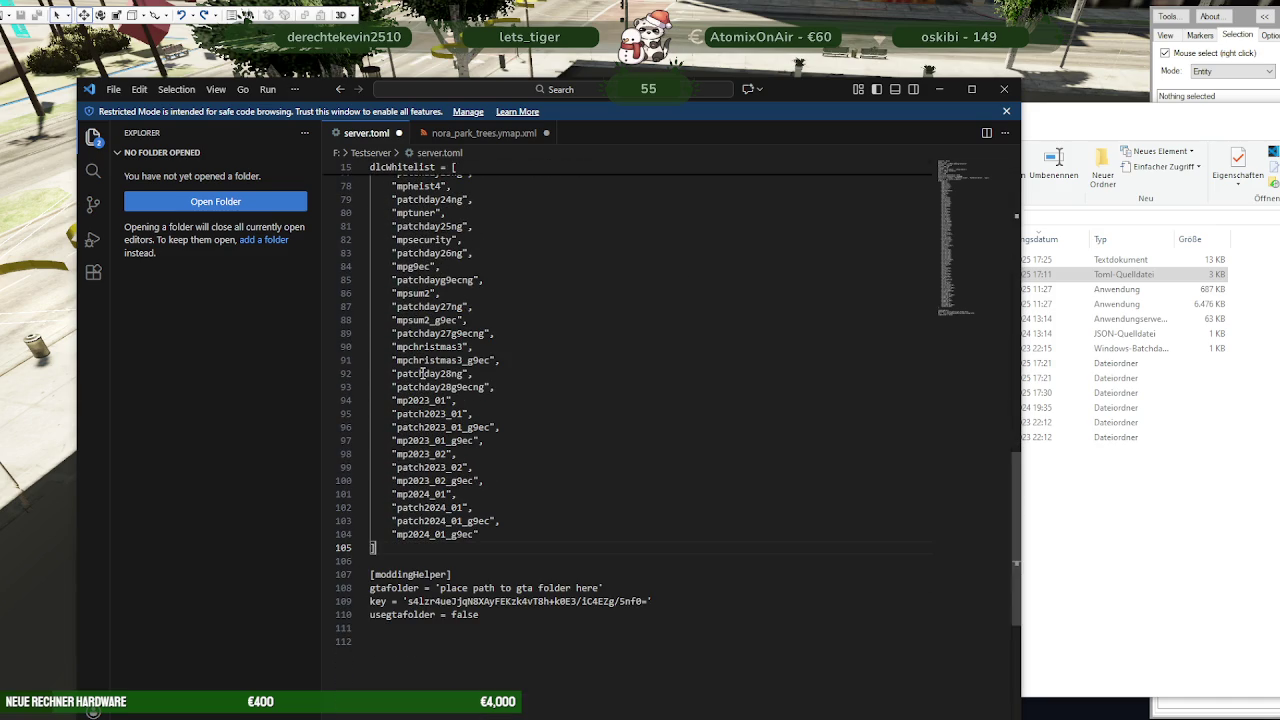
scroll("up", 3)
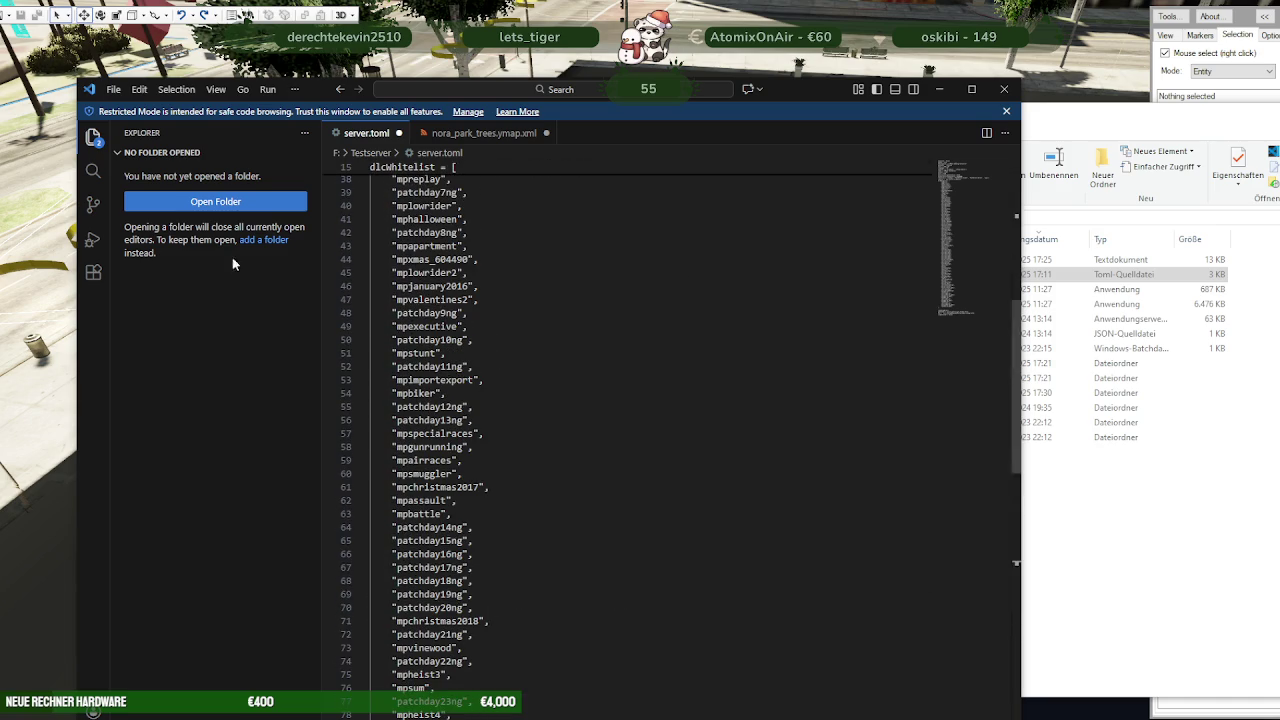
Save server.toml via File > Save and close VS Code
left_click(113, 89)
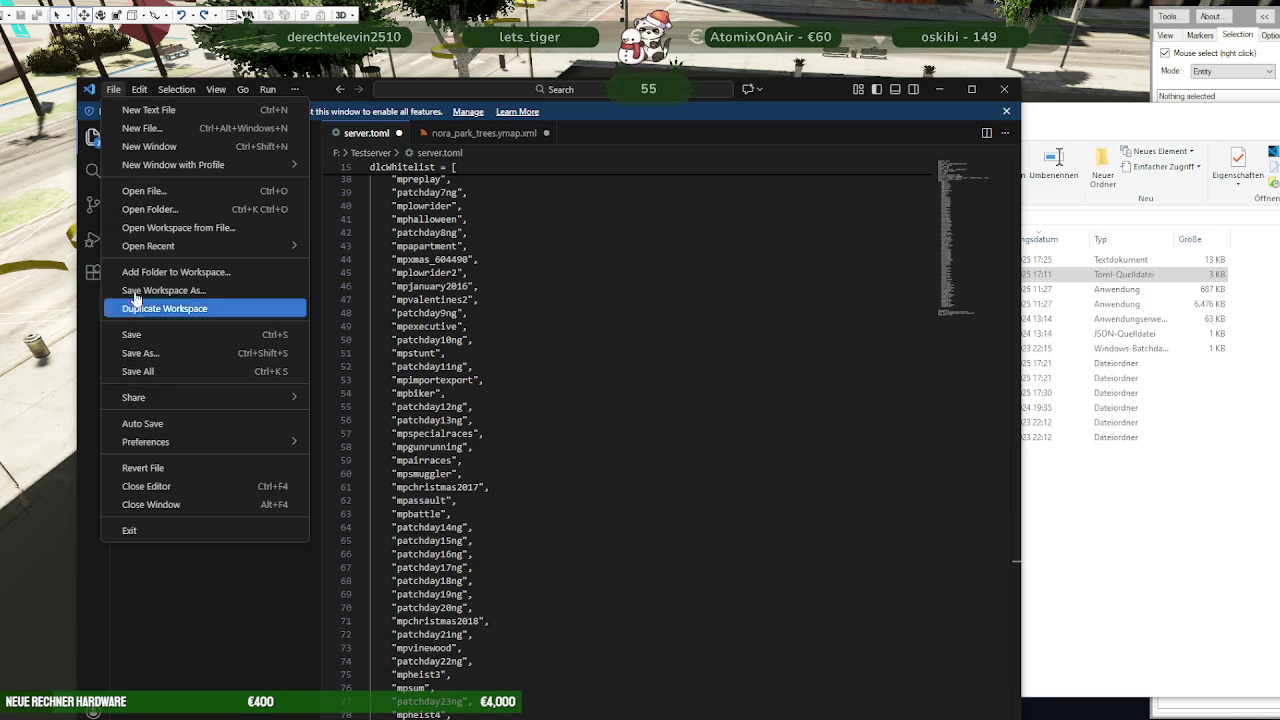
left_click(135, 335)
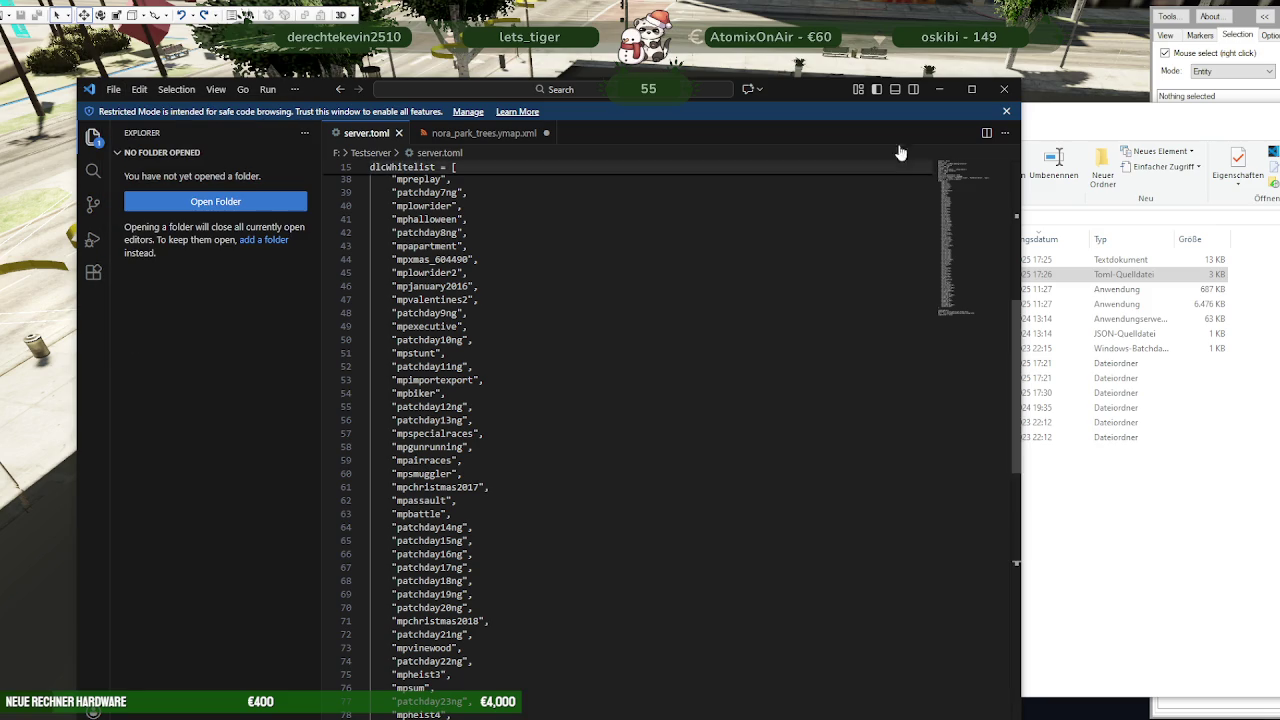
left_click(1004, 88)
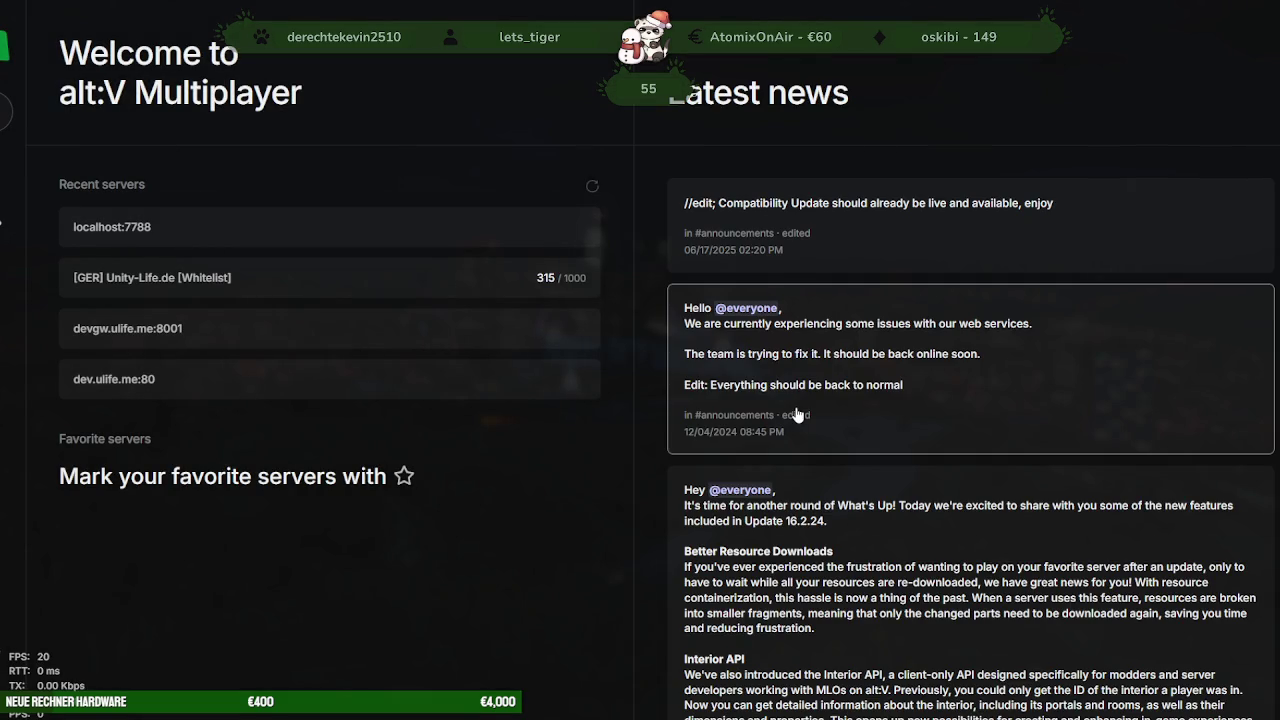
Connect to localhost:7788 from Recent servers through the Direct connect dialog
left_click(189, 242)
left_click(731, 413)
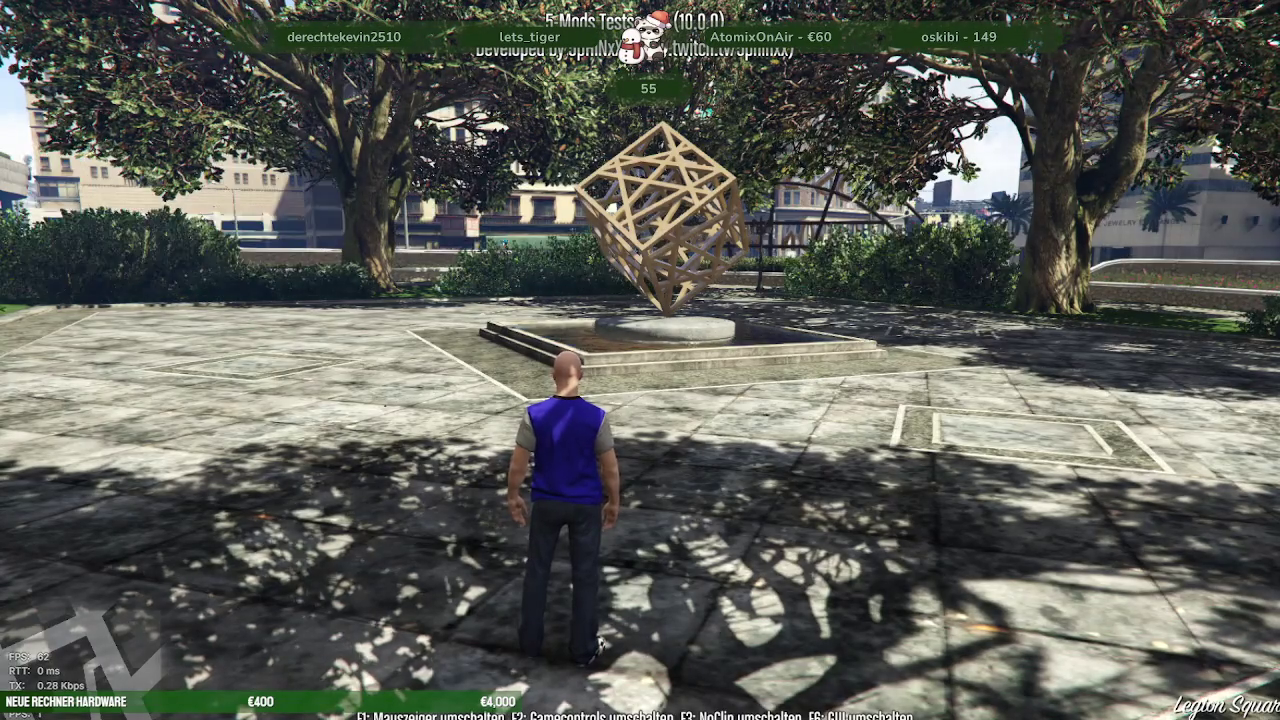
Run toward the plaza and set the game time to night via the F6 mod menu
key("w")
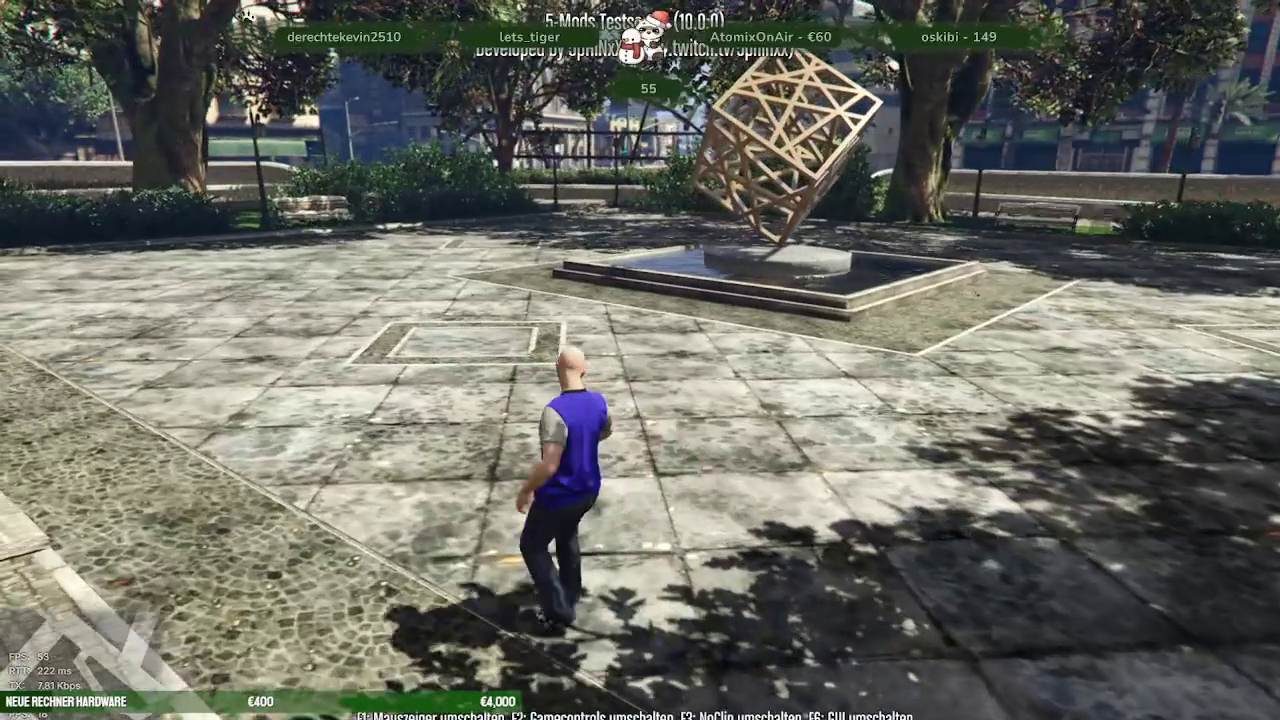
key("F6")
key("Down")
key("Down")
key("Down")
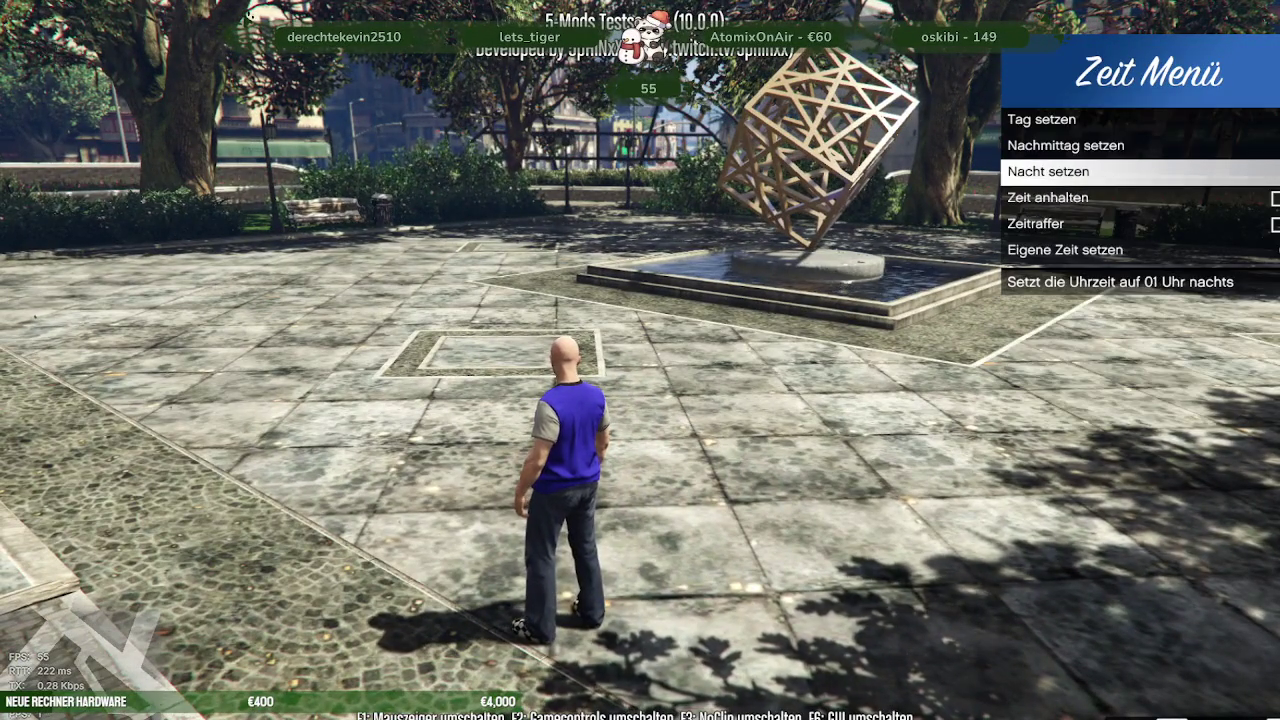
key("Return")
Run past the lampposts and over the stone bridge back to the cube sculpture
key("w")
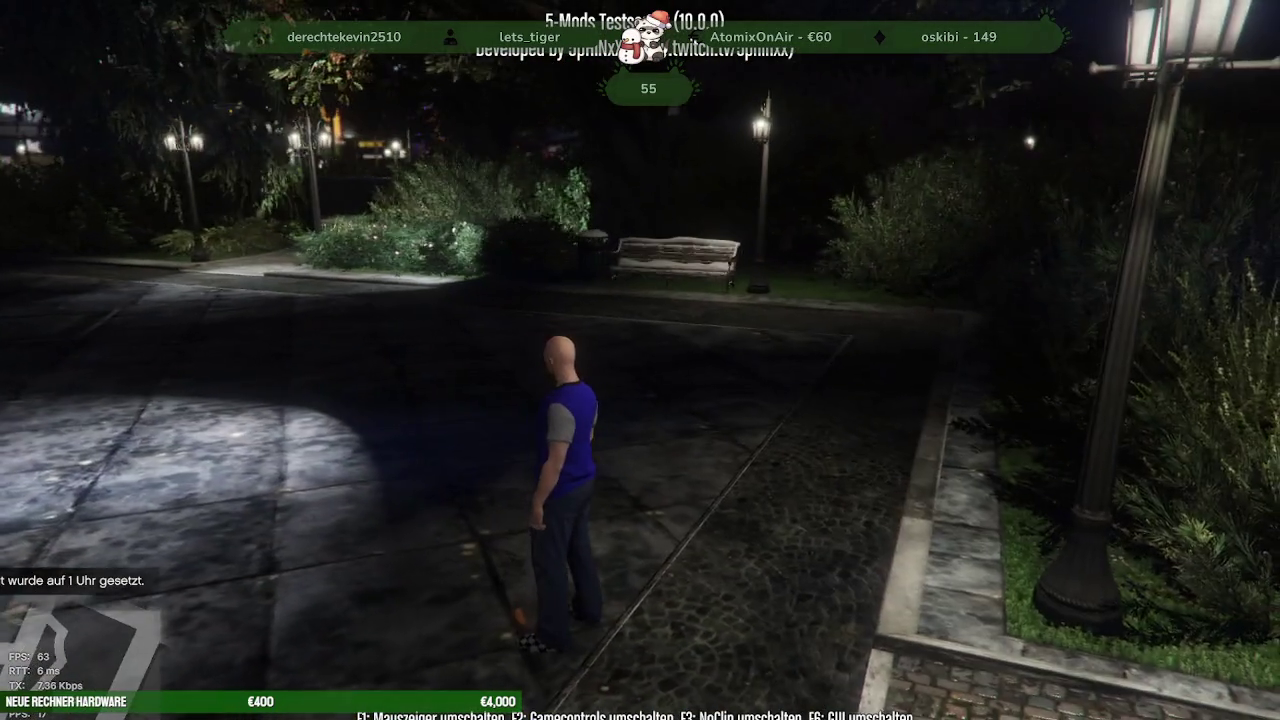
key("w")
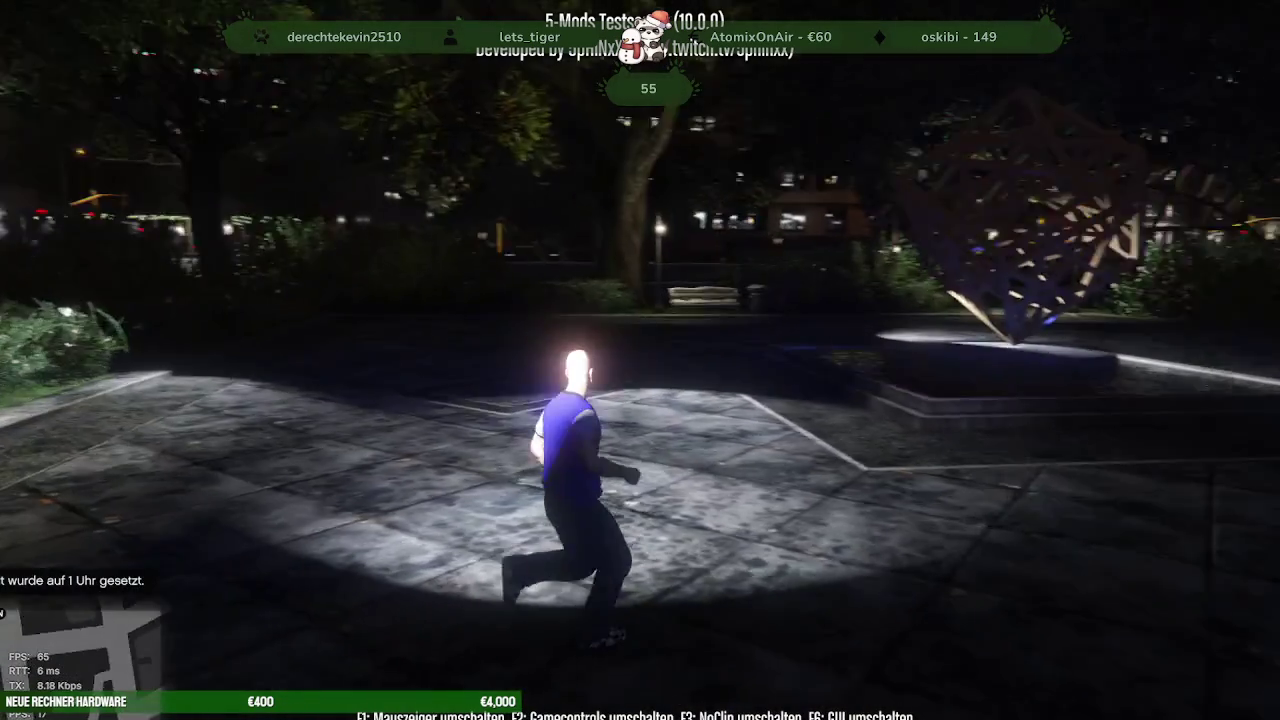
key("w")
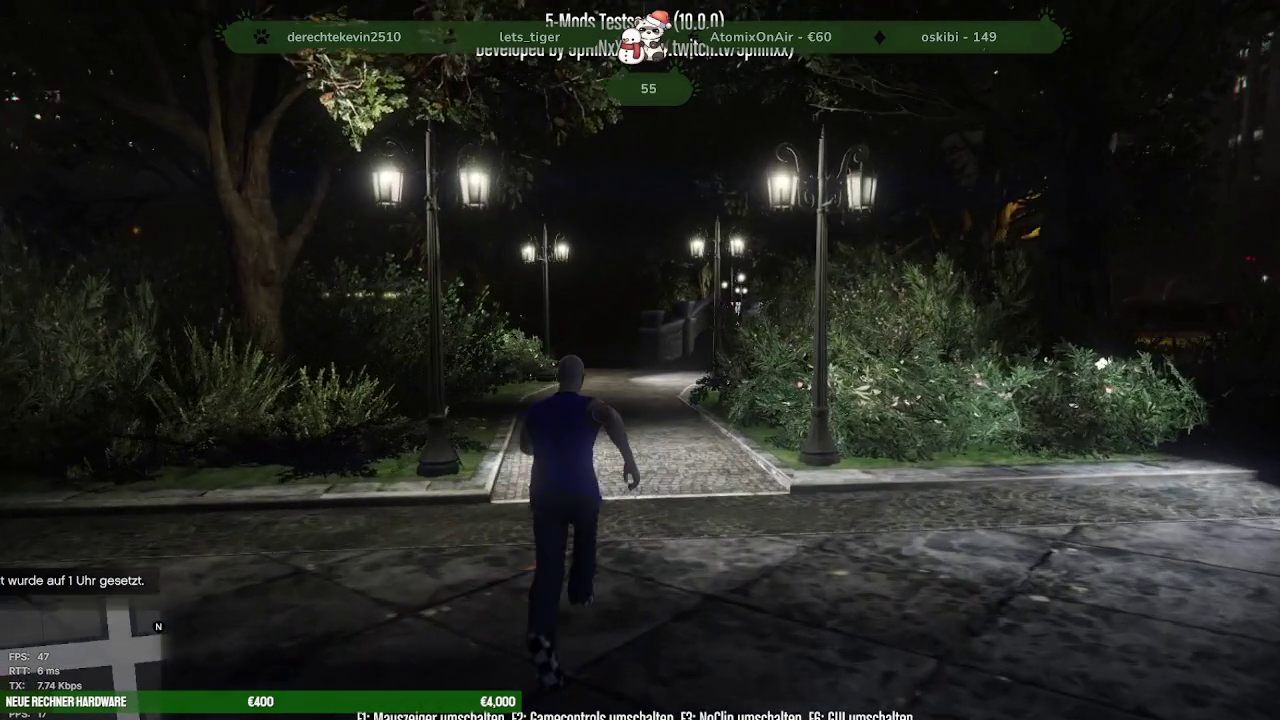
key("w")
key("w")
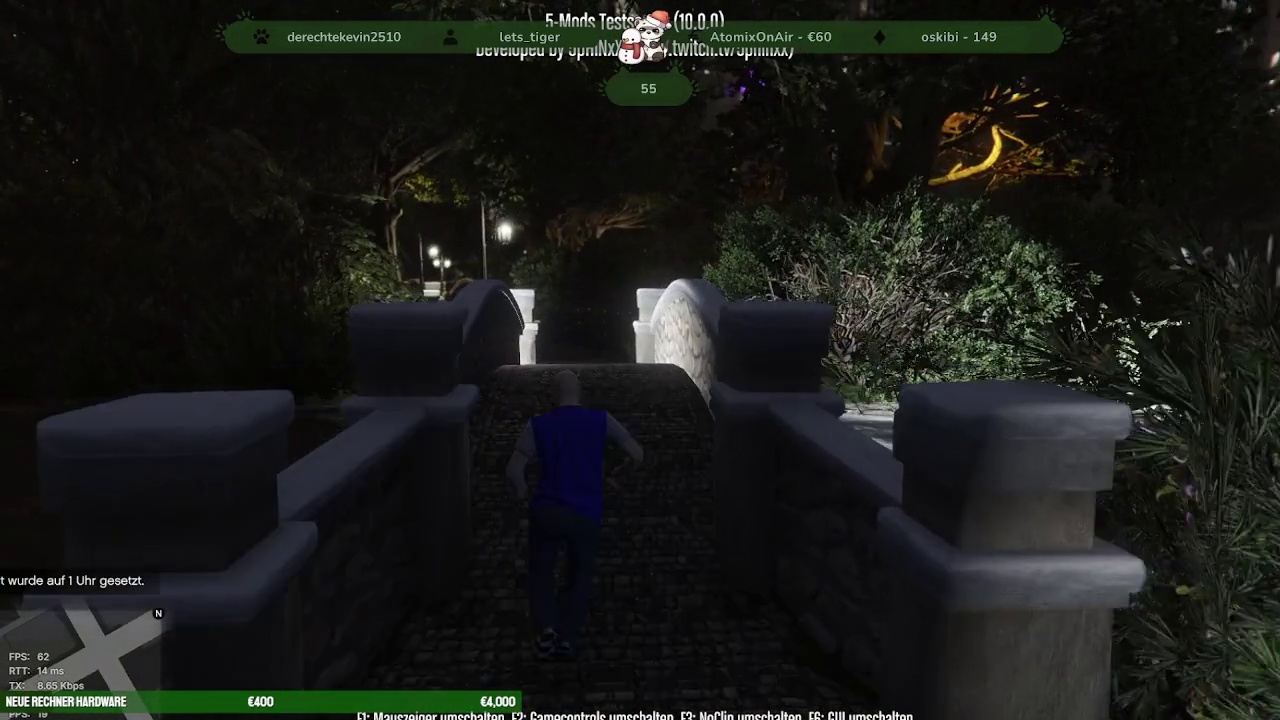
key("w")
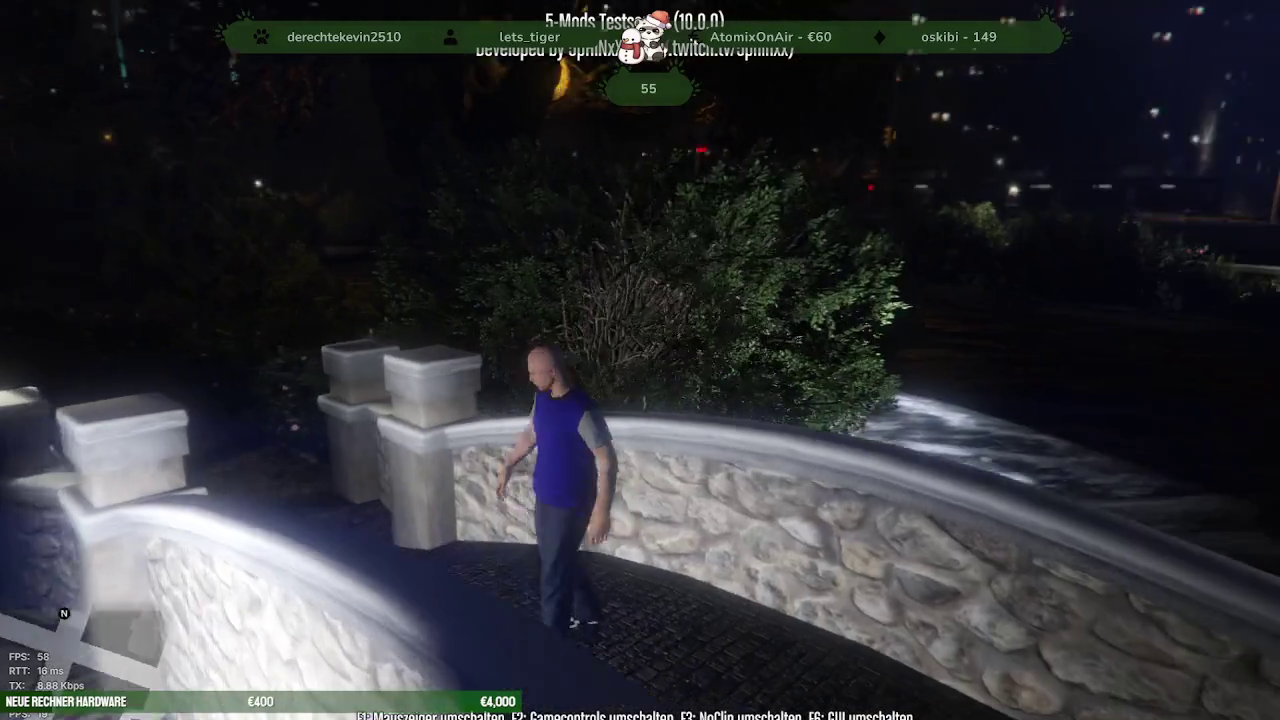
key("w")
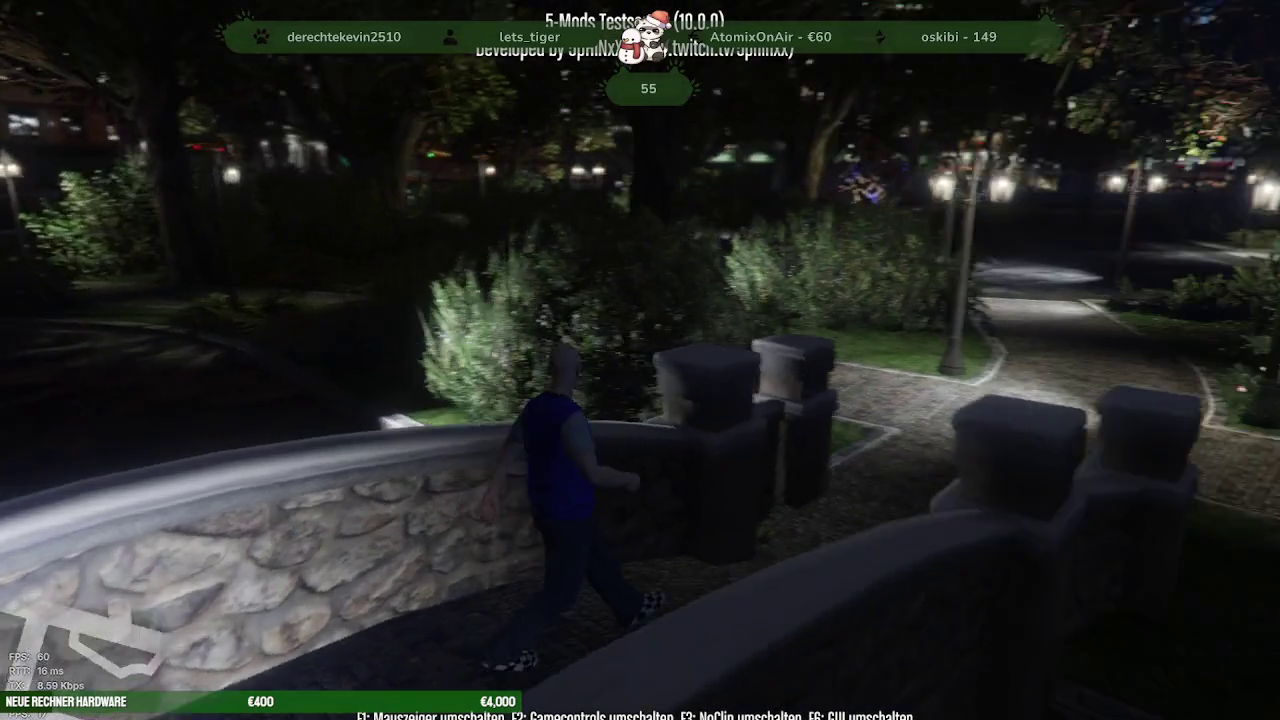
key("w")
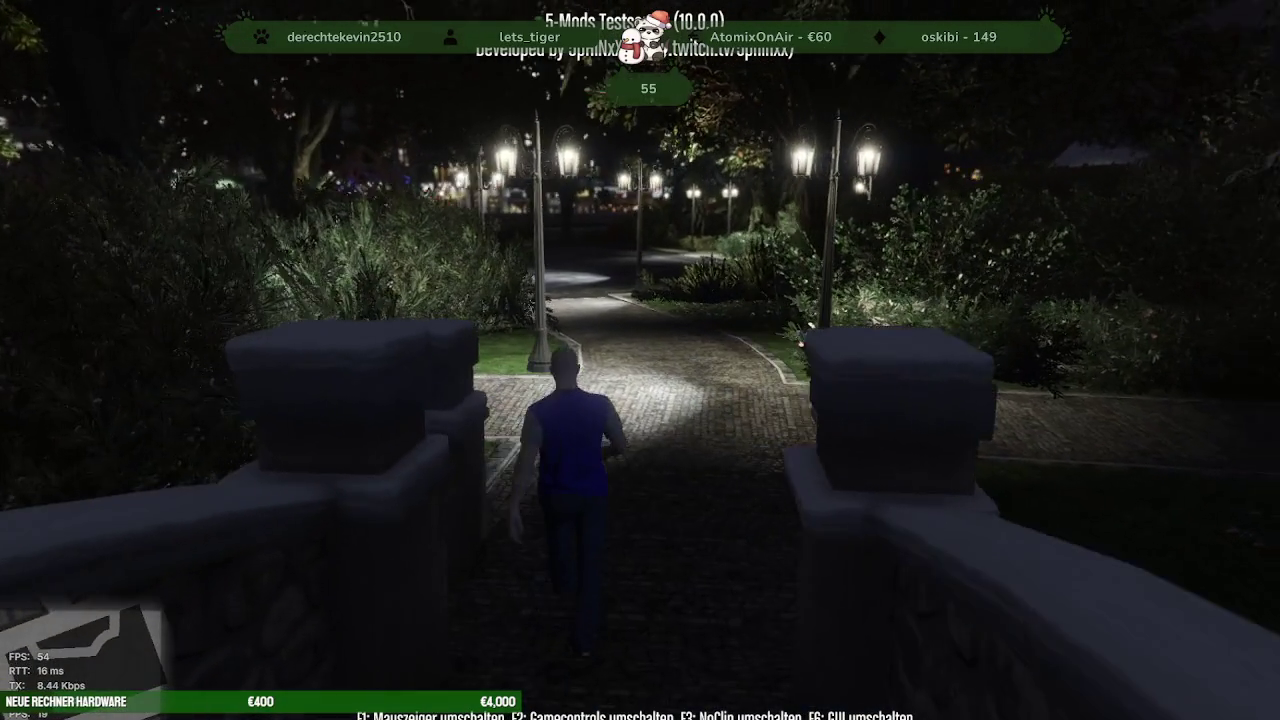
key("w")
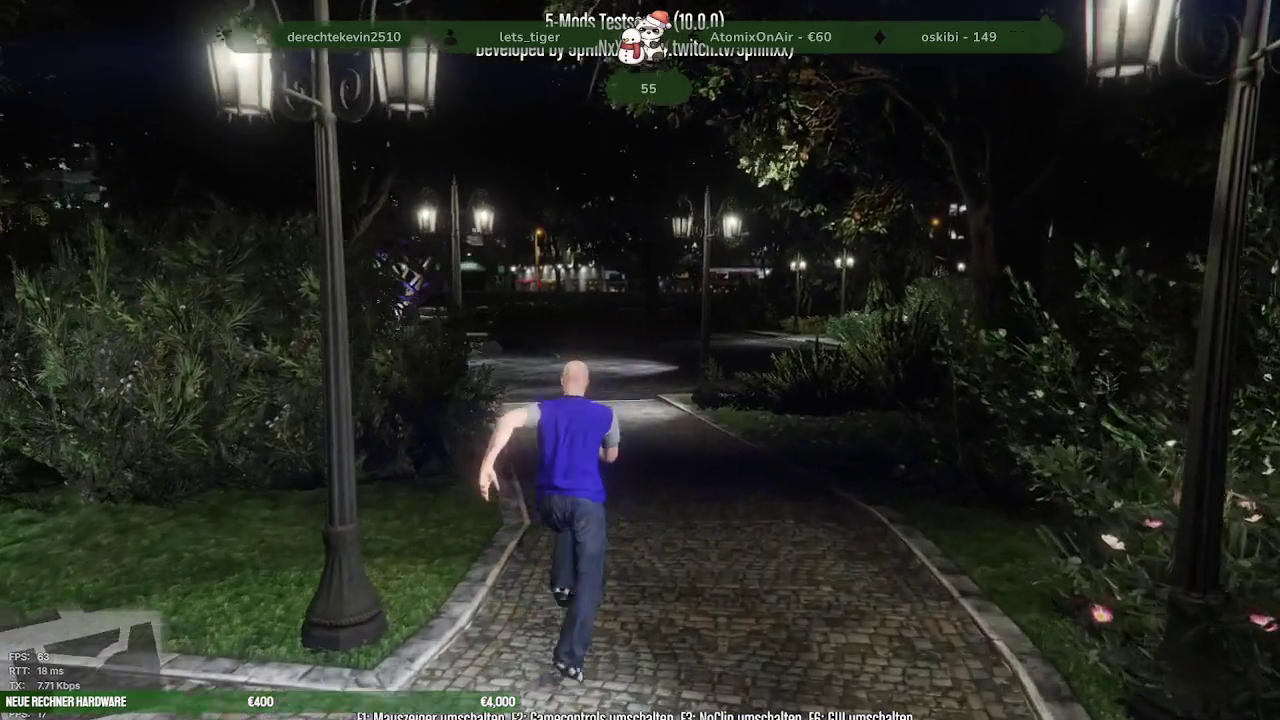
key("w")
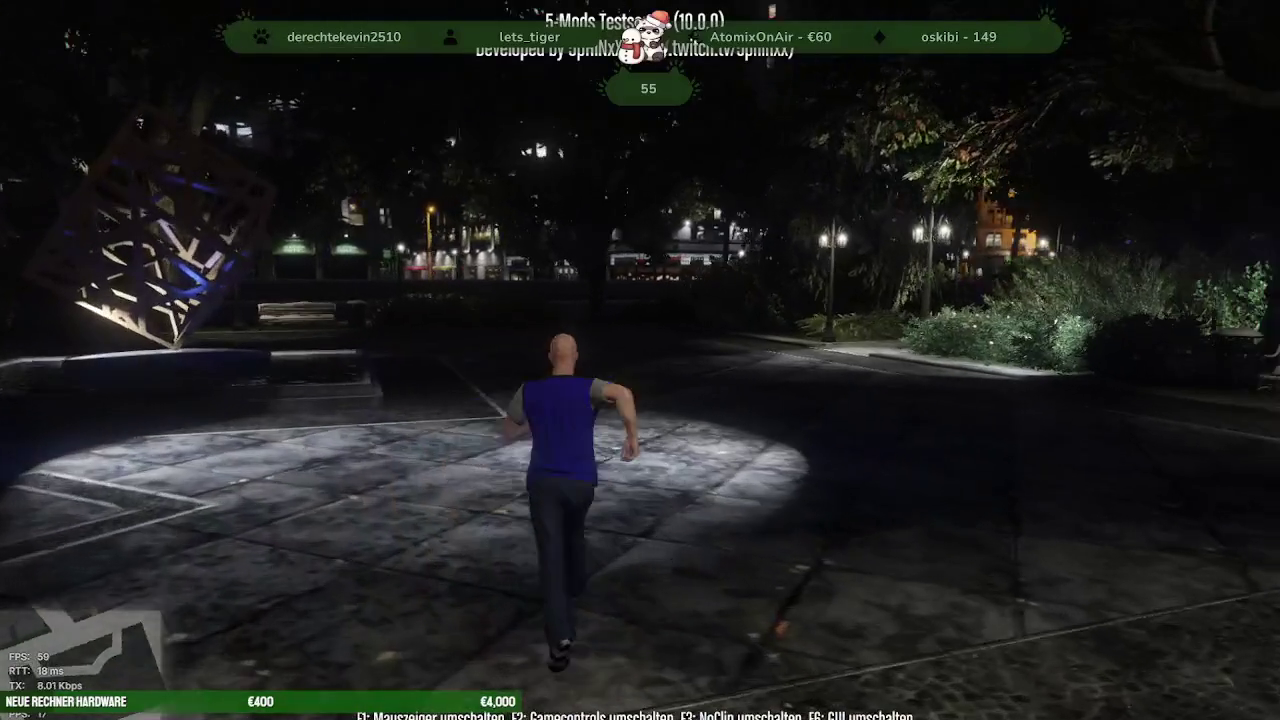
key("w")
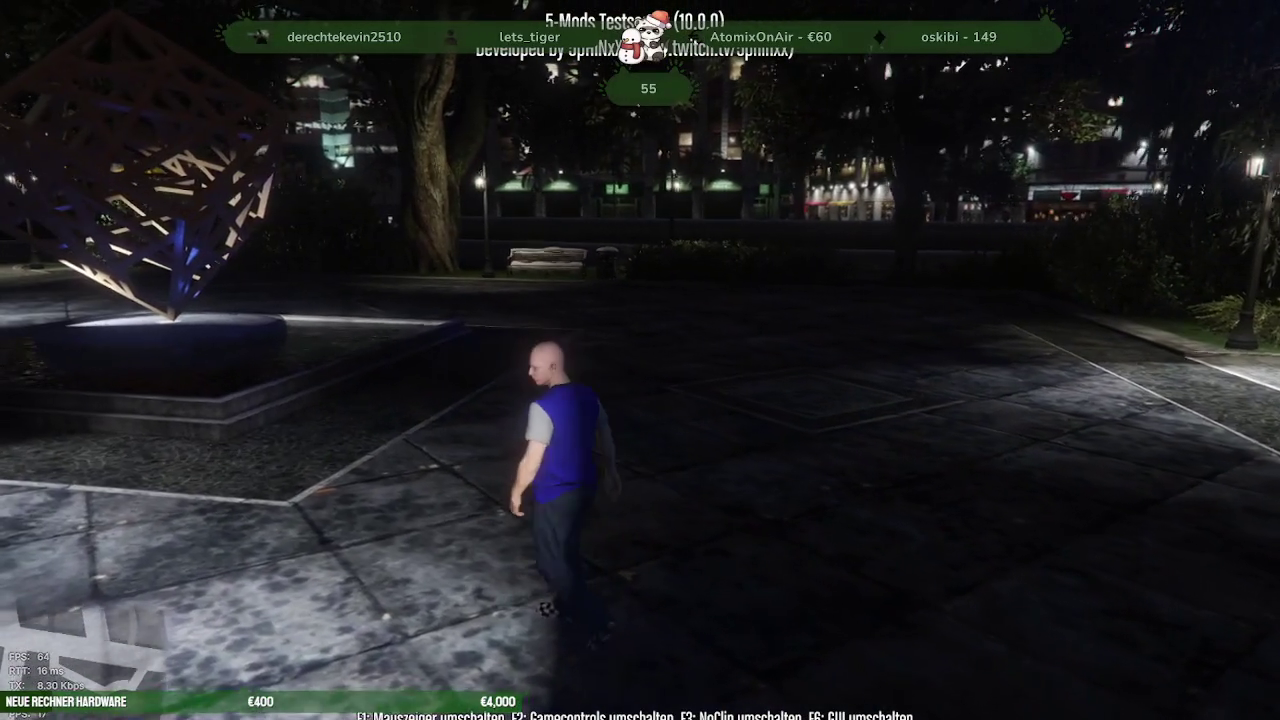
key("s")
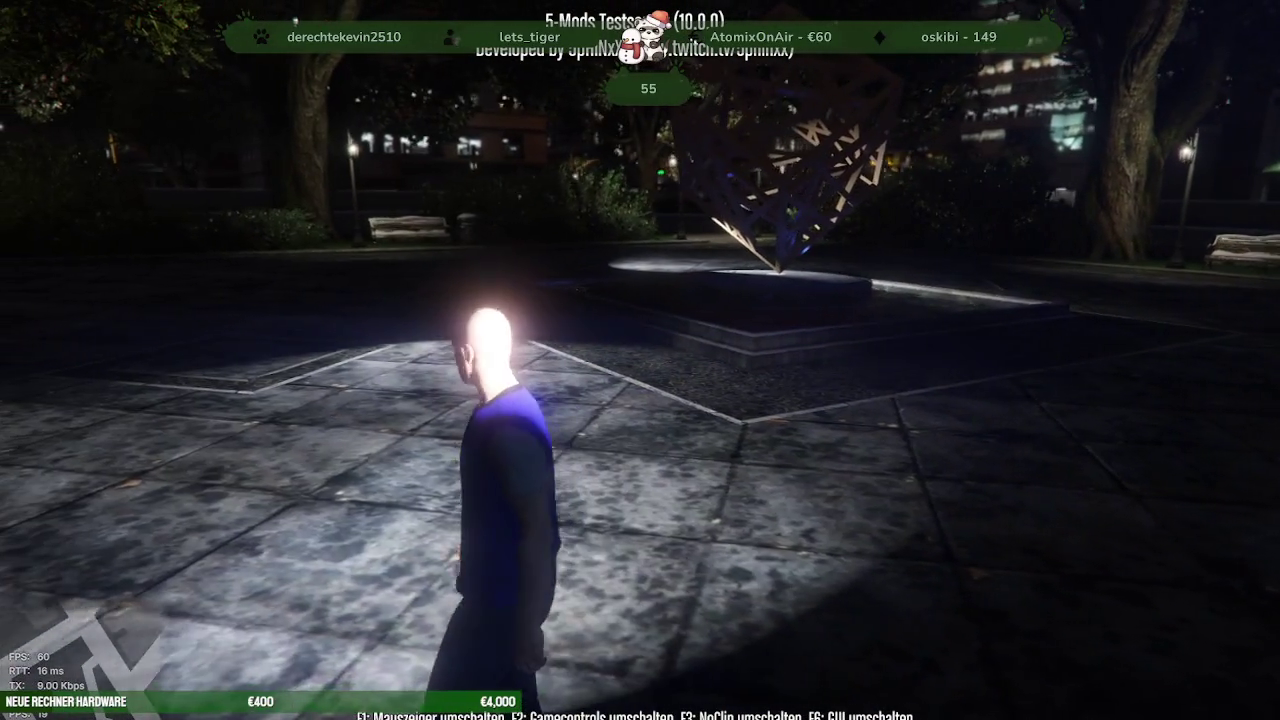
key("alt+Tab")
mouse_move(372, 585)
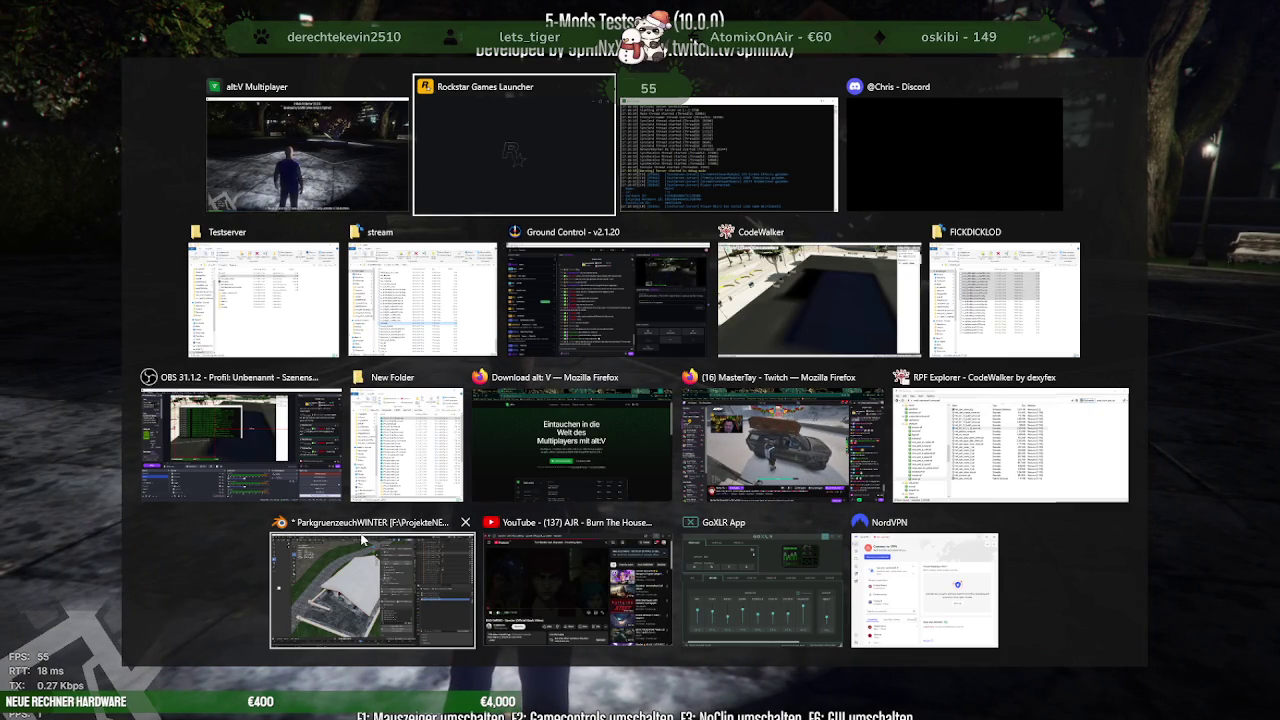
In CodeWalker, load nora_park_los_santos_LOD as a project with Open Folder
left_click(847, 285)
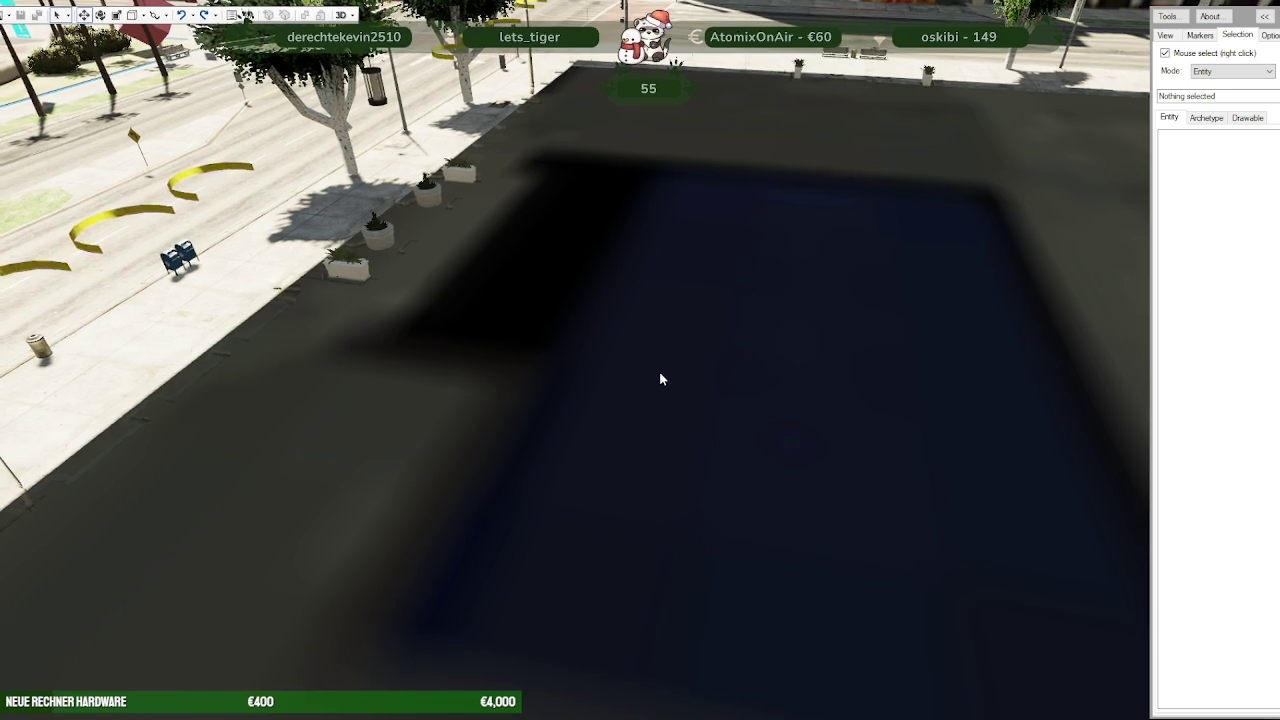
left_click_drag(680, 377, 25, 60)
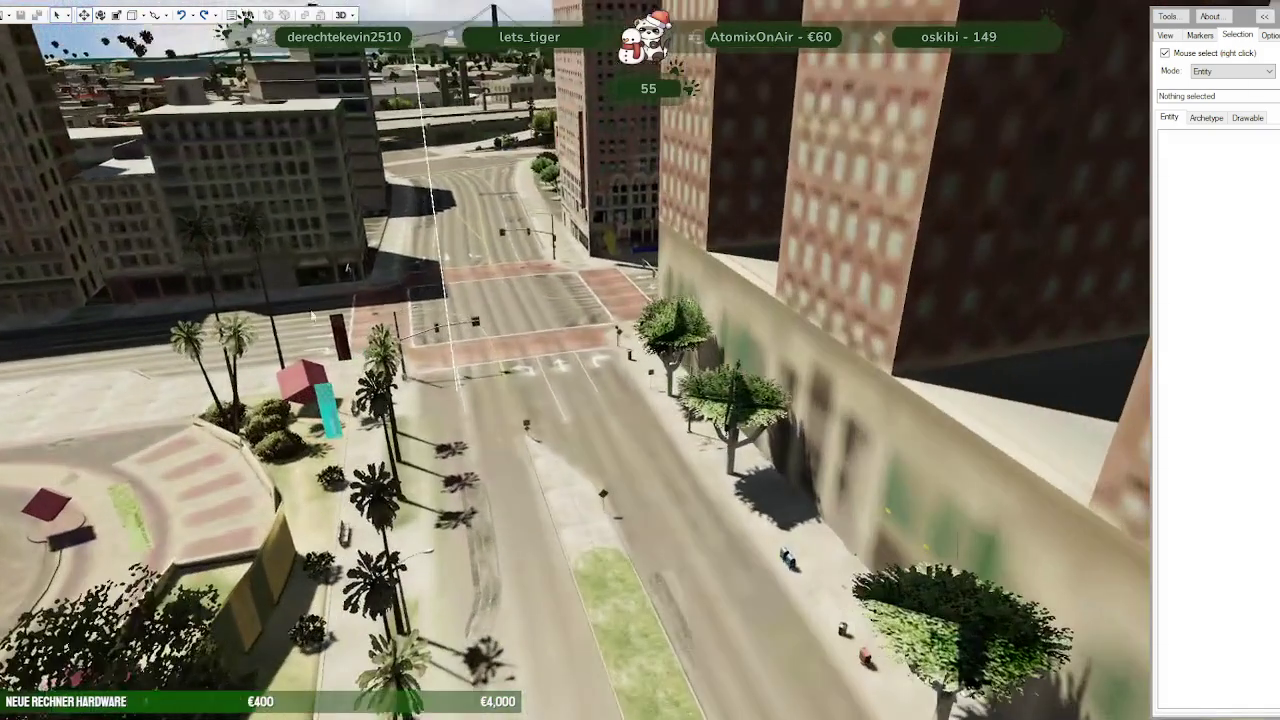
left_click(30, 62)
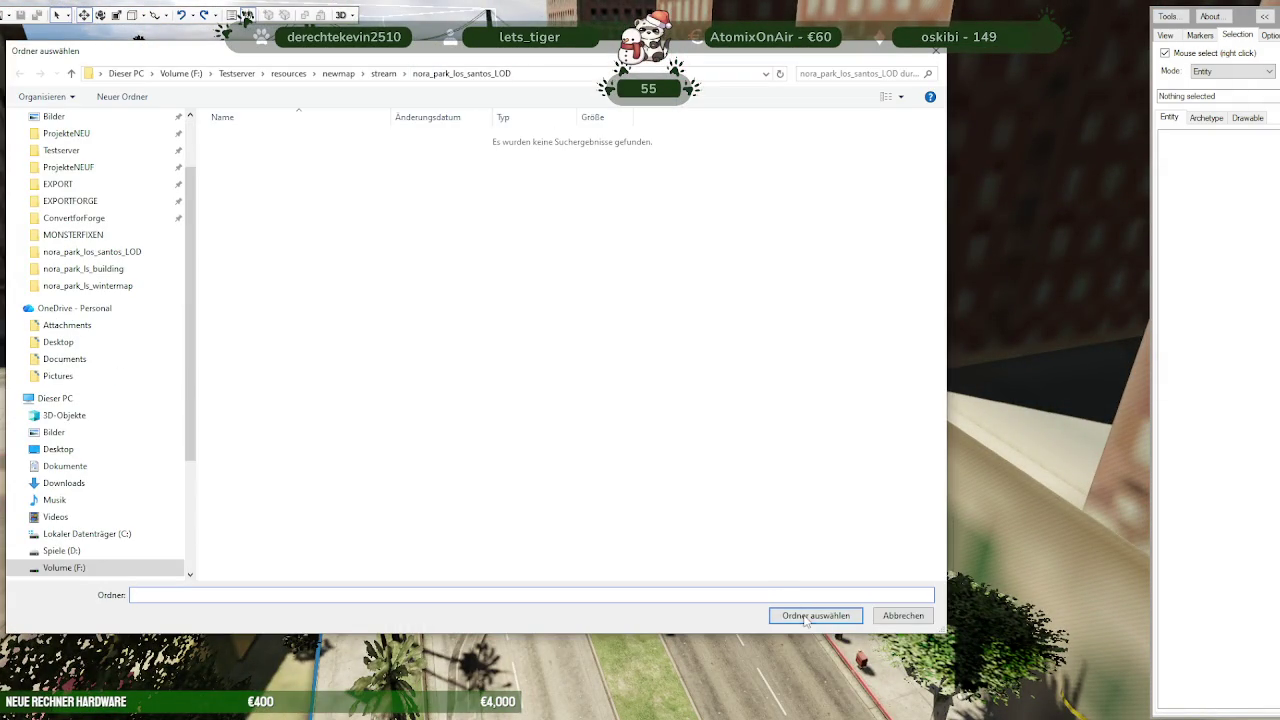
left_click(810, 615)
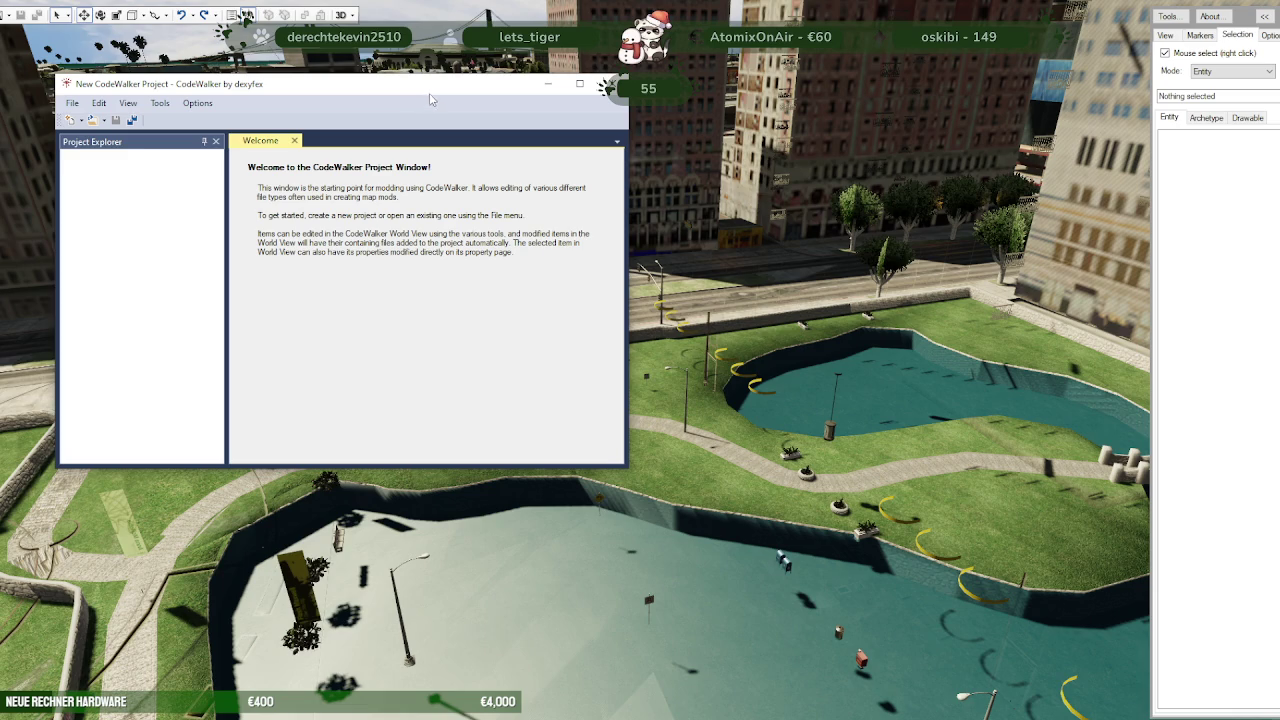
Hide the project window and view the night-lit park from directly above
right_click(477, 582)
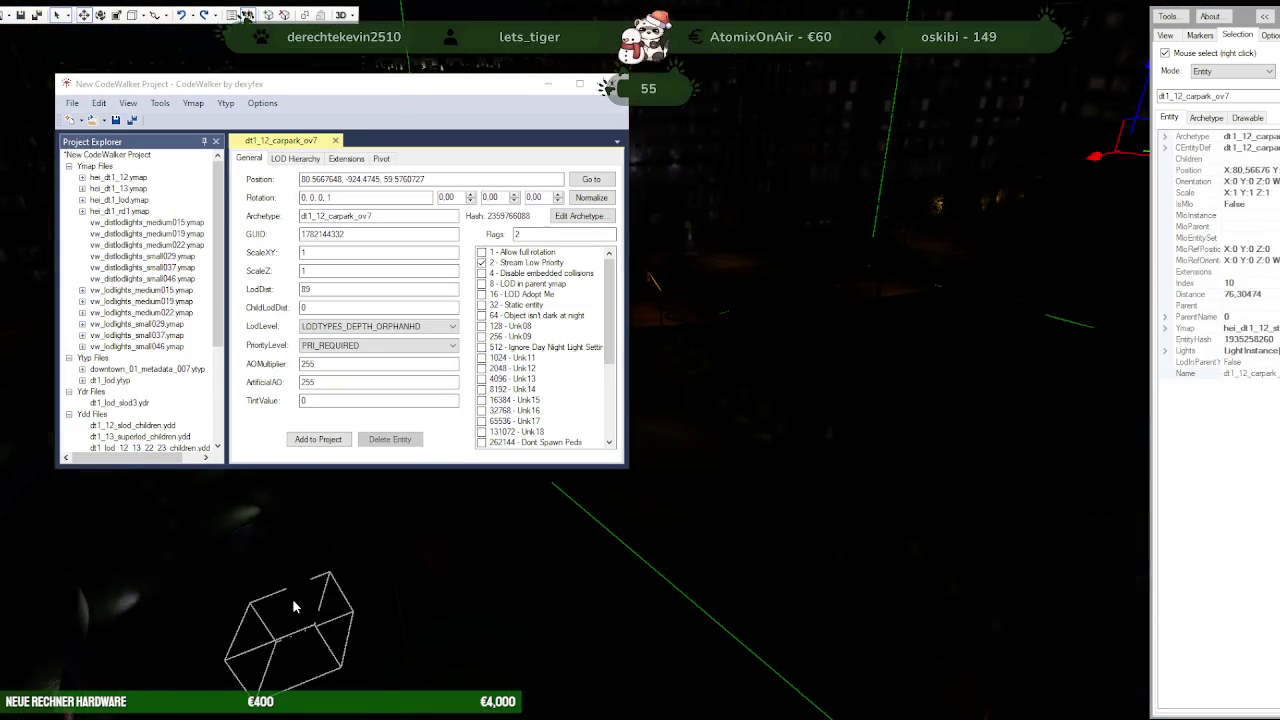
left_click_drag(468, 91, 209, 190)
left_click(247, 17)
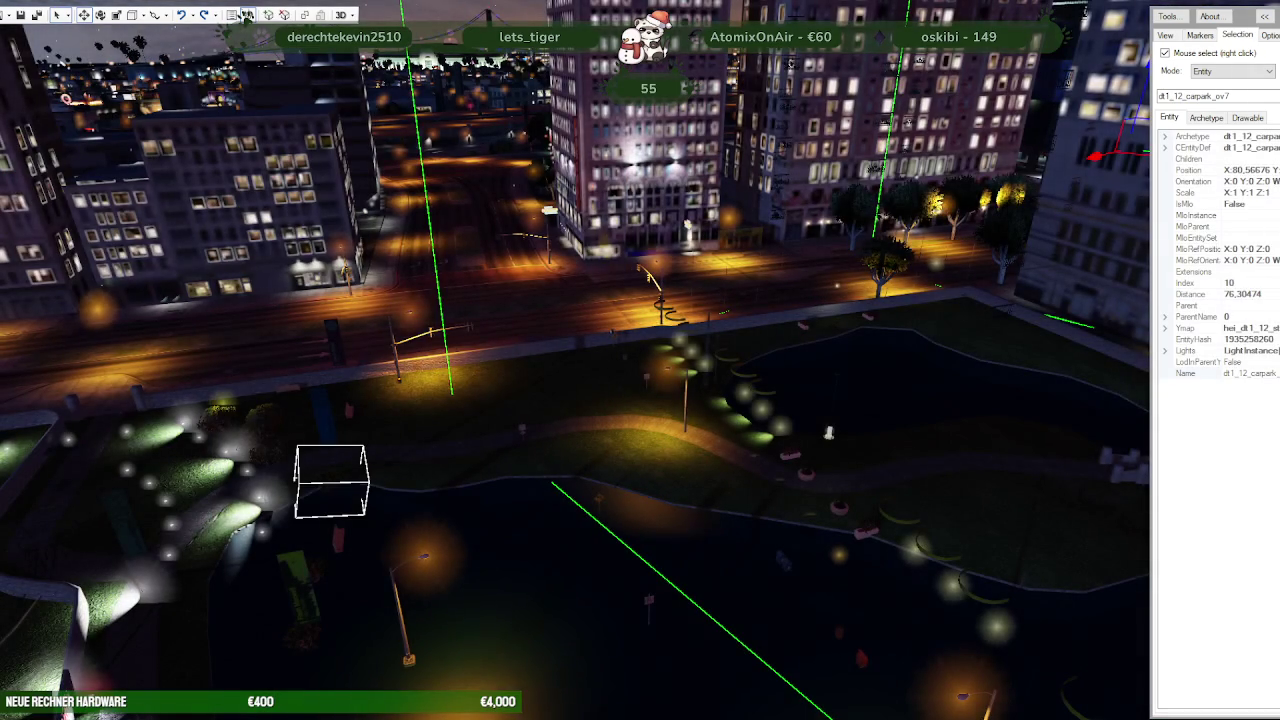
left_click_drag(713, 487, 748, 508)
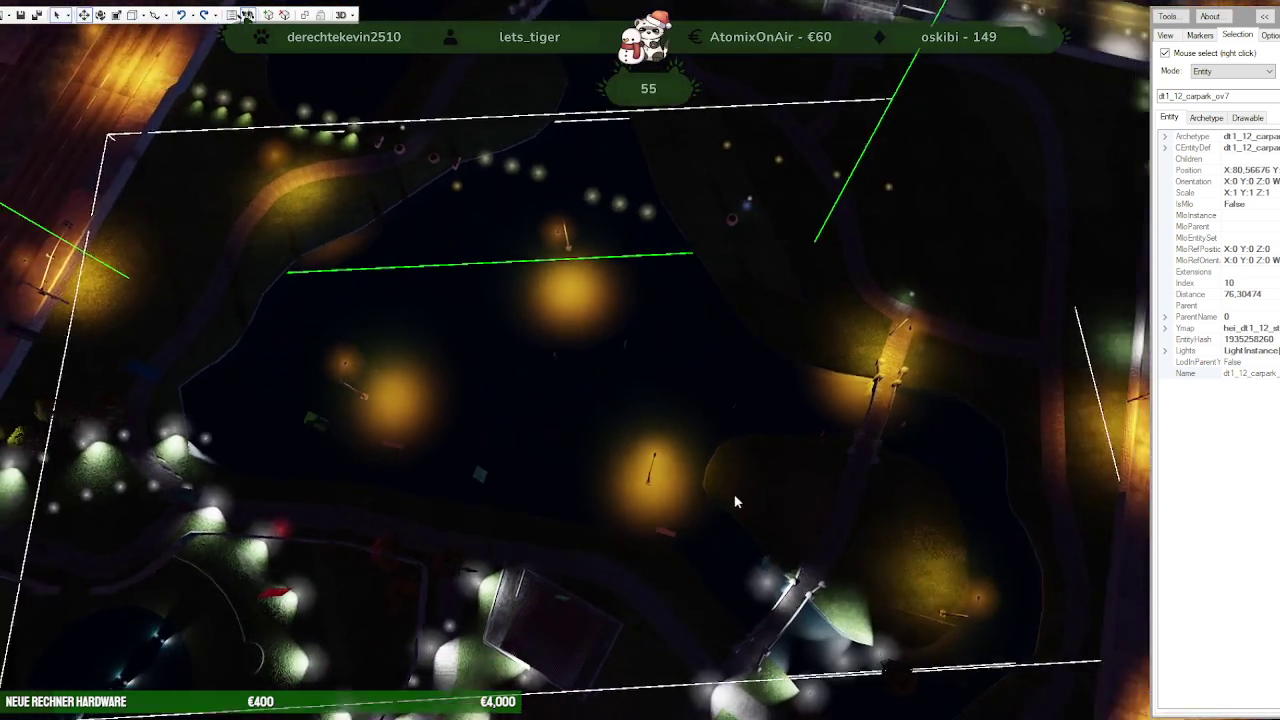
scroll("down", 3)
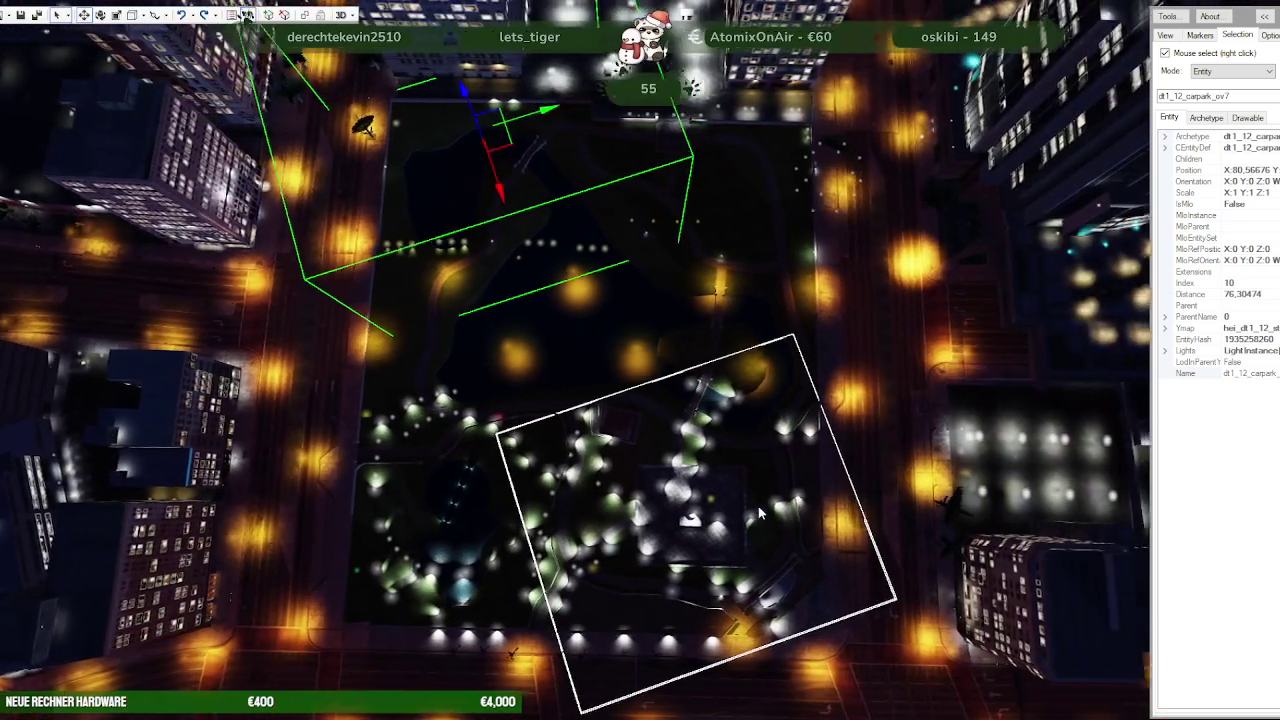
scroll("up", 3)
scroll("up", 3)
scroll("up", 3)
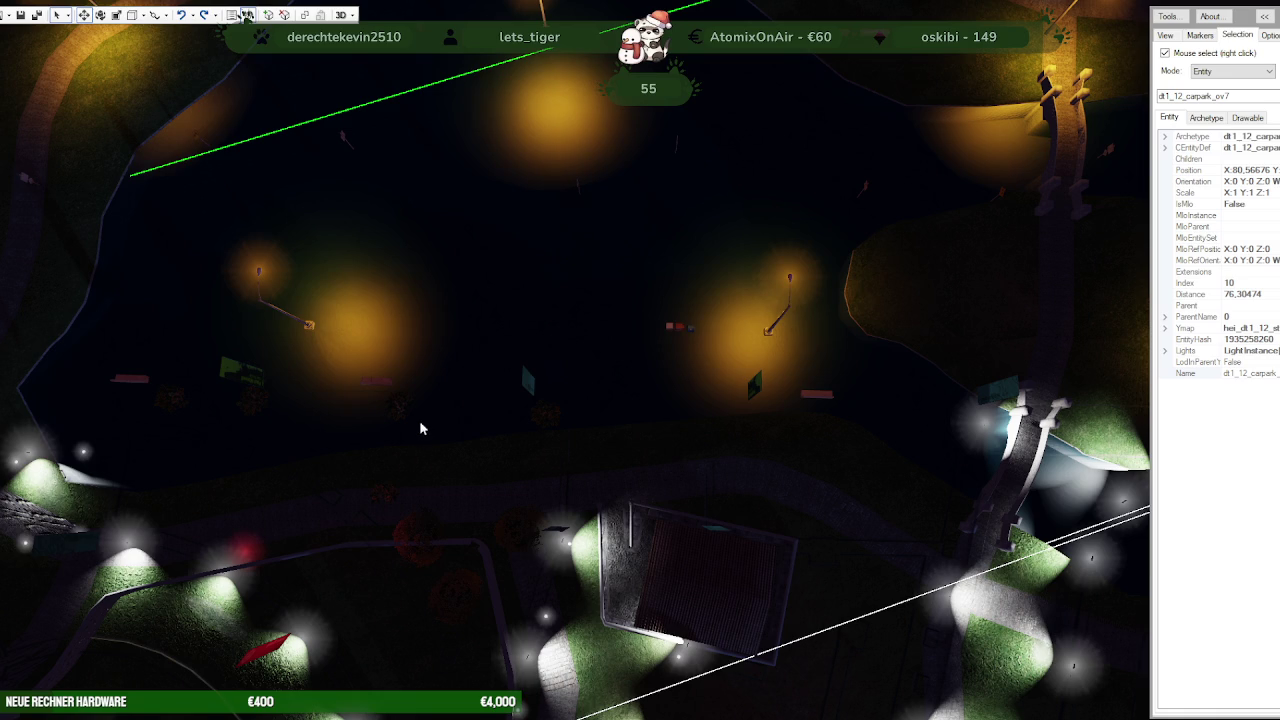
Choose mp2024_01_g9ec from the View tab's DLC Level dropdown
left_click(1173, 36)
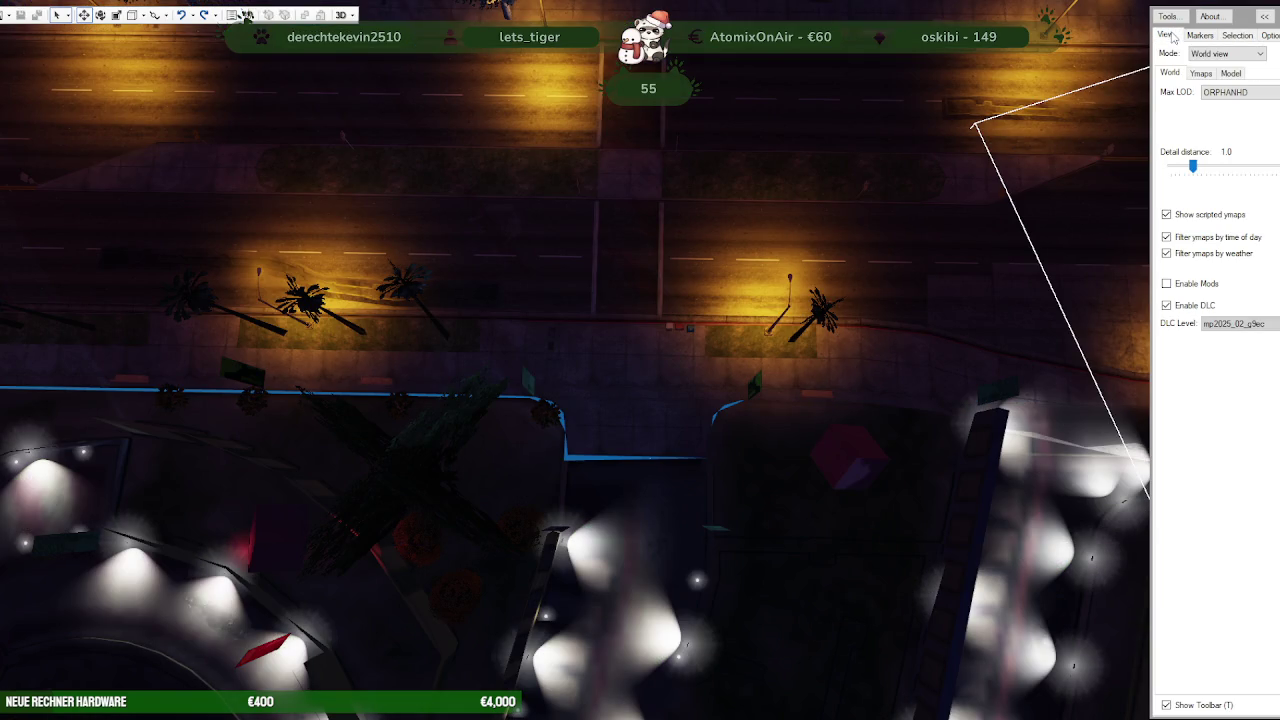
left_click(1235, 325)
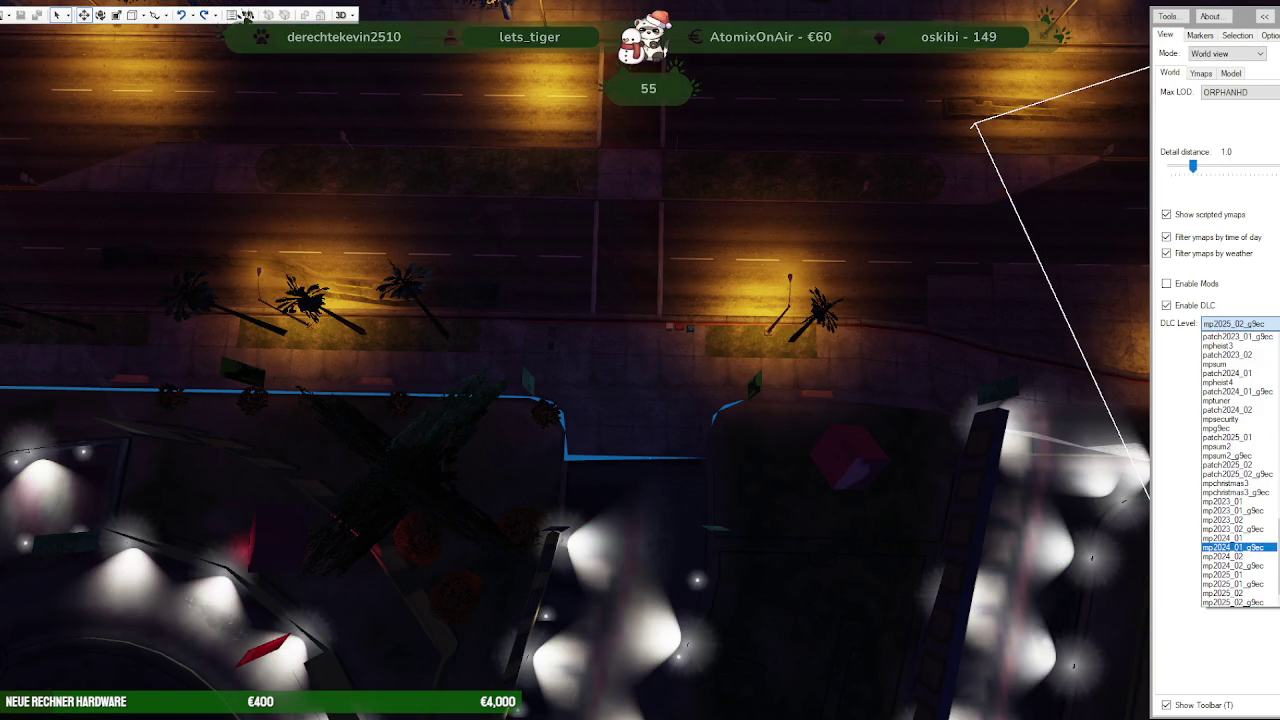
key("Escape")
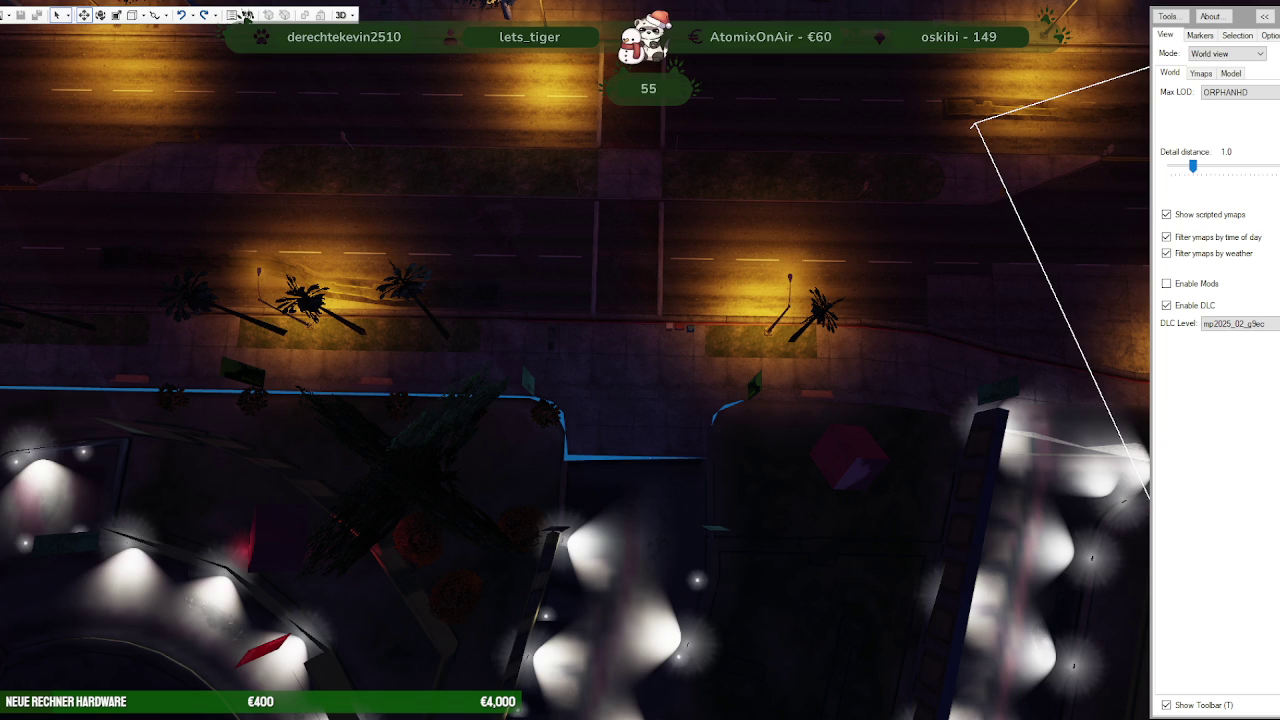
left_click(1240, 324)
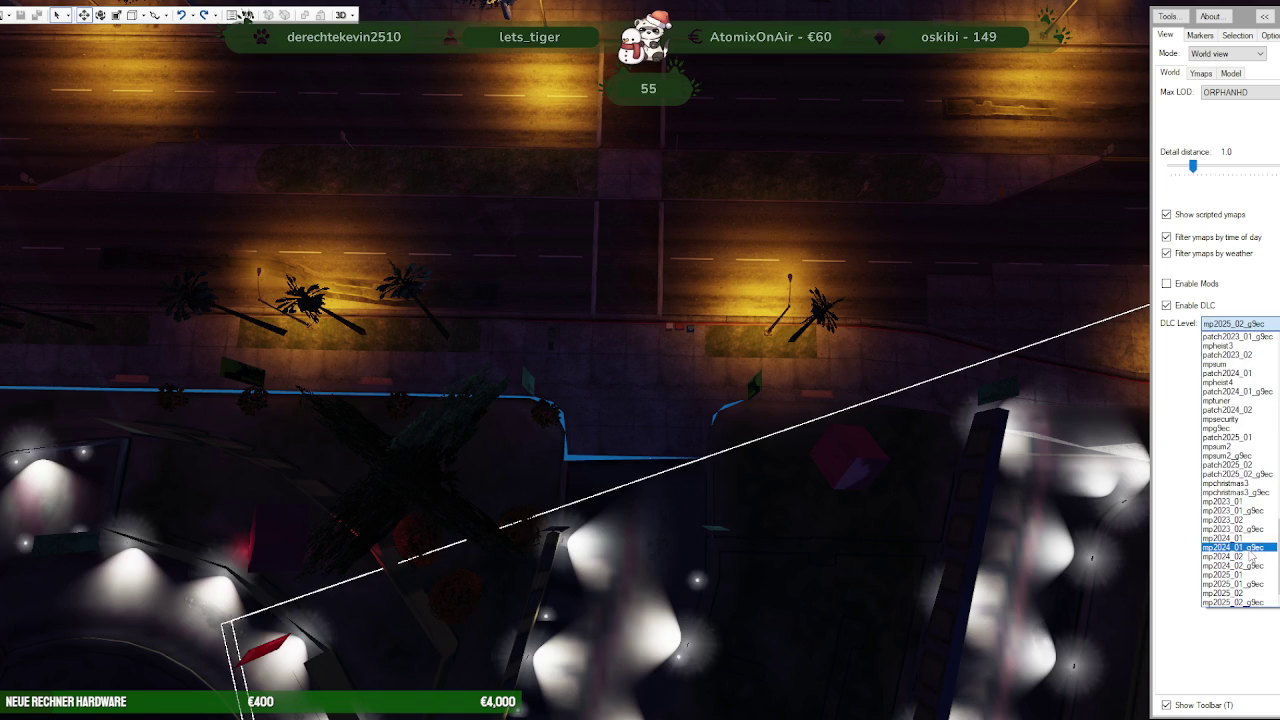
left_click(1254, 548)
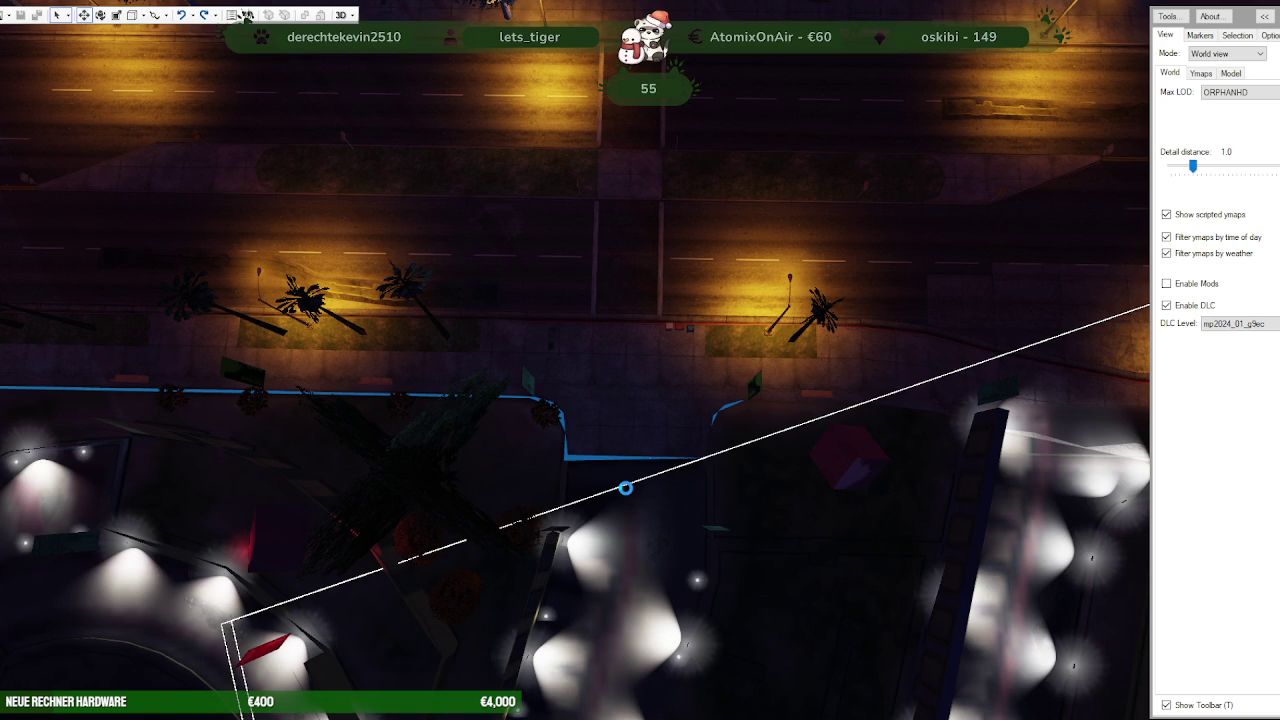
Swing the camera over to the fountain plaza, zoom in, and show the Open dropdown's choices
scroll("up", 3)
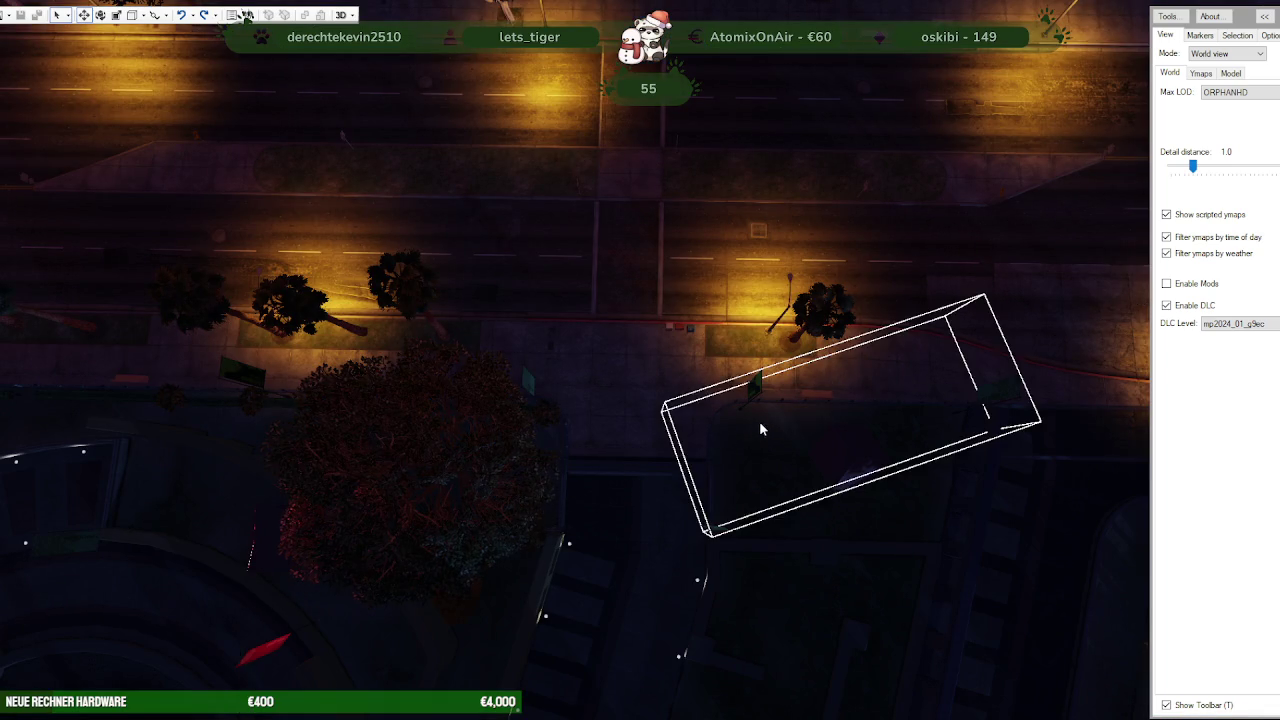
left_click_drag(759, 421, 456, 410)
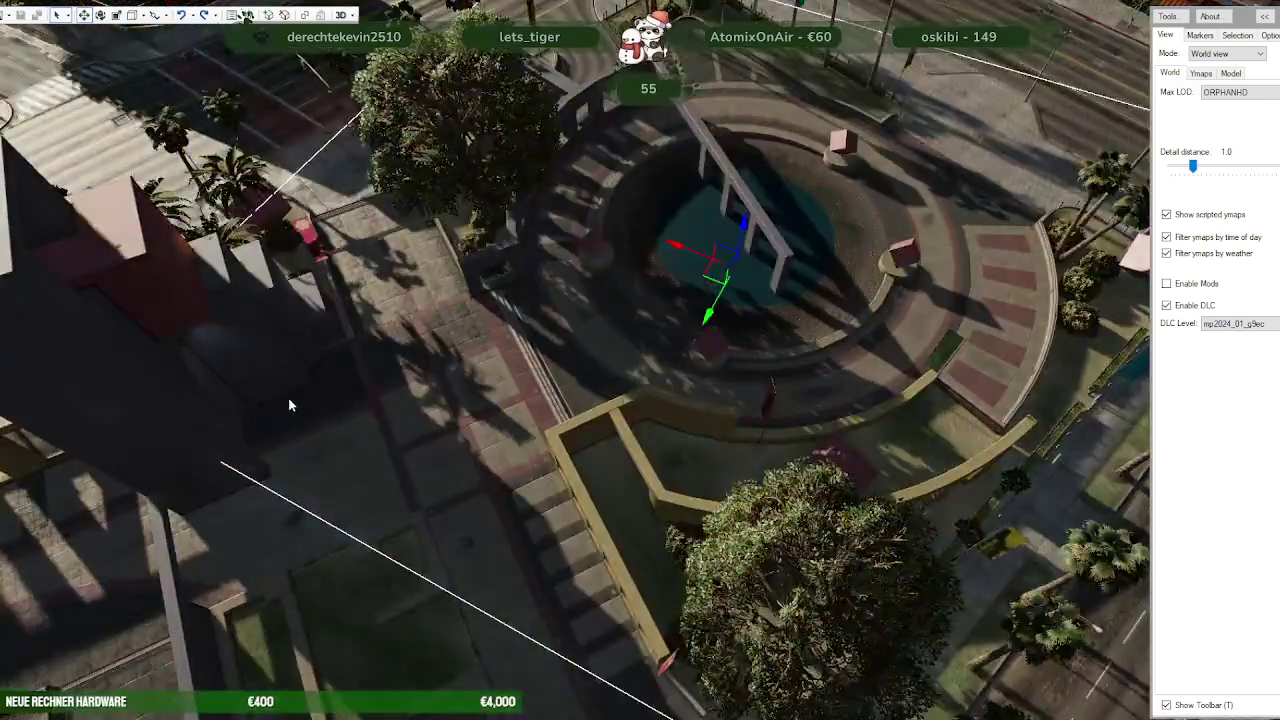
scroll("up", 3)
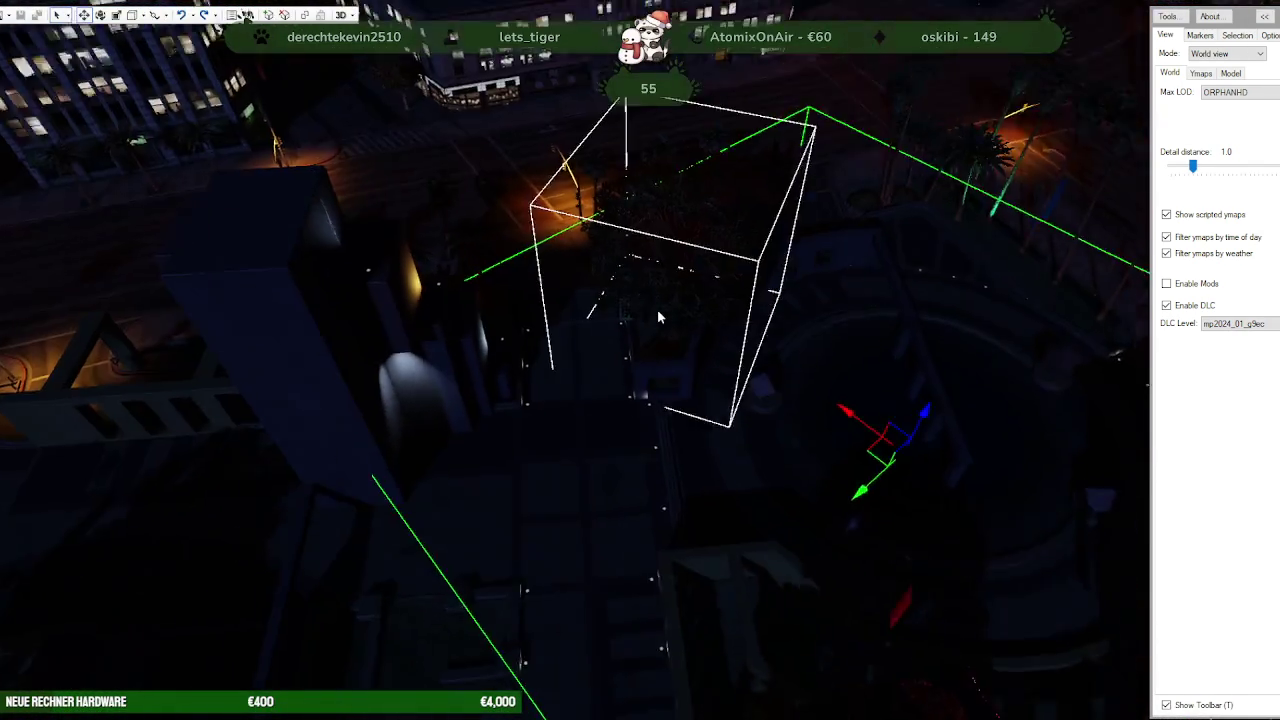
scroll("up", 3)
scroll("up", 3)
scroll("up", 3)
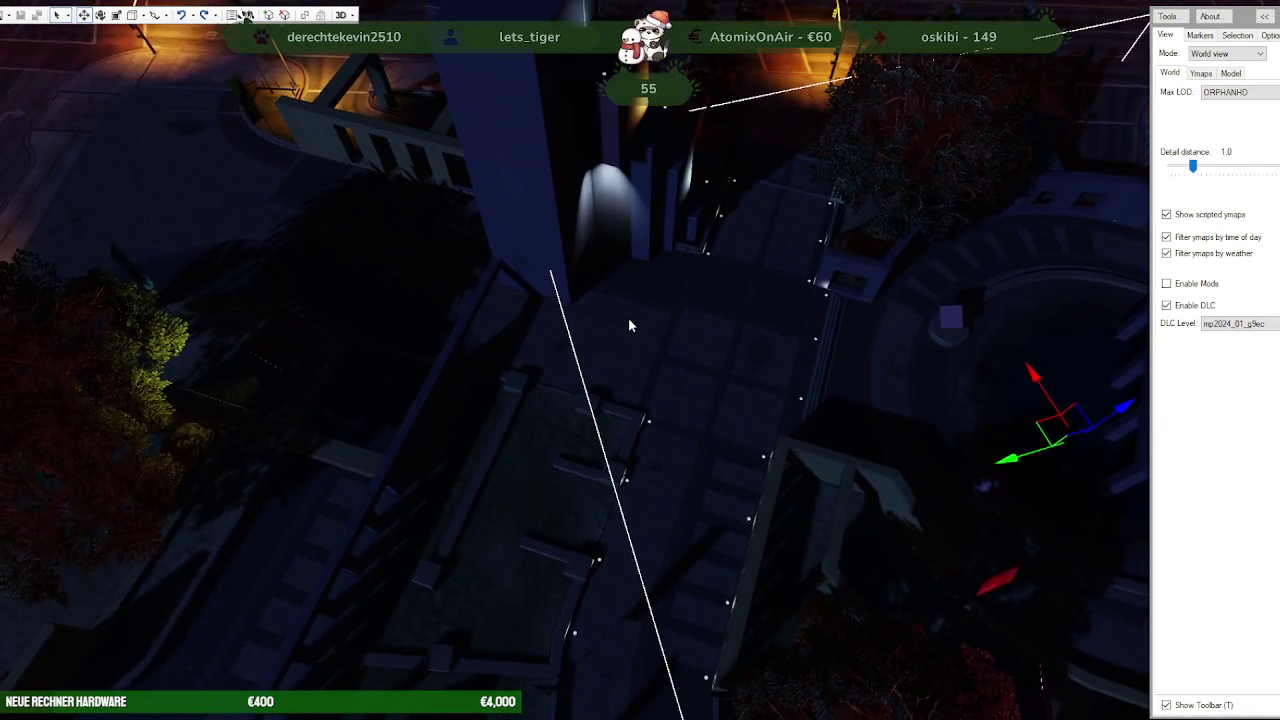
left_click(11, 15)
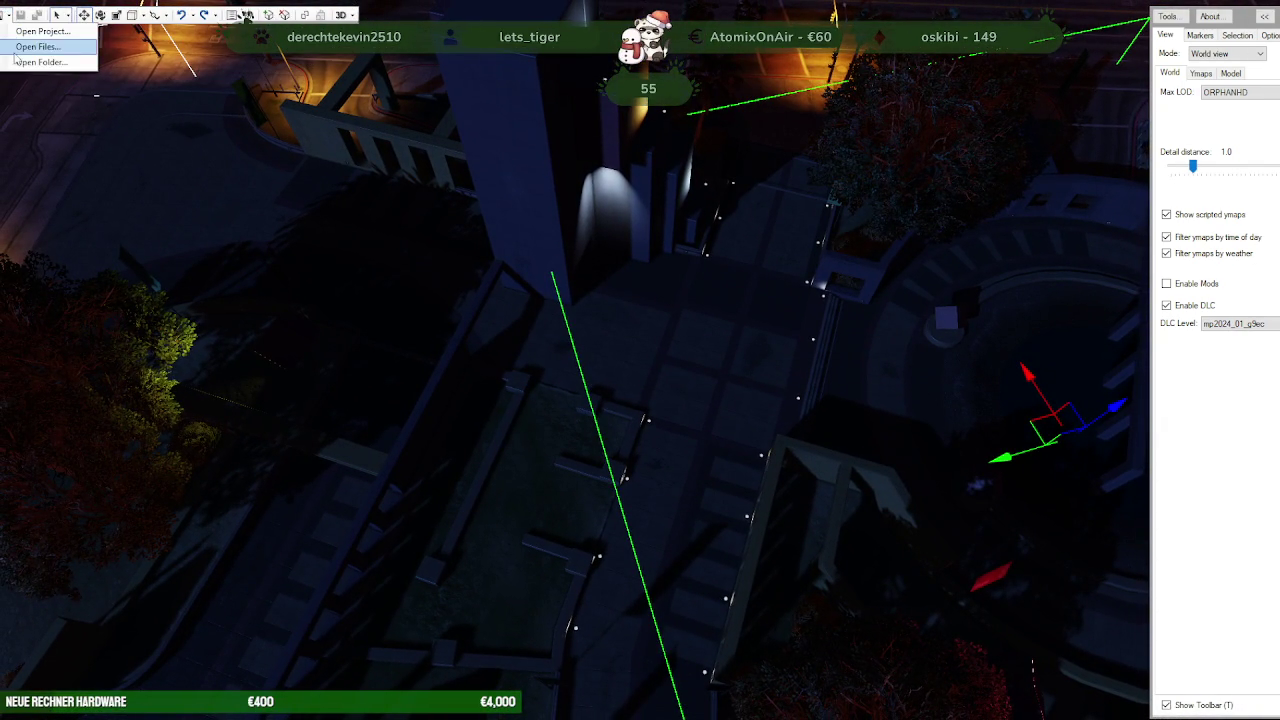
Open the nora_park_los_santos folder from the server's stream directory as the project folder
left_click(20, 64)
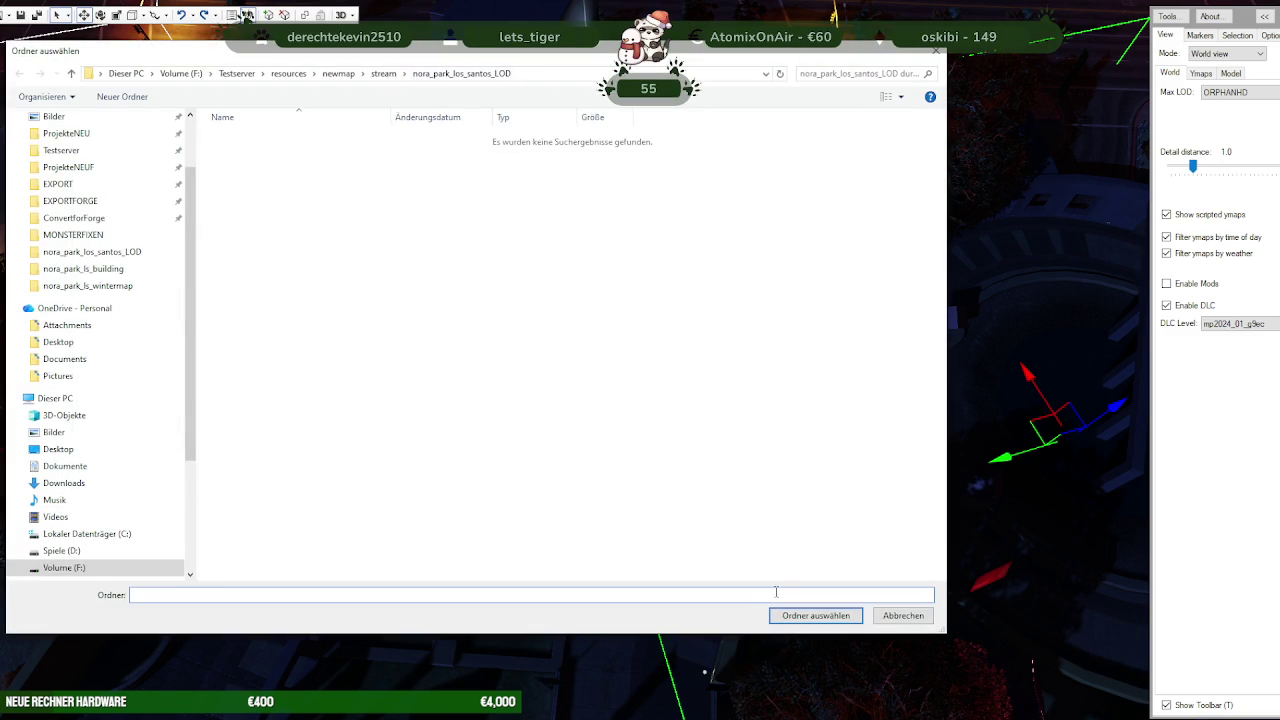
left_click(812, 616)
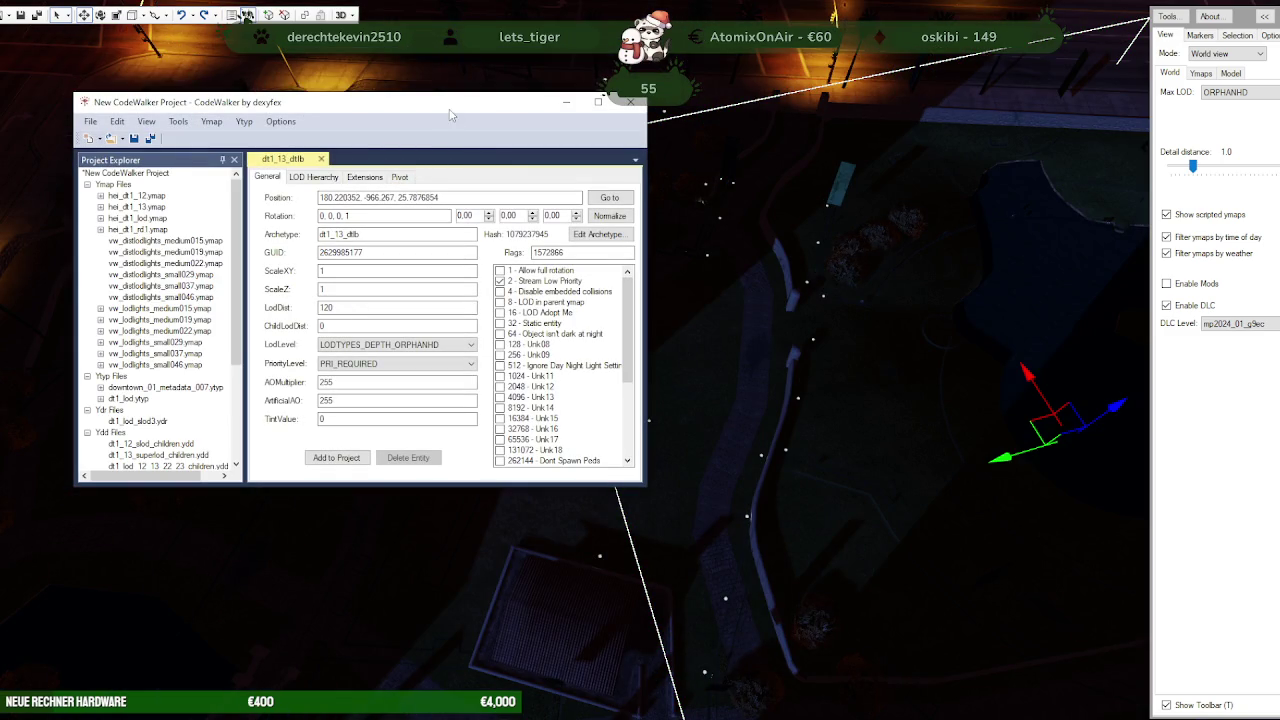
left_click(123, 140)
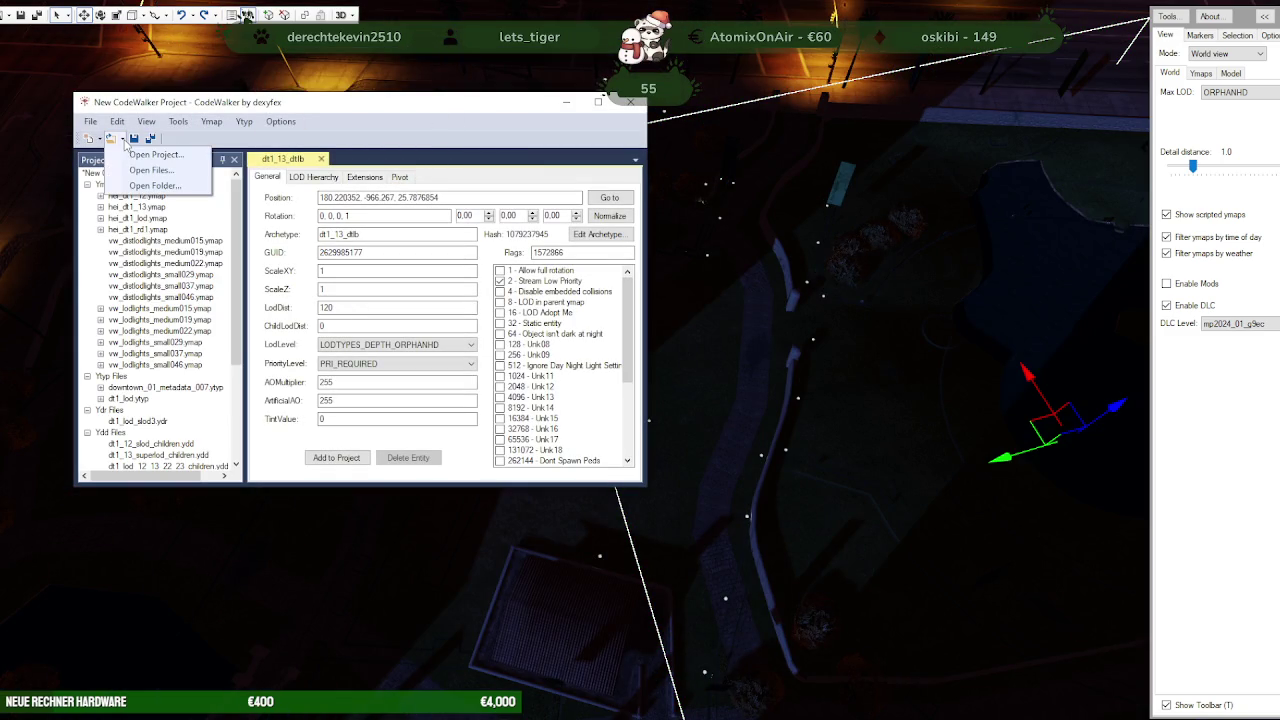
left_click(136, 186)
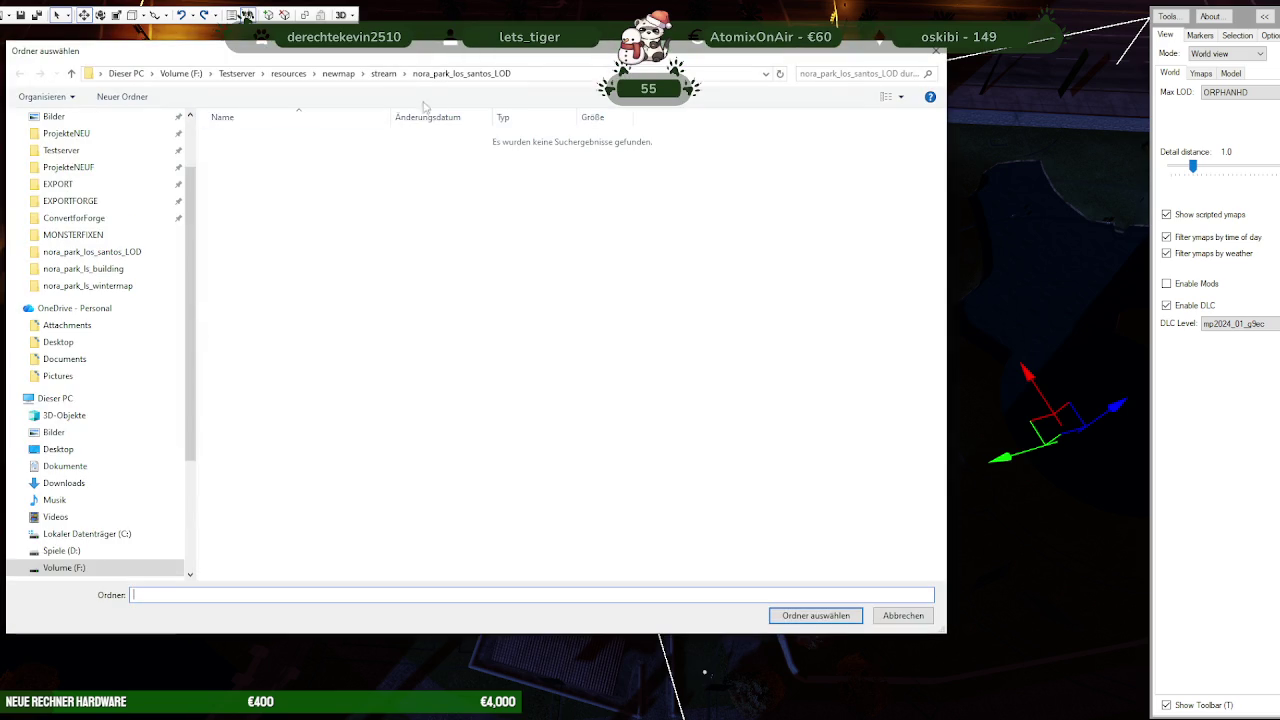
left_click(385, 73)
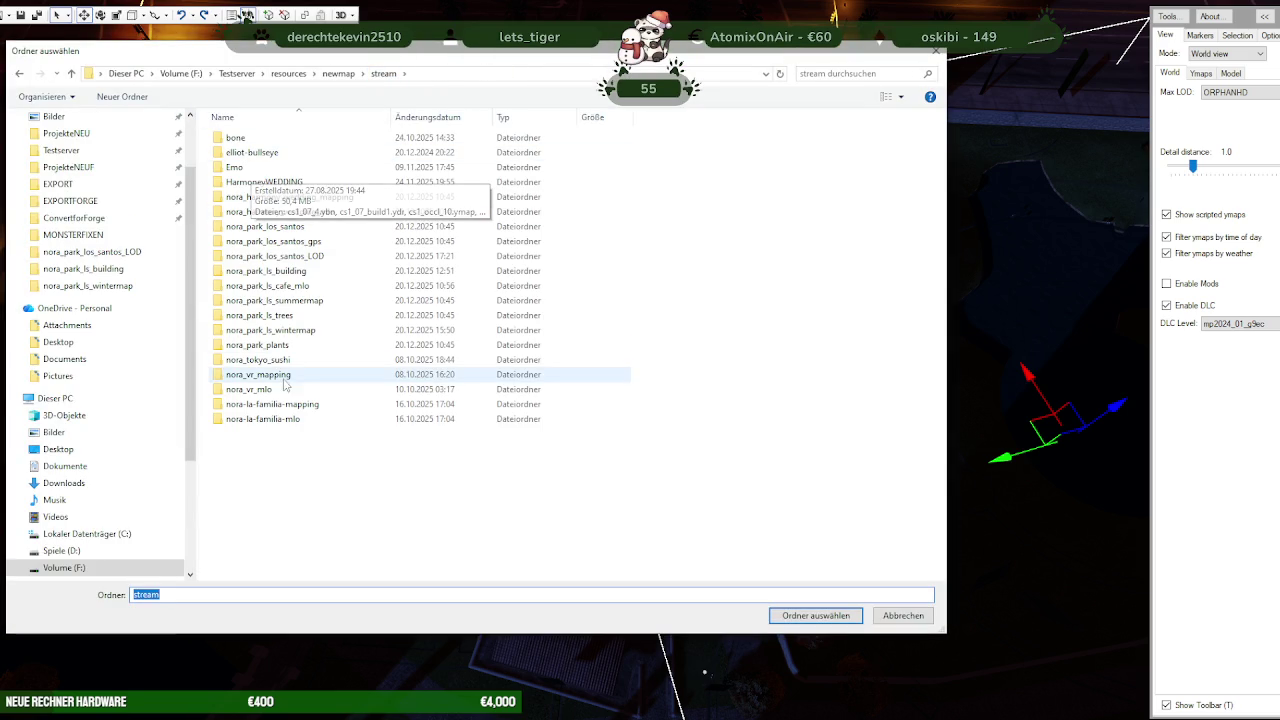
left_click(300, 226)
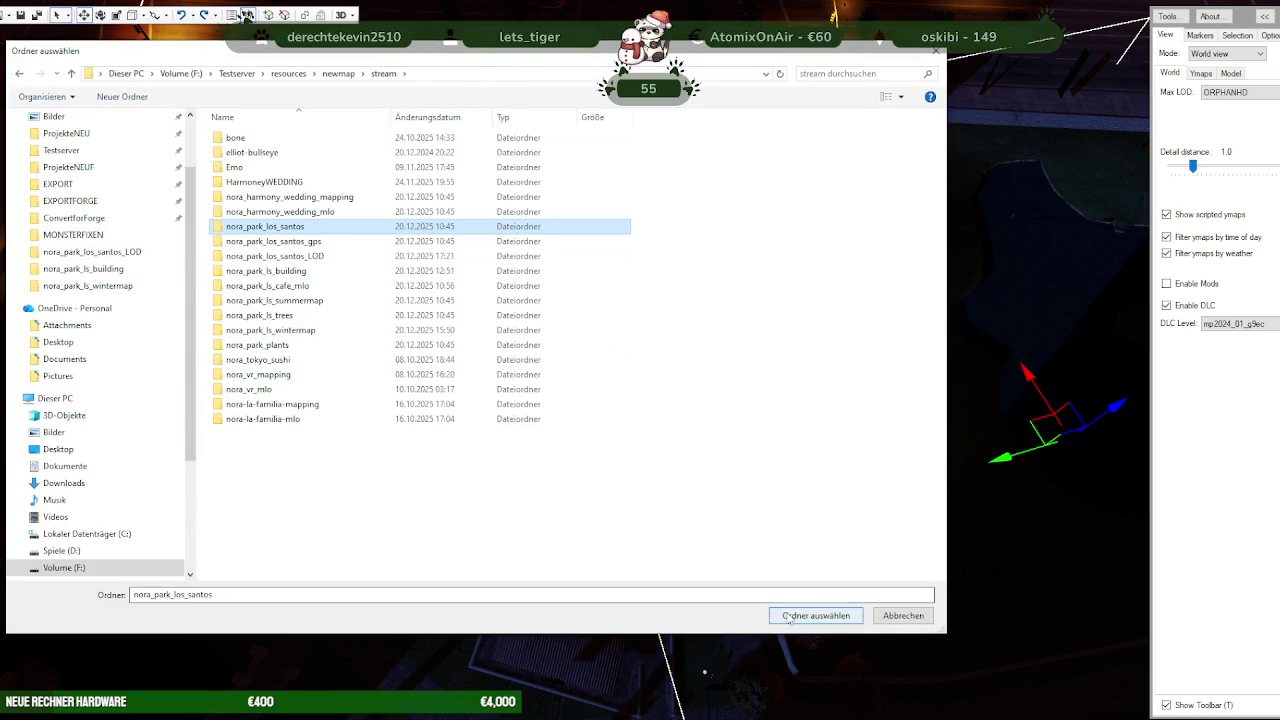
left_click(815, 615)
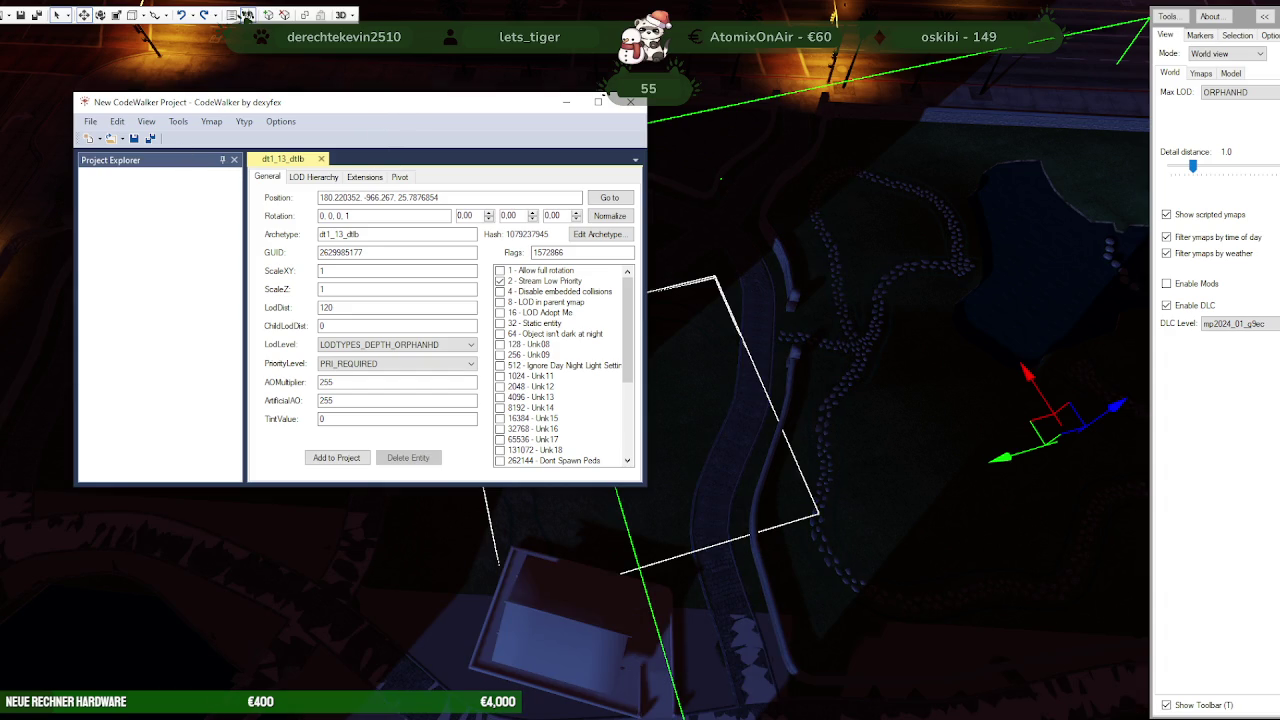
left_click(630, 101)
Zoom and rotate the 3D view around the selected dt1_13_dtlb entity
scroll("up", 3)
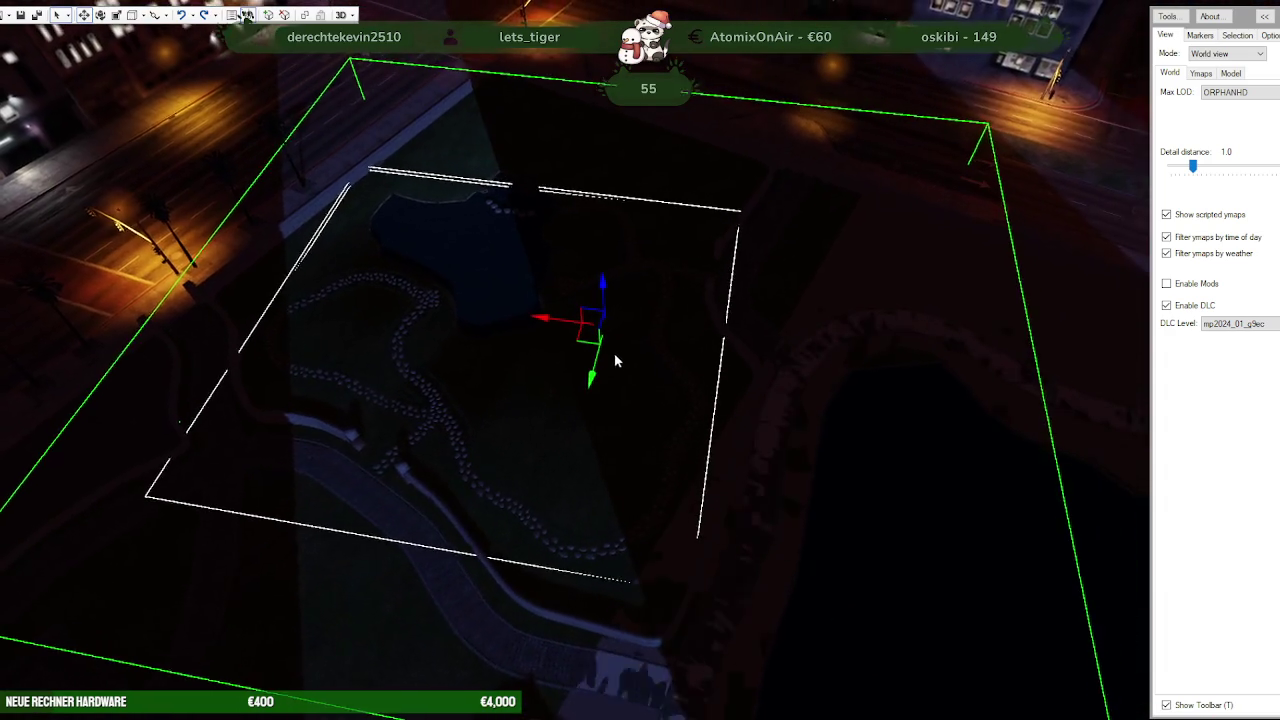
scroll("down", 3)
scroll("down", 3)
scroll("down", 3)
left_click_drag(655, 395, 716, 460)
scroll("up", 3)
scroll("down", 3)
scroll("up", 3)
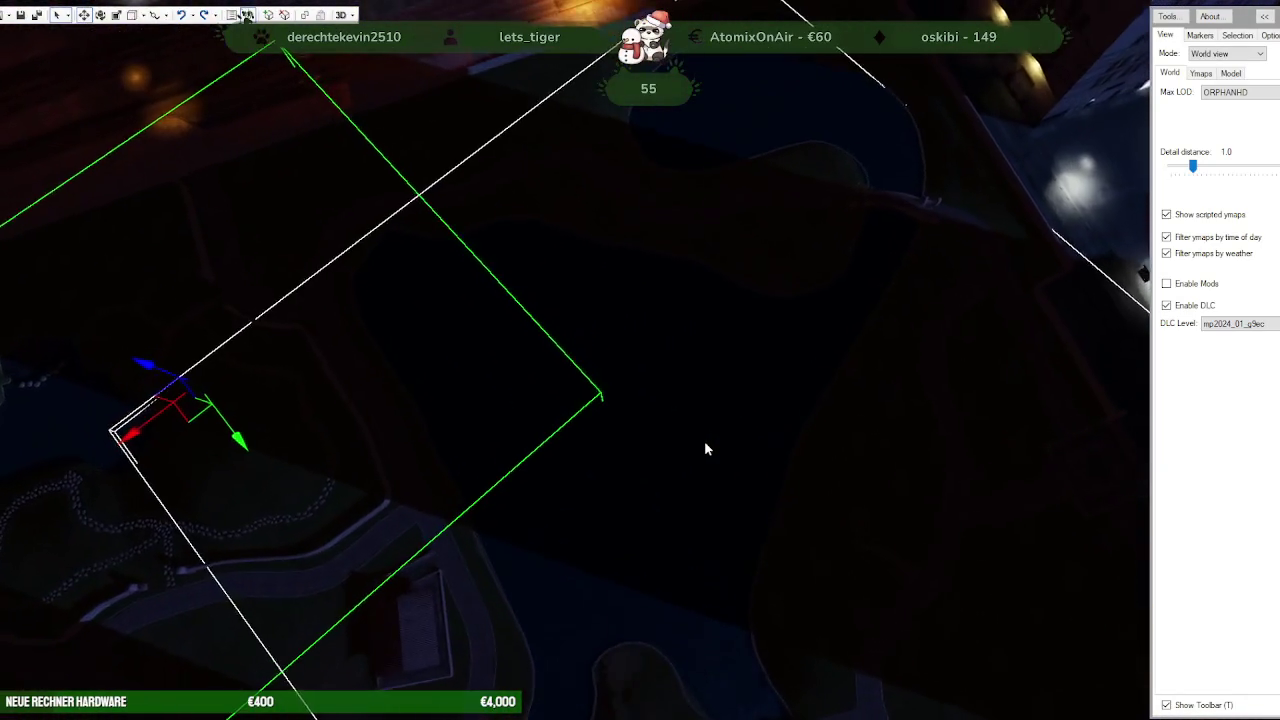
scroll("down", 3)
scroll("down", 3)
scroll("up", 3)
scroll("down", 3)
scroll("down", 3)
scroll("down", 3)
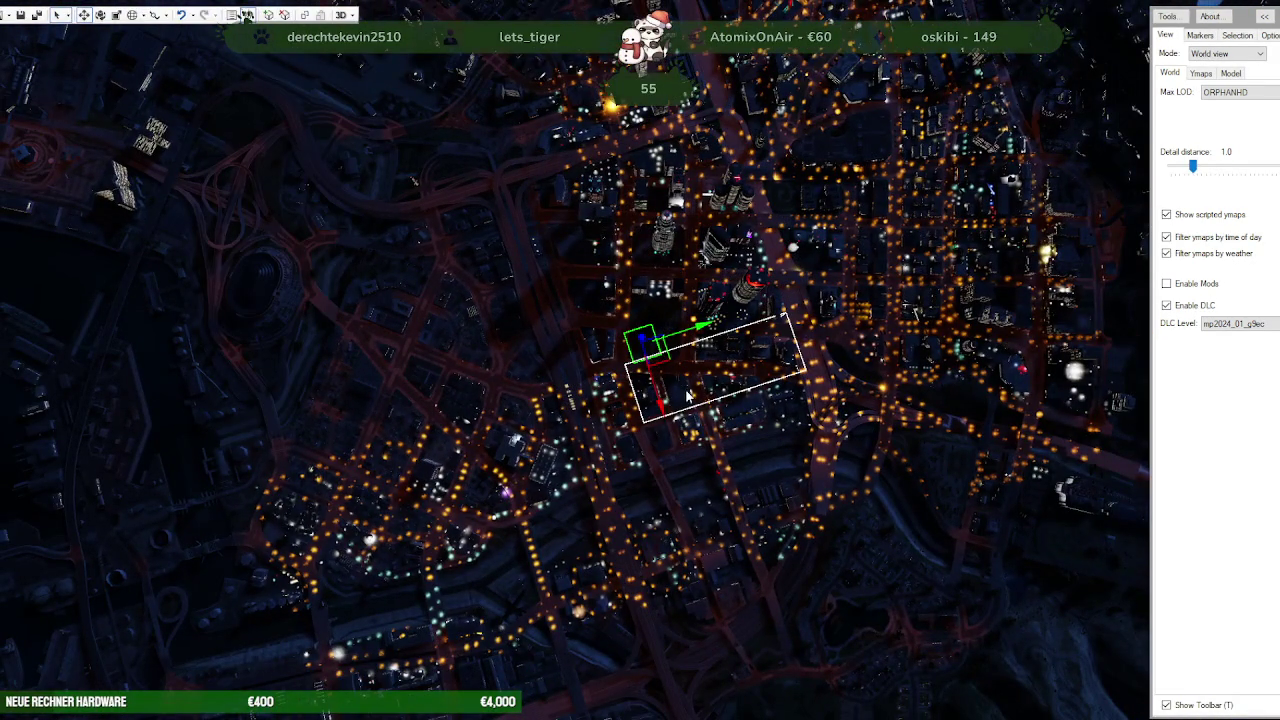
Orbit the city view around the park and bring the project window to the screen centre
scroll("up", 3)
scroll("up", 3)
scroll("up", 3)
scroll("up", 3)
scroll("down", 3)
scroll("up", 3)
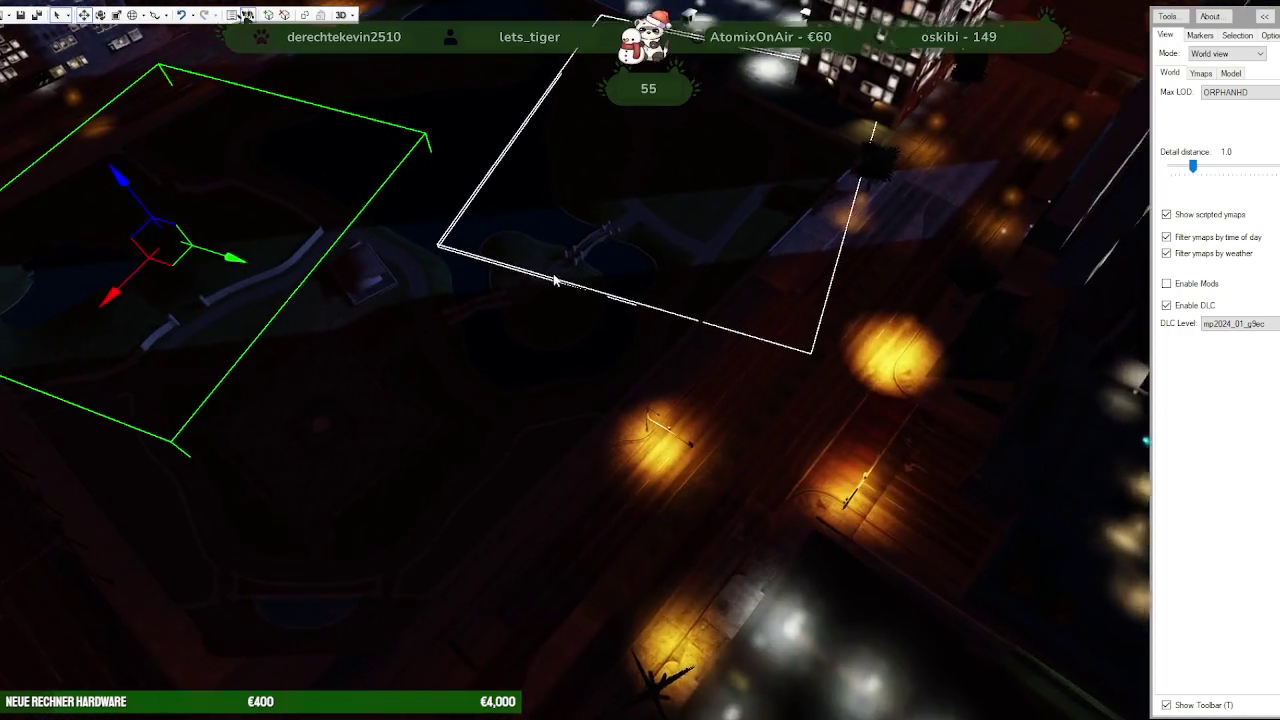
scroll("up", 3)
scroll("down", 3)
scroll("up", 3)
scroll("down", 3)
scroll("down", 3)
left_click_drag(699, 323, 620, 330)
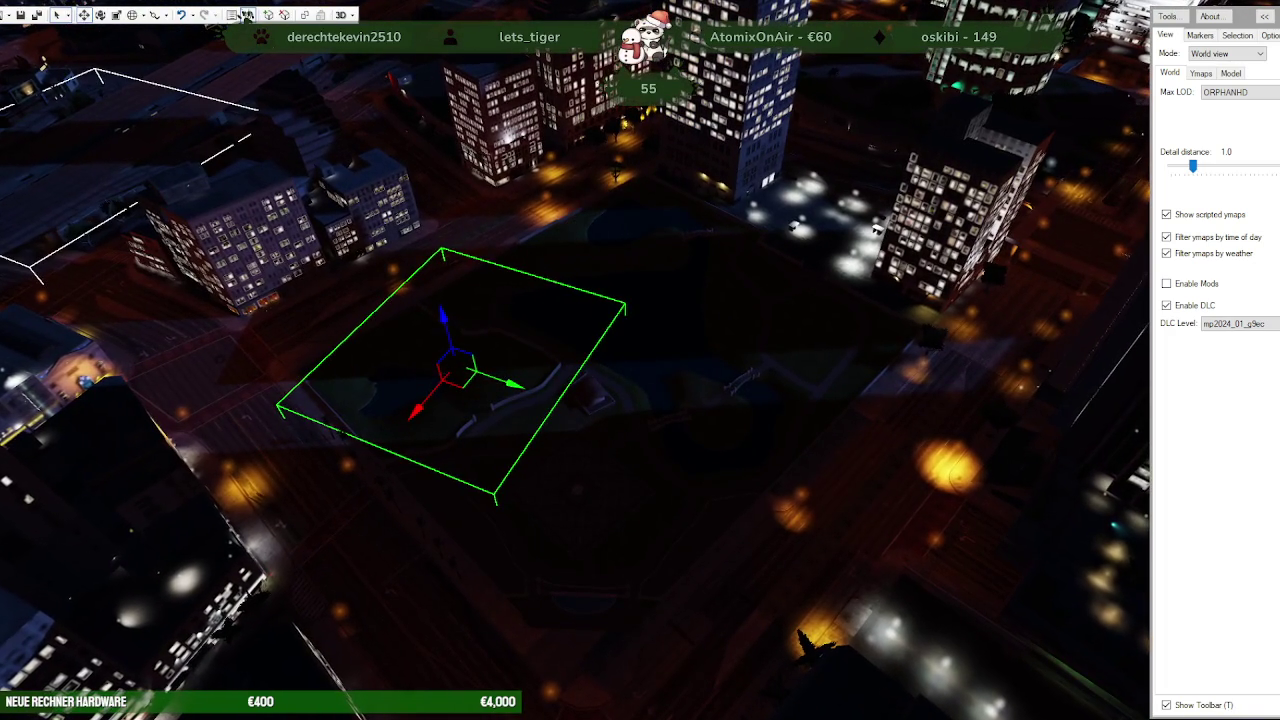
left_click(247, 15)
left_click_drag(357, 163, 537, 240)
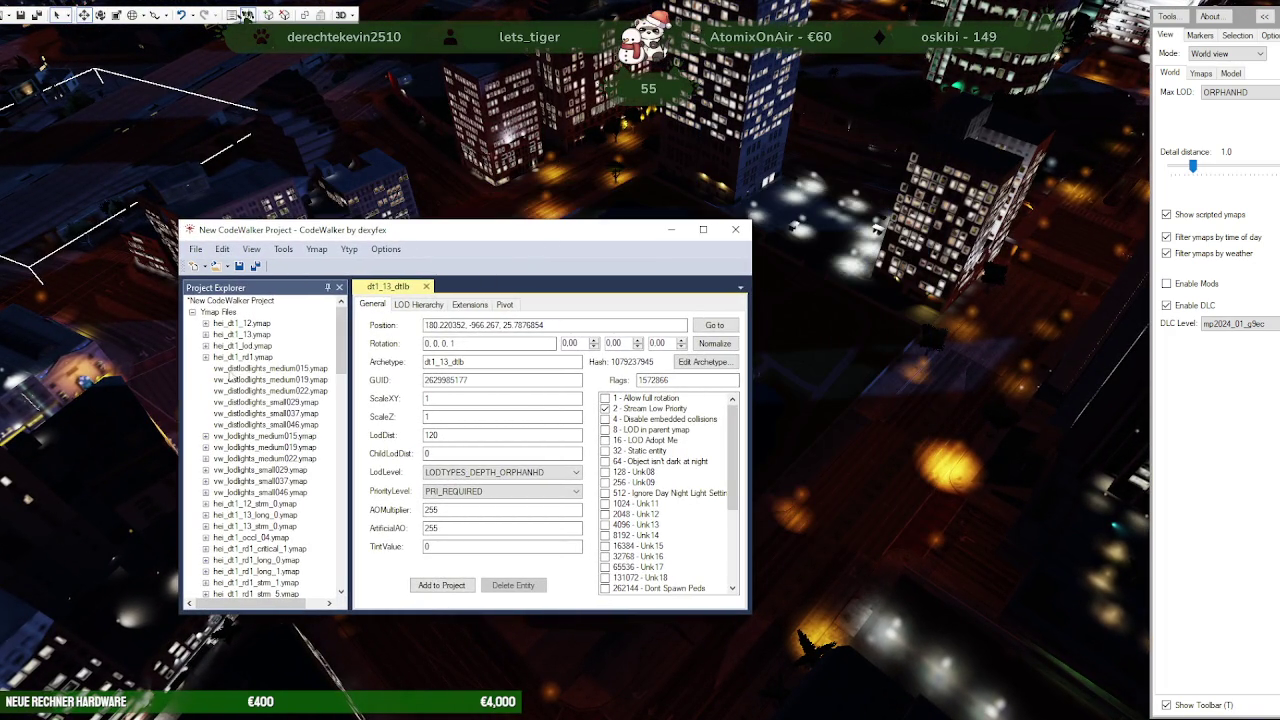
Save vw_distlodlights_medium015.ymap over its existing copy in nora_park_los_santos_LOD
left_click(230, 368)
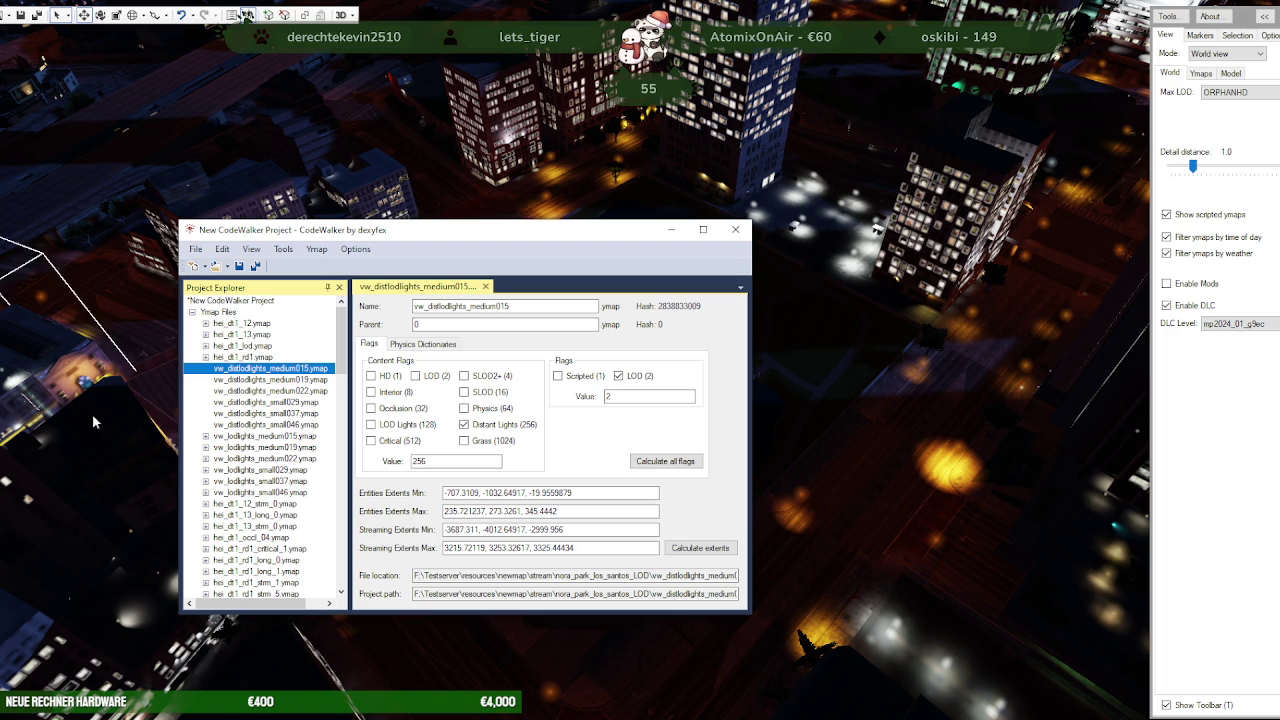
left_click(195, 249)
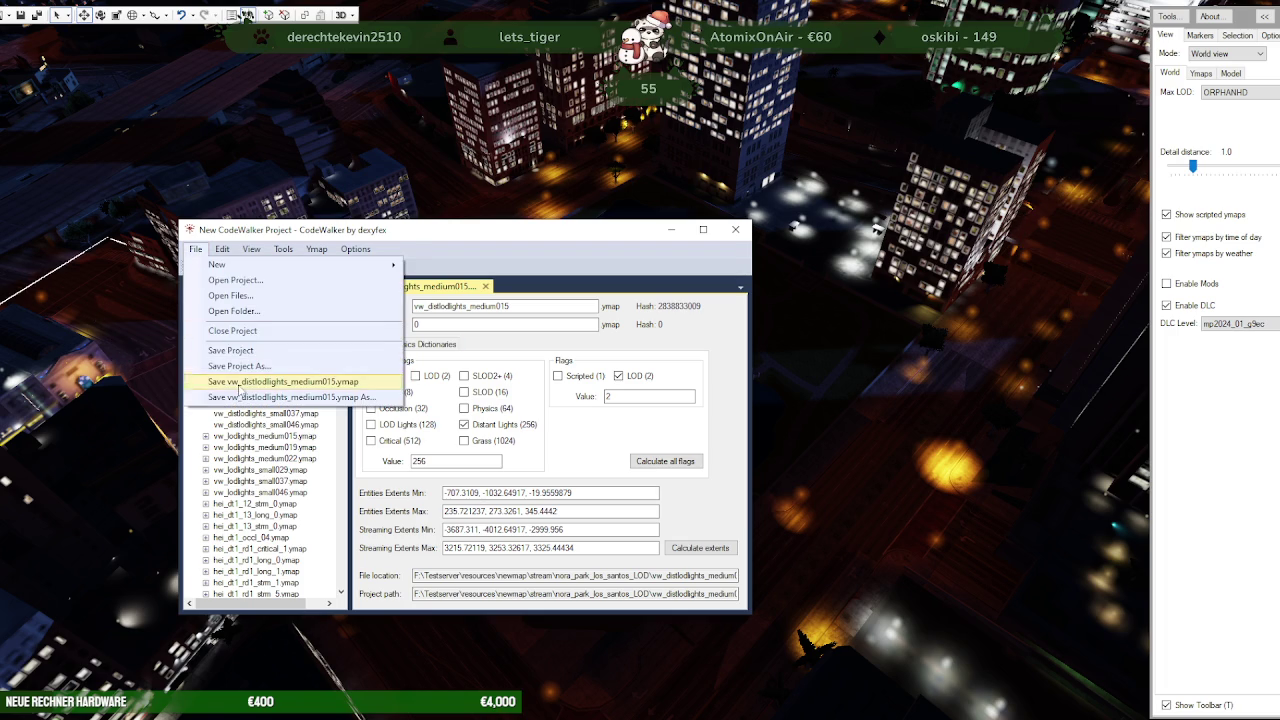
left_click(230, 395)
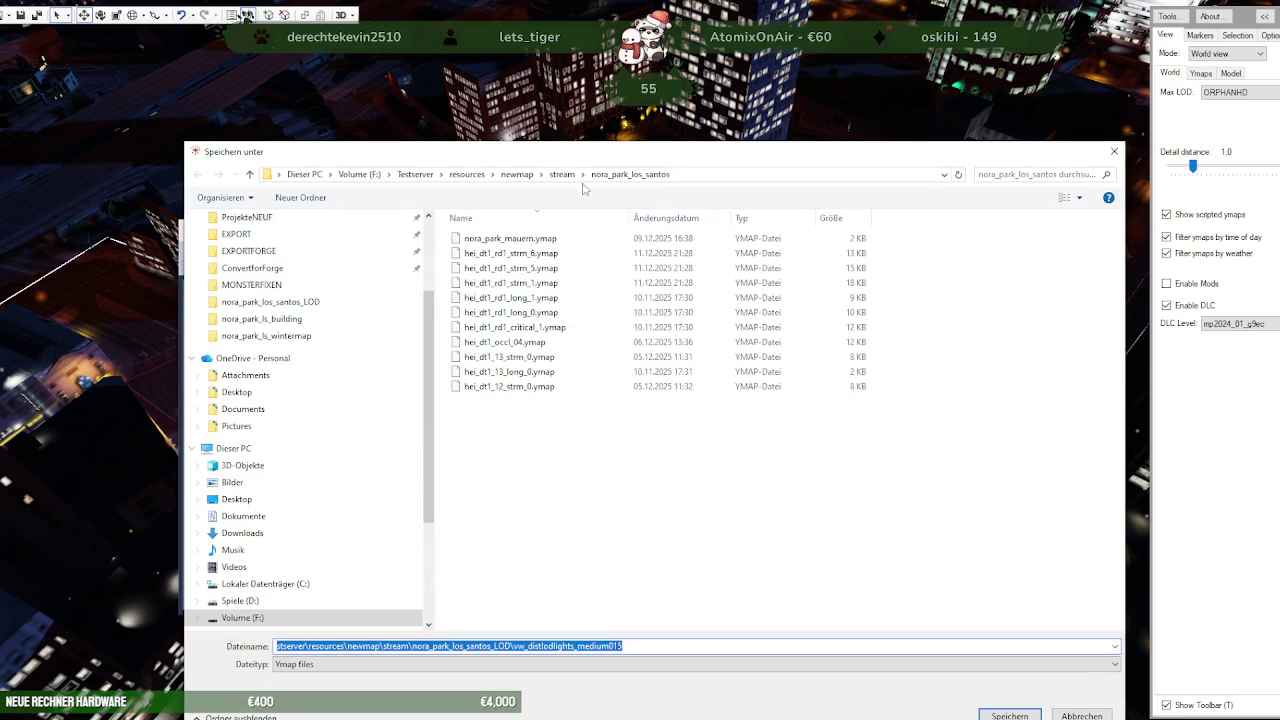
left_click(562, 174)
double_click(541, 357)
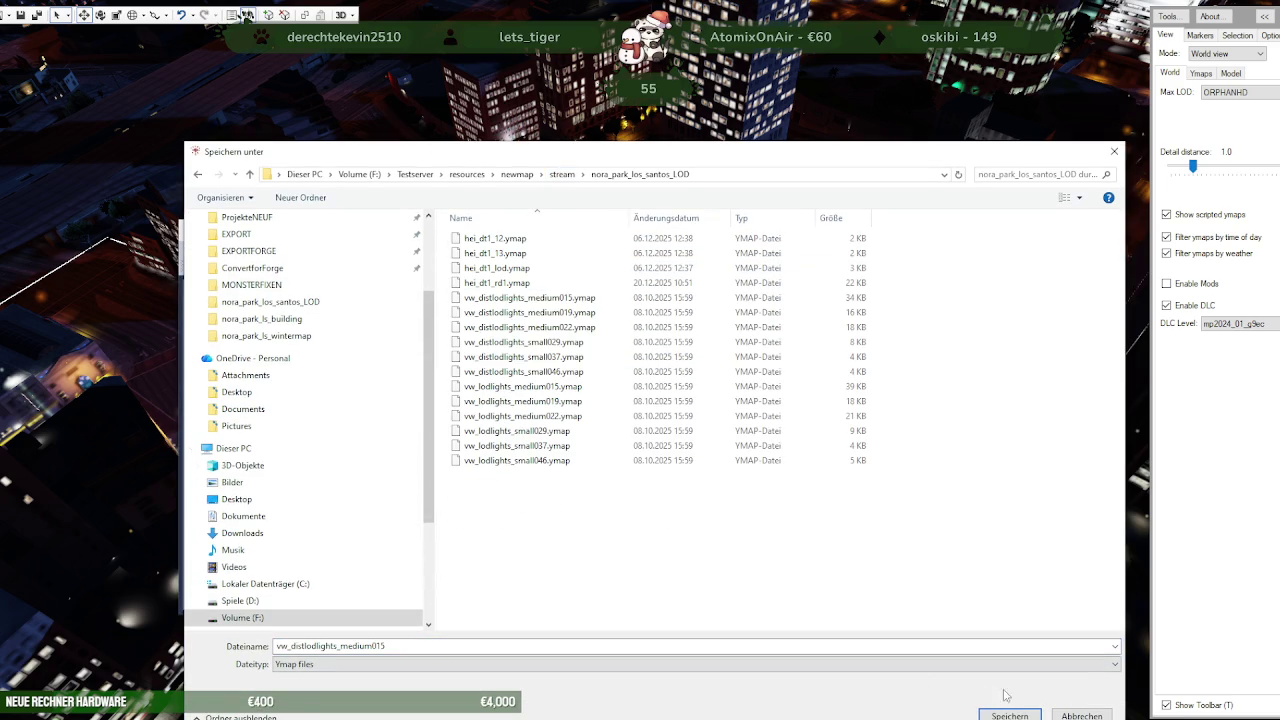
key("Return")
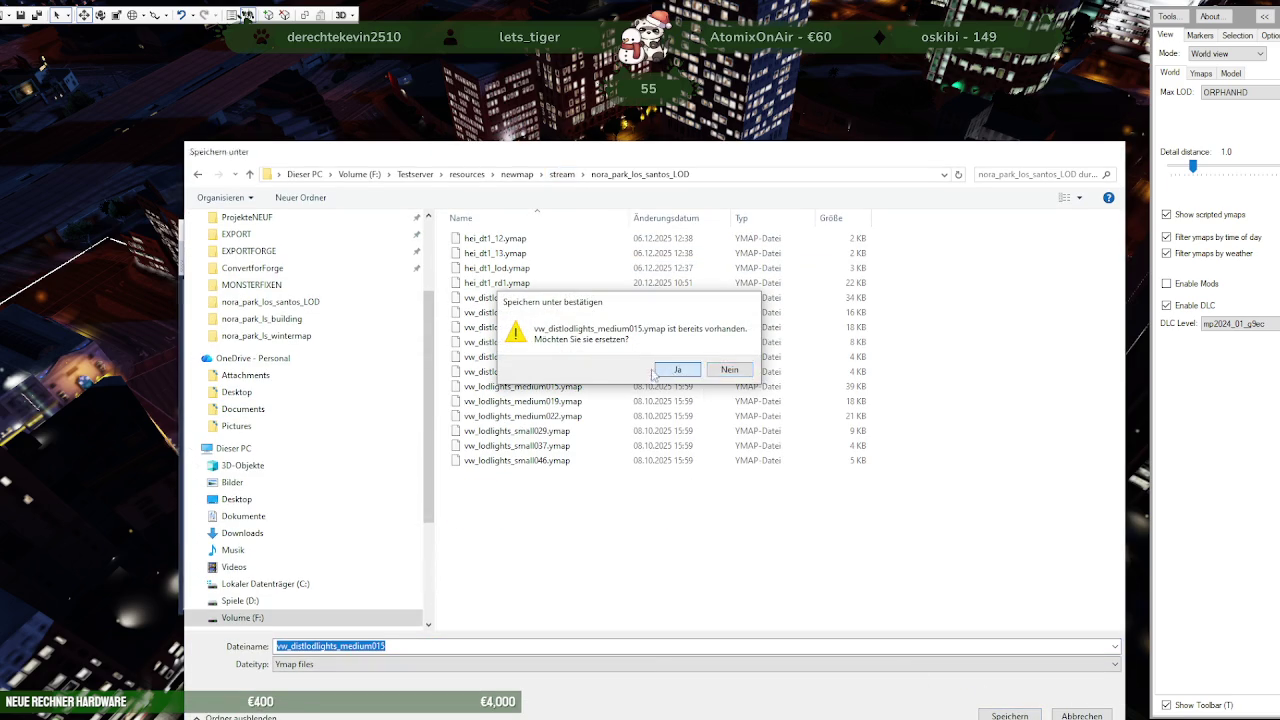
left_click(675, 371)
left_click(244, 380)
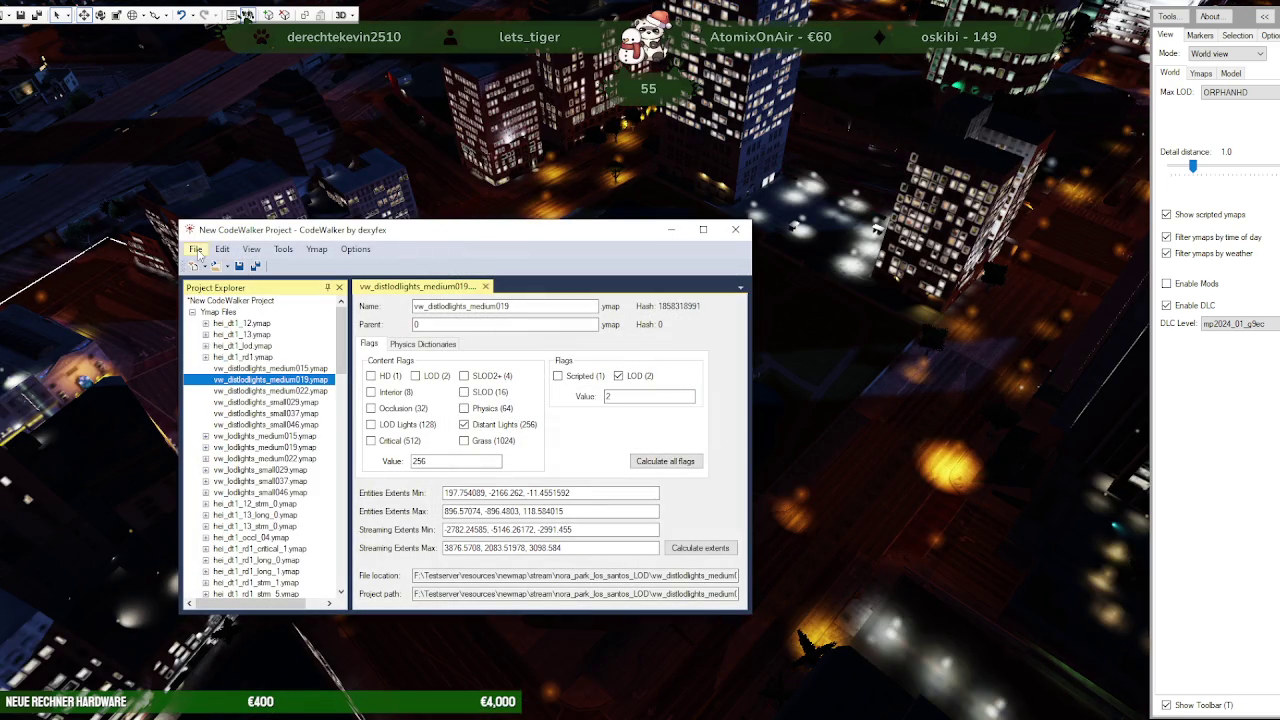
Save vw_distlodlights medium019, medium022 and small029 ymaps over their copies in the LOD folder
left_click(196, 249)
left_click(232, 398)
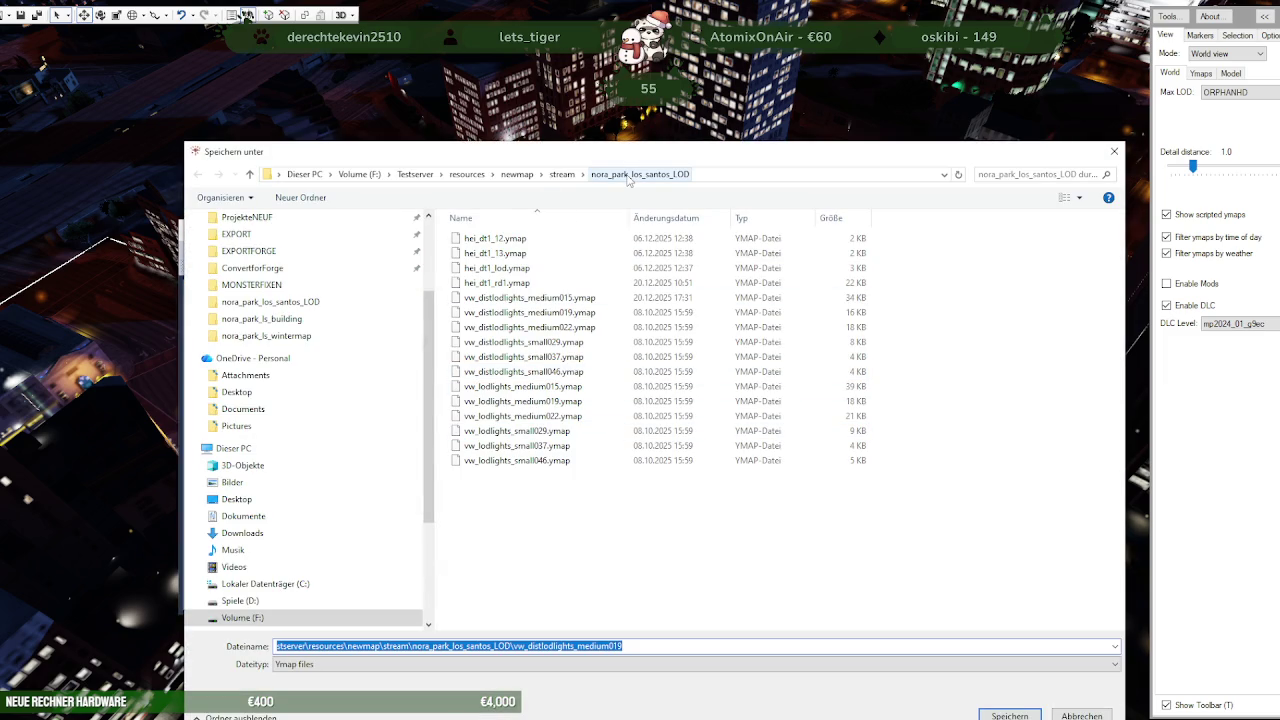
left_click(1010, 716)
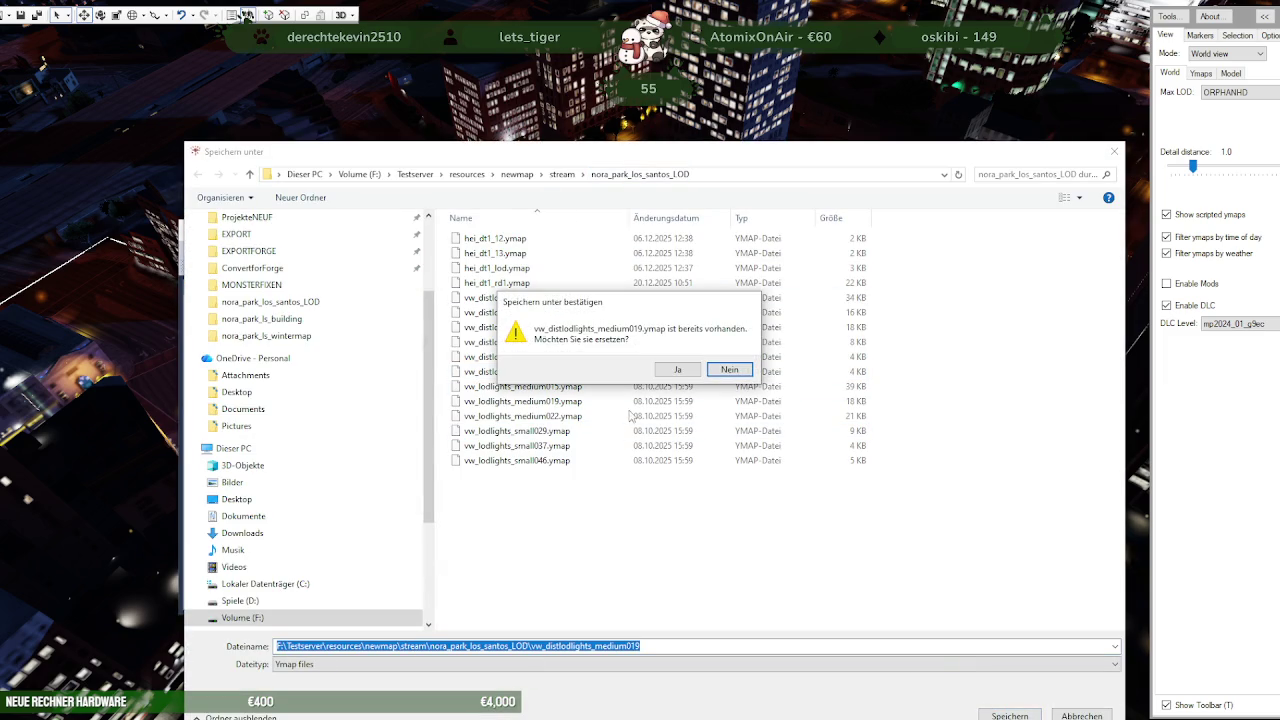
left_click(678, 377)
left_click(265, 391)
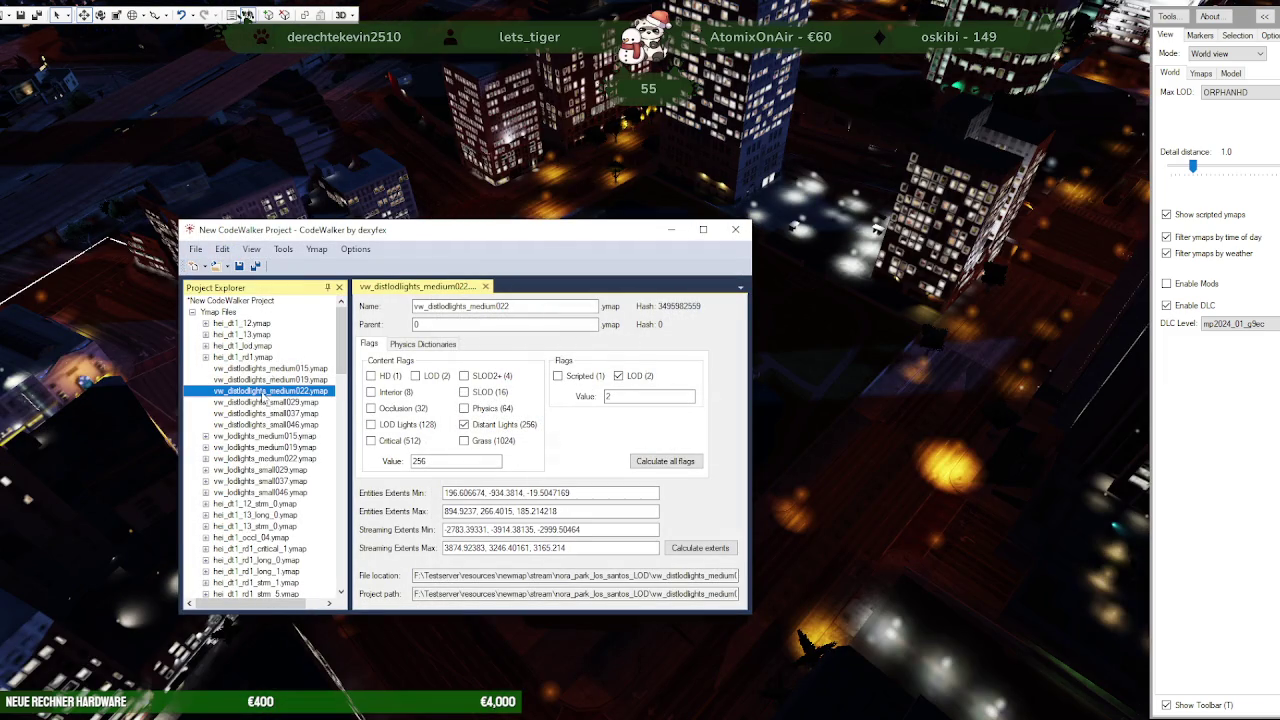
left_click(197, 250)
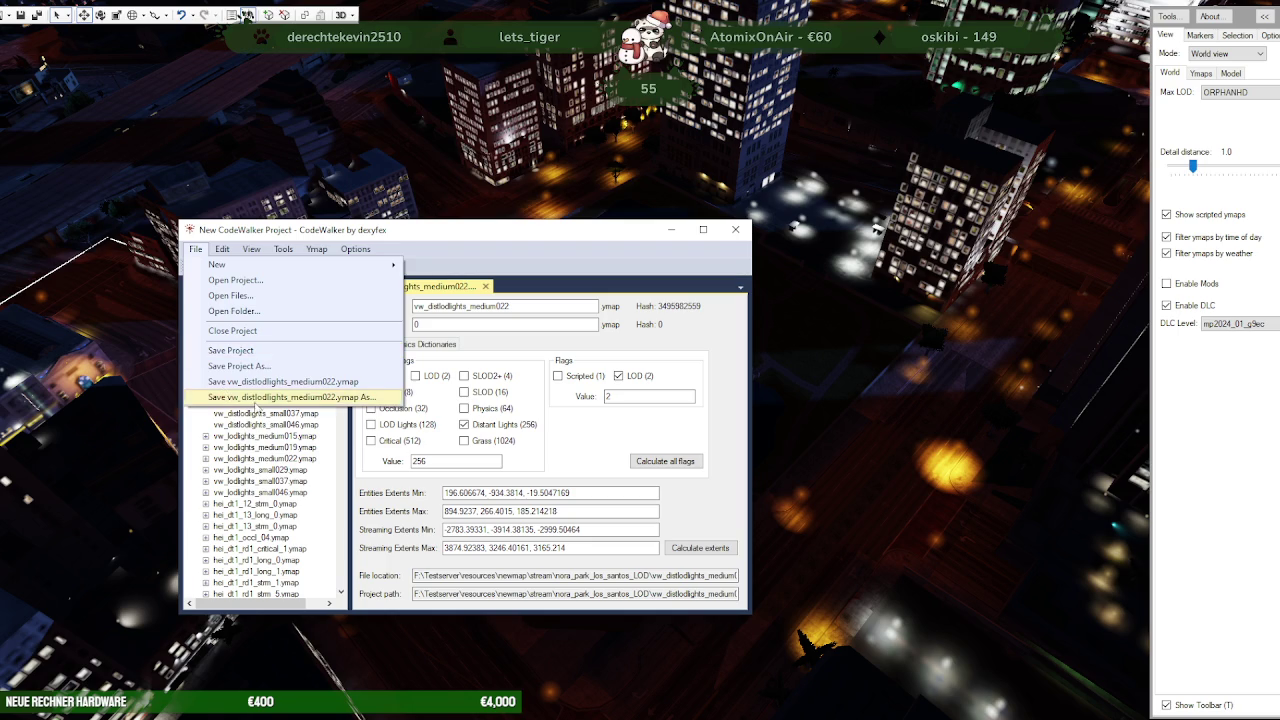
left_click(255, 397)
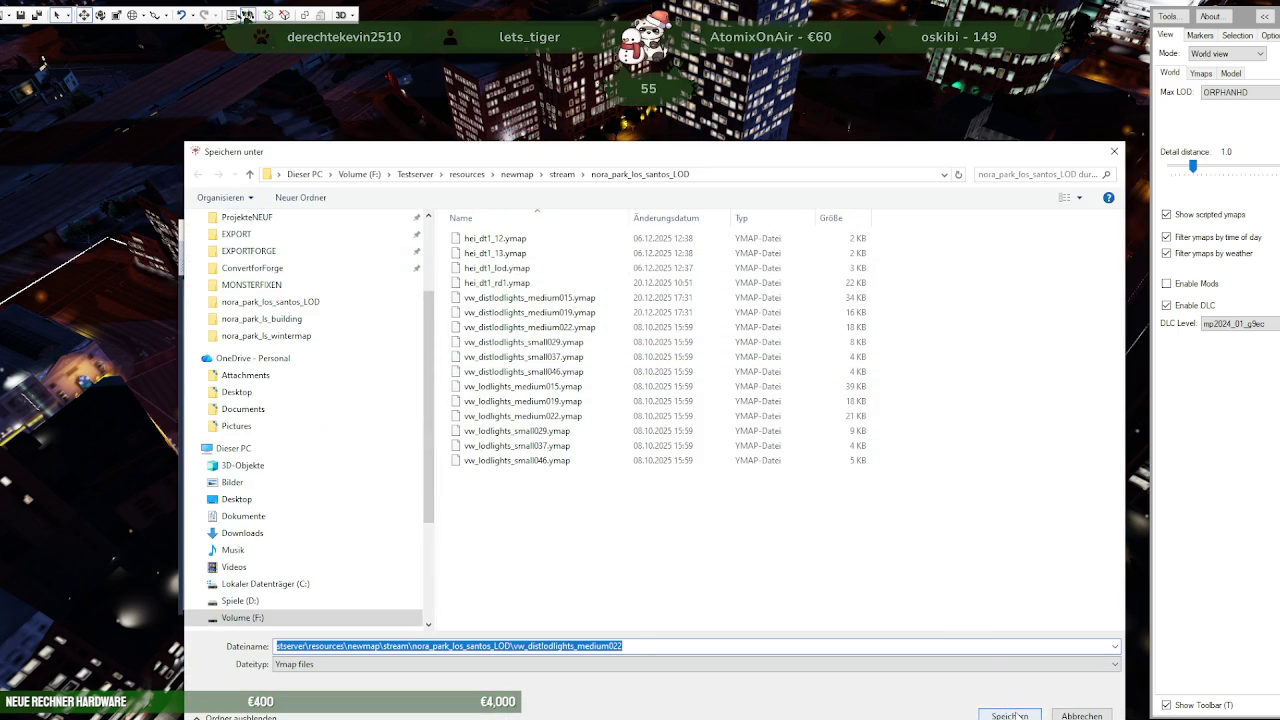
left_click(1010, 716)
left_click(679, 371)
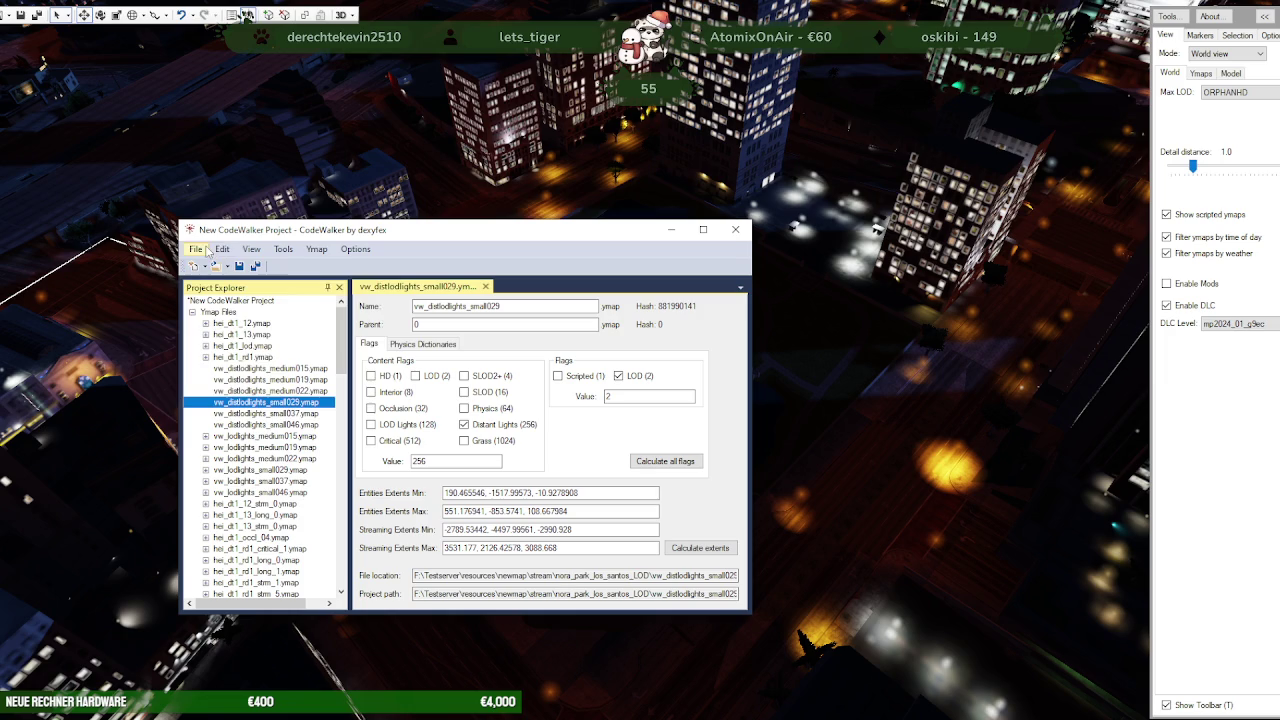
left_click(196, 249)
left_click(228, 400)
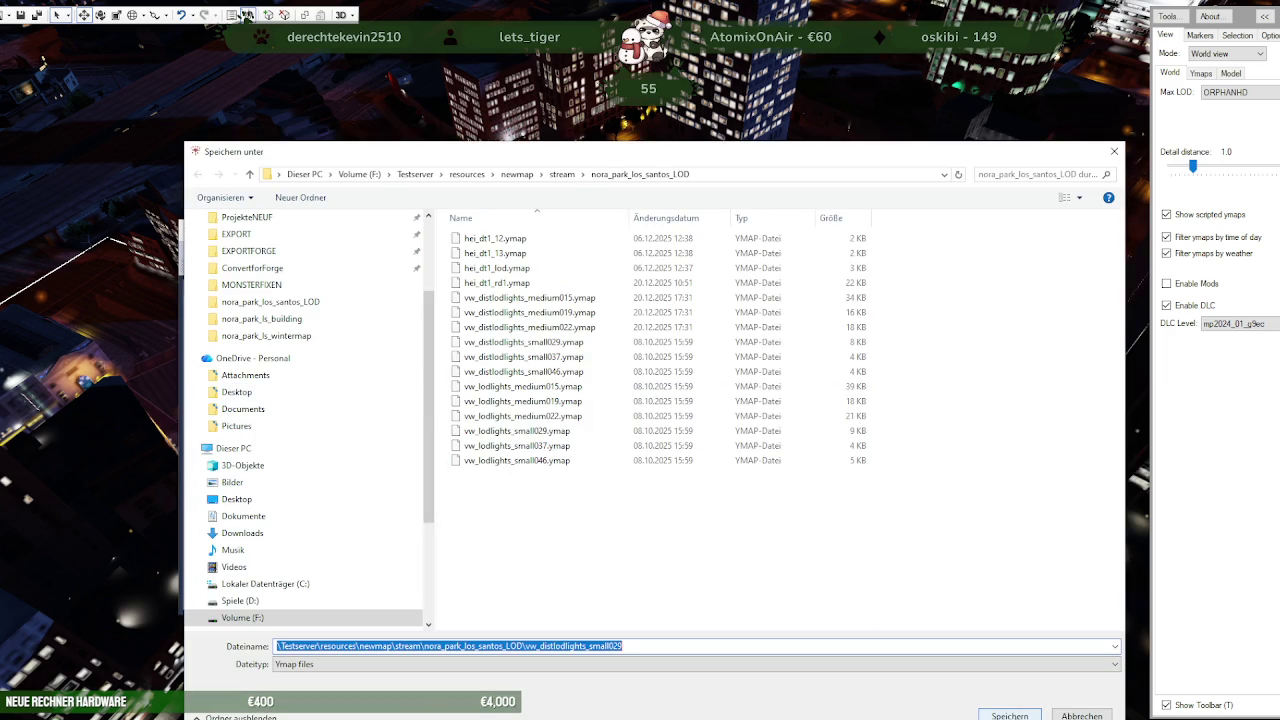
left_click(1010, 716)
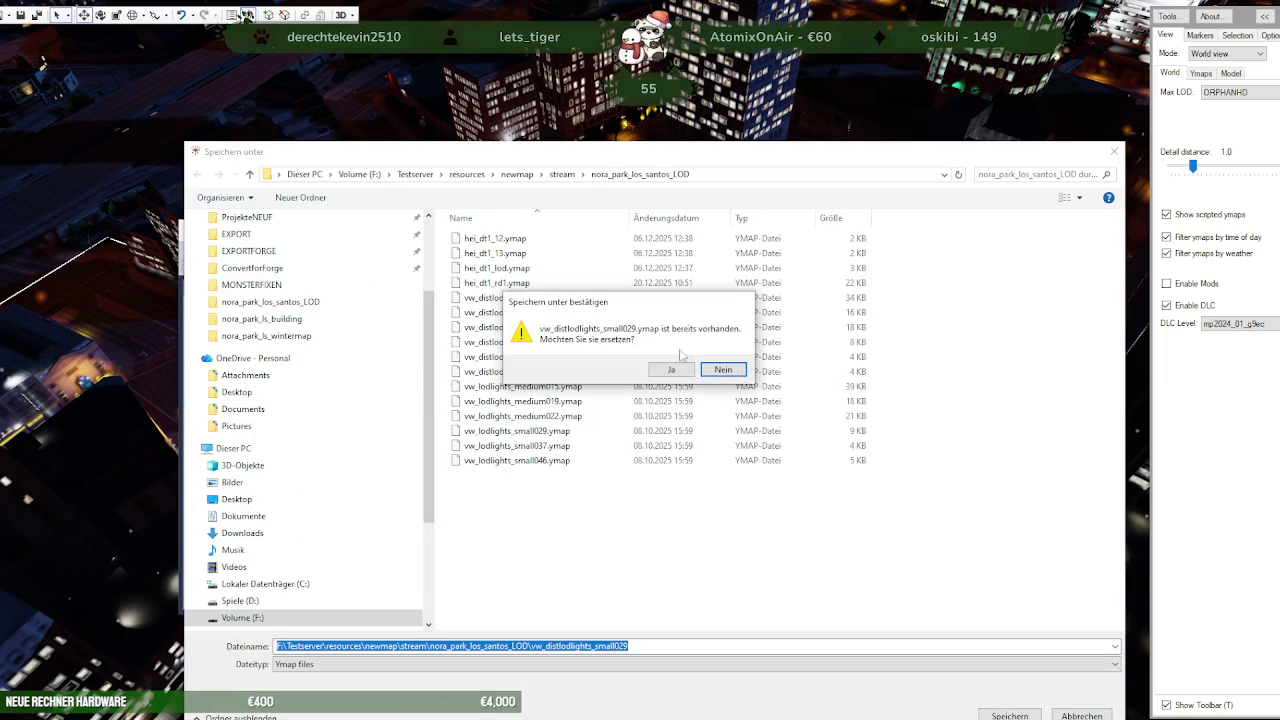
left_click(672, 370)
Save vw_distlodlights small037 and small046 ymaps over their existing copies in the LOD folder
left_click(257, 413)
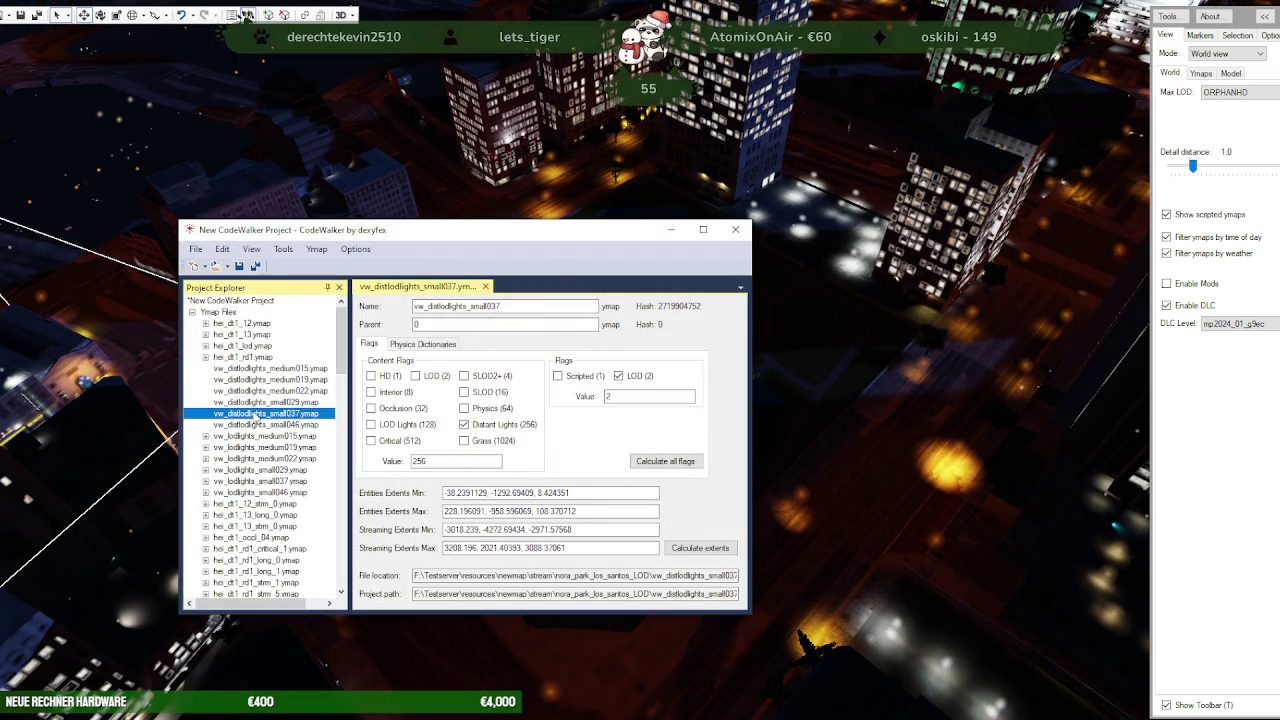
left_click(196, 249)
left_click(225, 397)
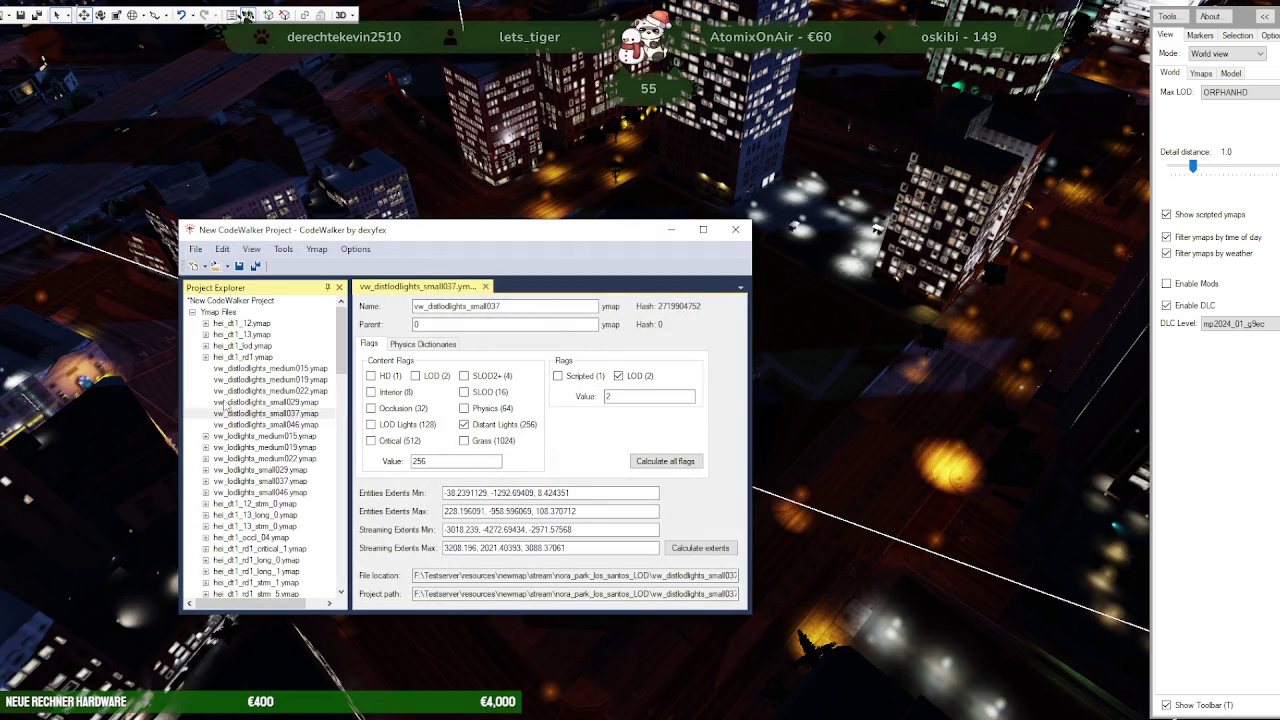
left_click(1010, 716)
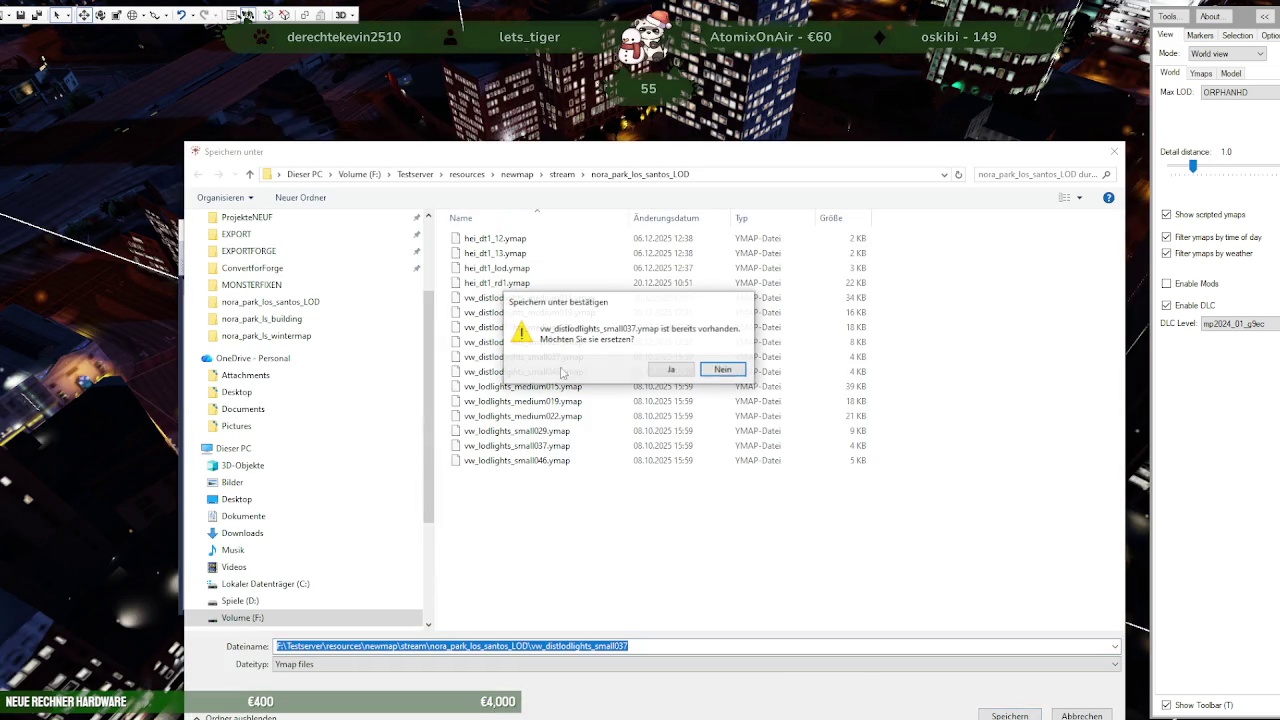
left_click(670, 369)
left_click(265, 424)
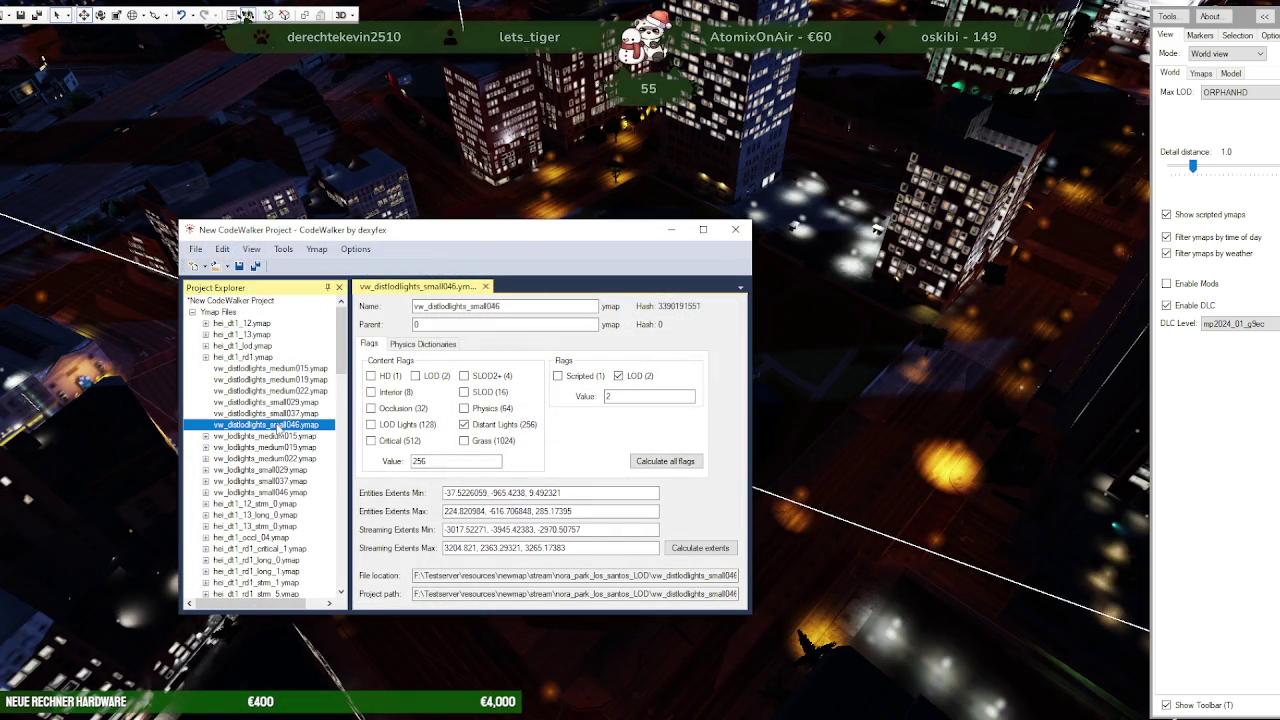
left_click(196, 249)
left_click(232, 397)
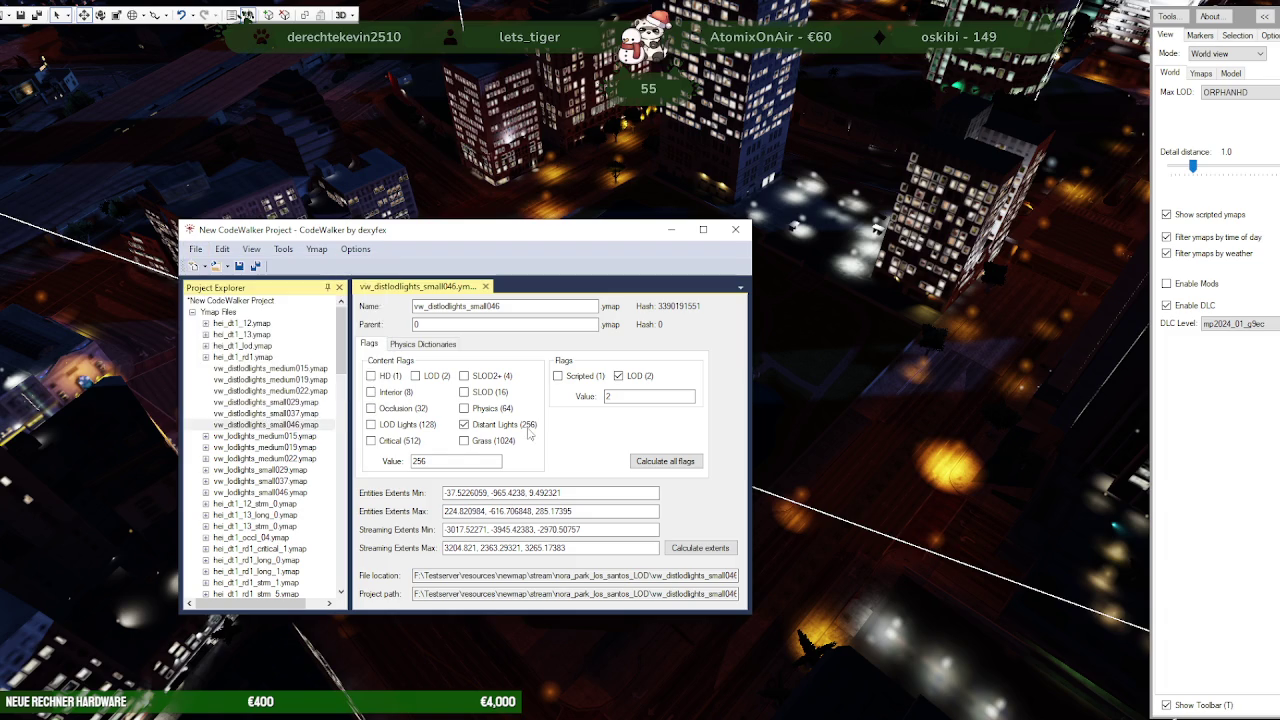
left_click(1010, 716)
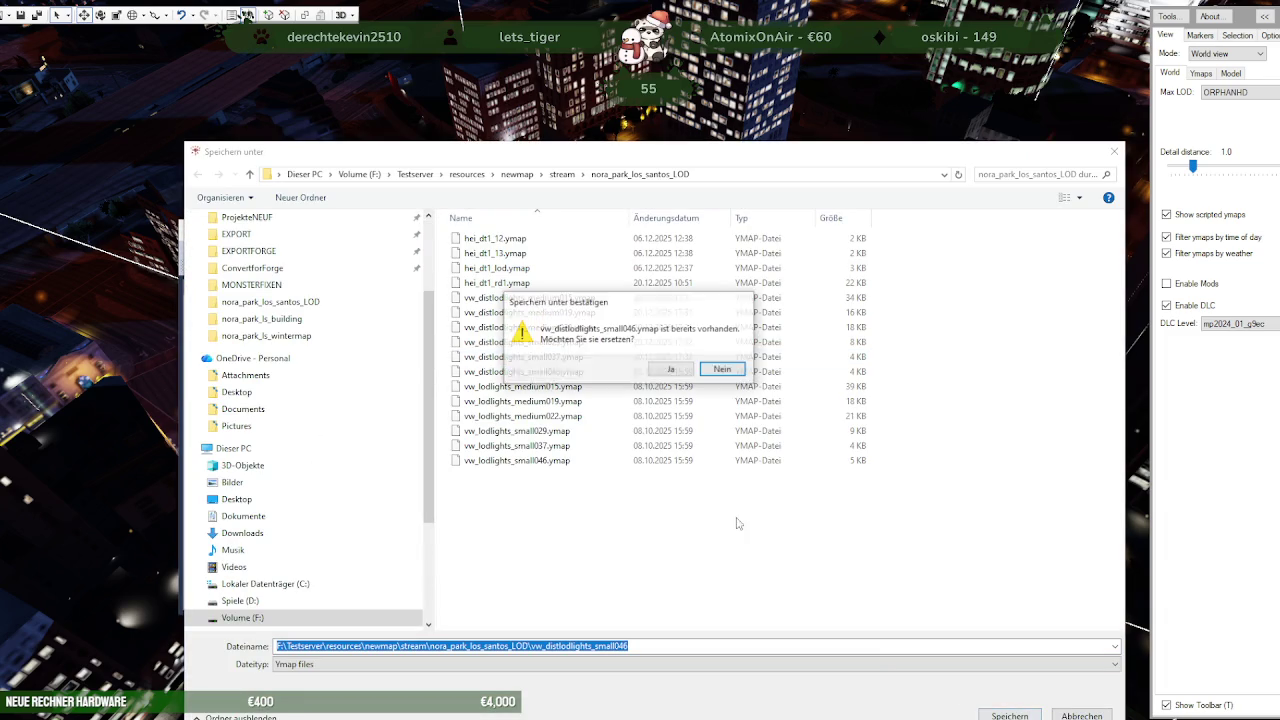
left_click(670, 369)
Save vw_lodlights medium015, medium019 and medium022 ymaps over their copies in the LOD folder
left_click(260, 435)
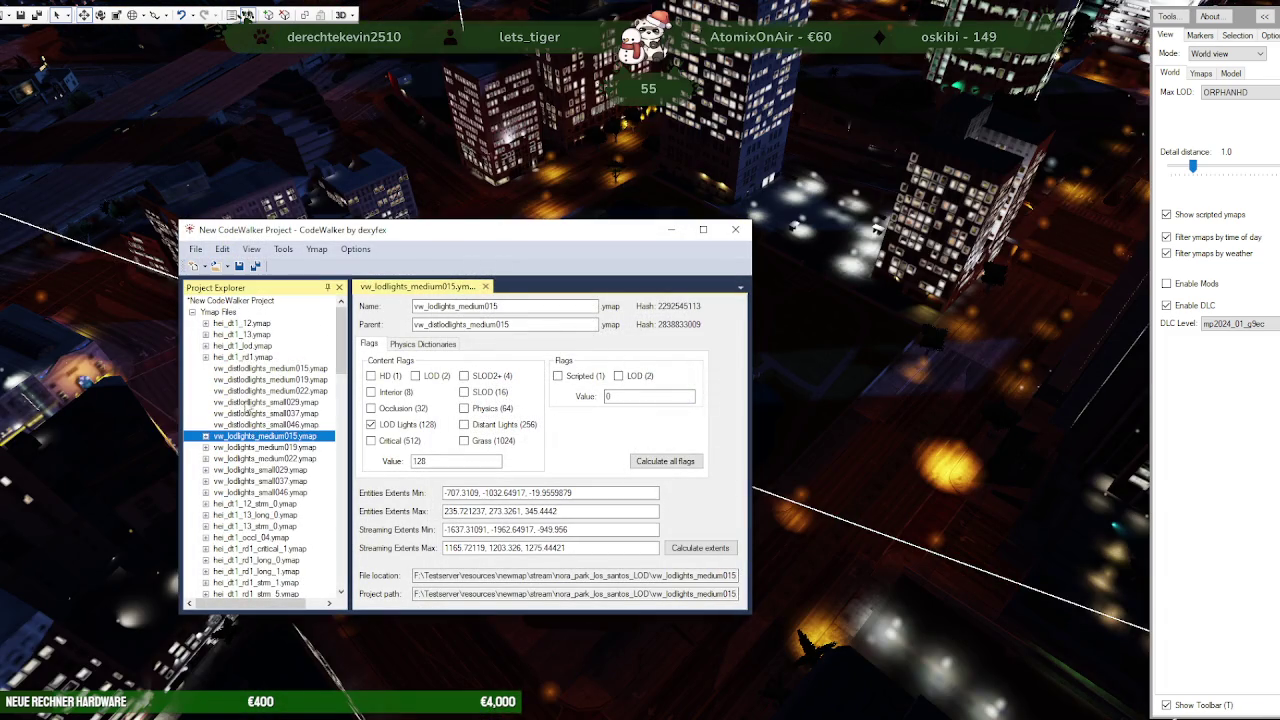
left_click(196, 249)
left_click(272, 398)
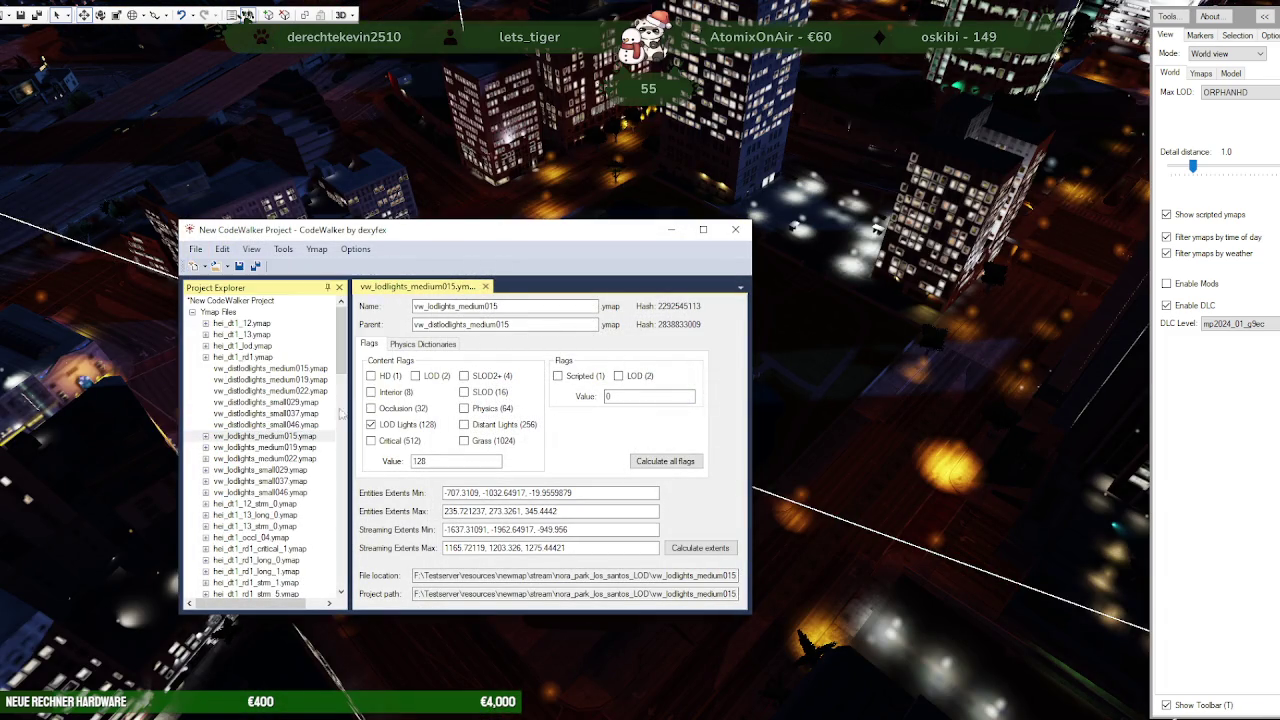
left_click(1010, 716)
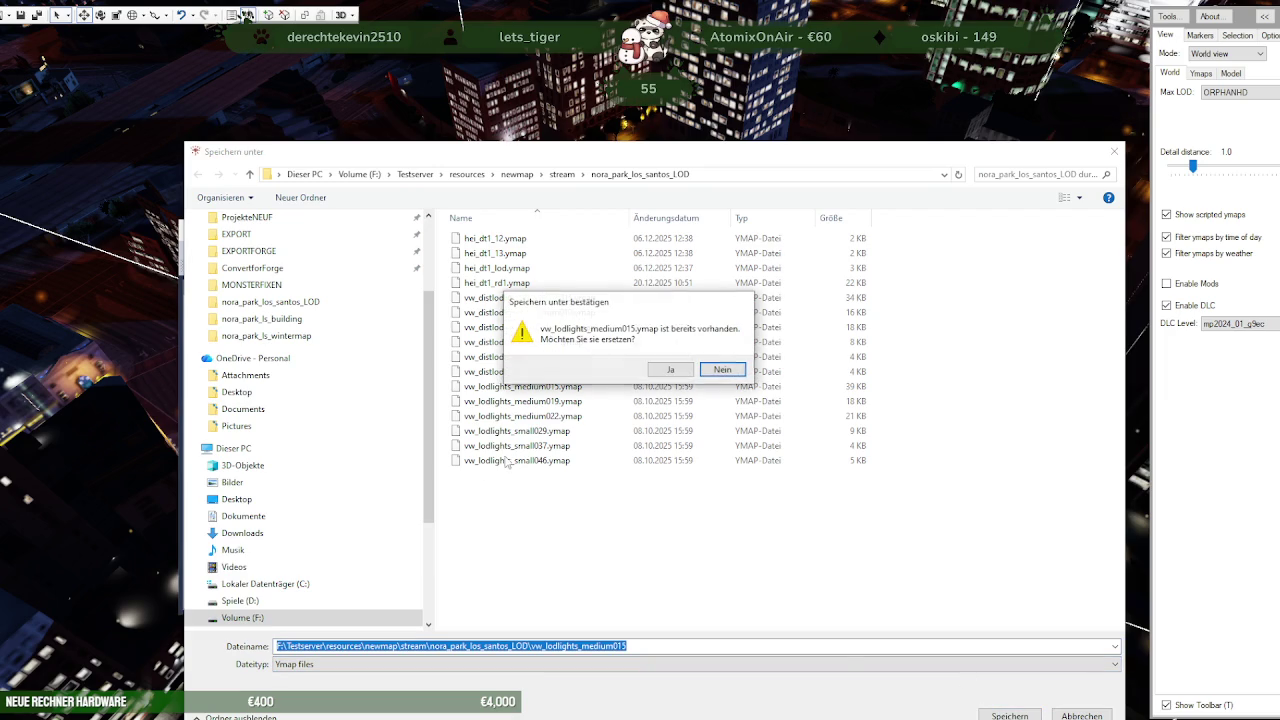
left_click(663, 369)
left_click(246, 446)
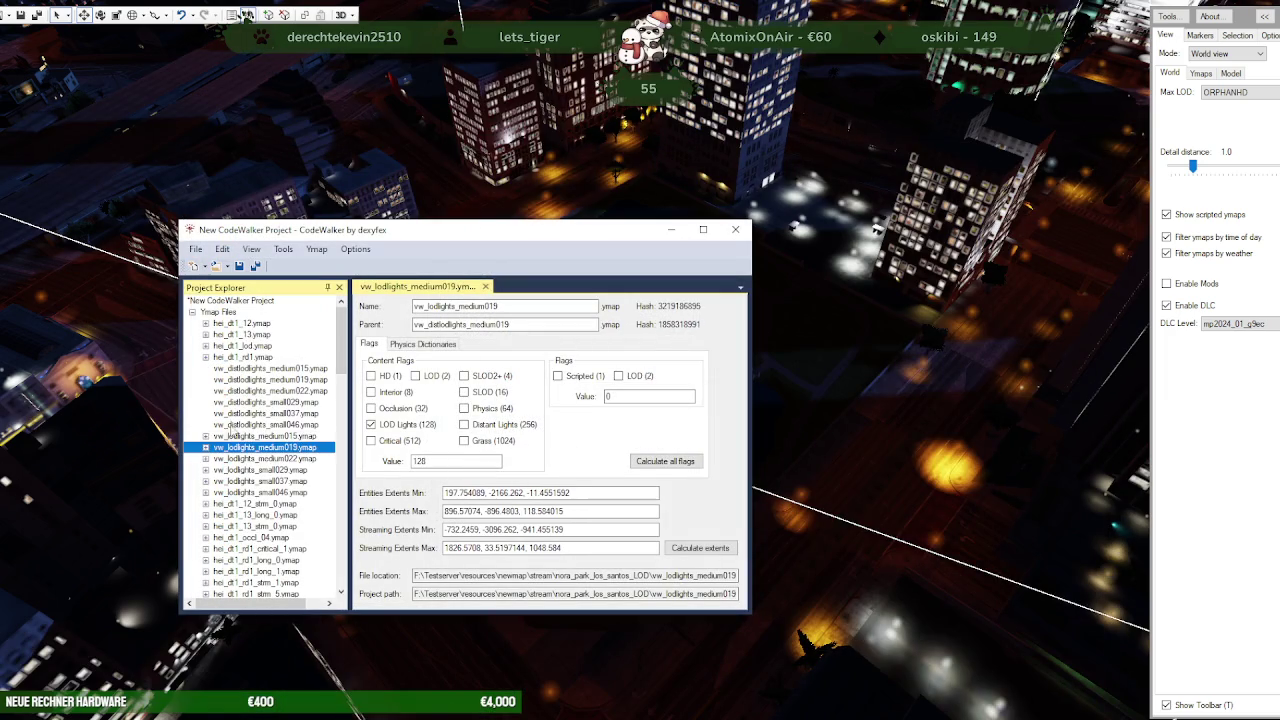
left_click(196, 249)
left_click(245, 398)
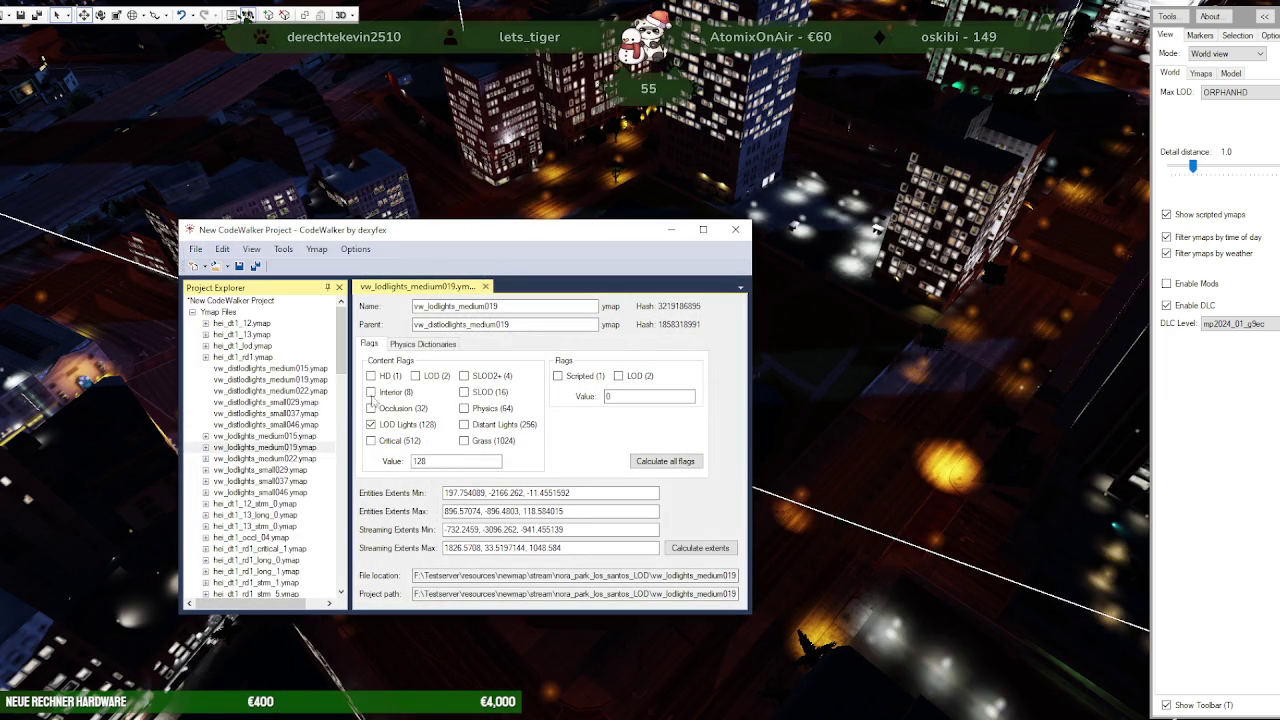
left_click(1010, 716)
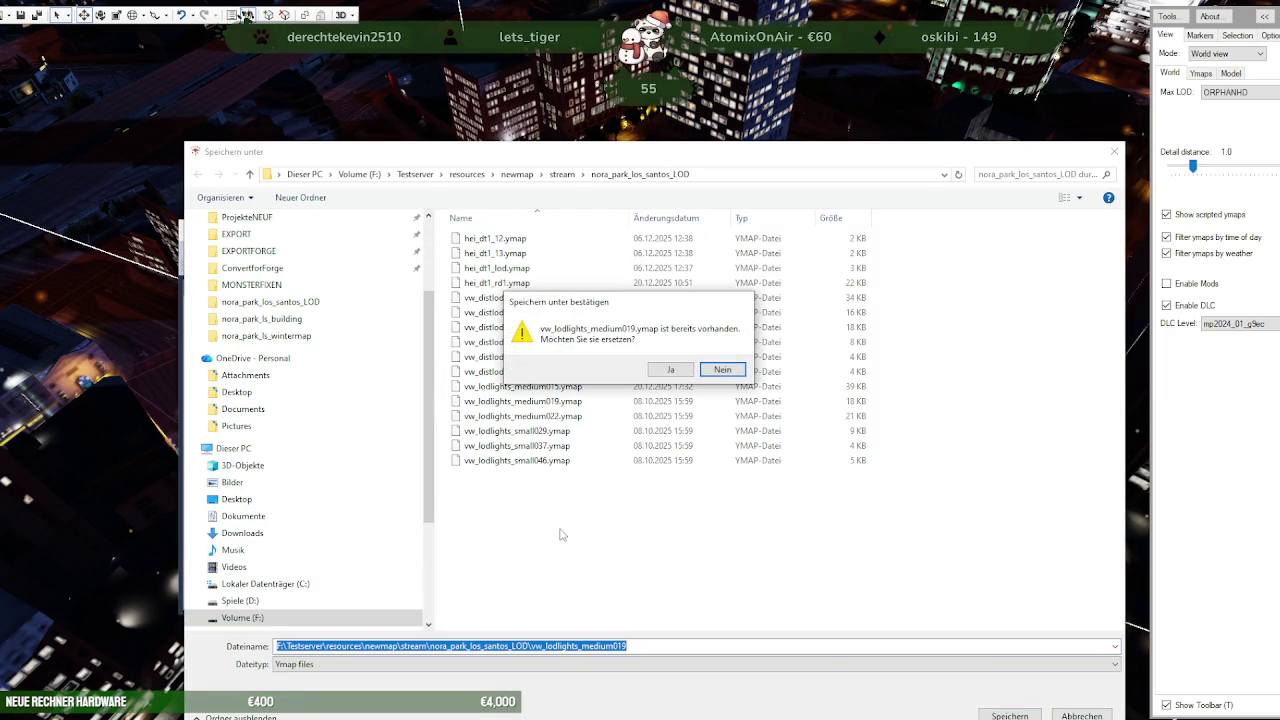
left_click(663, 369)
left_click(241, 458)
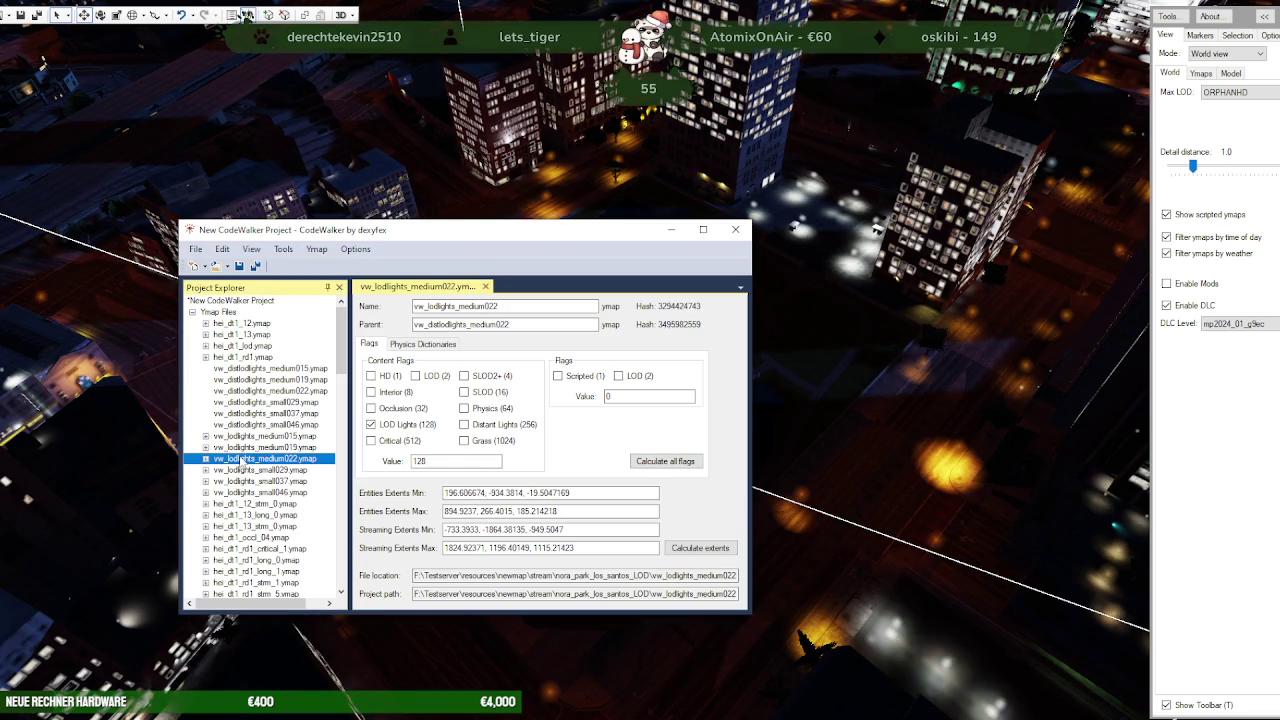
left_click(196, 249)
left_click(287, 397)
left_click(196, 249)
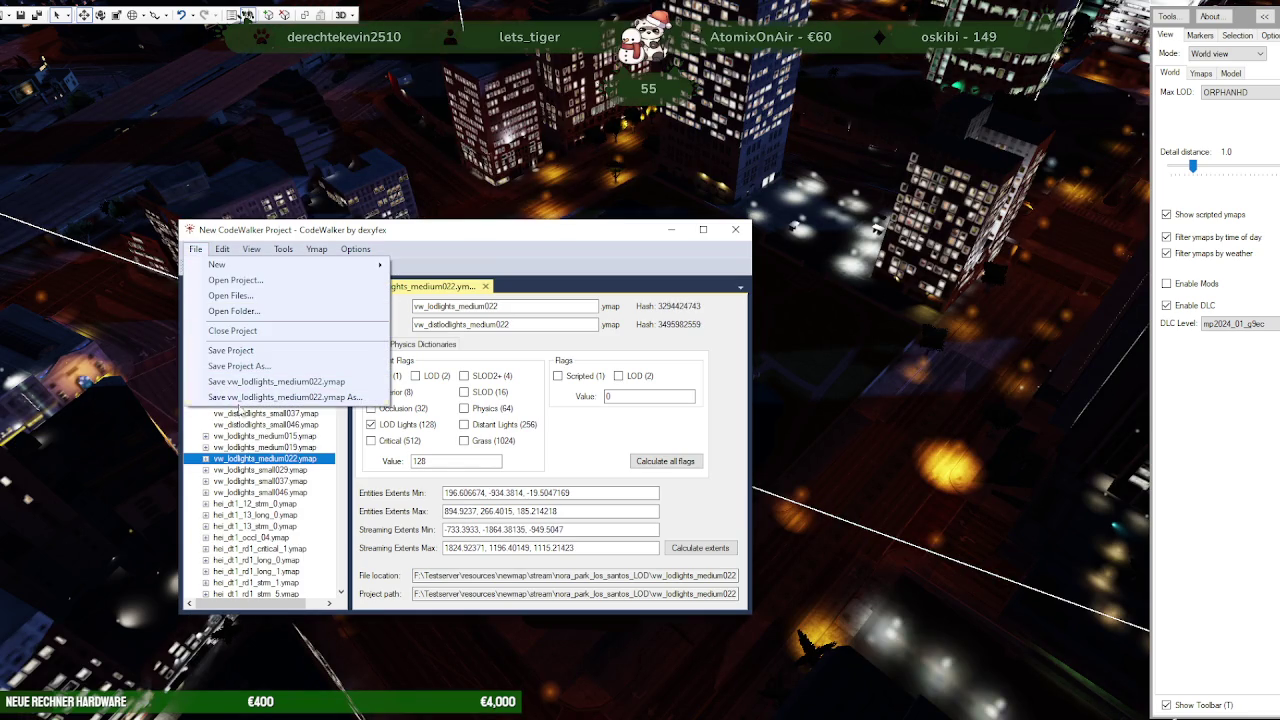
left_click(245, 398)
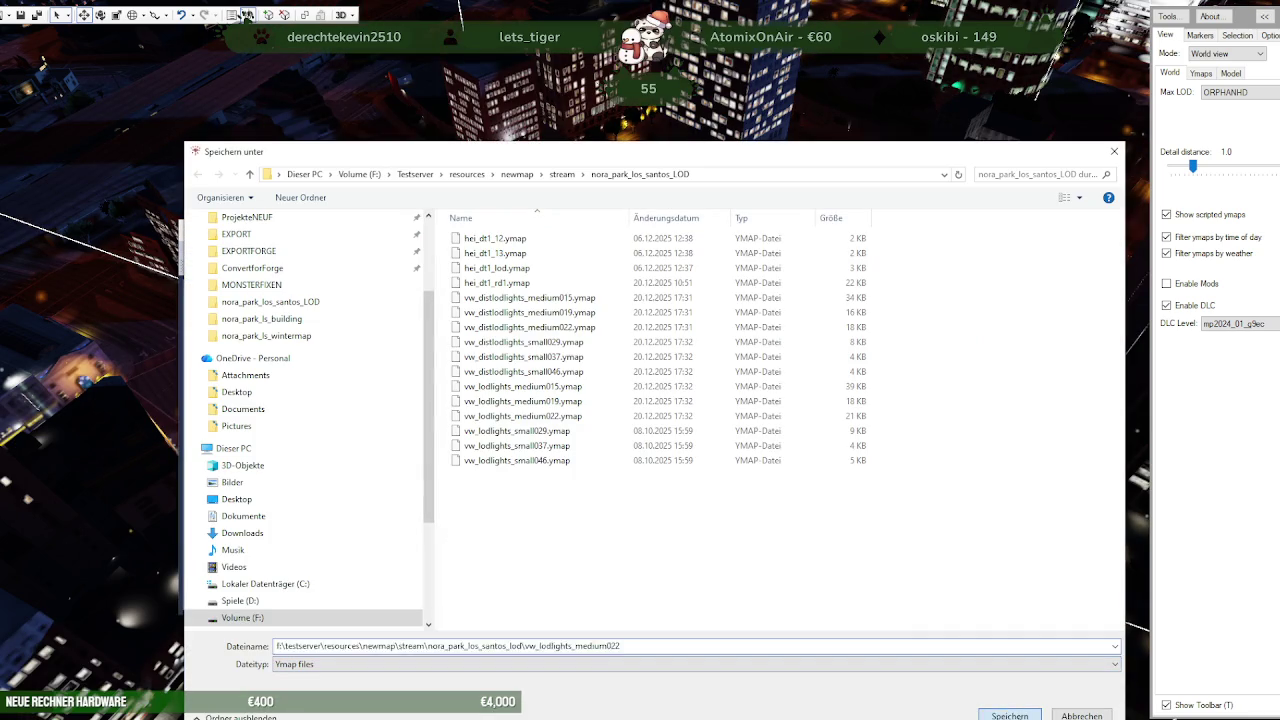
key("Return")
left_click(670, 369)
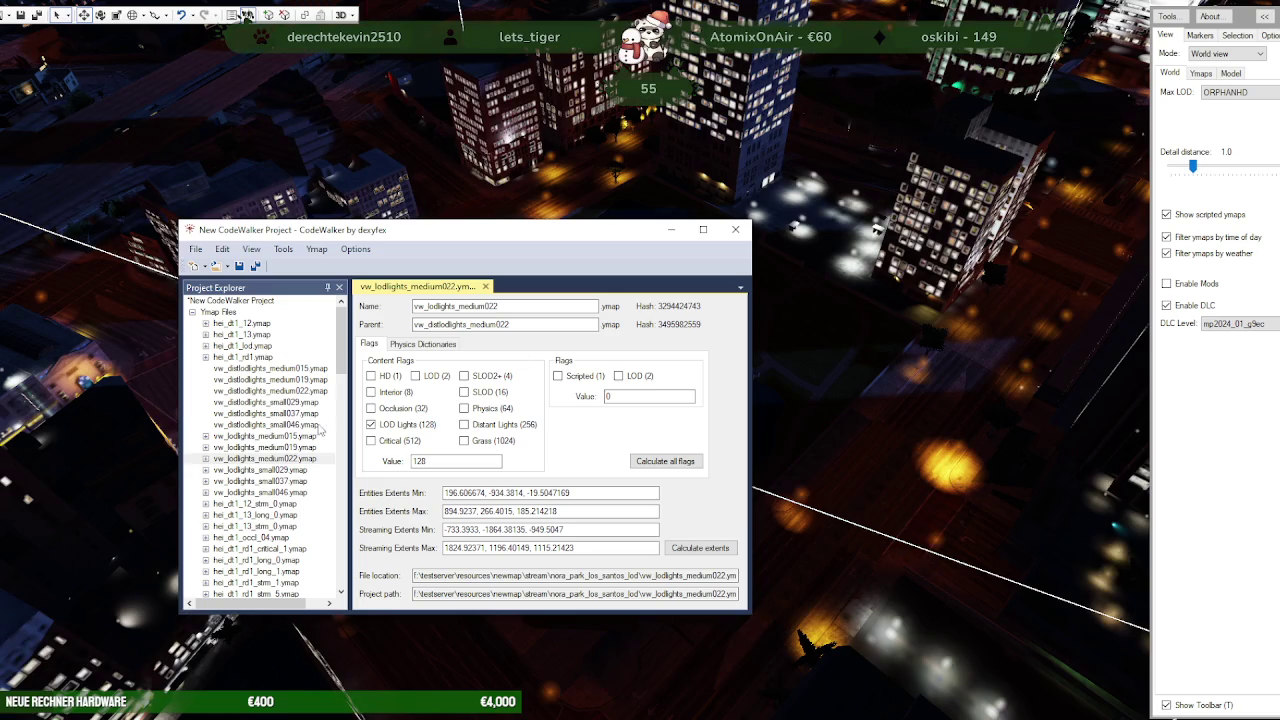
Save vw_lodlights small029, small037 and small046 ymaps over their copies in the LOD folder
left_click(248, 470)
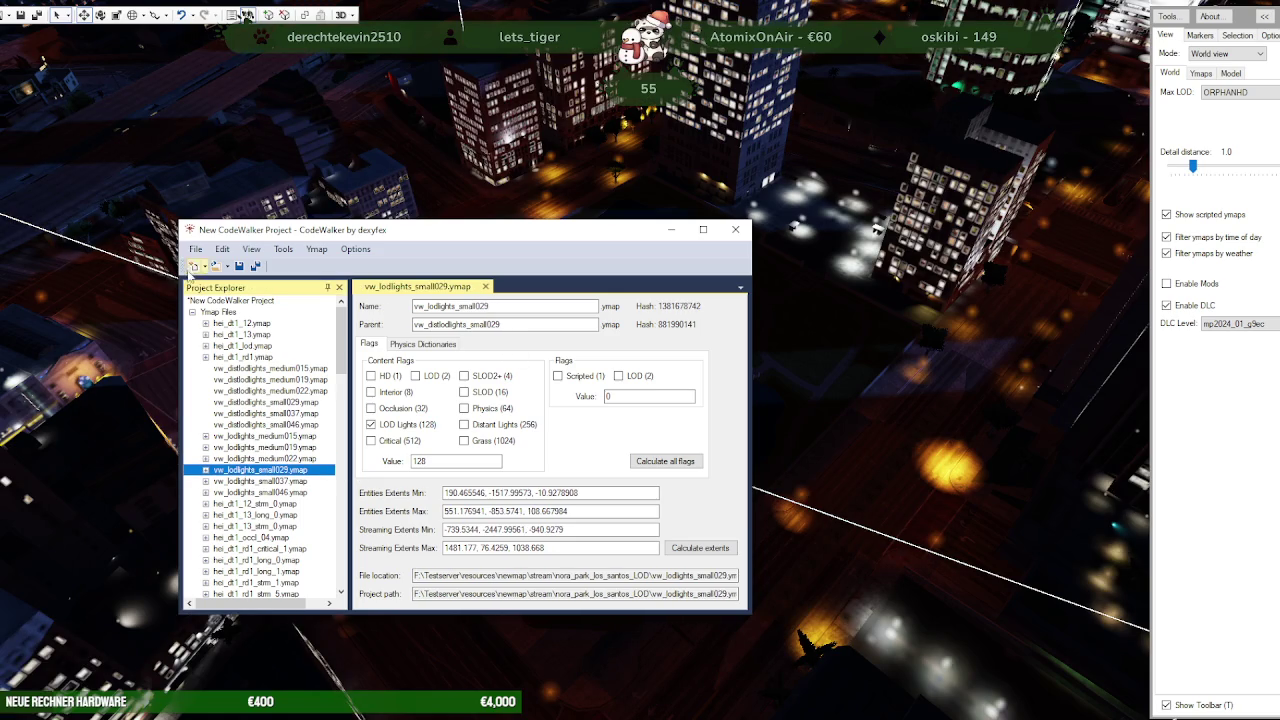
left_click(196, 249)
left_click(232, 397)
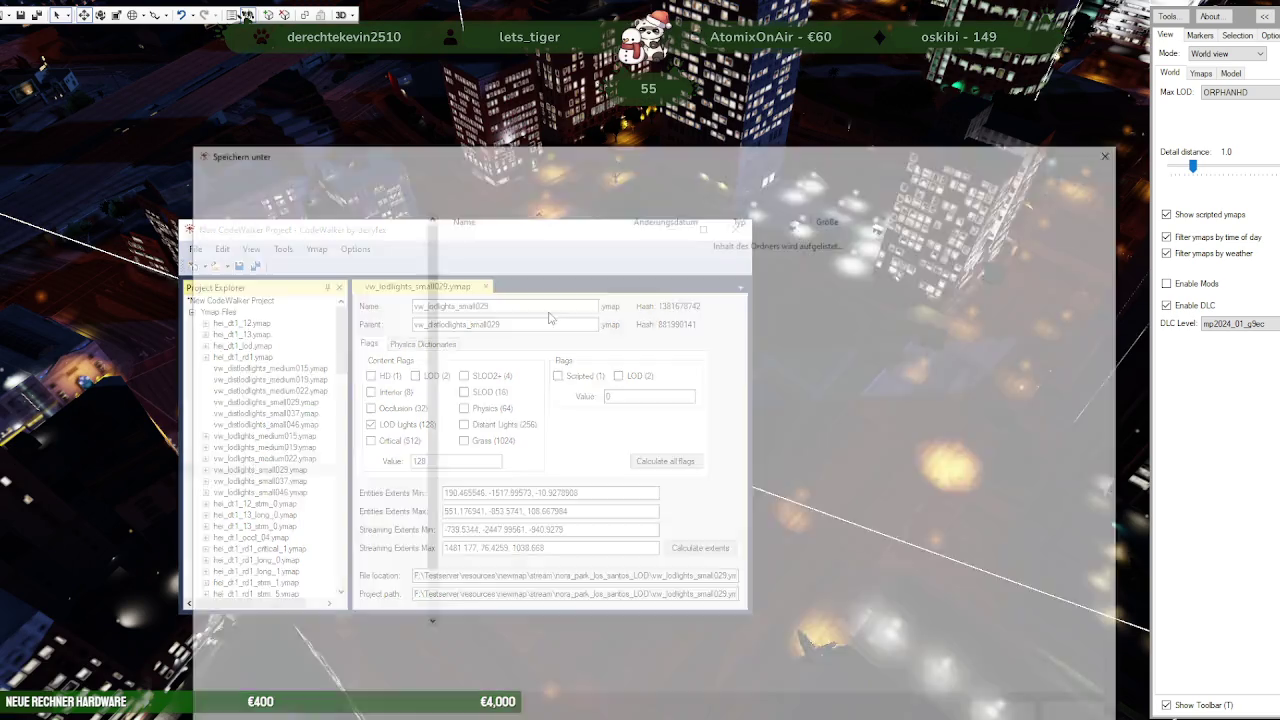
left_click(1008, 714)
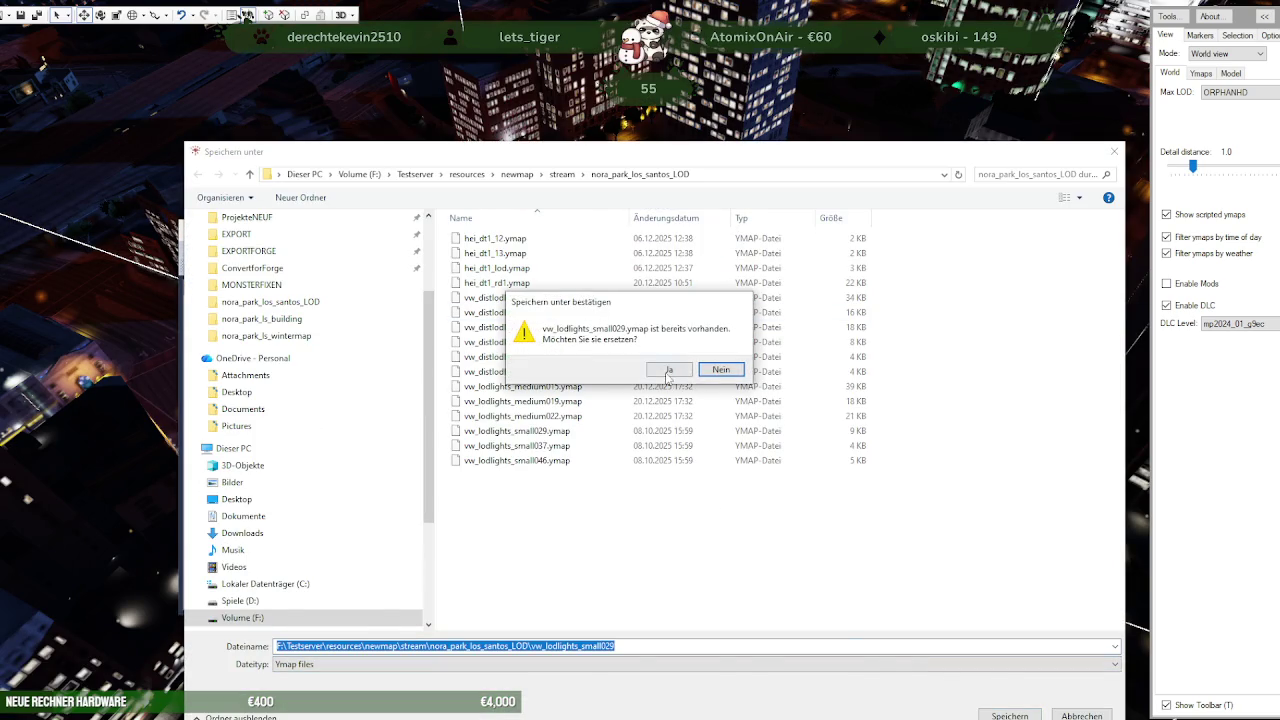
left_click(668, 370)
left_click(255, 481)
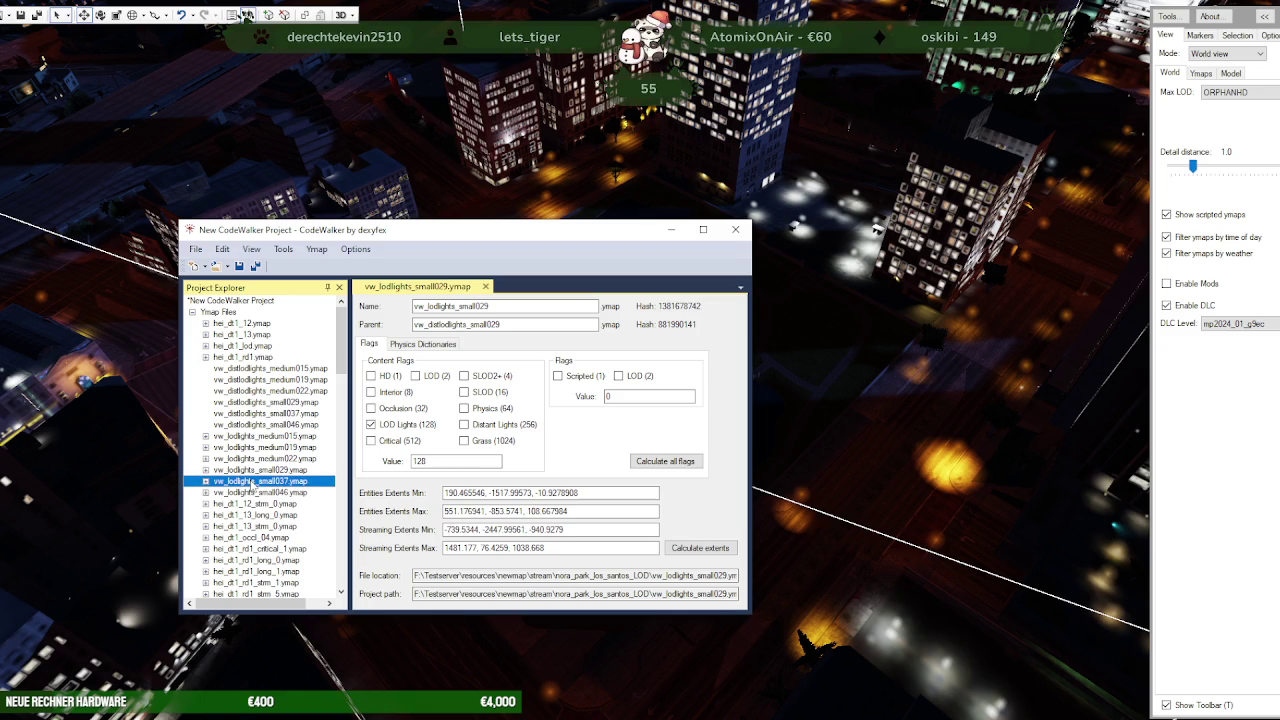
left_click(197, 250)
left_click(232, 397)
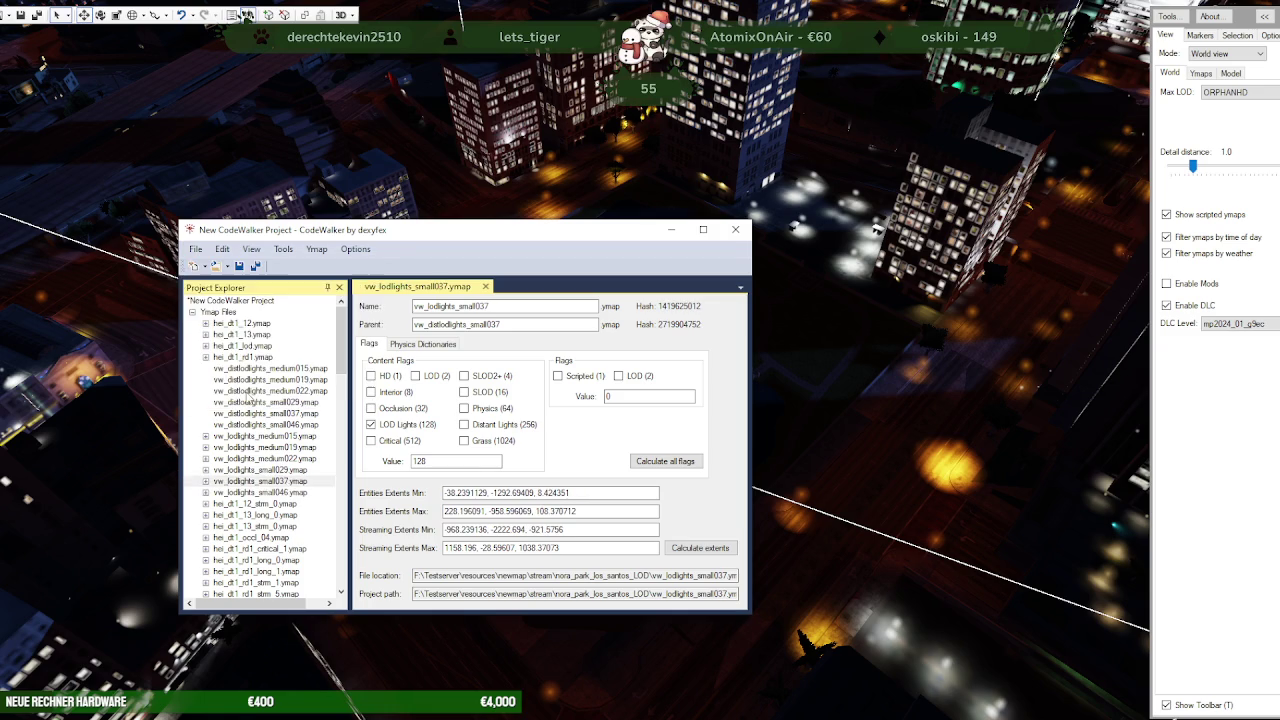
left_click(1008, 714)
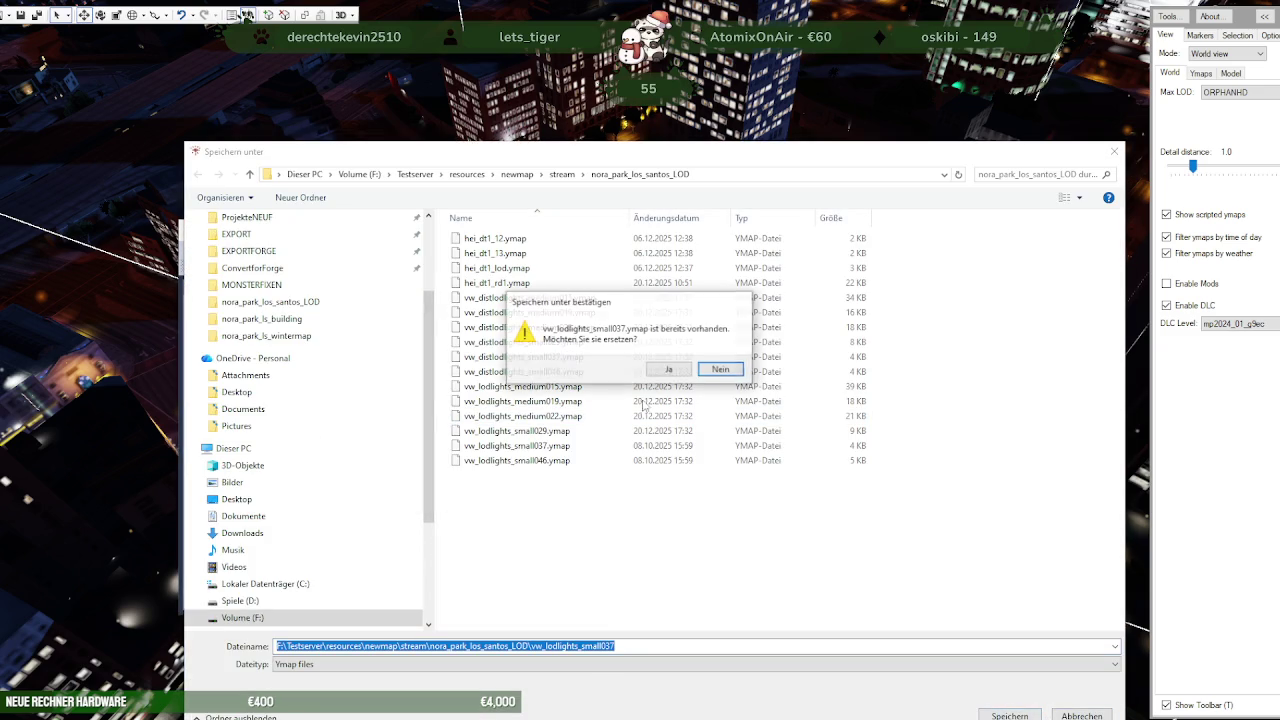
left_click(668, 370)
left_click(240, 493)
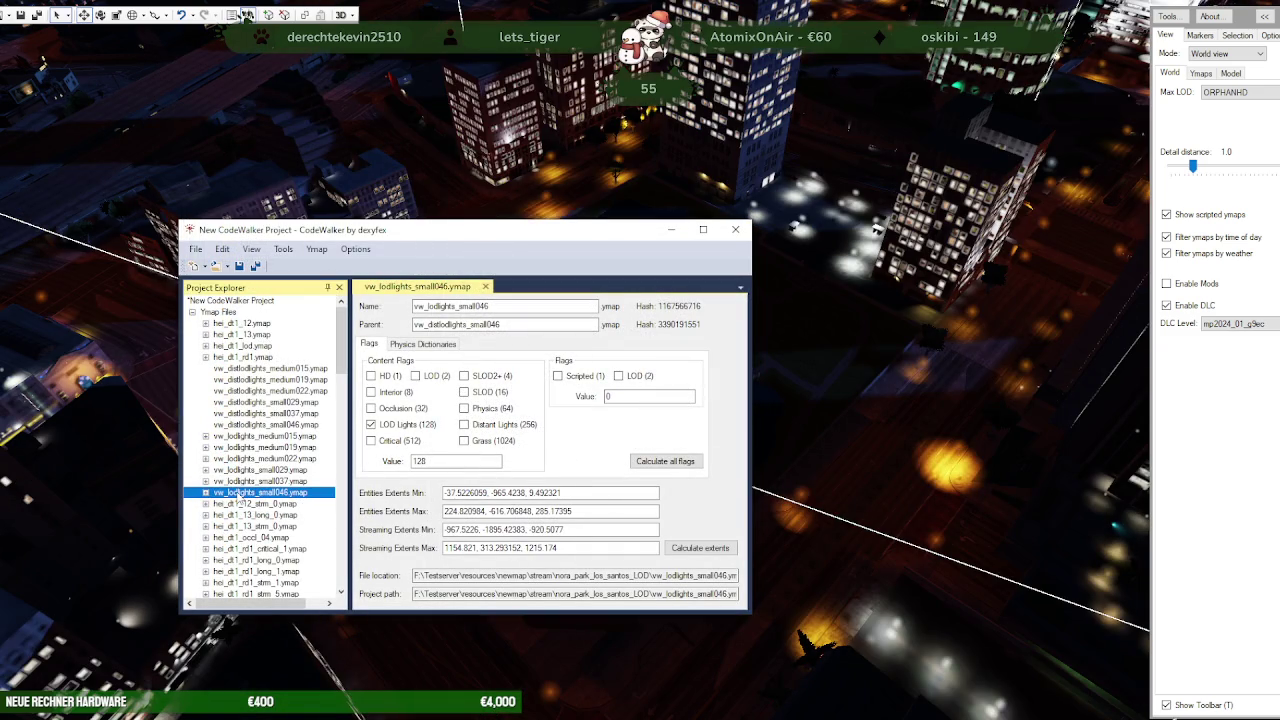
left_click(196, 250)
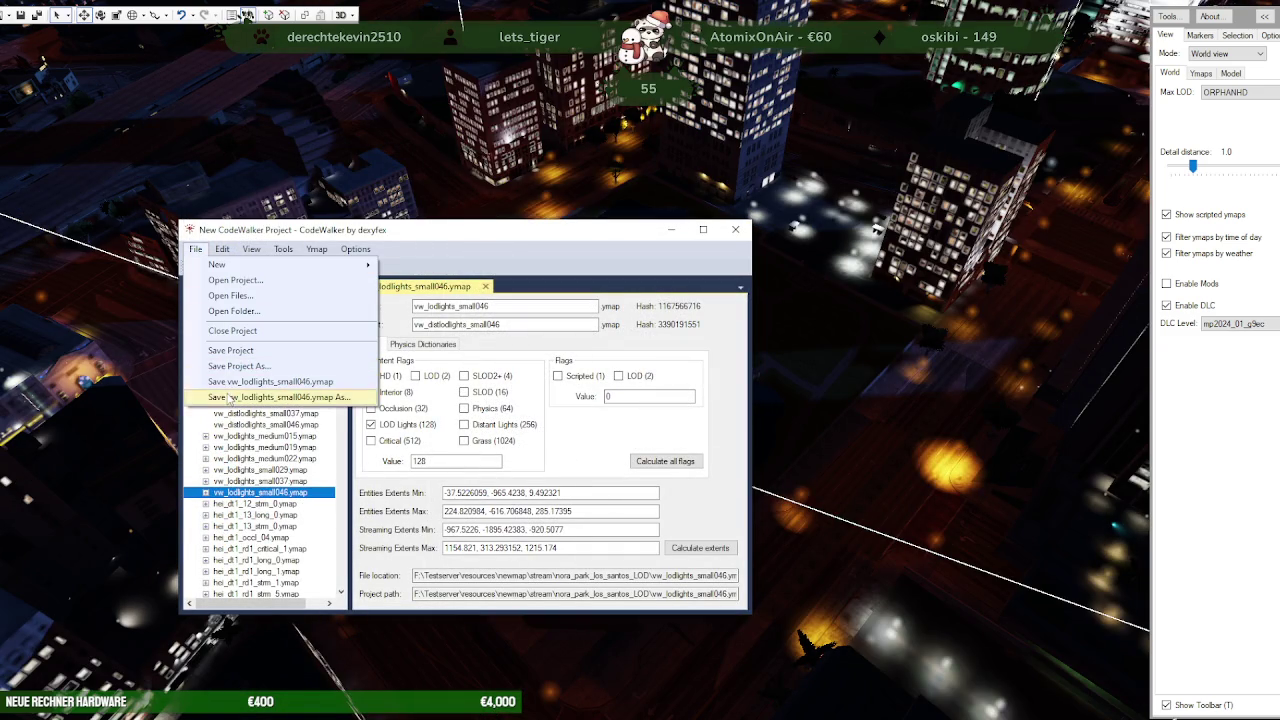
left_click(232, 397)
left_click(1008, 714)
left_click(668, 370)
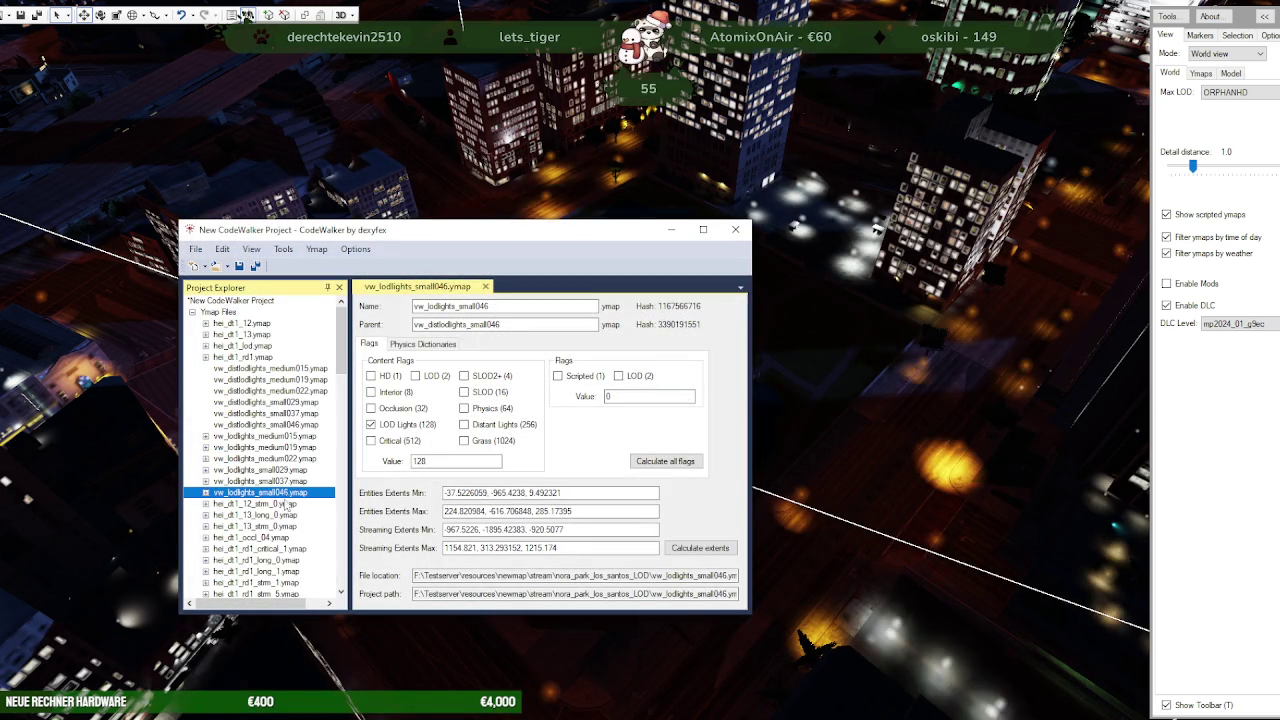
left_click(316, 249)
mouse_move(283, 249)
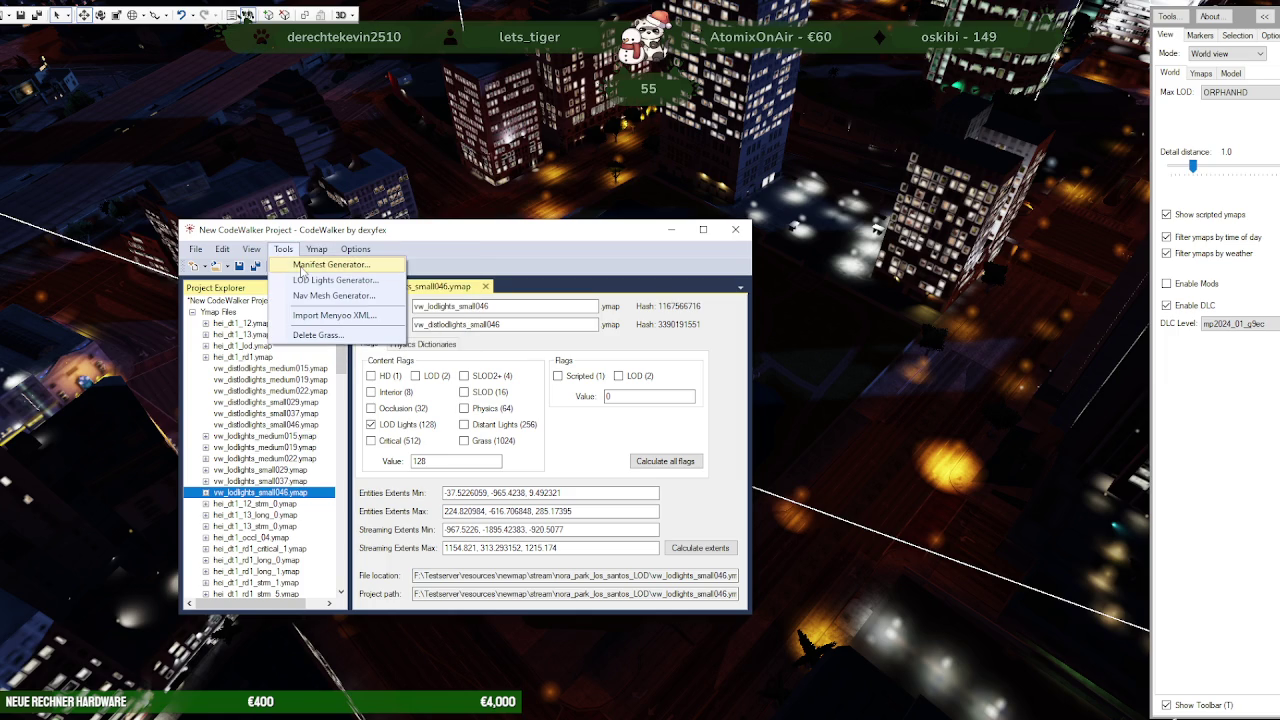
Generate a _manifest.ymf for the project's ymaps, review its XML, and start saving it
left_click(301, 266)
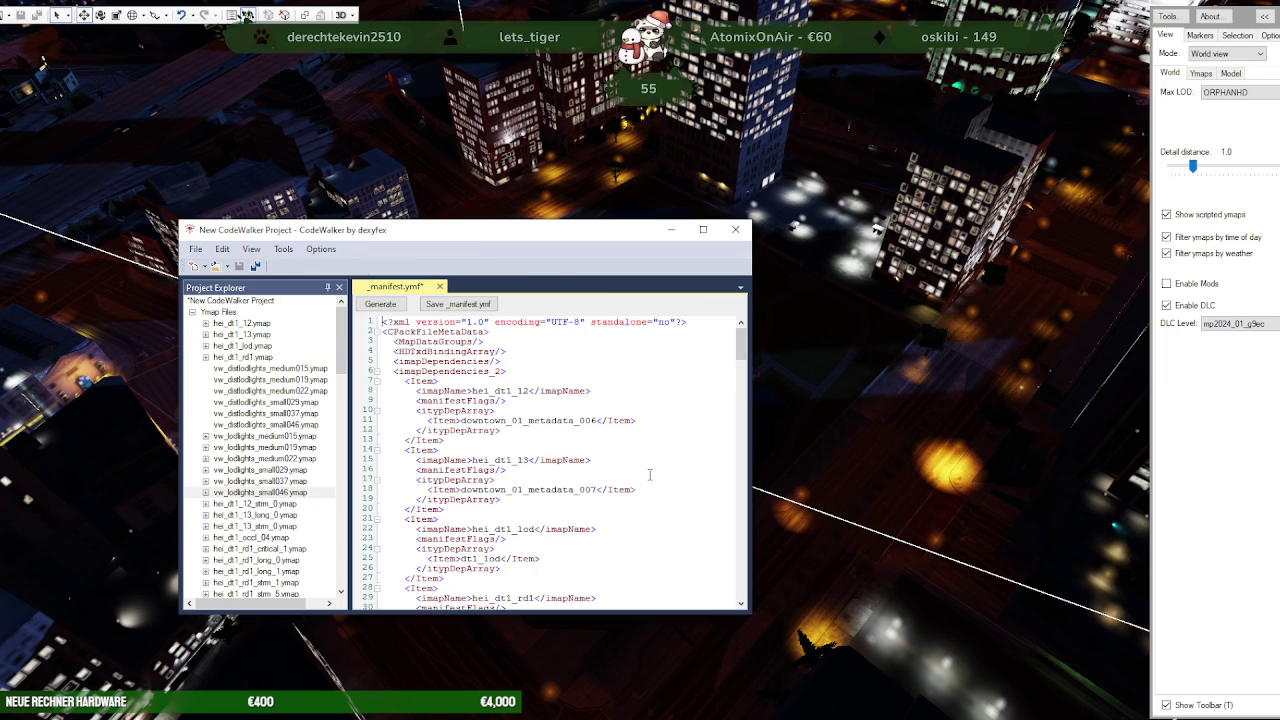
scroll("down", 3)
scroll("down", 3)
scroll("down", 3)
scroll("down", 3)
scroll("up", 3)
scroll("up", 3)
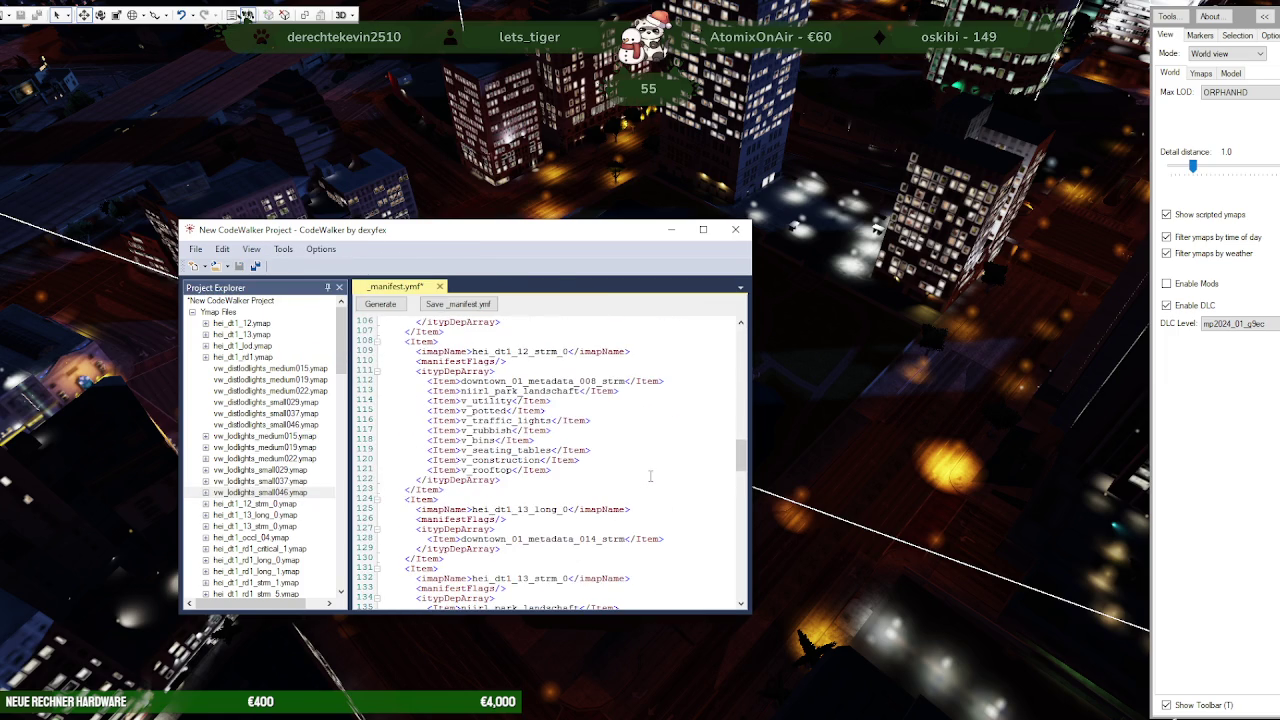
scroll("down", 3)
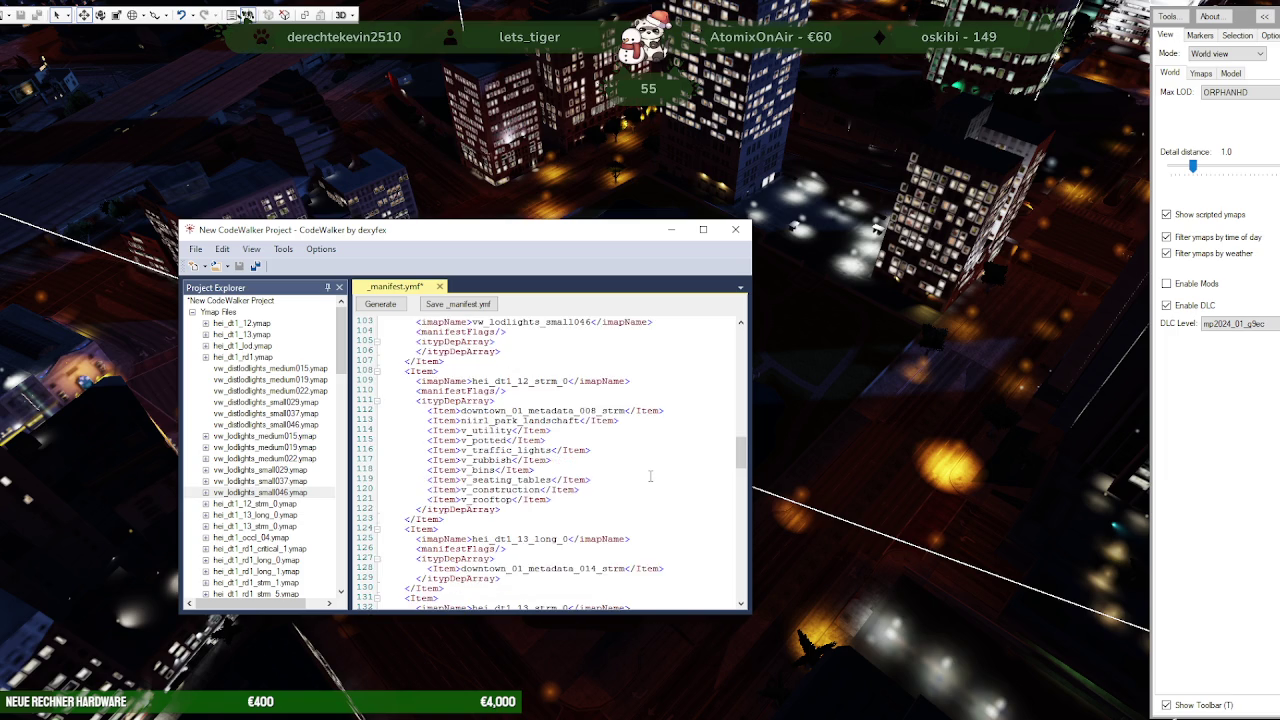
scroll("down", 3)
scroll("down", 3)
scroll("down", 3)
scroll("down", 3)
scroll("down", 3)
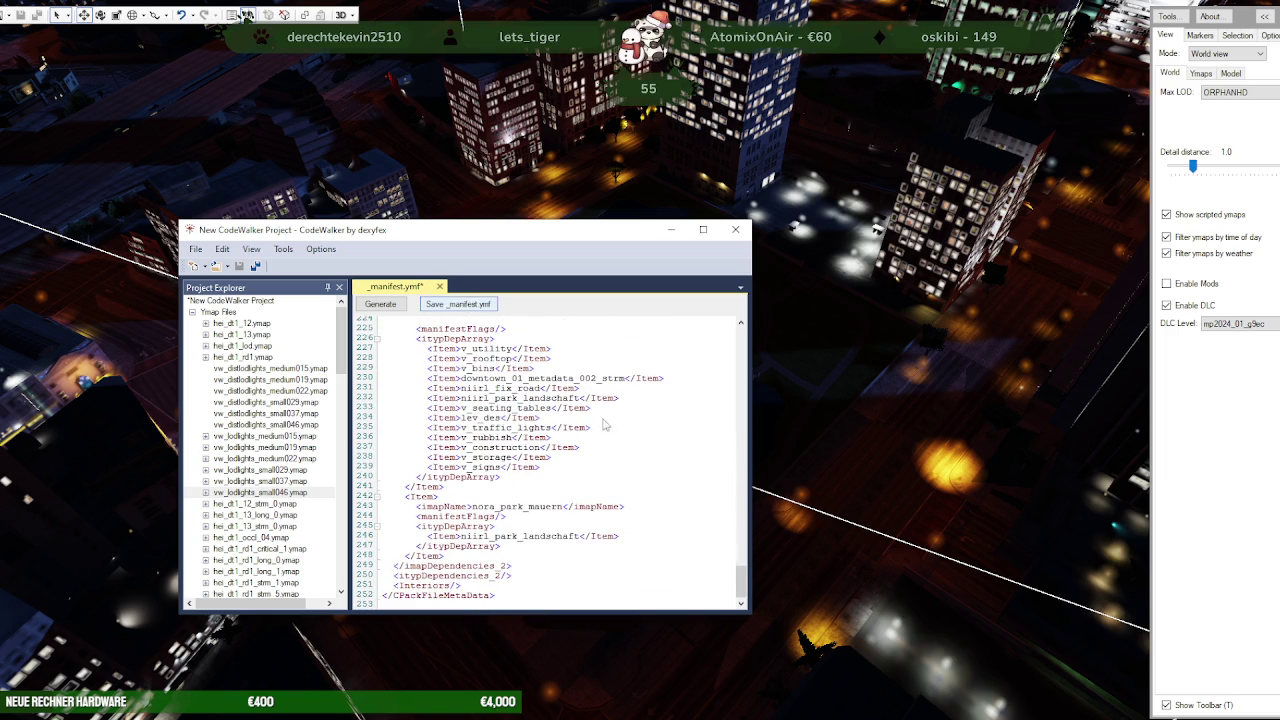
left_click(498, 238)
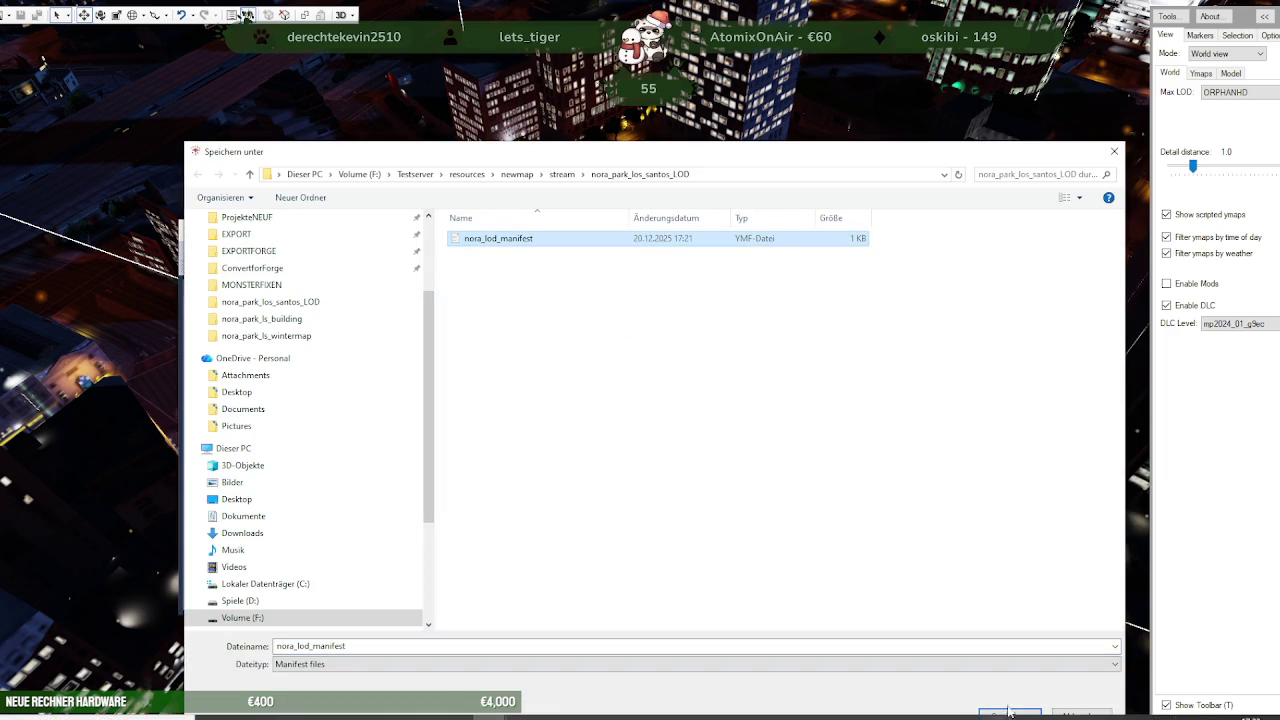
Save the manifest as nora_lod_manifest, replacing the old file in nora_park_los_santos_LOD
left_click(1010, 716)
left_click(667, 369)
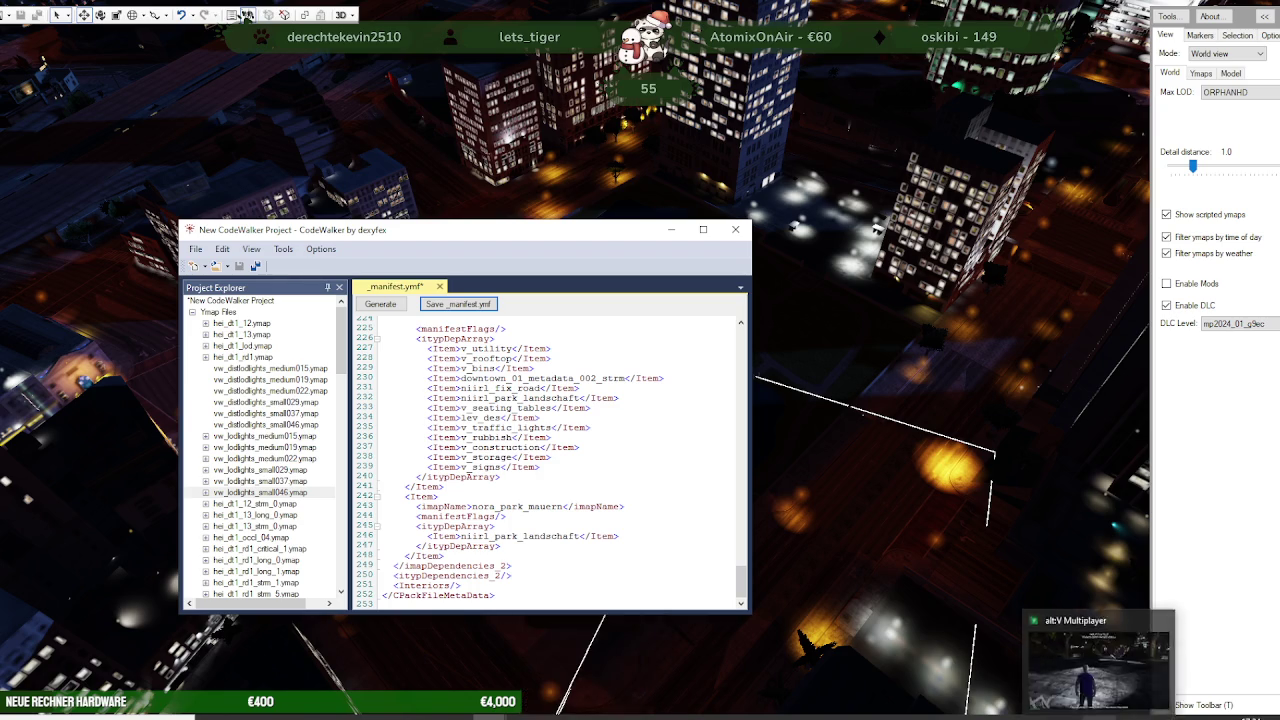
Bring up the altv-server console and shut down the running TestServer so it restarts
left_click(1190, 660)
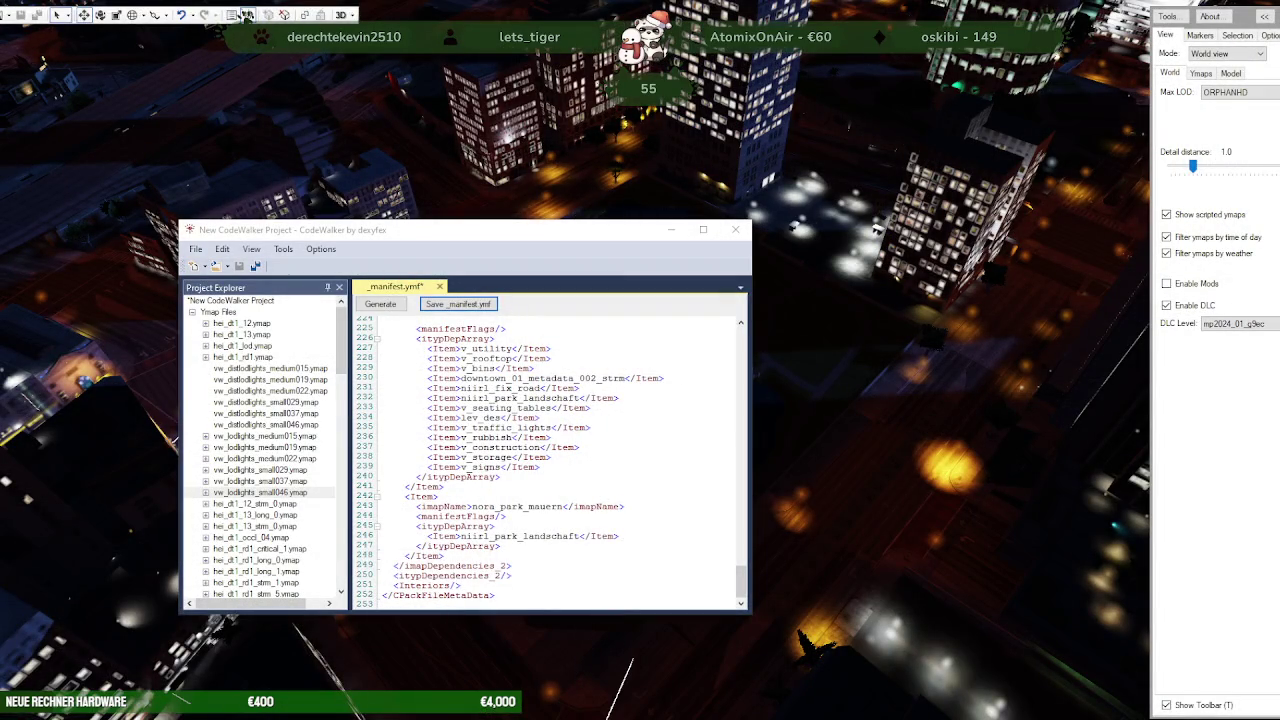
key("alt+Tab")
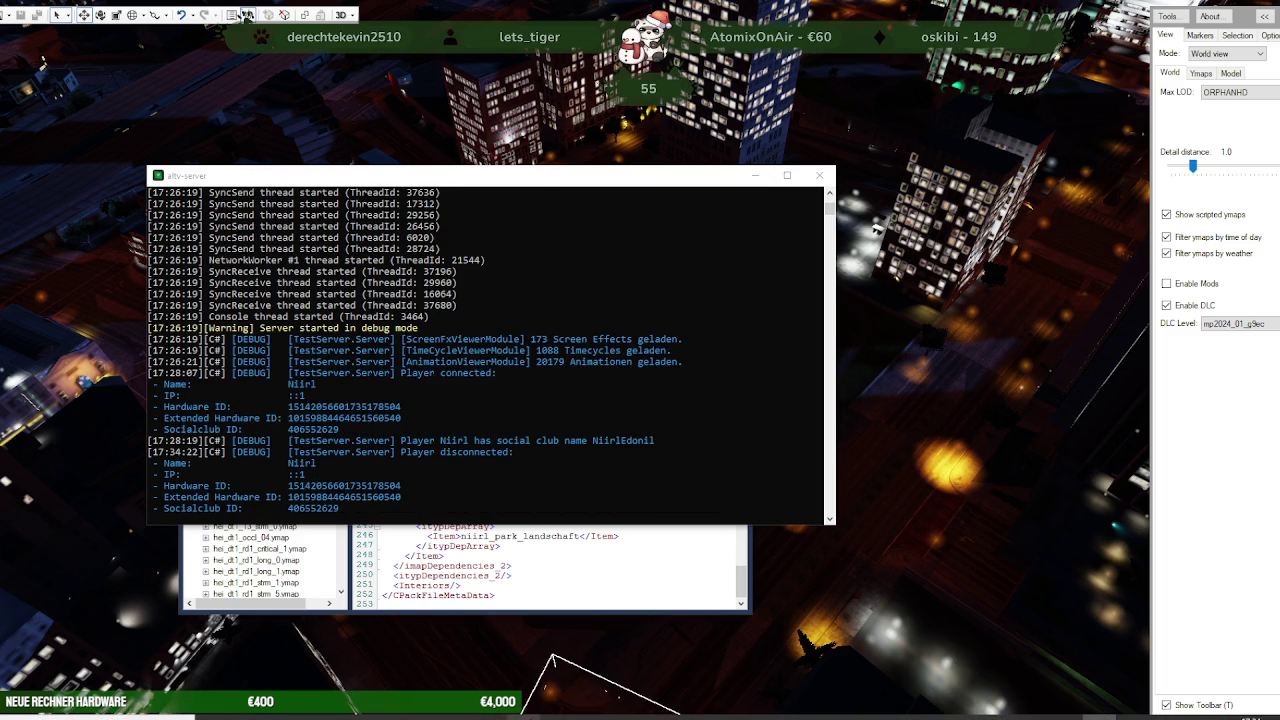
left_click(590, 716)
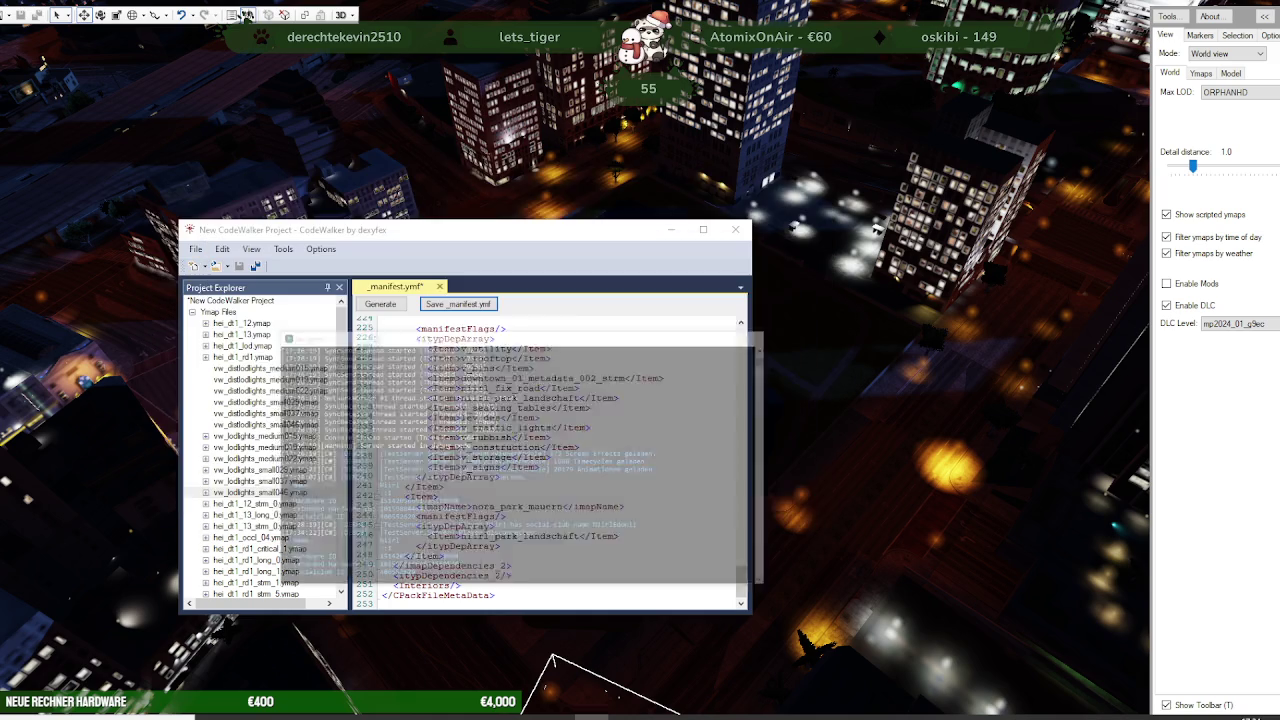
left_click(590, 716)
left_click(815, 172)
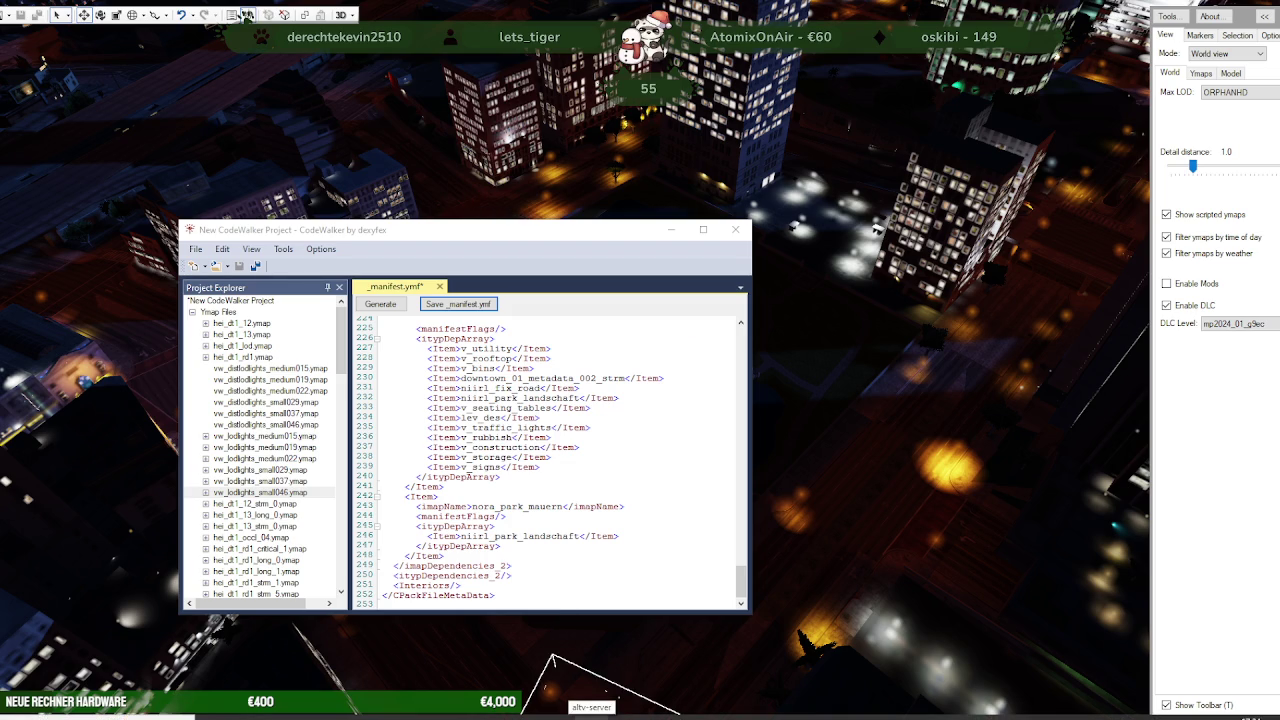
left_click(592, 716)
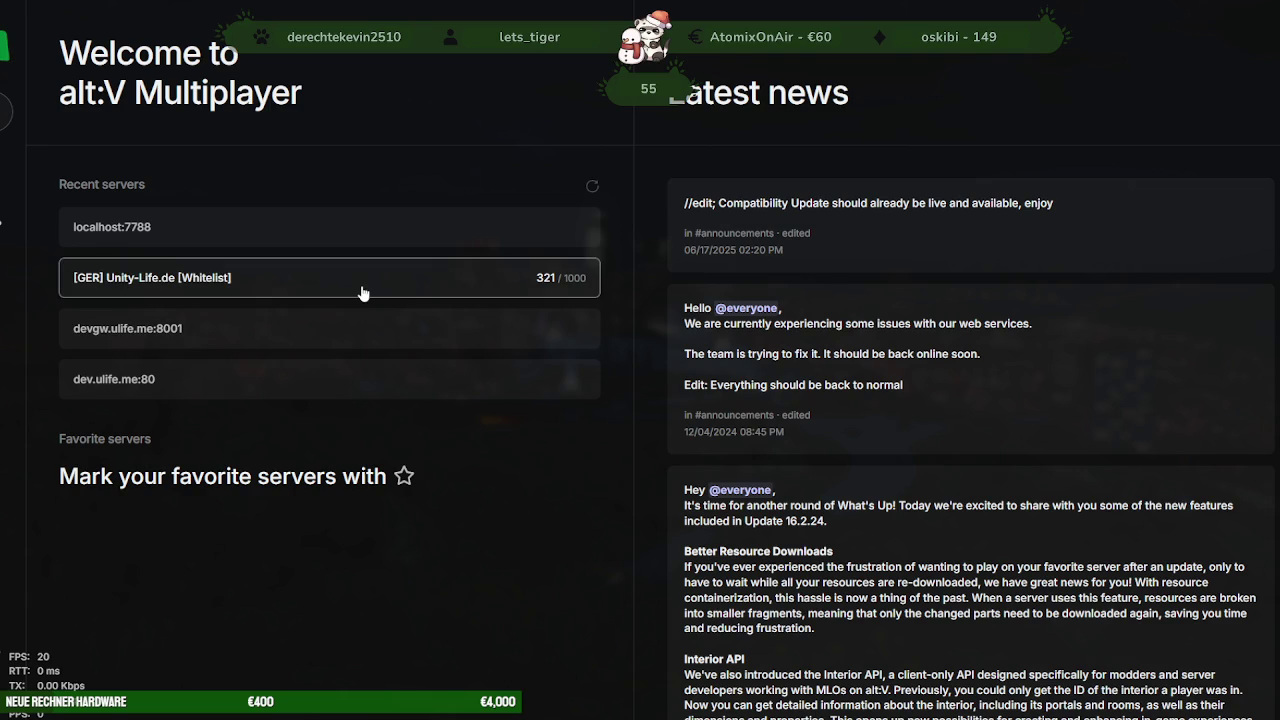
Connect directly to localhost:7788 from the Recent servers list
left_click(298, 232)
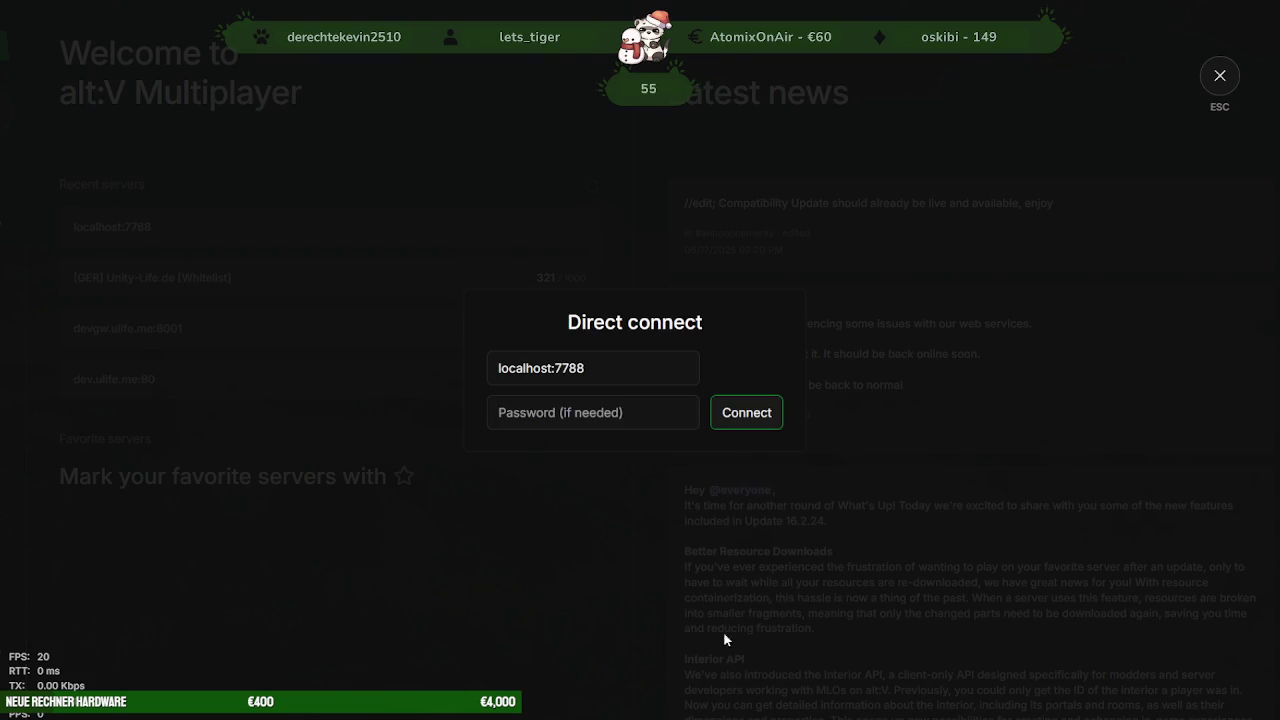
left_click(748, 421)
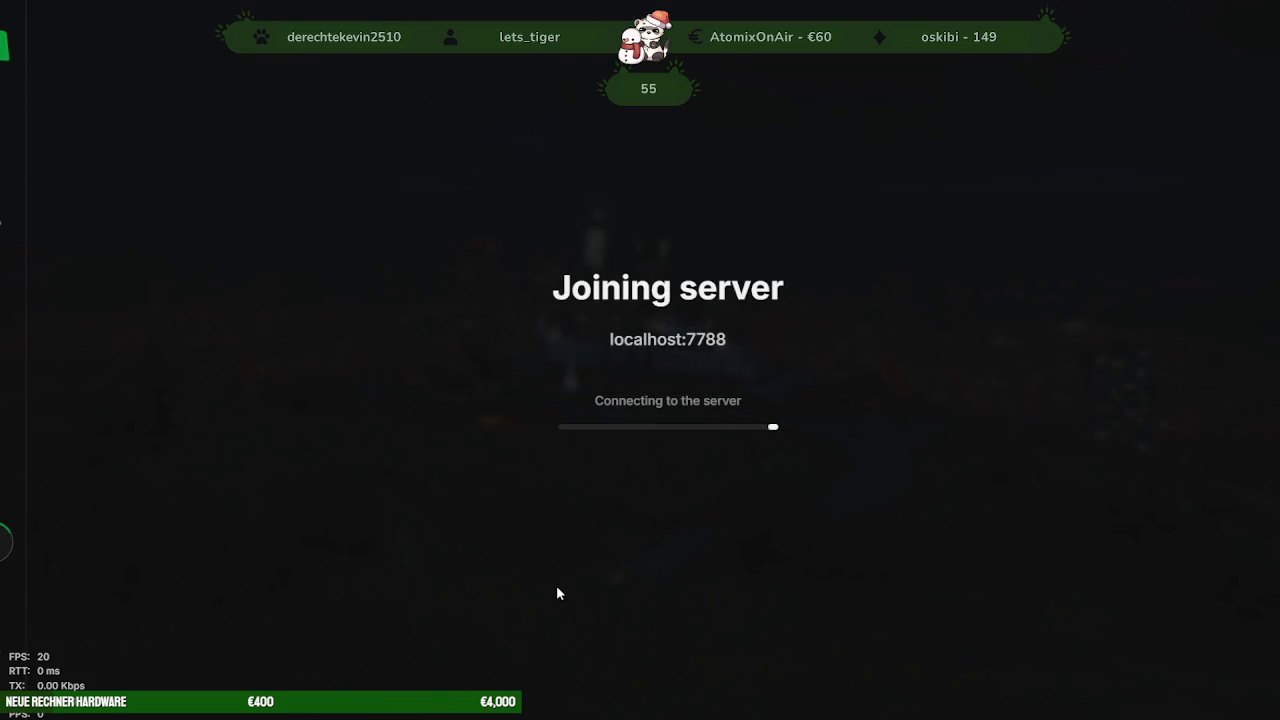